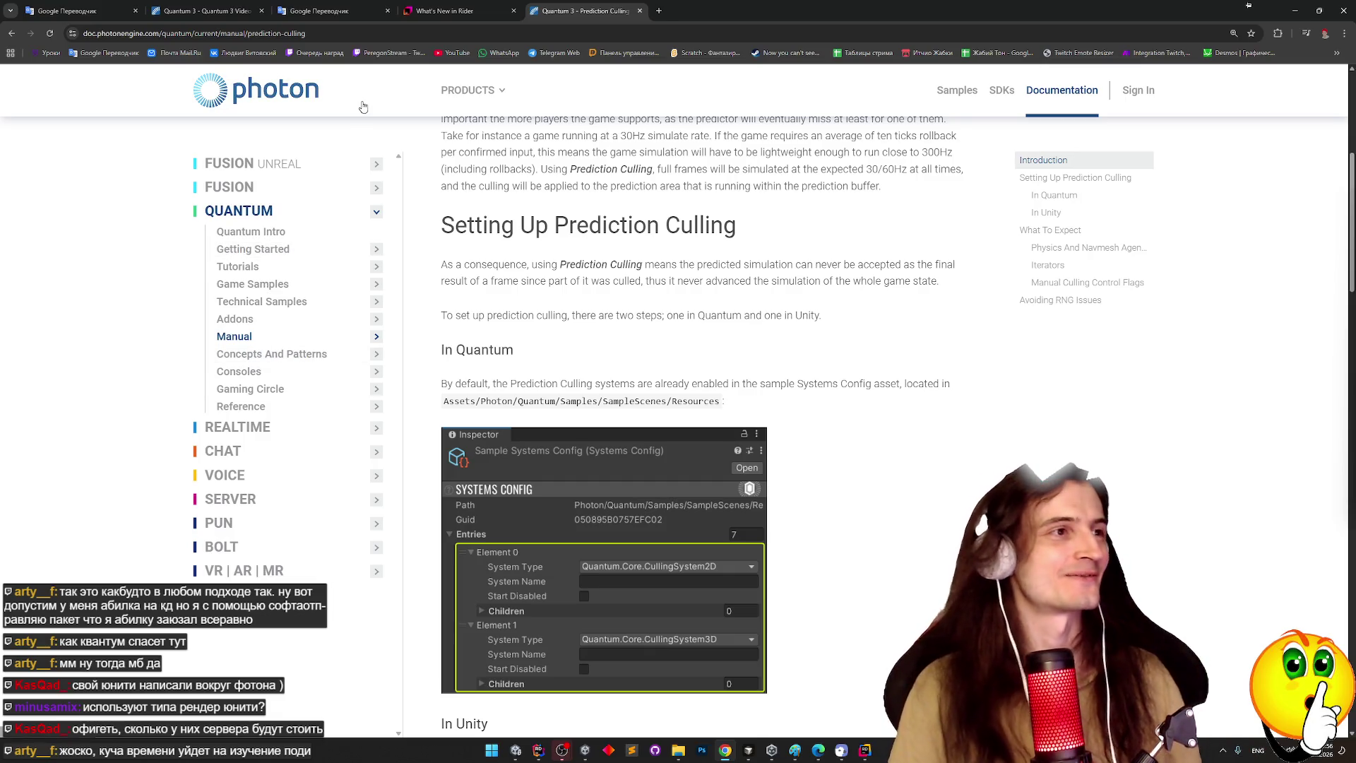
Switch to the Quantum 3 beginners course tab and play the video fullscreen.
left_click(233, 11)
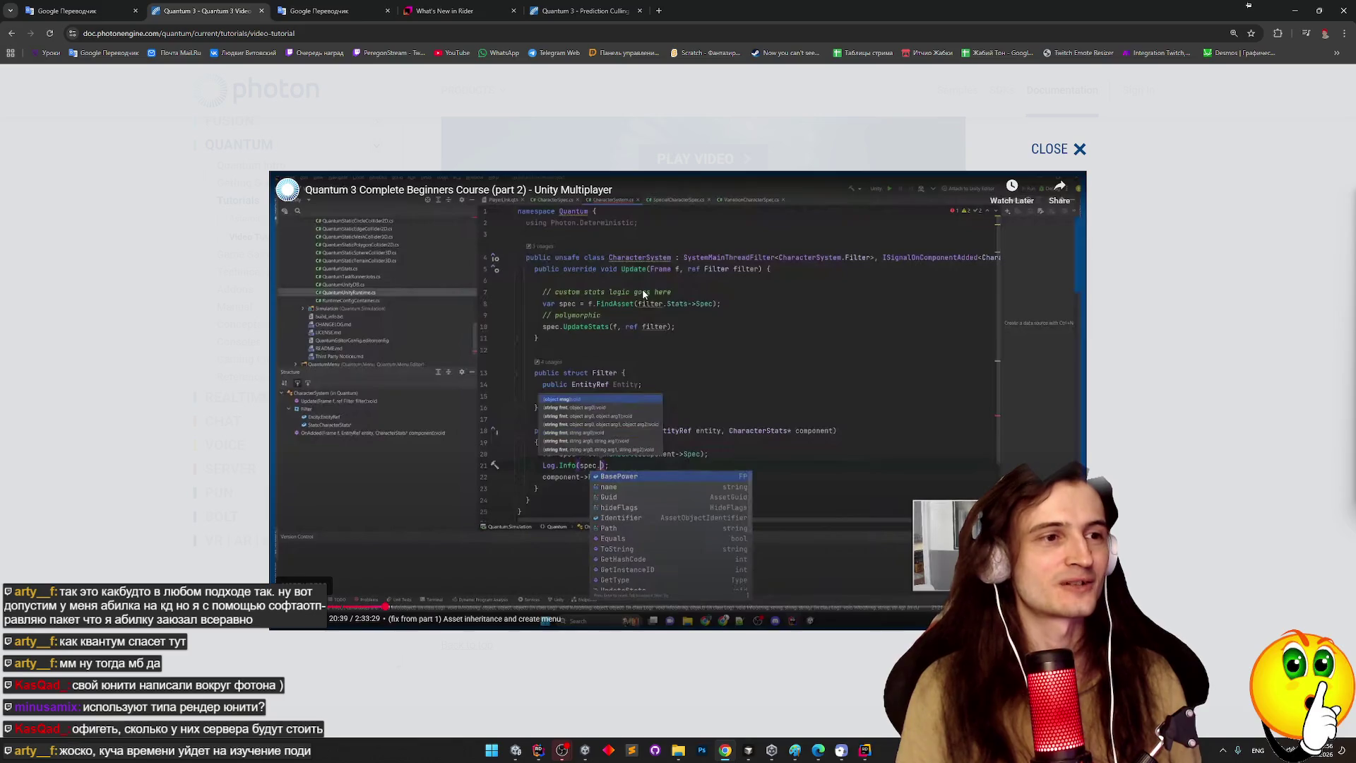
left_click(642, 290)
double_click(654, 304)
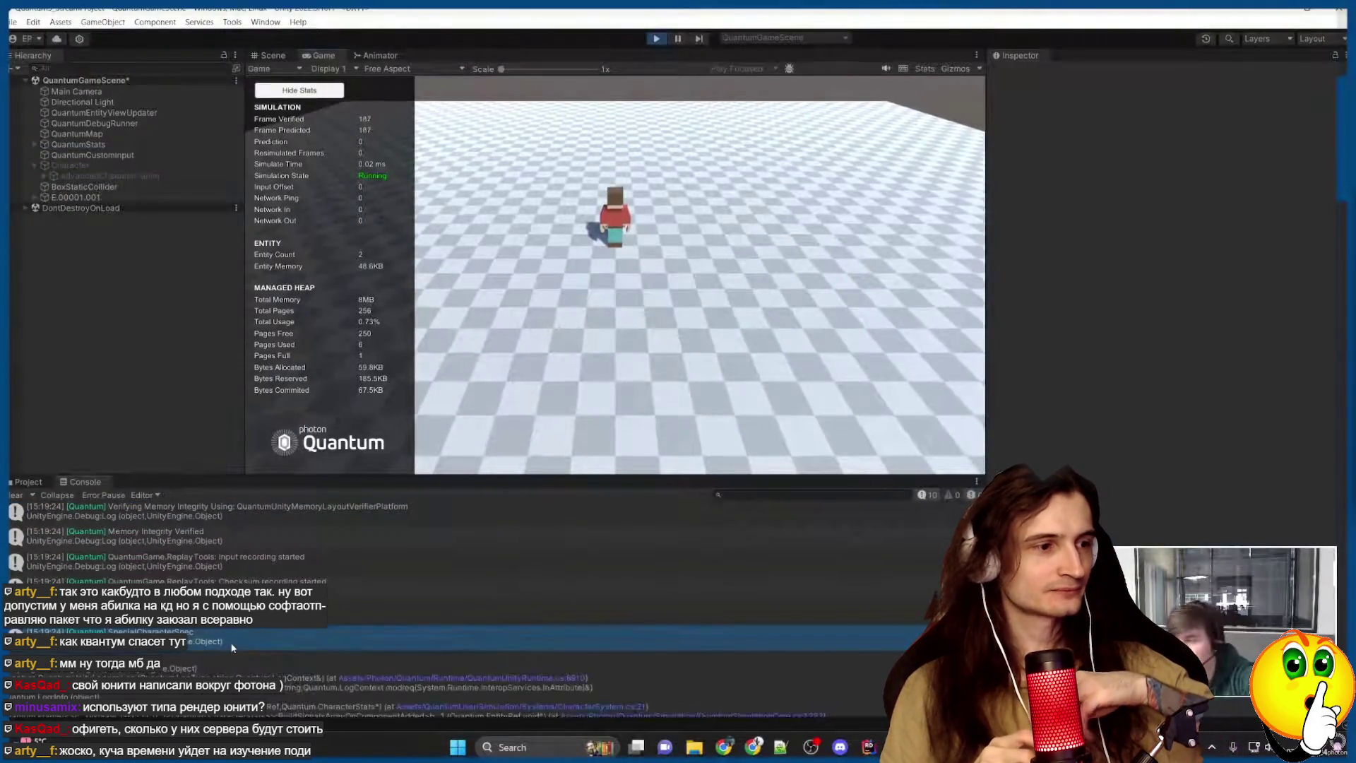
Watch the demo of stopping play mode and clearing the Unity console, then exit fullscreen at 21:36.
left_click(654, 297)
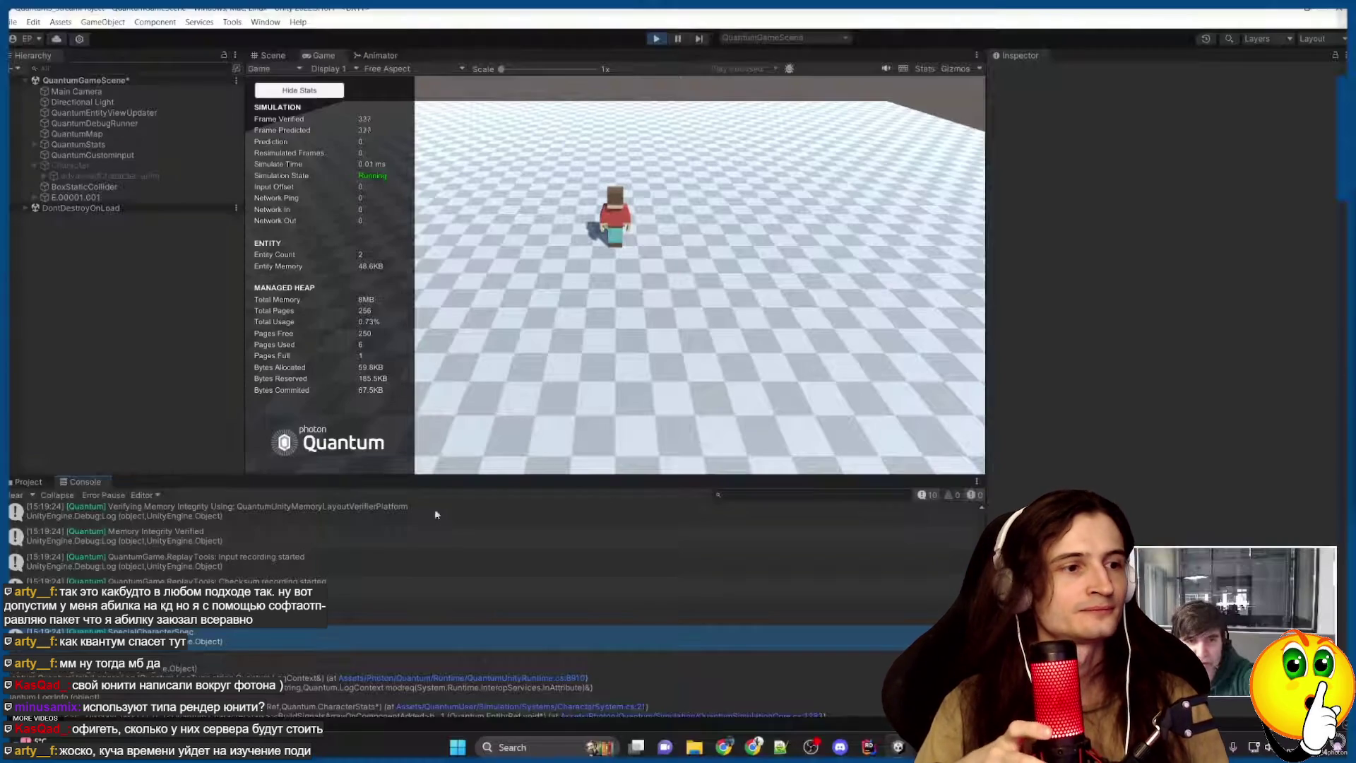
key("Right")
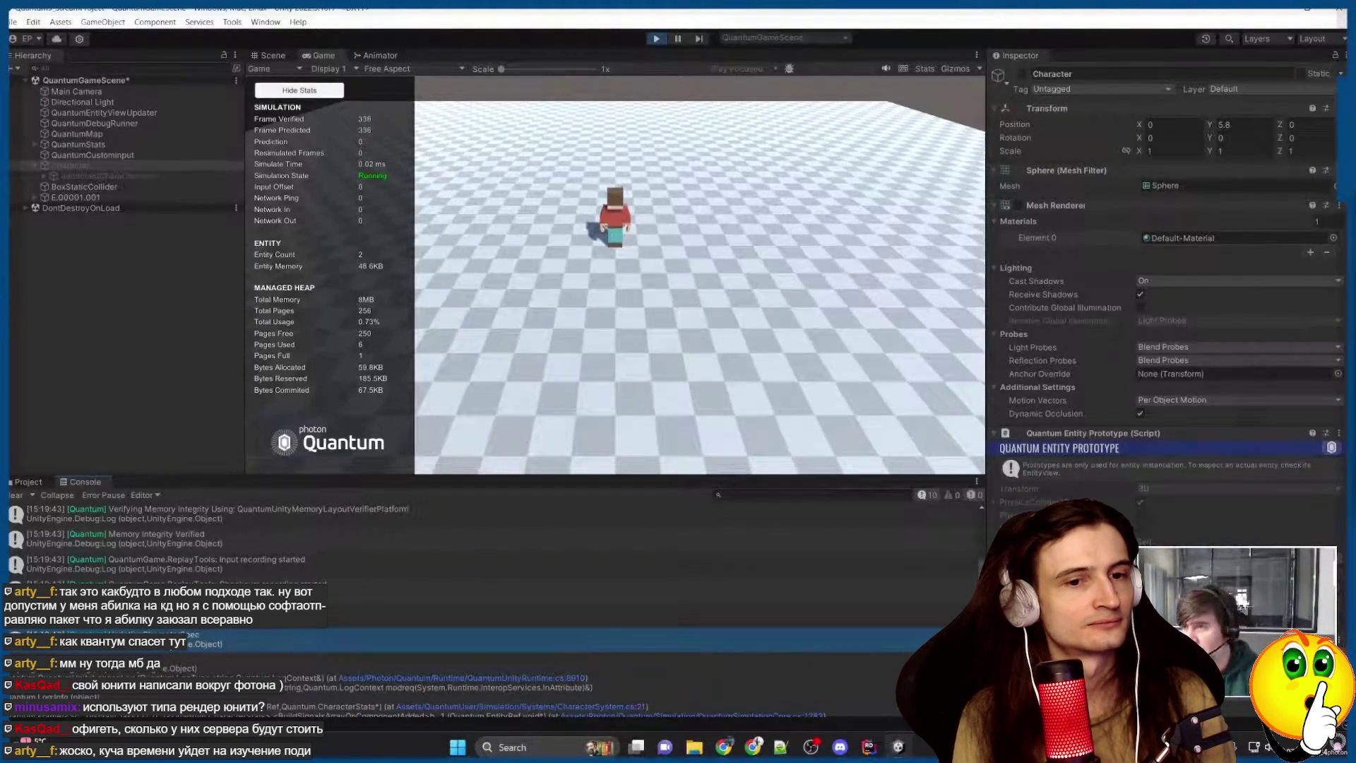
left_click(658, 39)
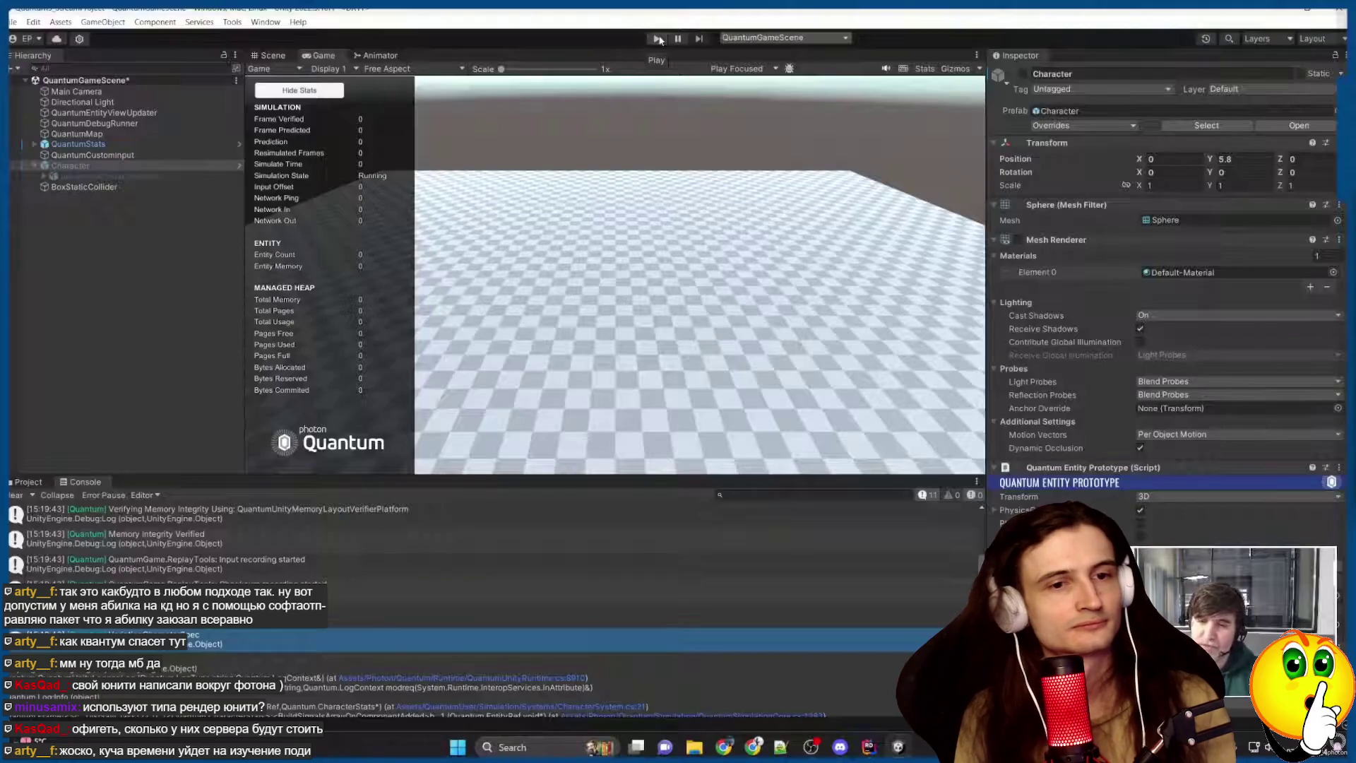
left_click(16, 495)
left_click(148, 408)
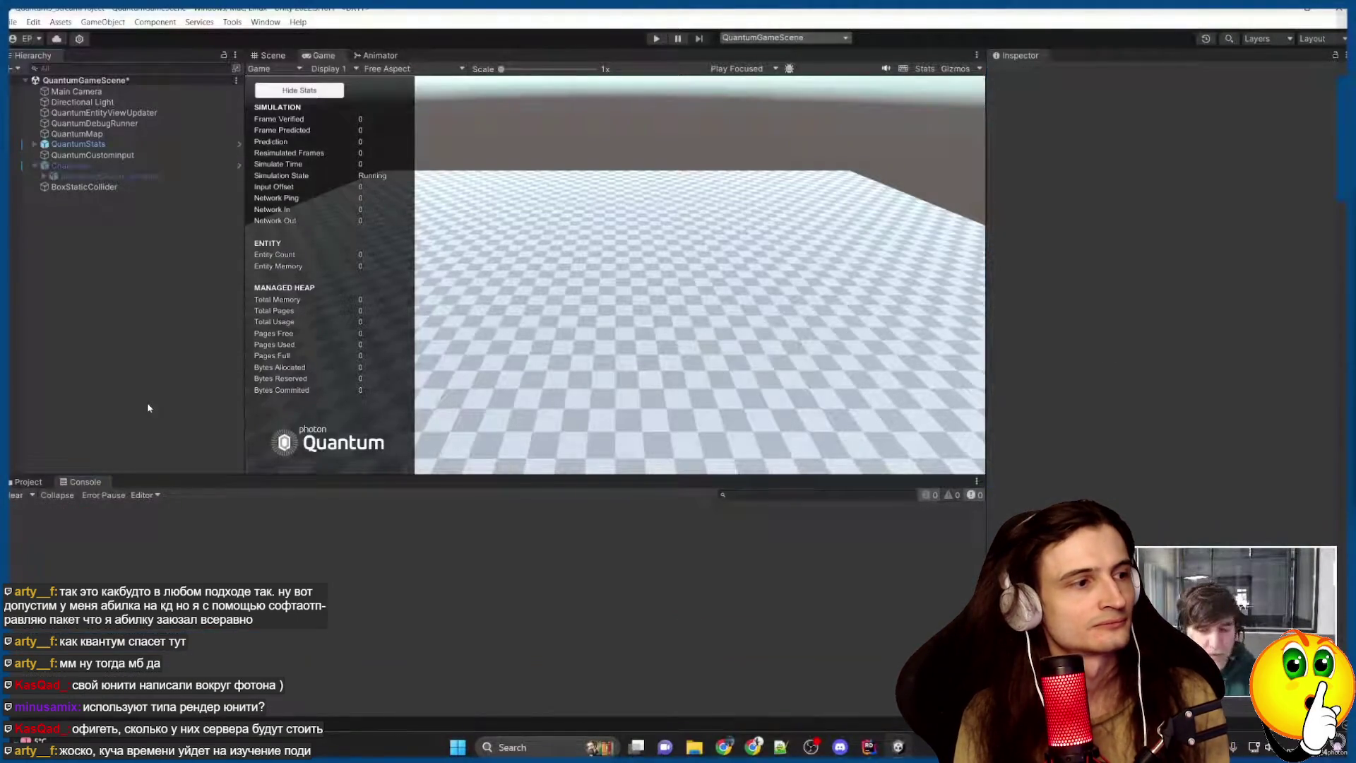
left_click(652, 297)
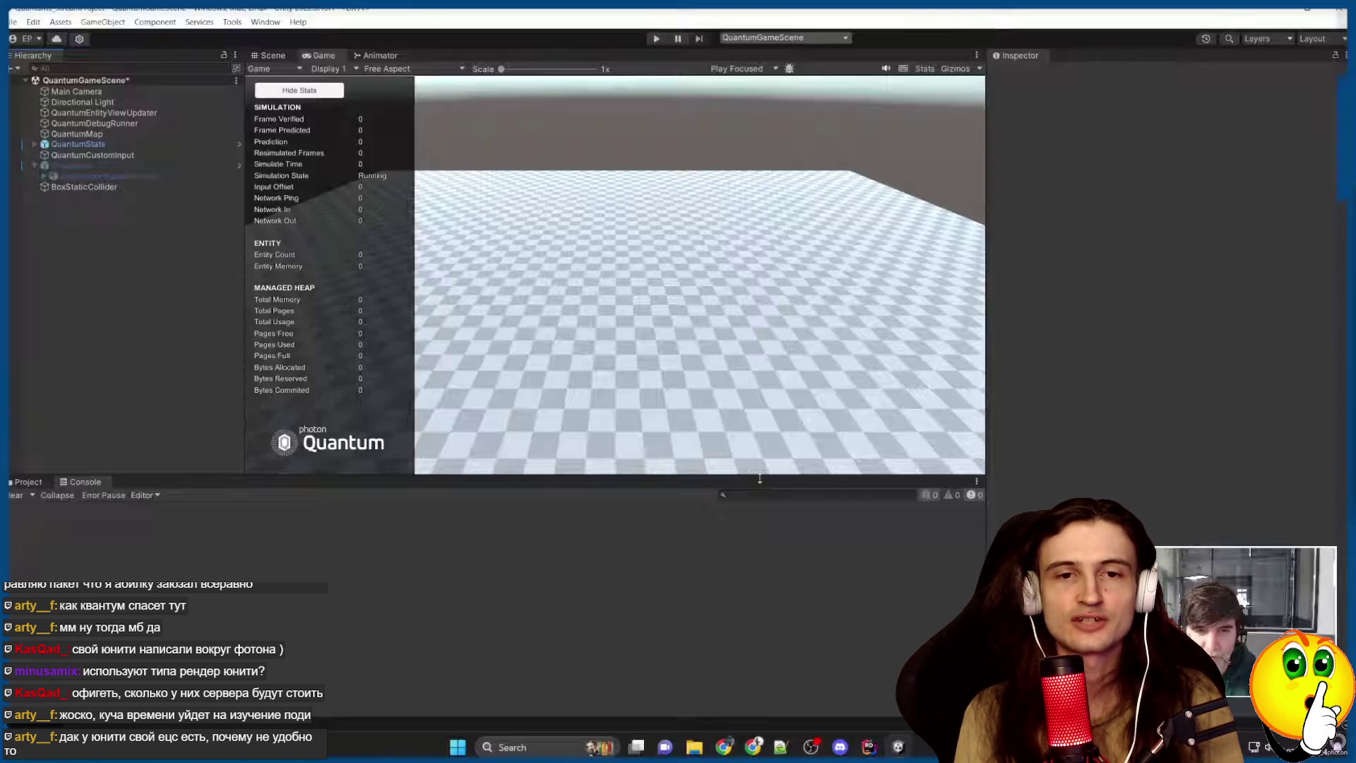
mouse_move(678, 382)
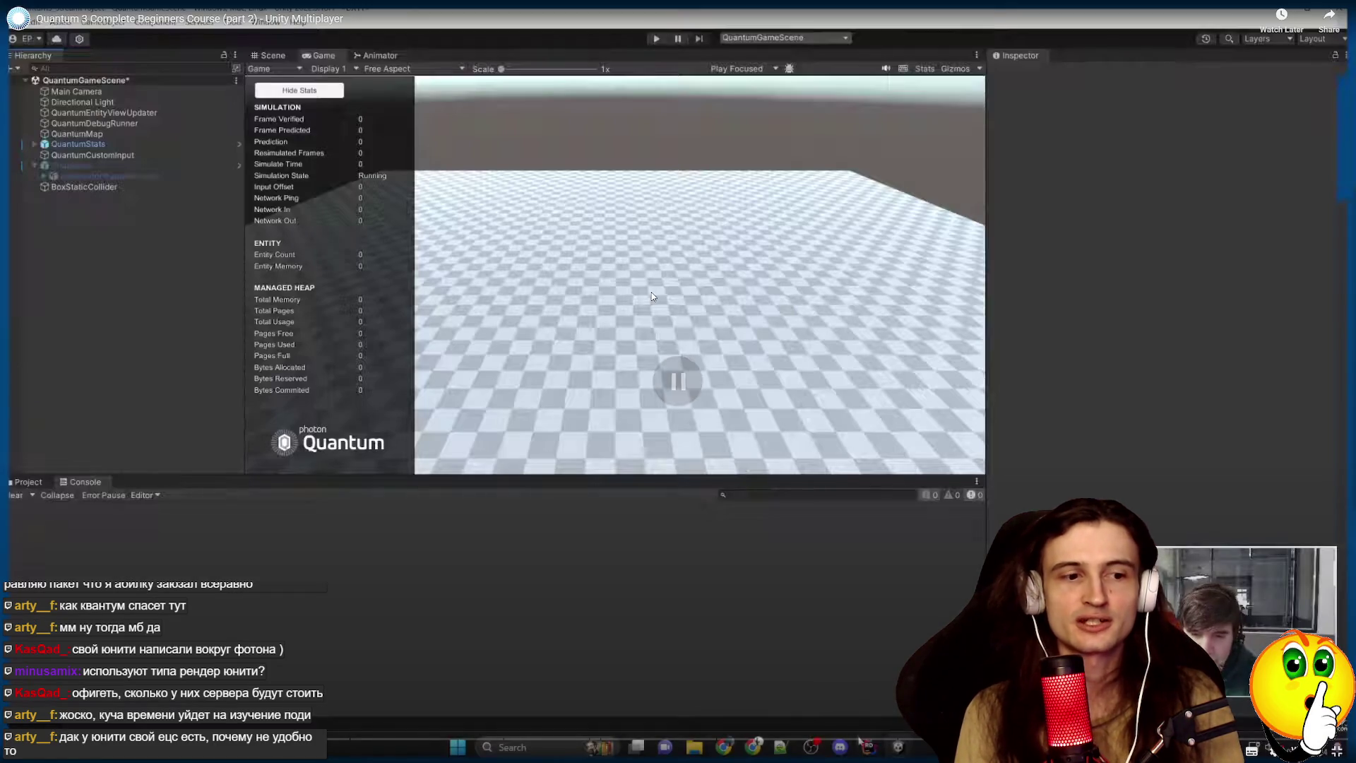
key("Escape")
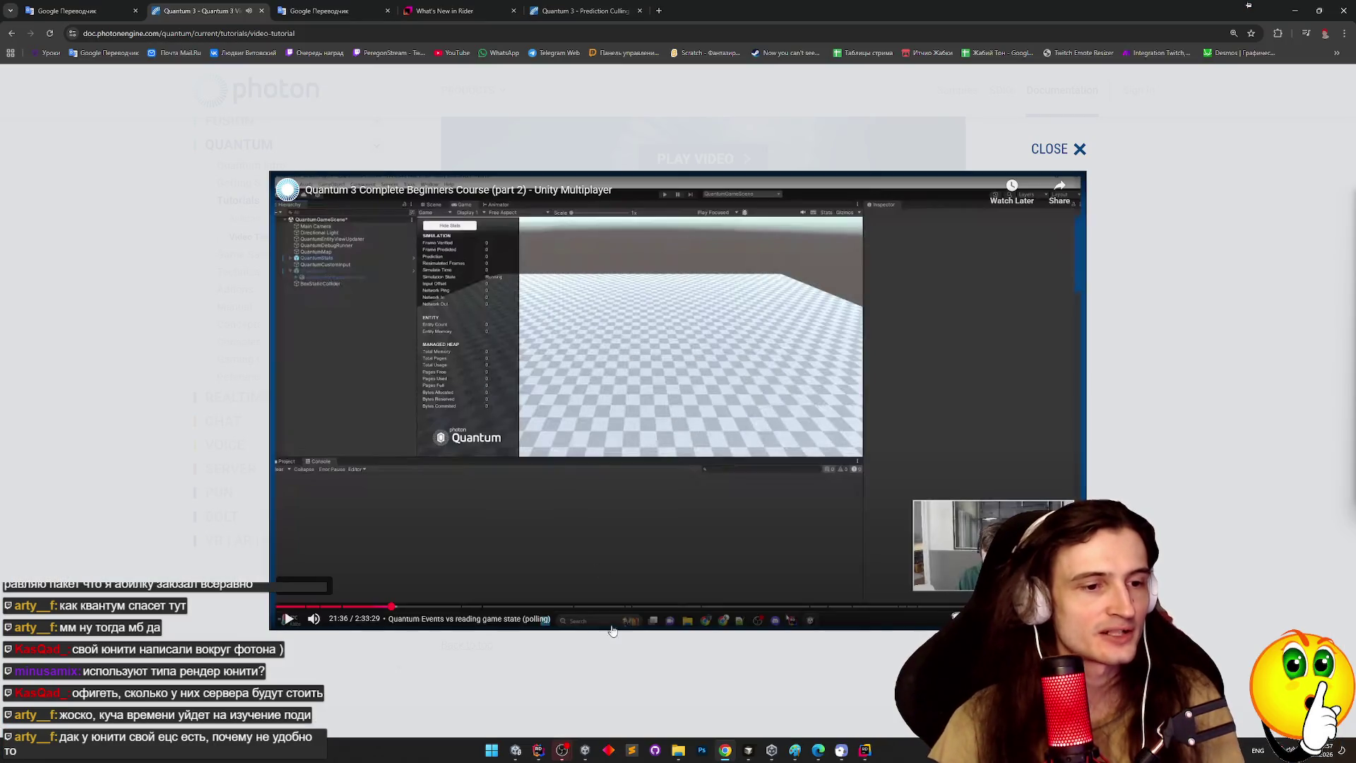
In Cursor's Quantum-vs-Fusion chat, highlight the Кооп/казуальный recommendation and its bracketed reasons.
left_click(749, 750)
scroll(569, 441, "up", 5)
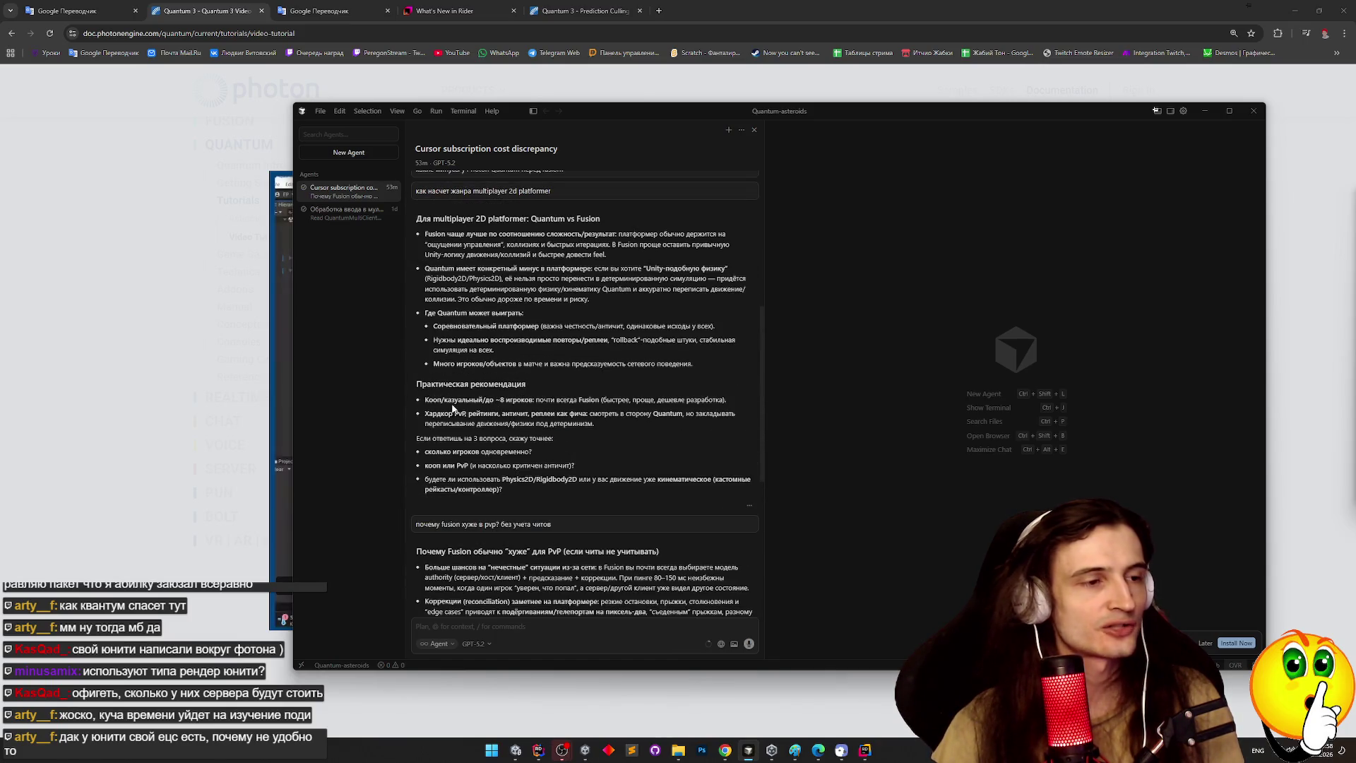
left_click_drag(424, 401, 695, 396)
left_click(483, 416)
double_click(615, 400)
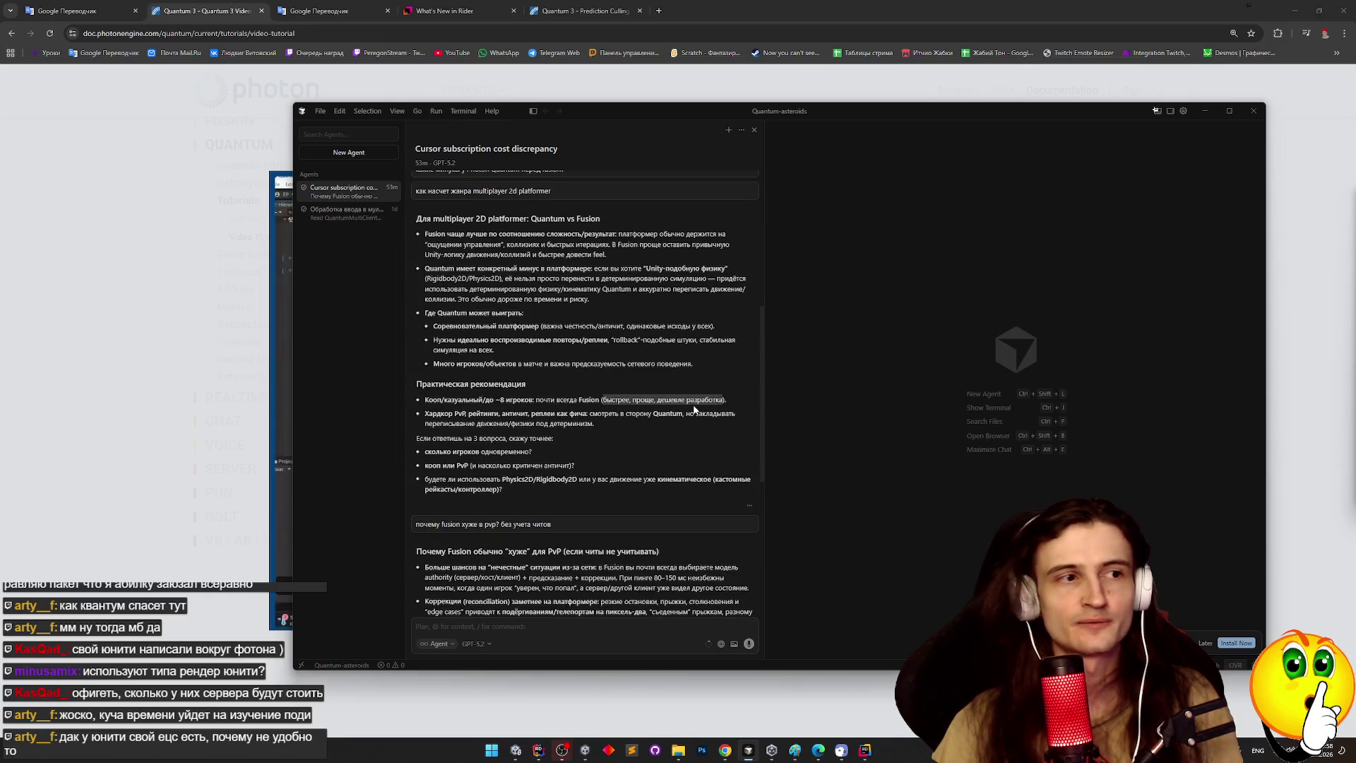
Scroll back up the chat, minimize Cursor, and return the course video to fullscreen.
scroll(695, 408, "up", 2)
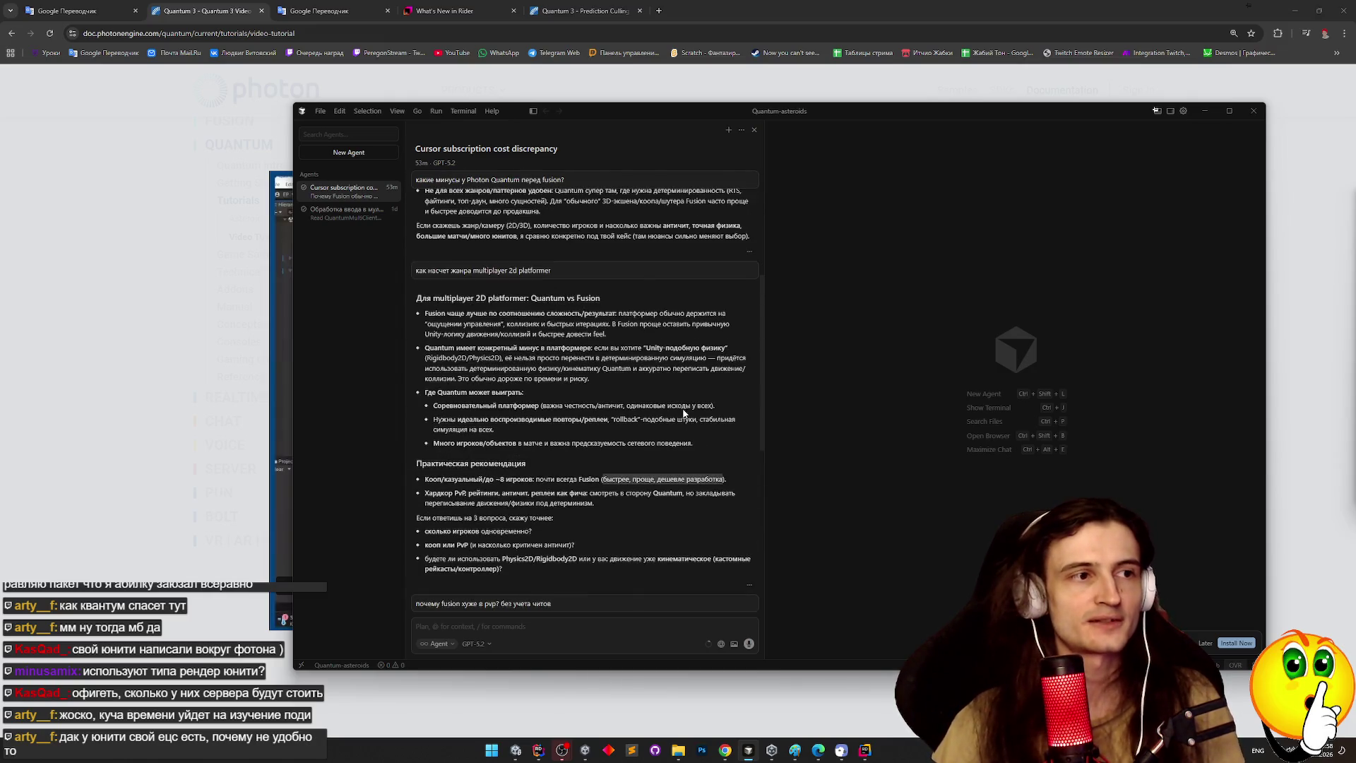
scroll(684, 413, "up", 1)
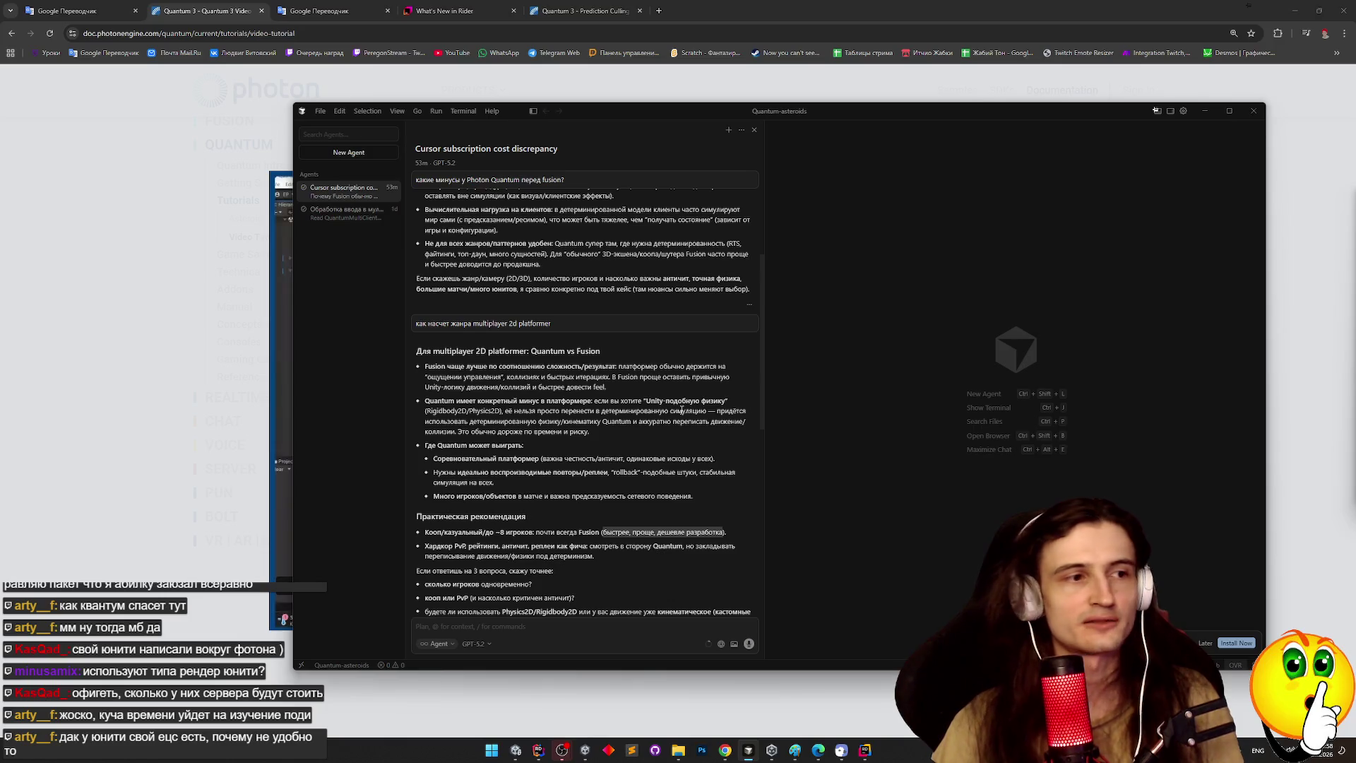
scroll(681, 411, "up", 1)
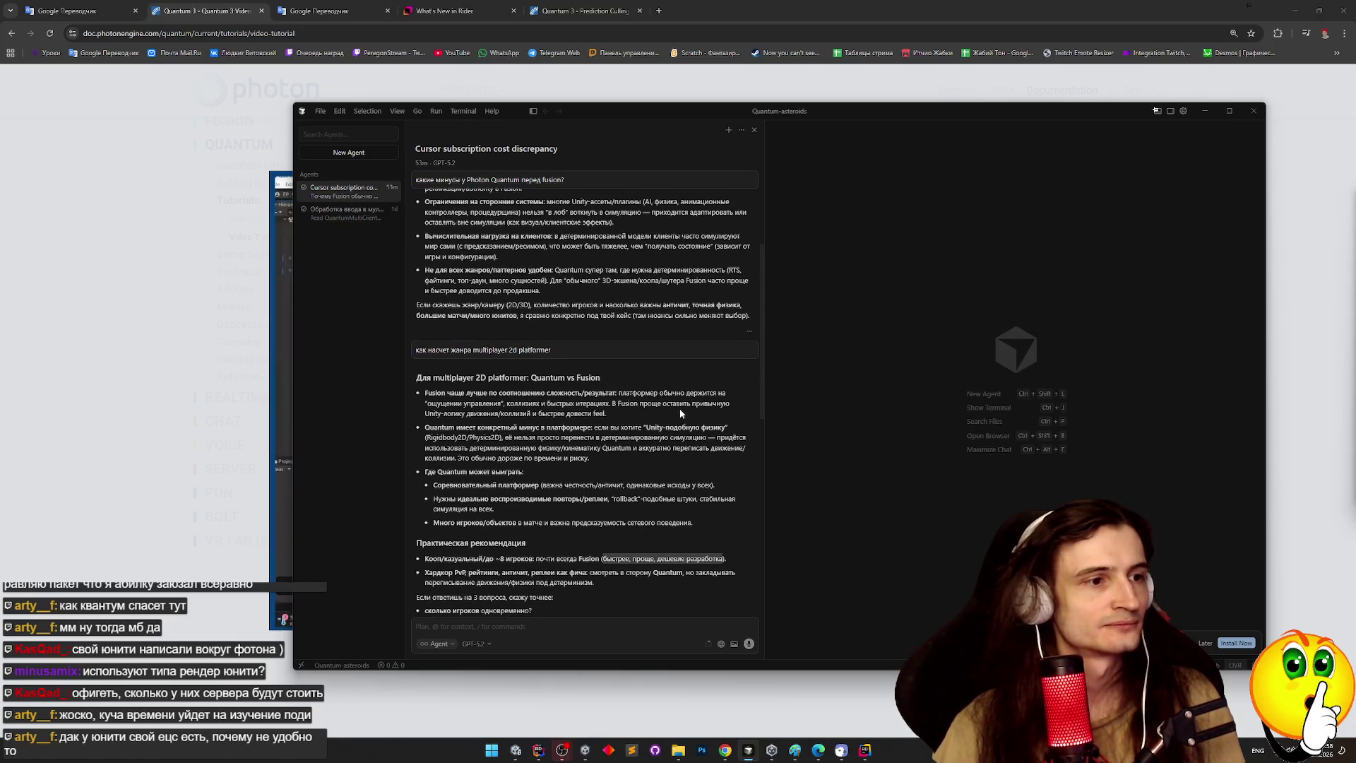
left_click(1203, 112)
double_click(841, 360)
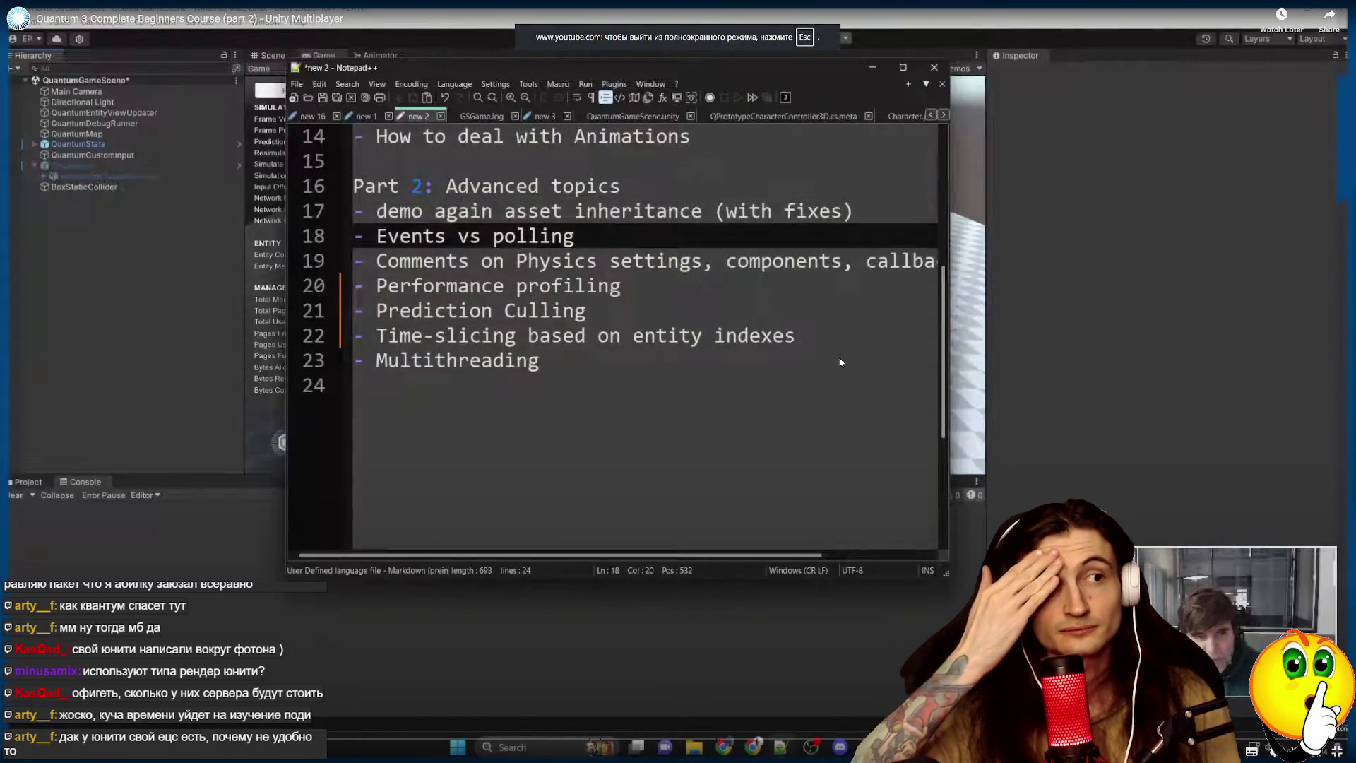
Play the course past the Events vs polling topic list to the AnimationView.cs Animator code.
left_click(840, 361)
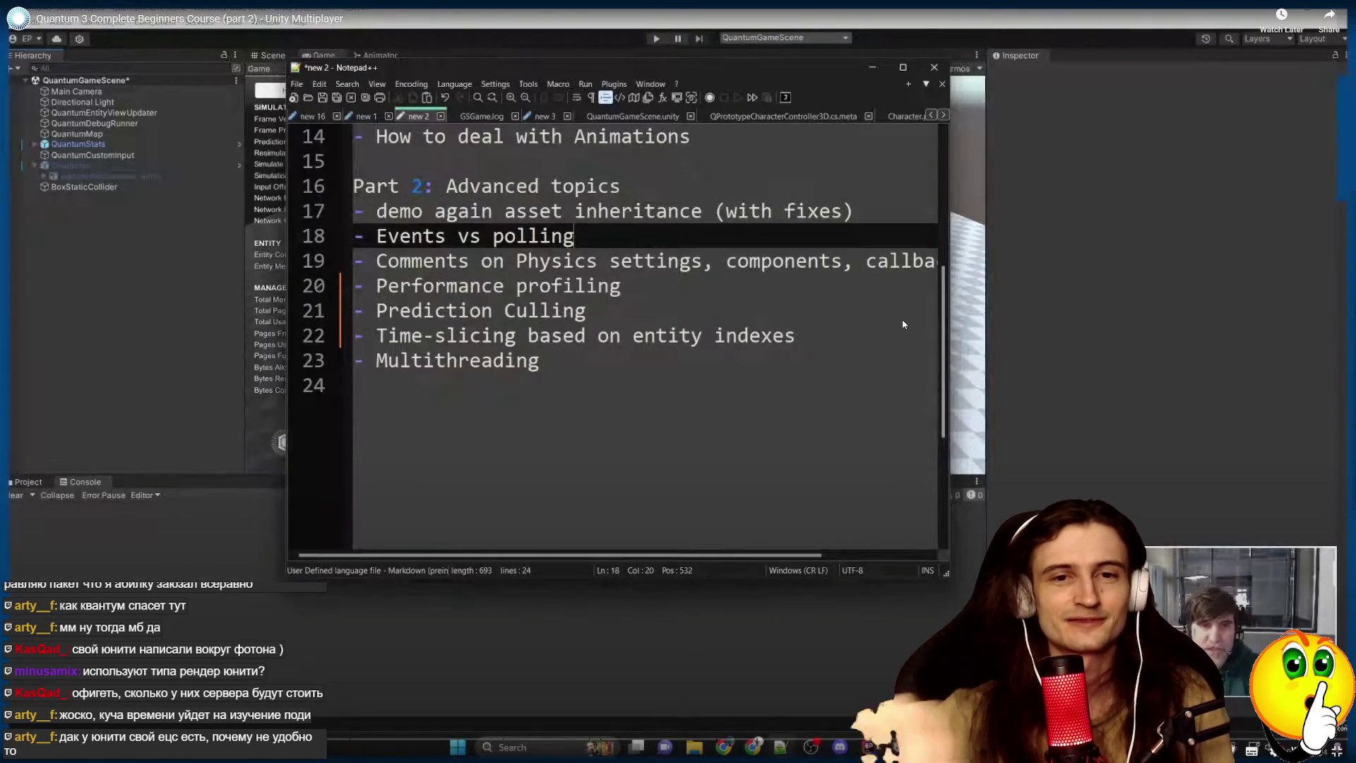
left_click(903, 324)
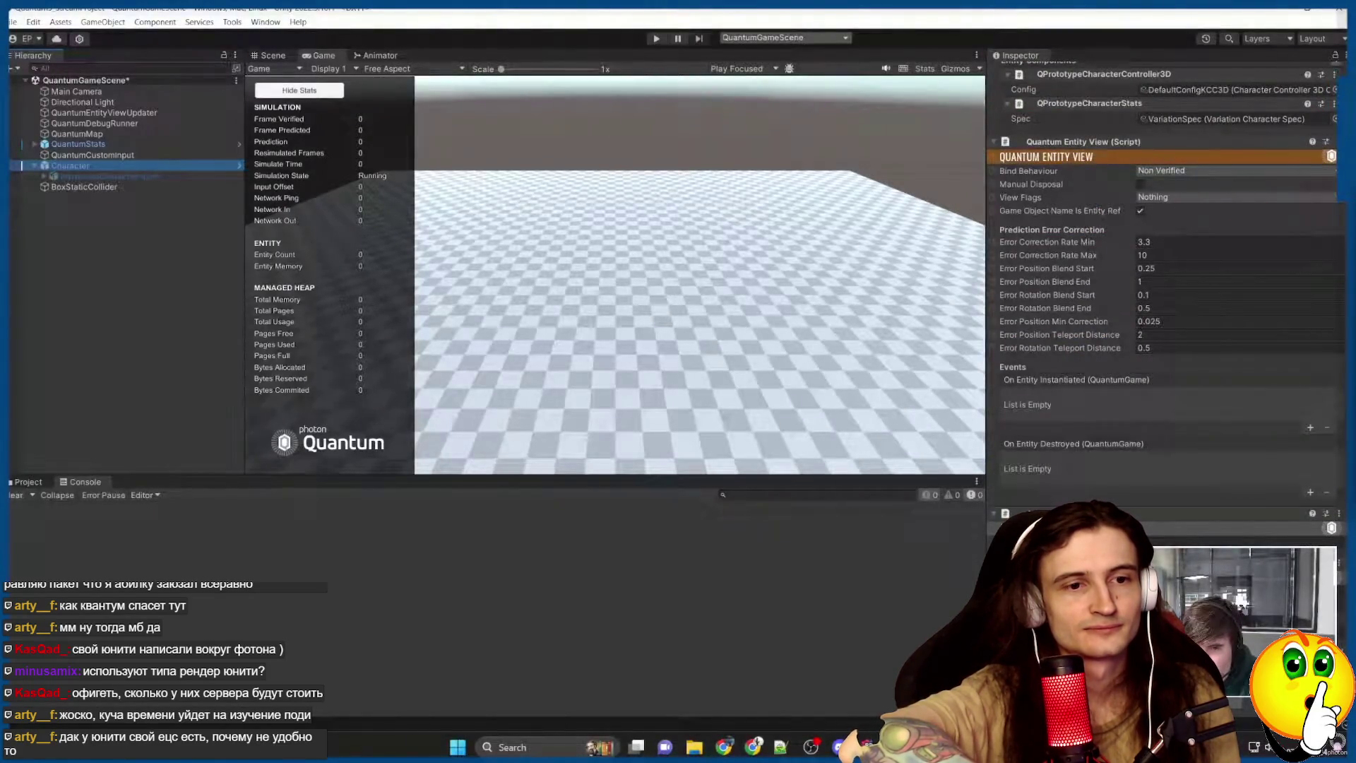
left_click(903, 324)
left_click(903, 324)
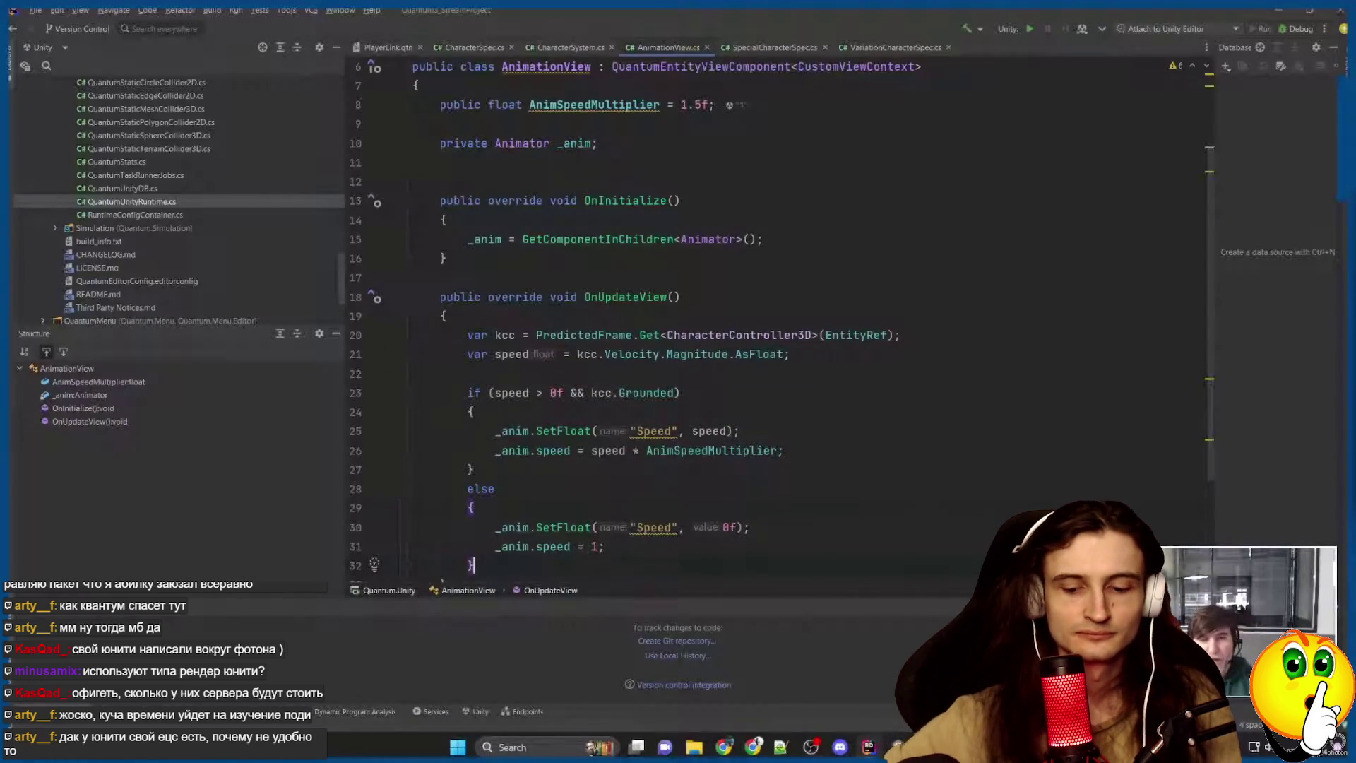
Rewind five seconds and play the course until the PowerDepleted event declaration appears.
left_click(1268, 741)
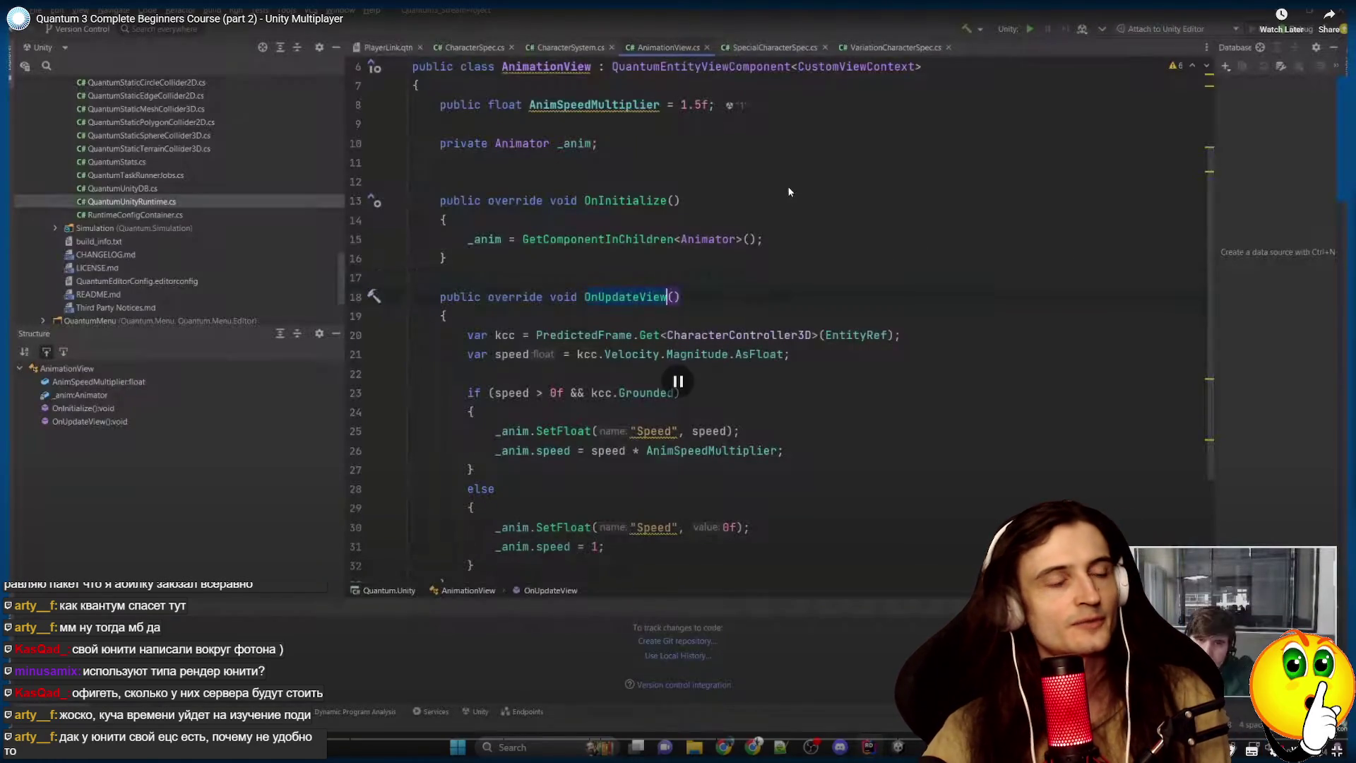
key("Left")
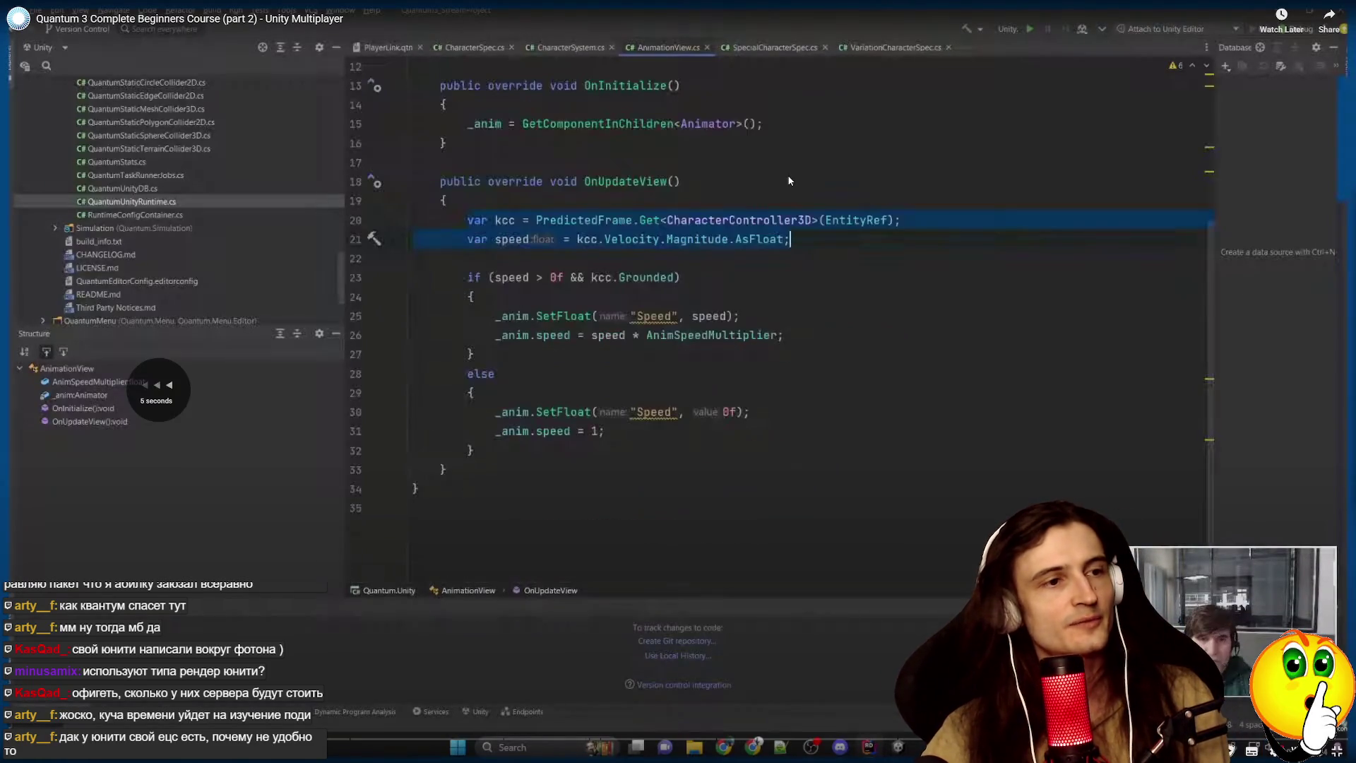
key("space")
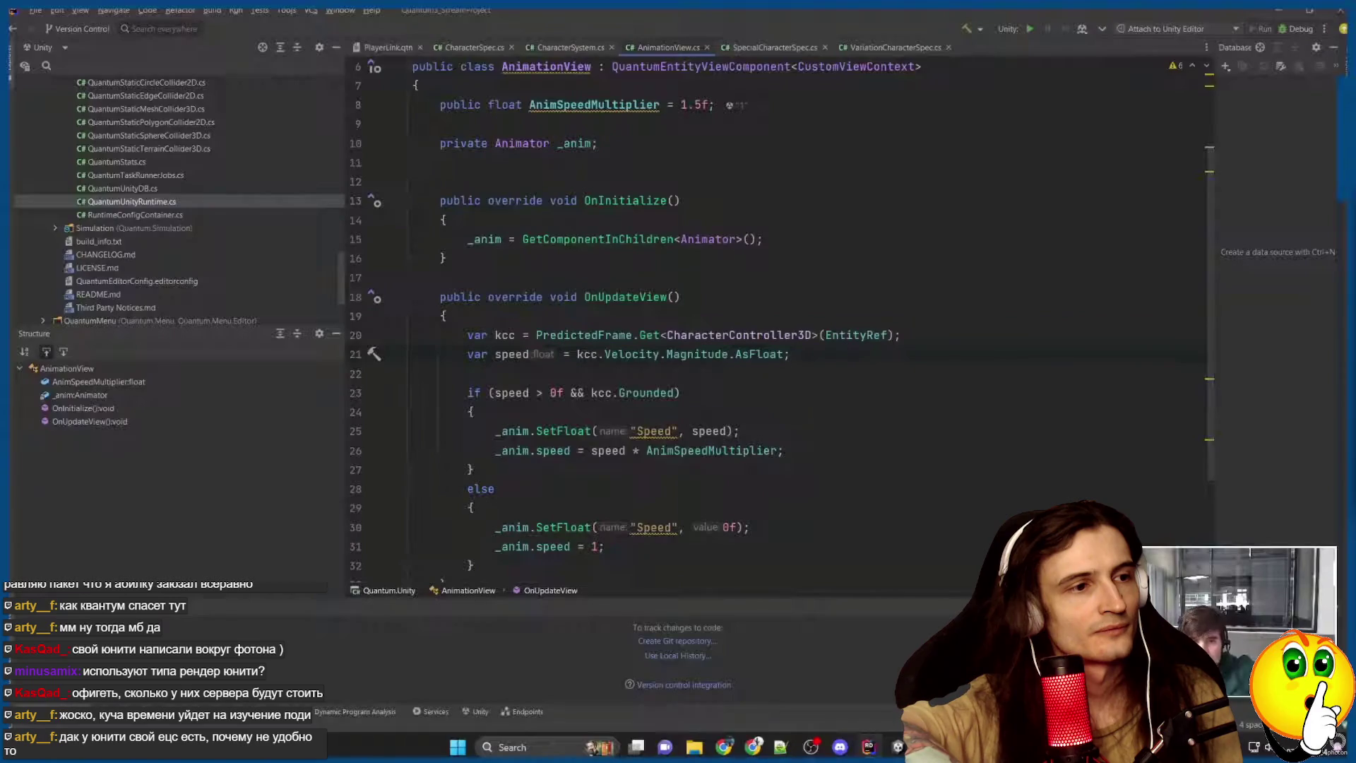
mouse_move(787, 175)
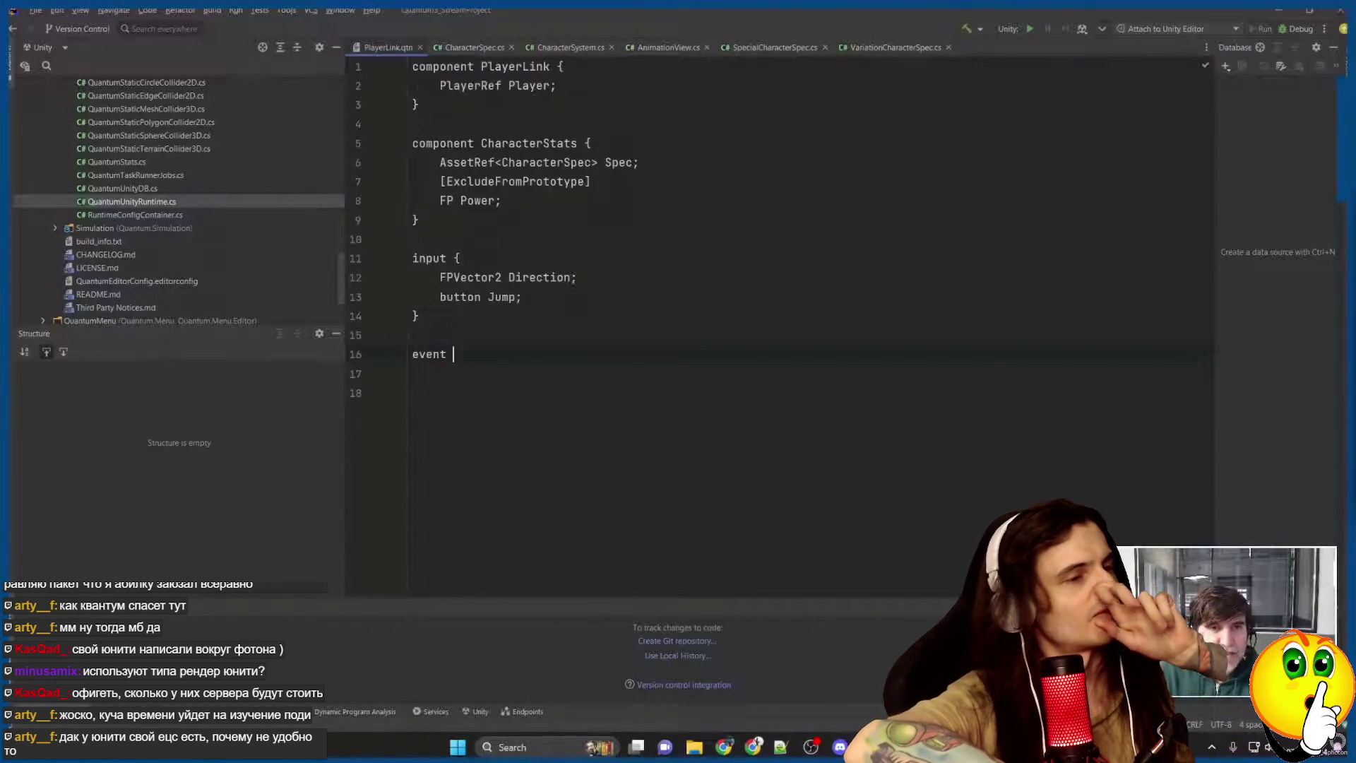
left_click(790, 181)
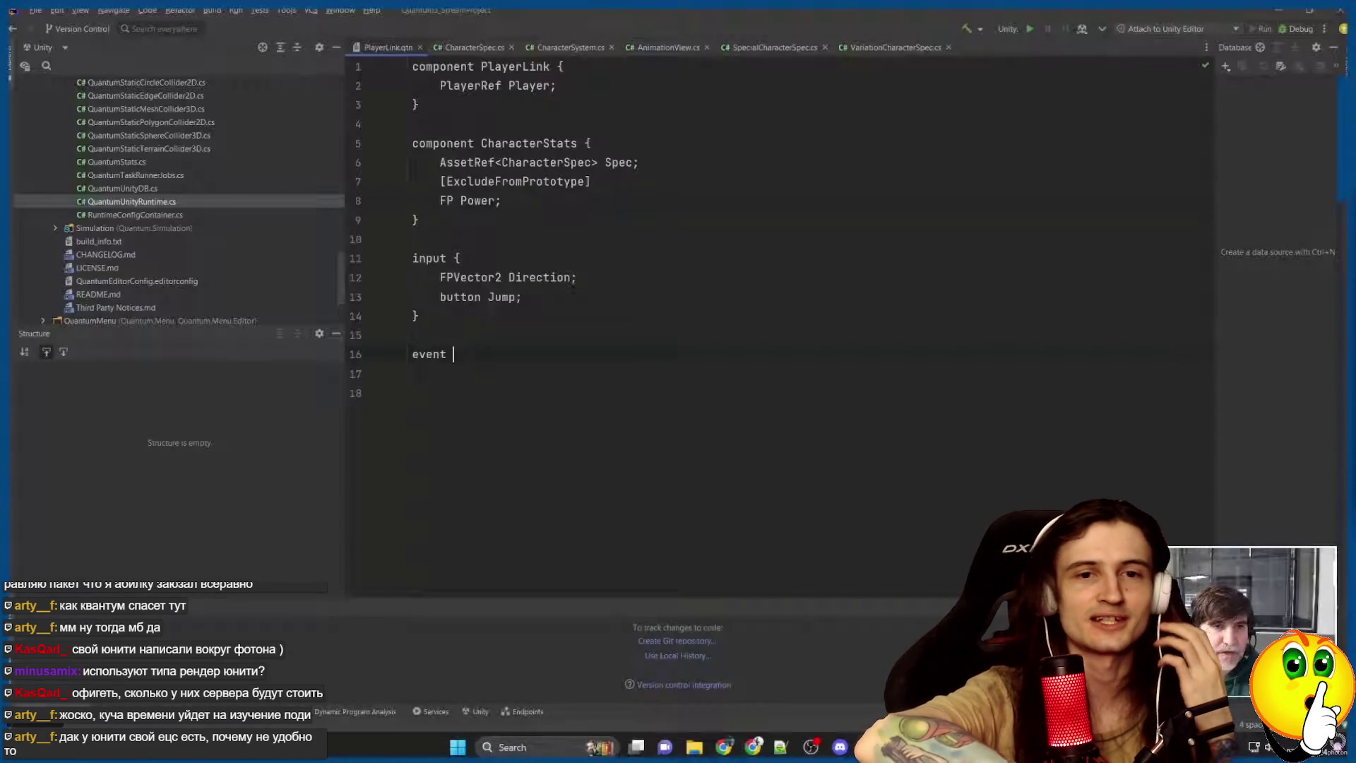
left_click(790, 181)
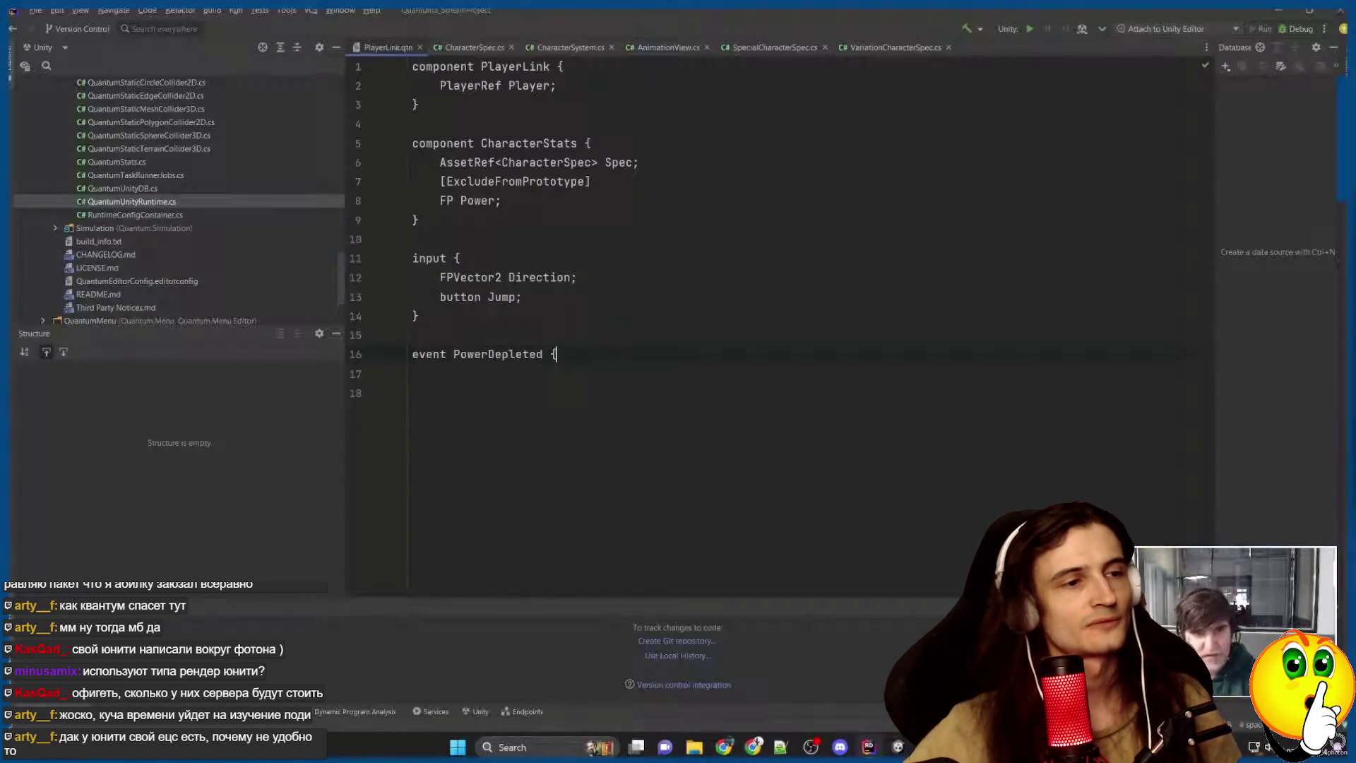
left_click(675, 142)
left_click(123, 15)
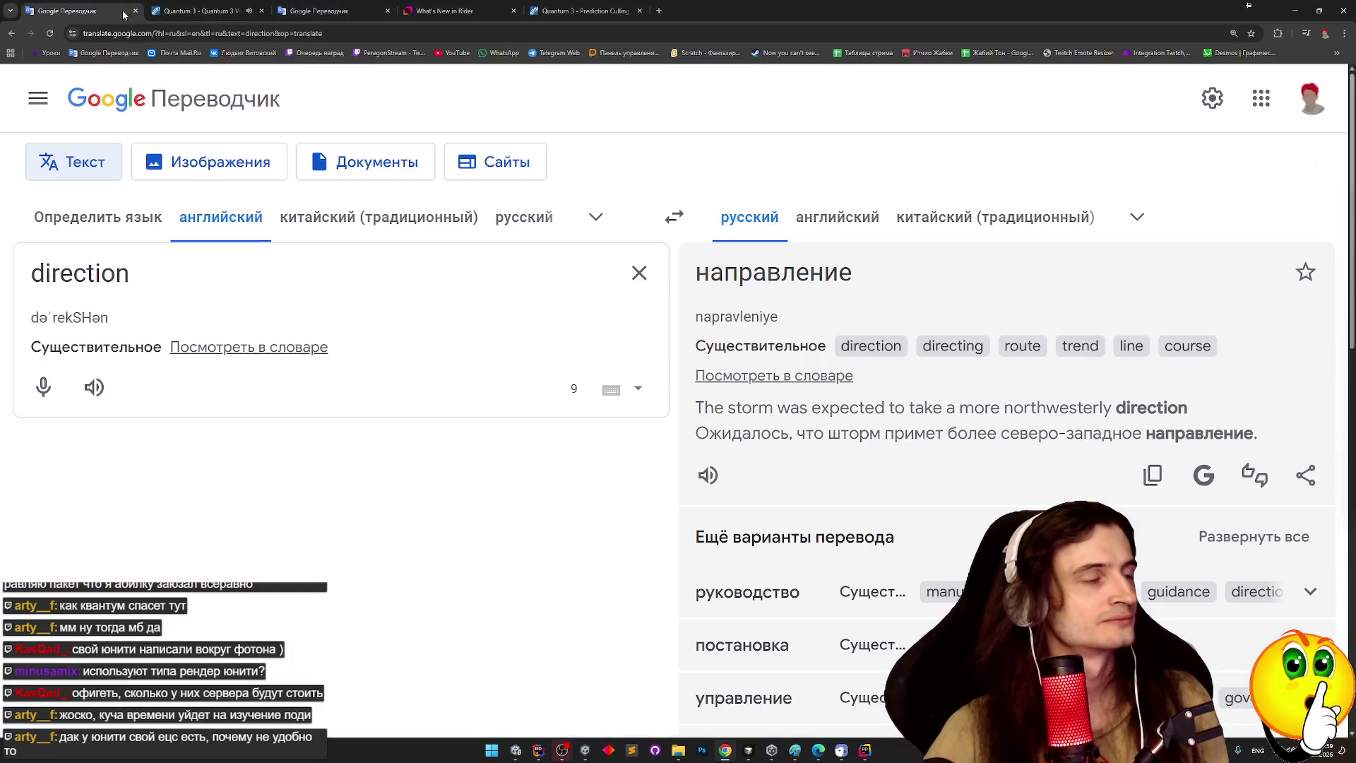
Translate 'depleted' into Russian ('истощенный'), then resume the course video fullscreen.
key("ctrl+a")
type("depleted")
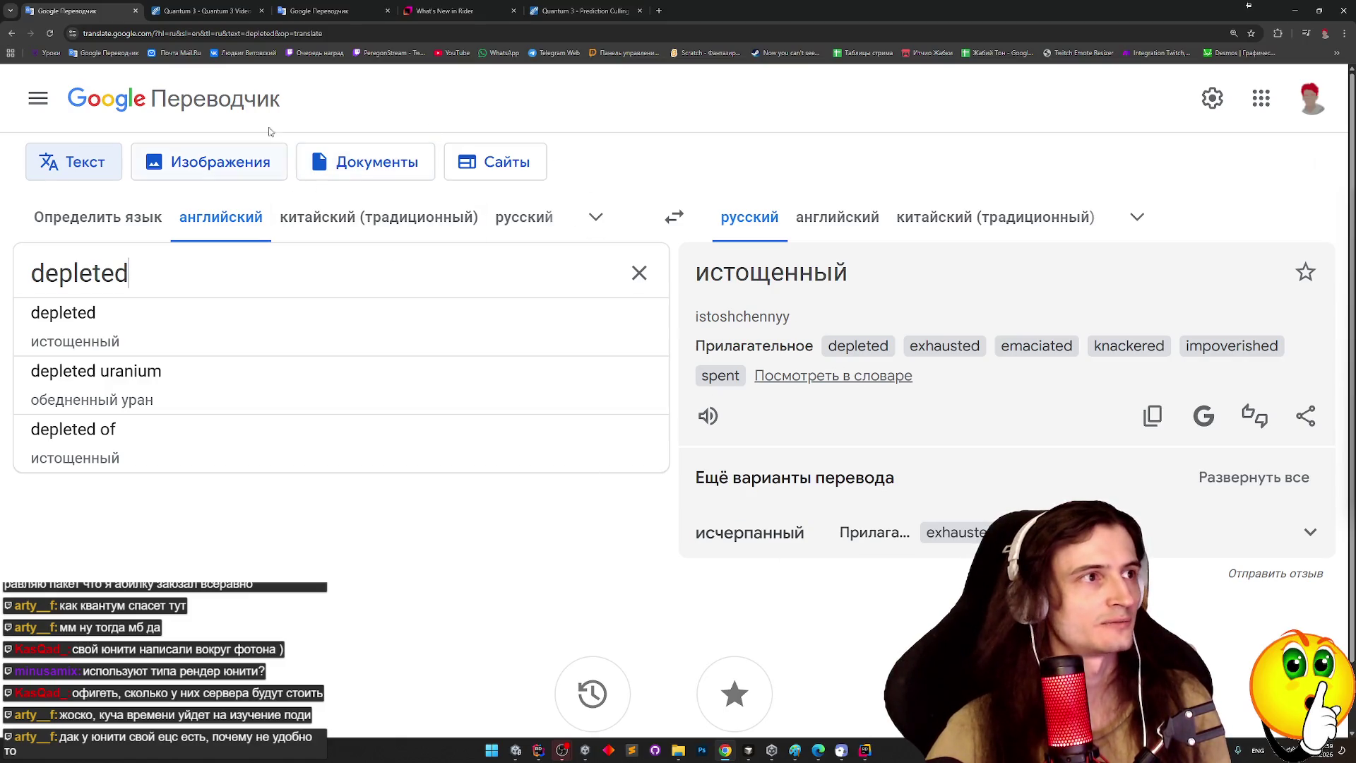
left_click(201, 11)
left_click(658, 308)
double_click(659, 308)
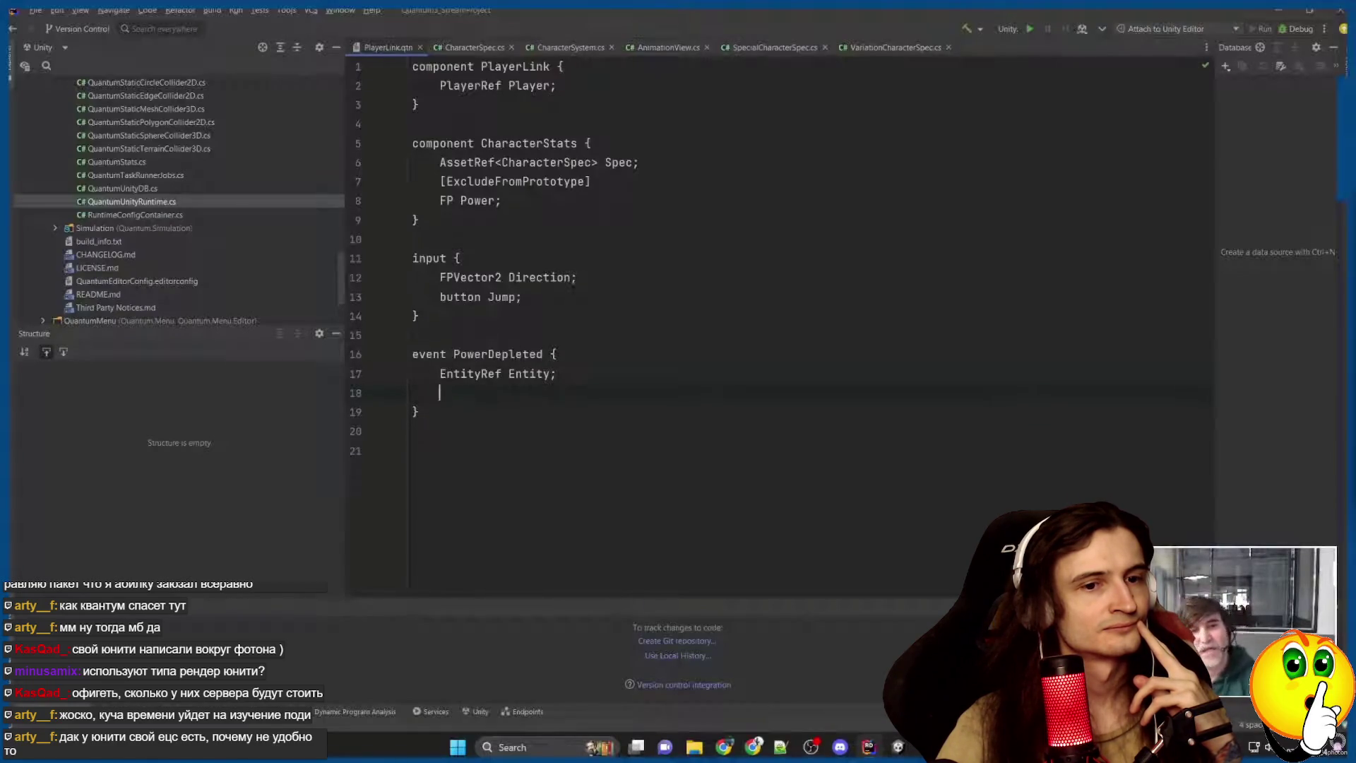
Follow the course adding NewPower to PowerRestored and raising it from CharacterSystem, pausing at QuantumGameScene.
mouse_move(554, 375)
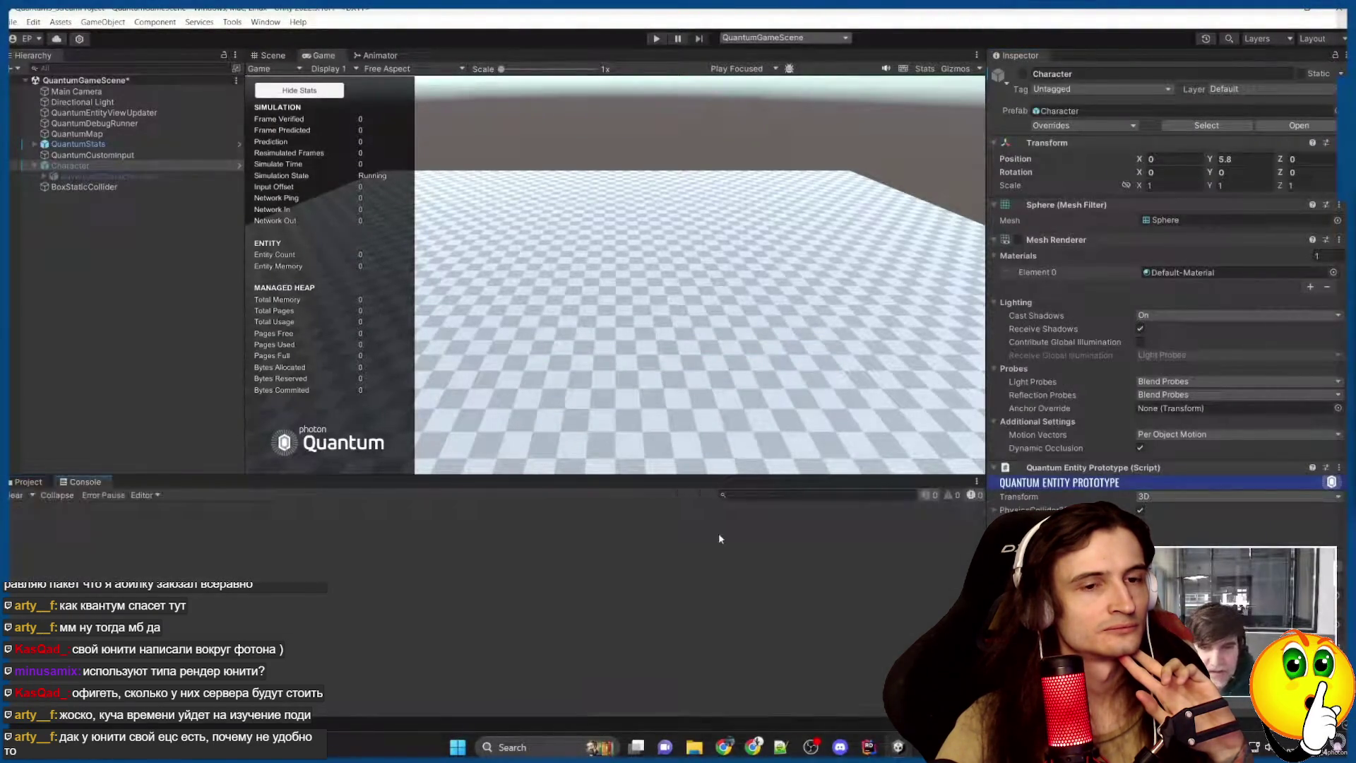
left_click(867, 750)
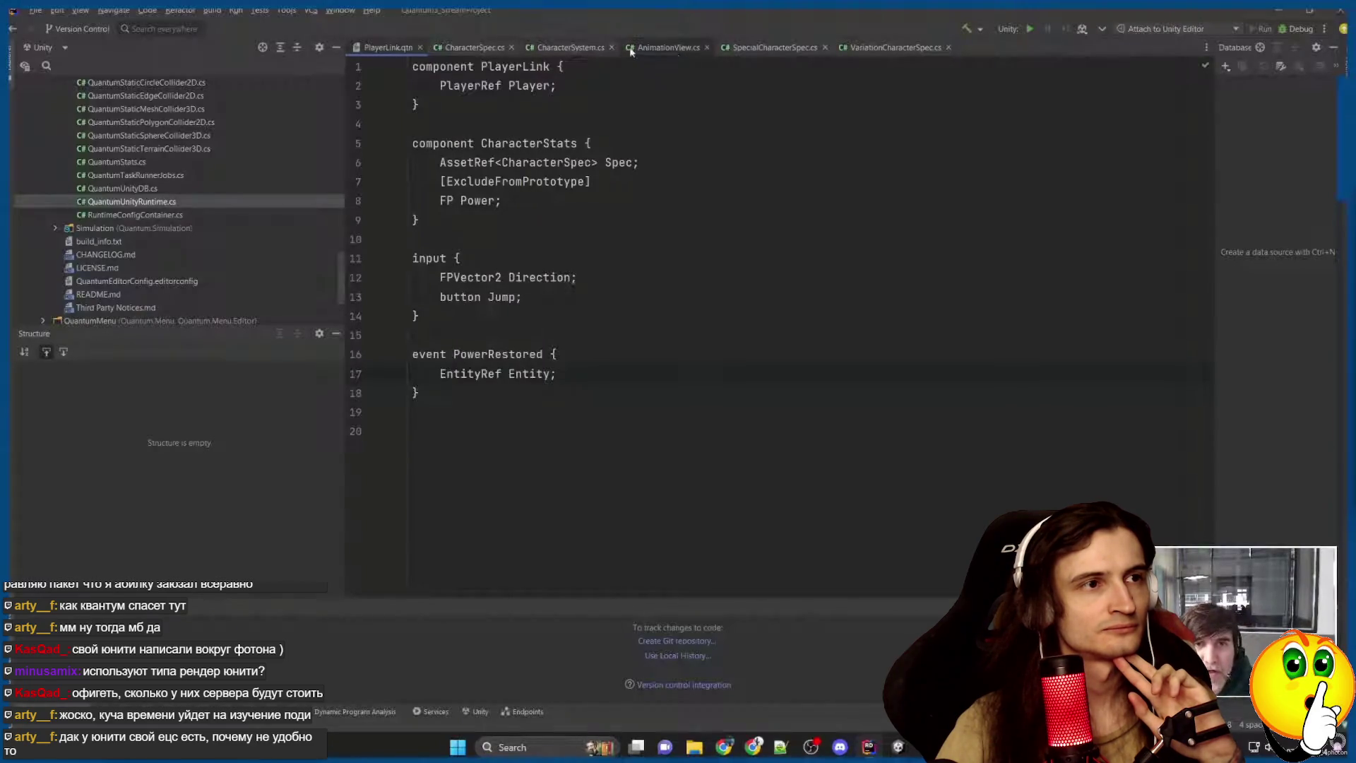
left_click(595, 48)
scroll(585, 306, "down", 2)
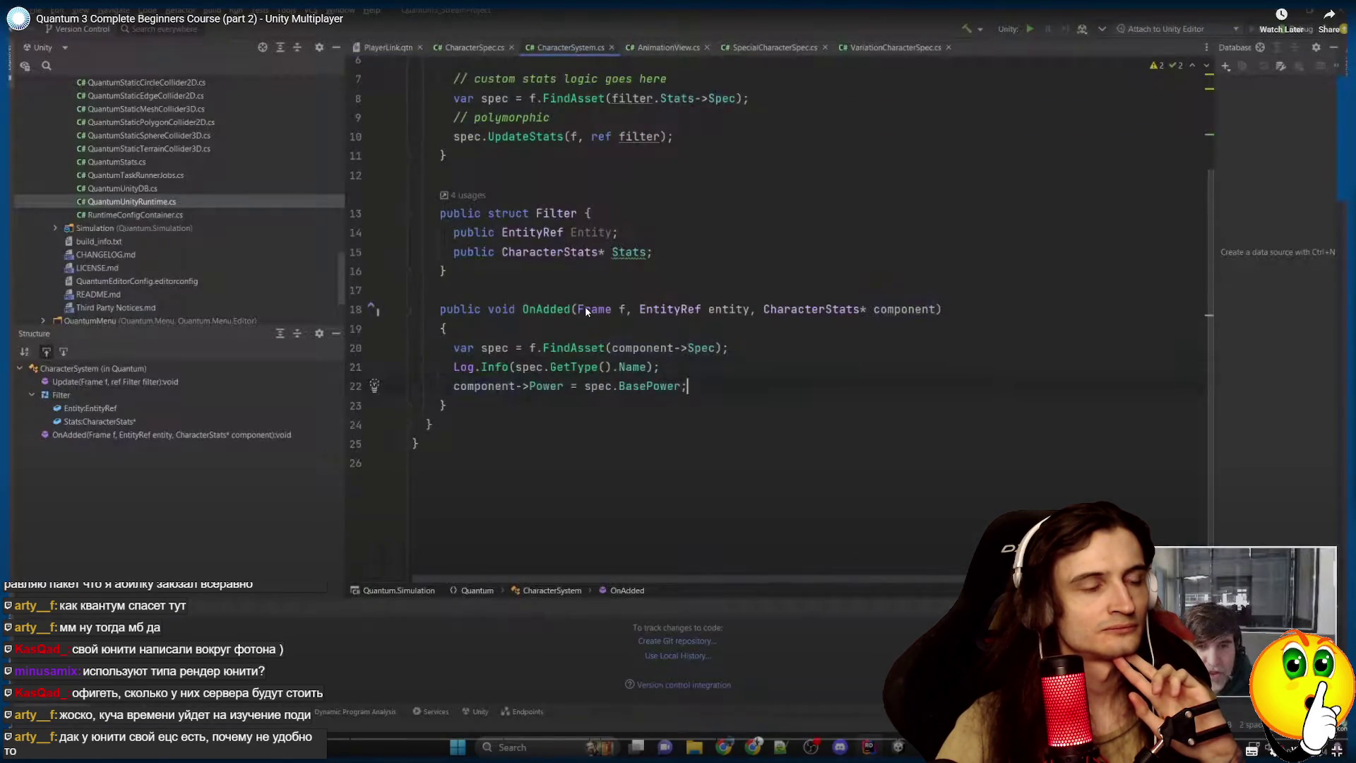
left_click(387, 47)
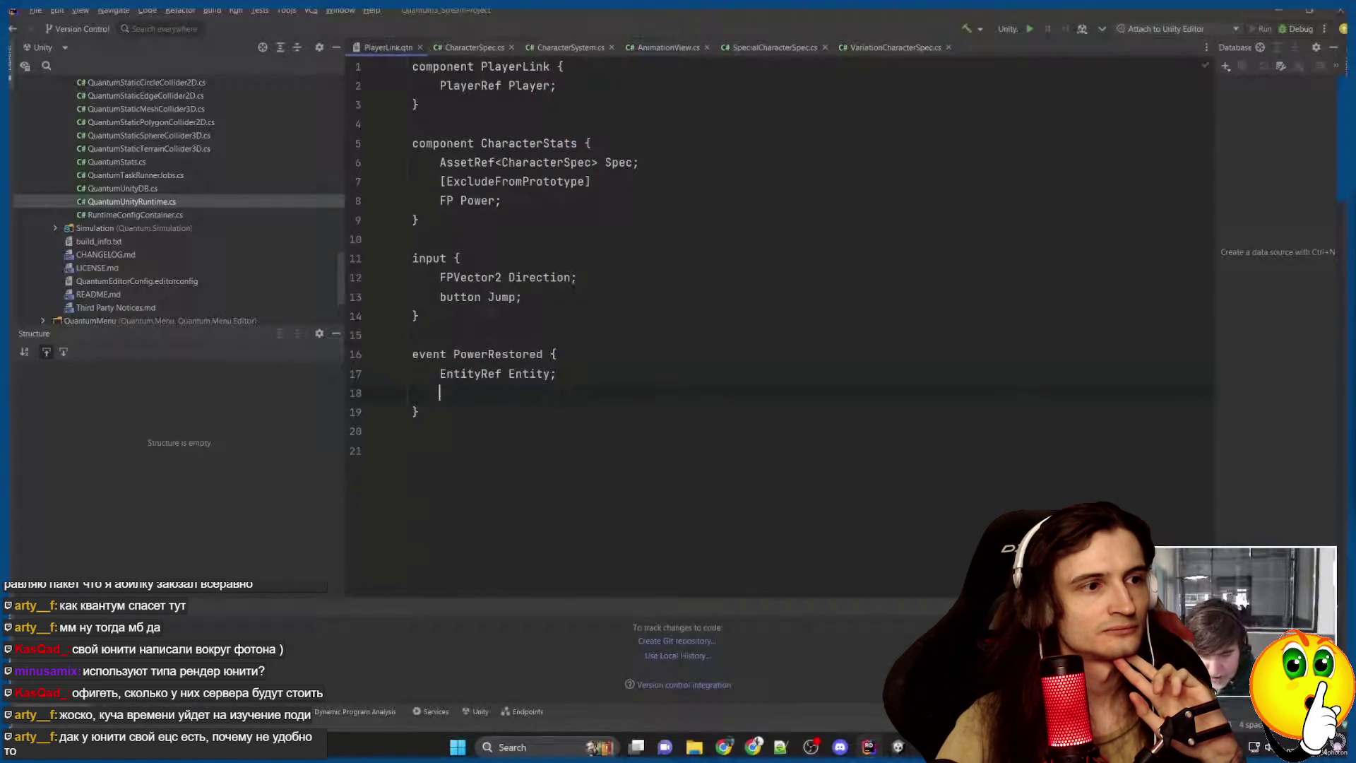
type("FP NewPower;")
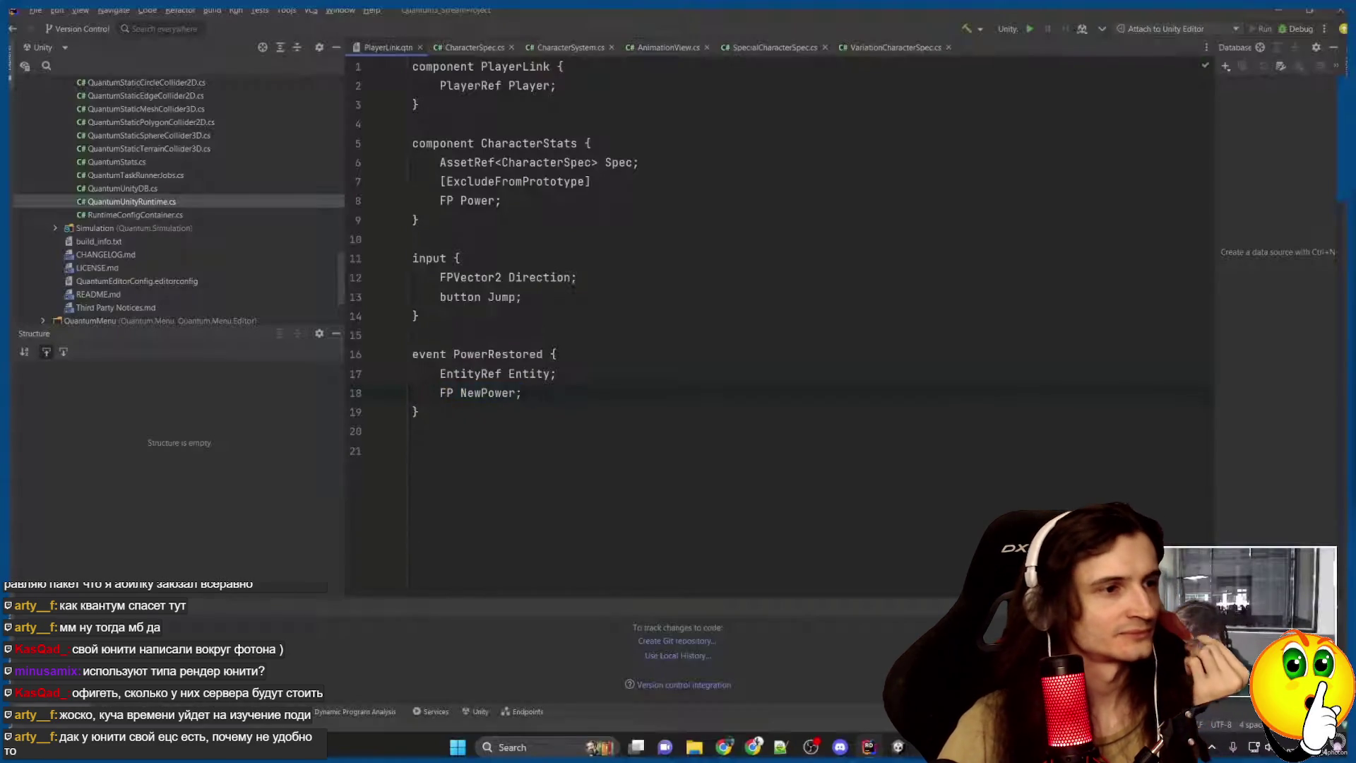
mouse_move(592, 313)
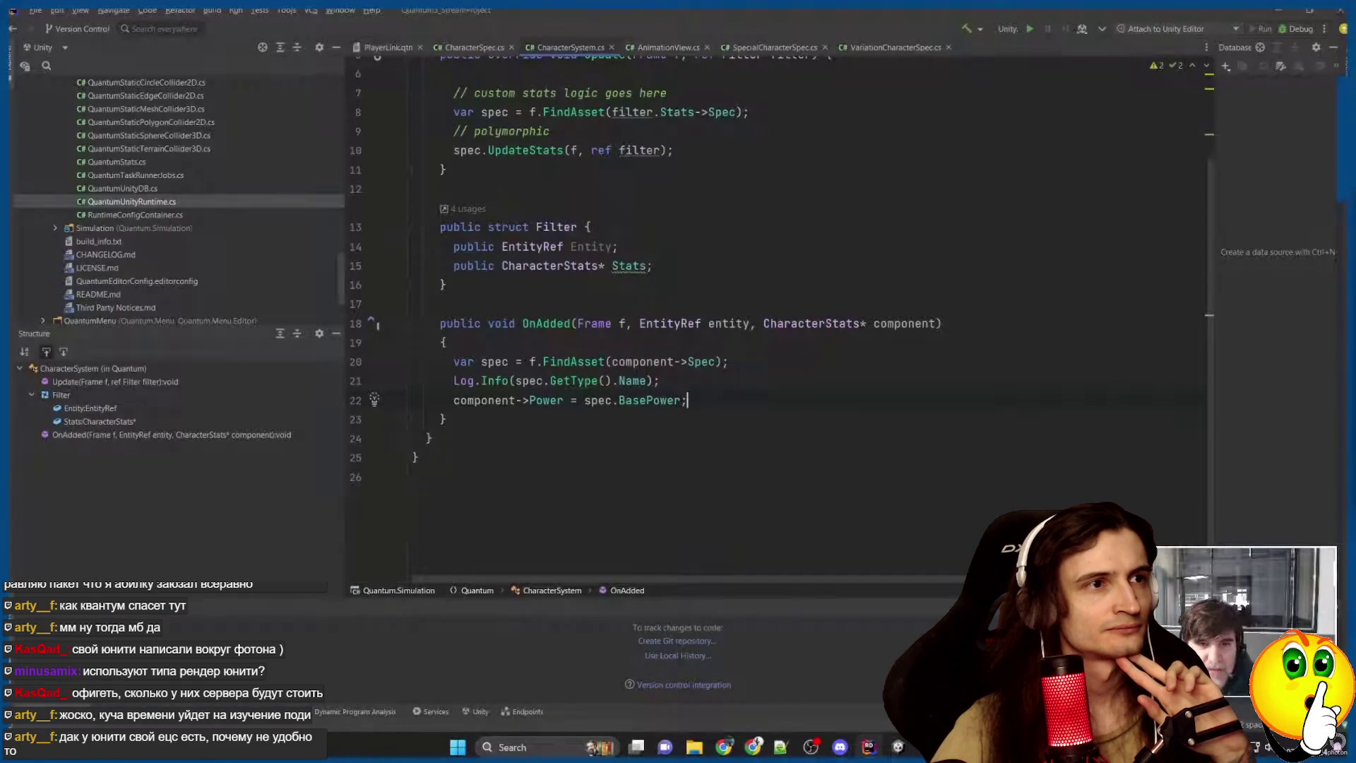
key("Return")
type("f.")
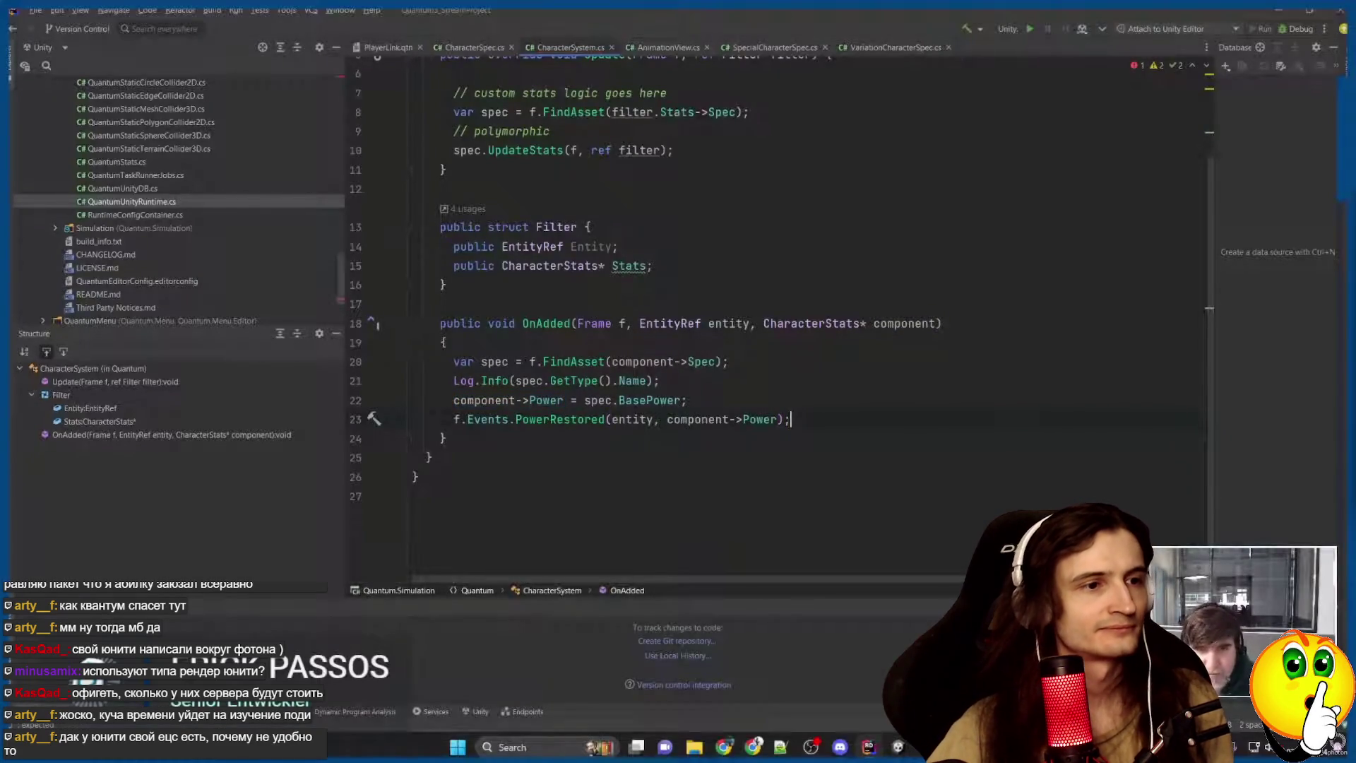
left_click(592, 313)
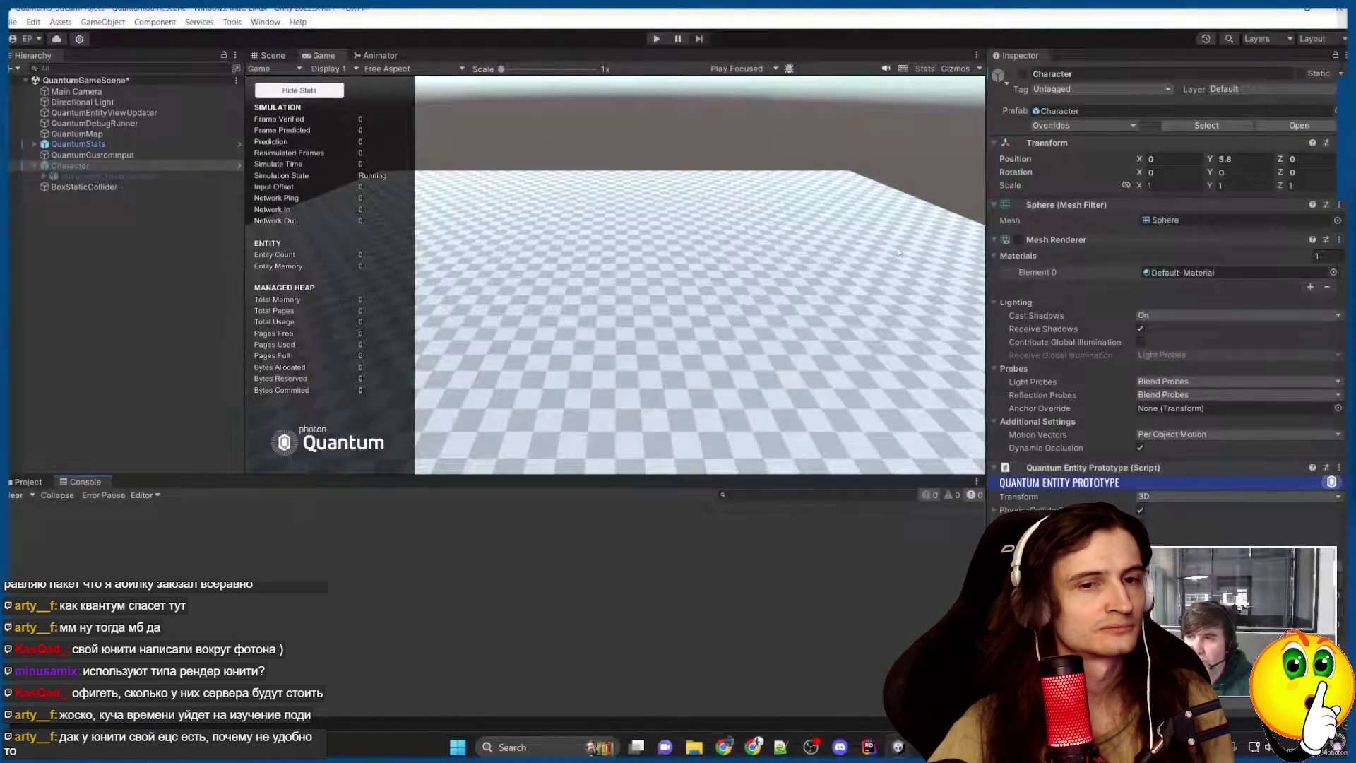
Play through the Unity play-mode demo until the course returns to AnimationView.cs.
left_click(592, 313)
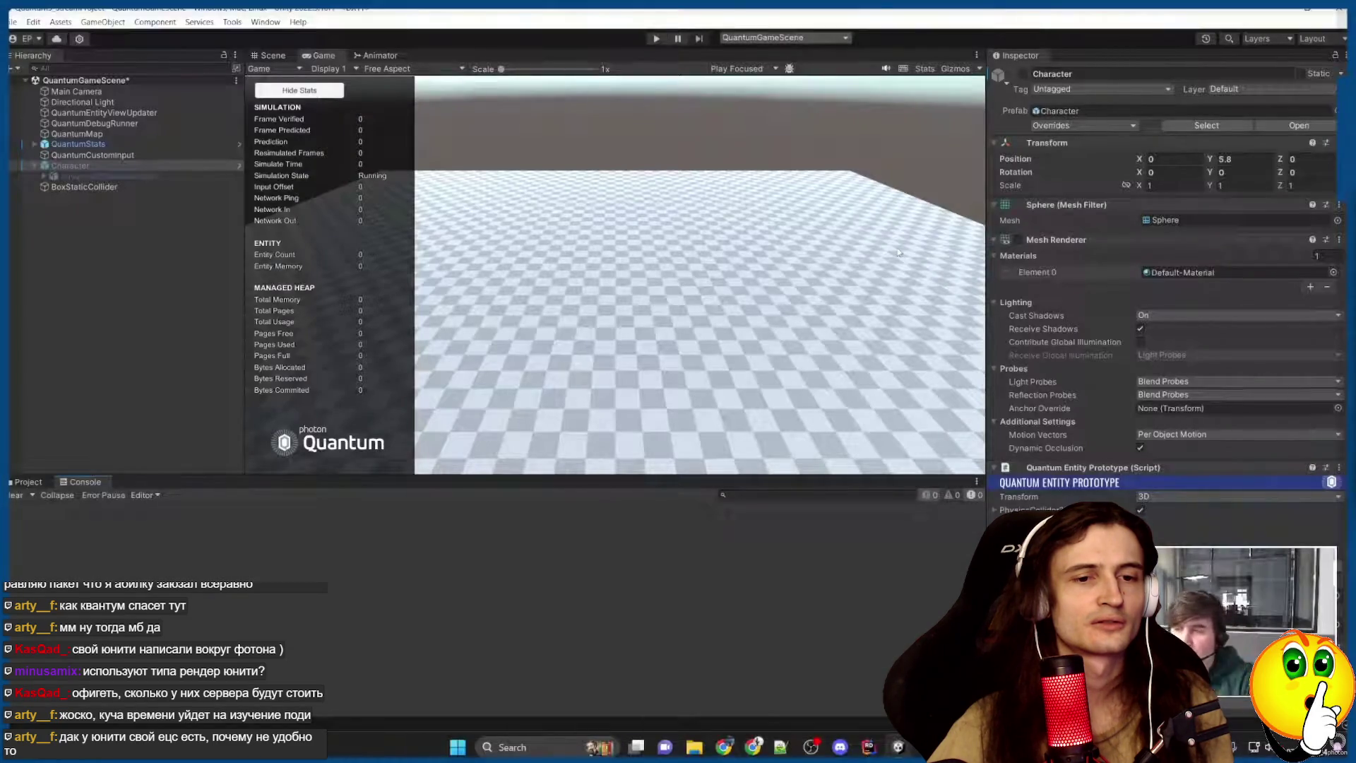
left_click(592, 313)
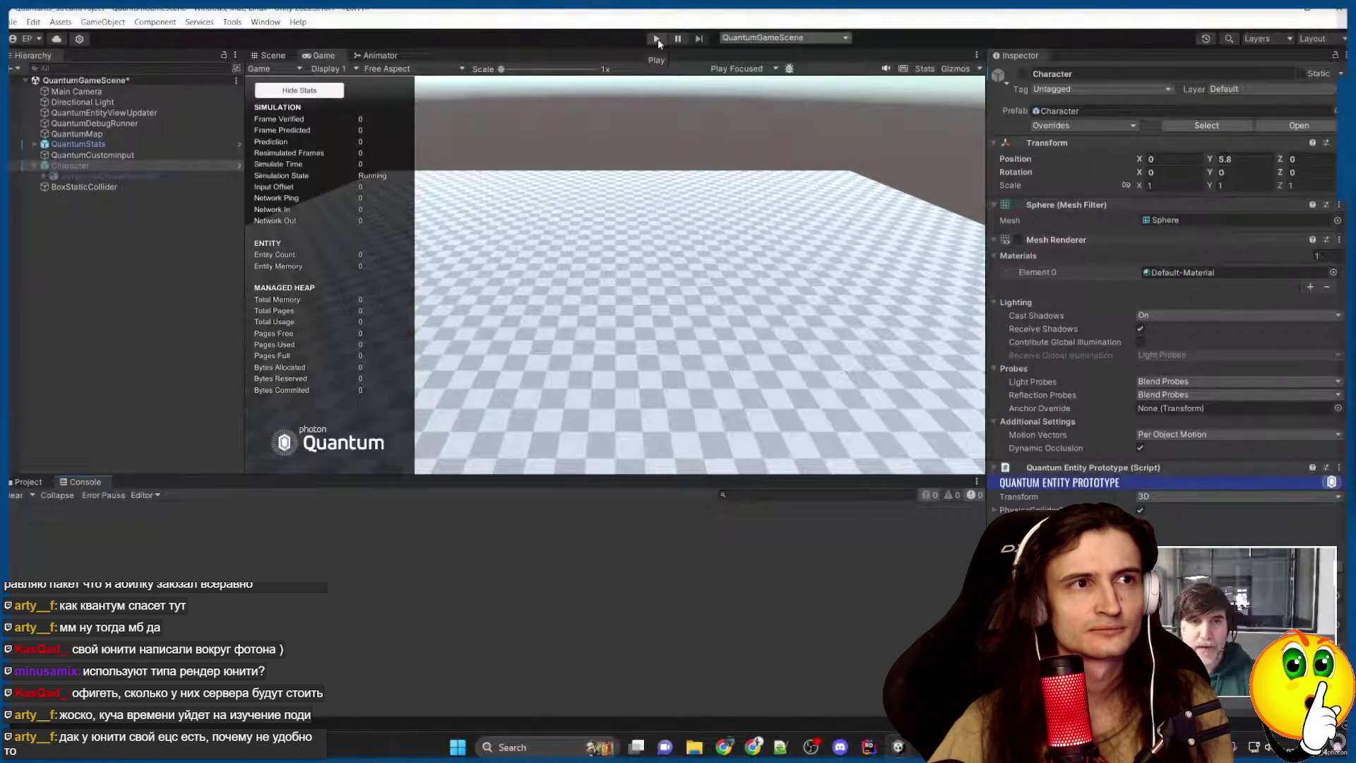
left_click(592, 312)
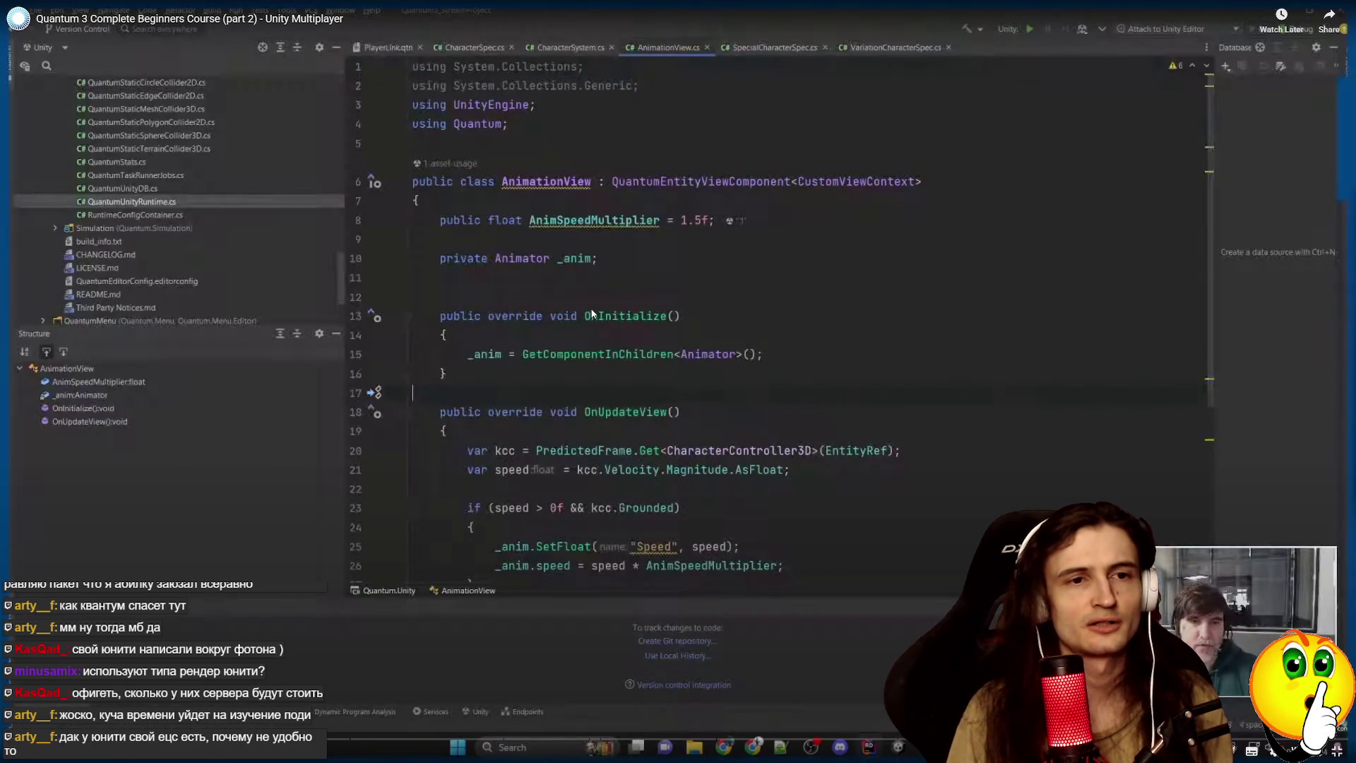
Rewind five seconds and play on to the Events & Callbacks manual page.
key("Left")
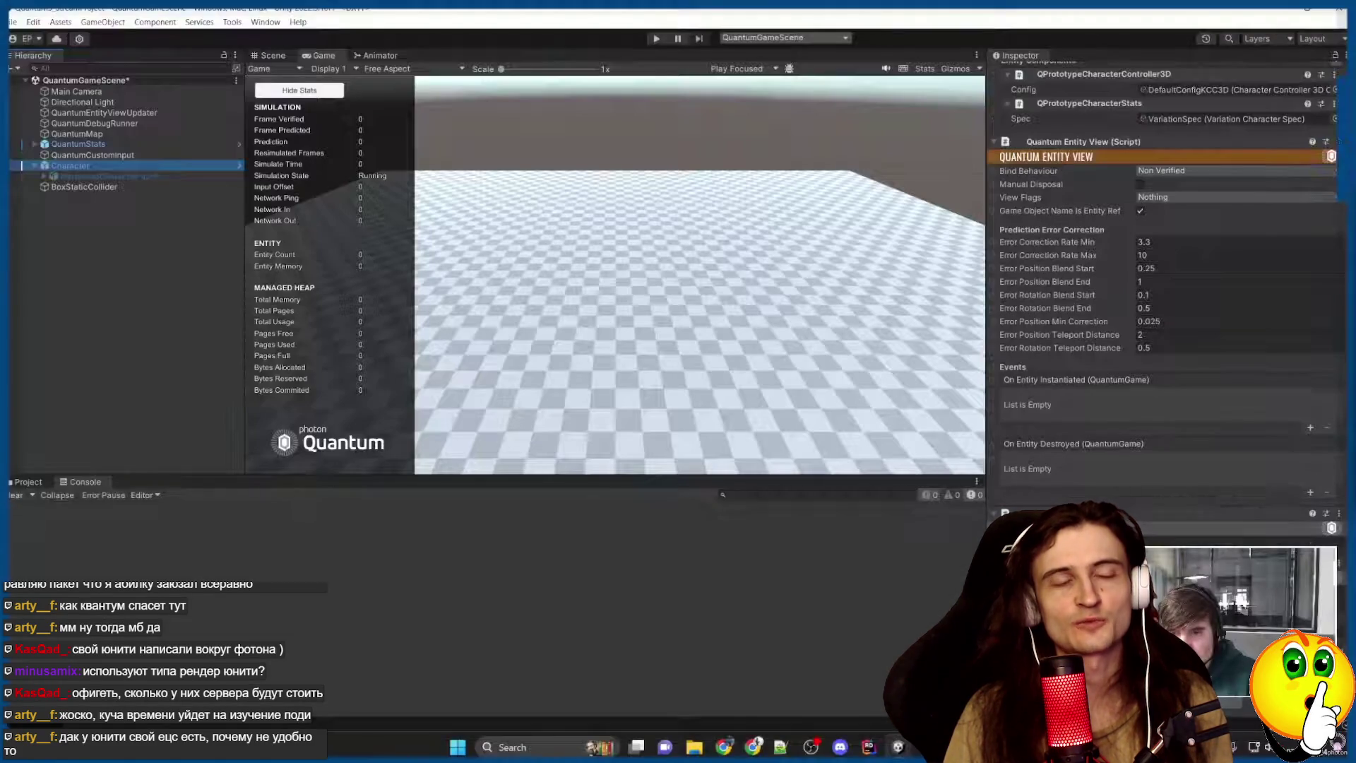
left_click(591, 308)
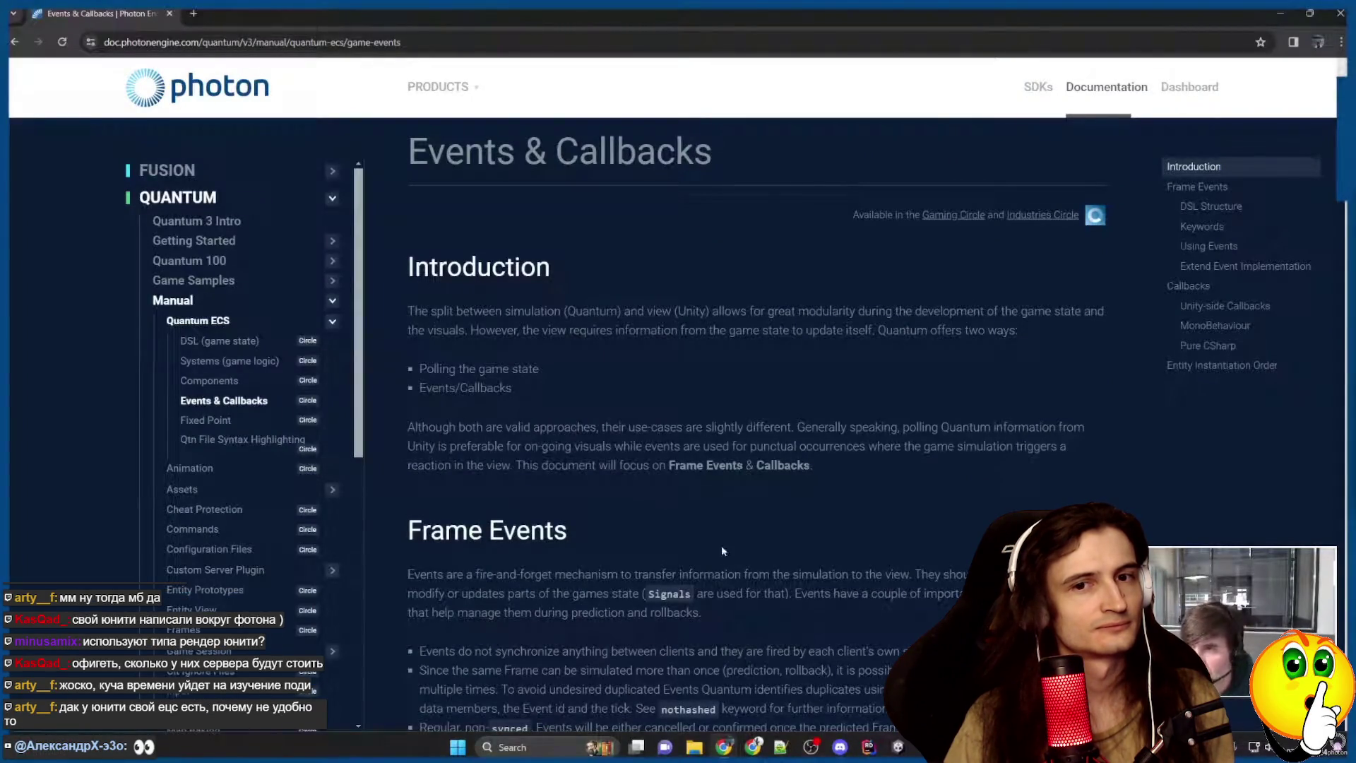
Watch AnimationView subscribe to EventPowerRestored and add an empty HandlePowerEvent method, pausing once on the docs sample.
scroll(757, 529, "down", 2)
scroll(775, 556, "down", 8)
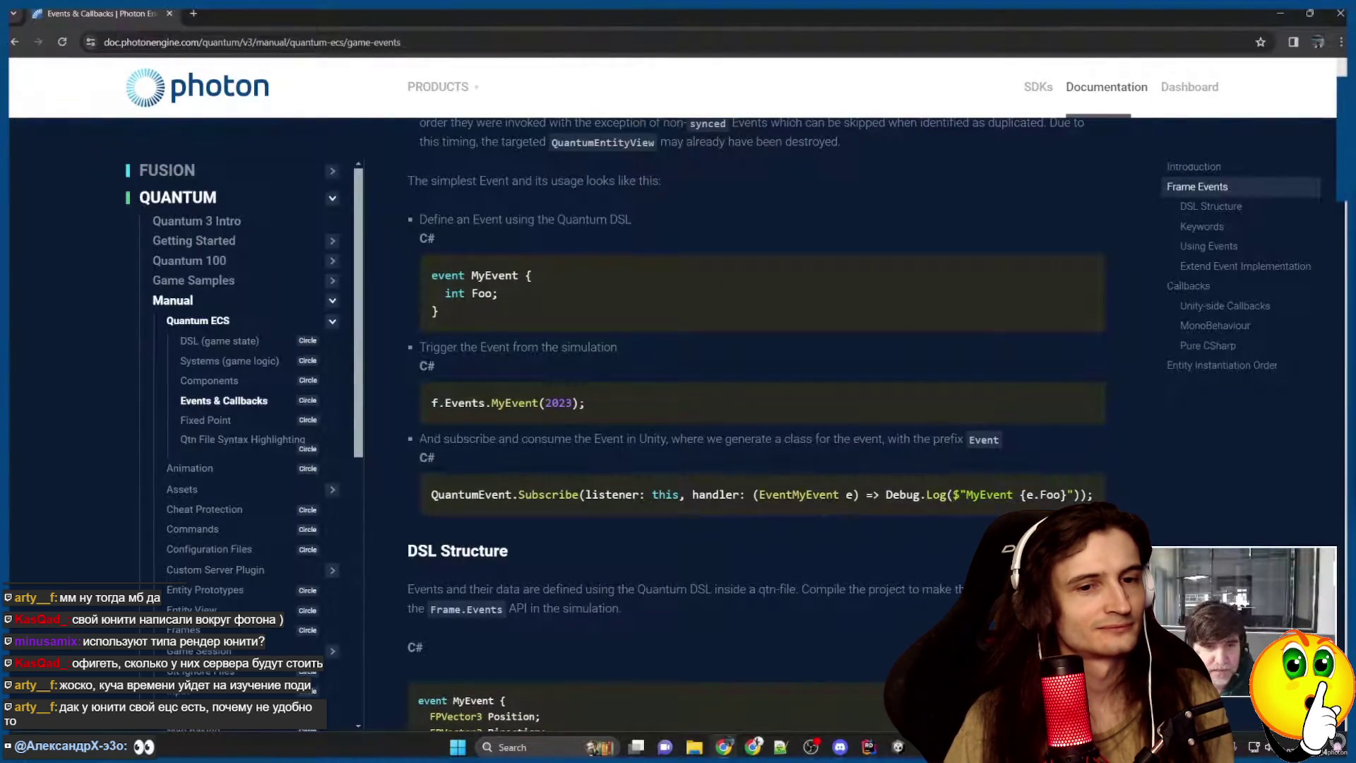
triple_click(762, 495)
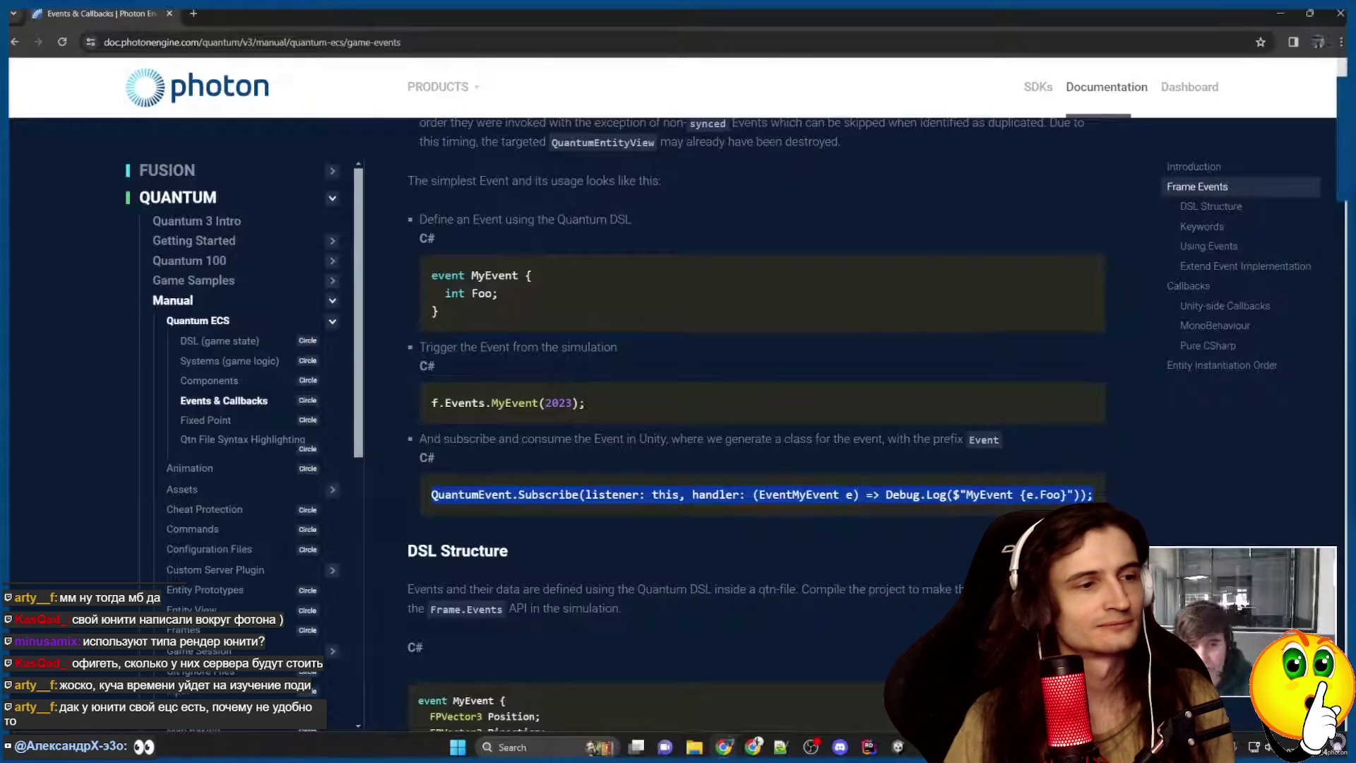
left_click(593, 314)
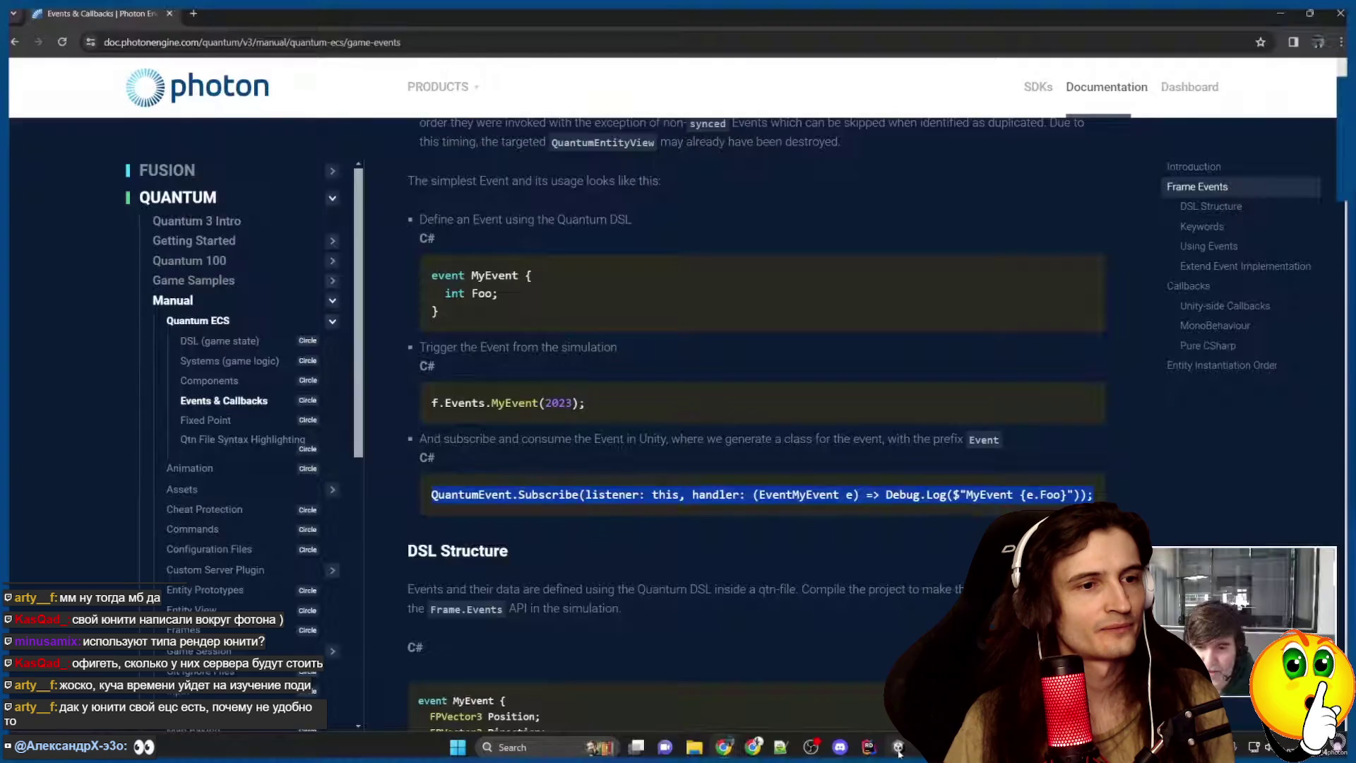
left_click(592, 313)
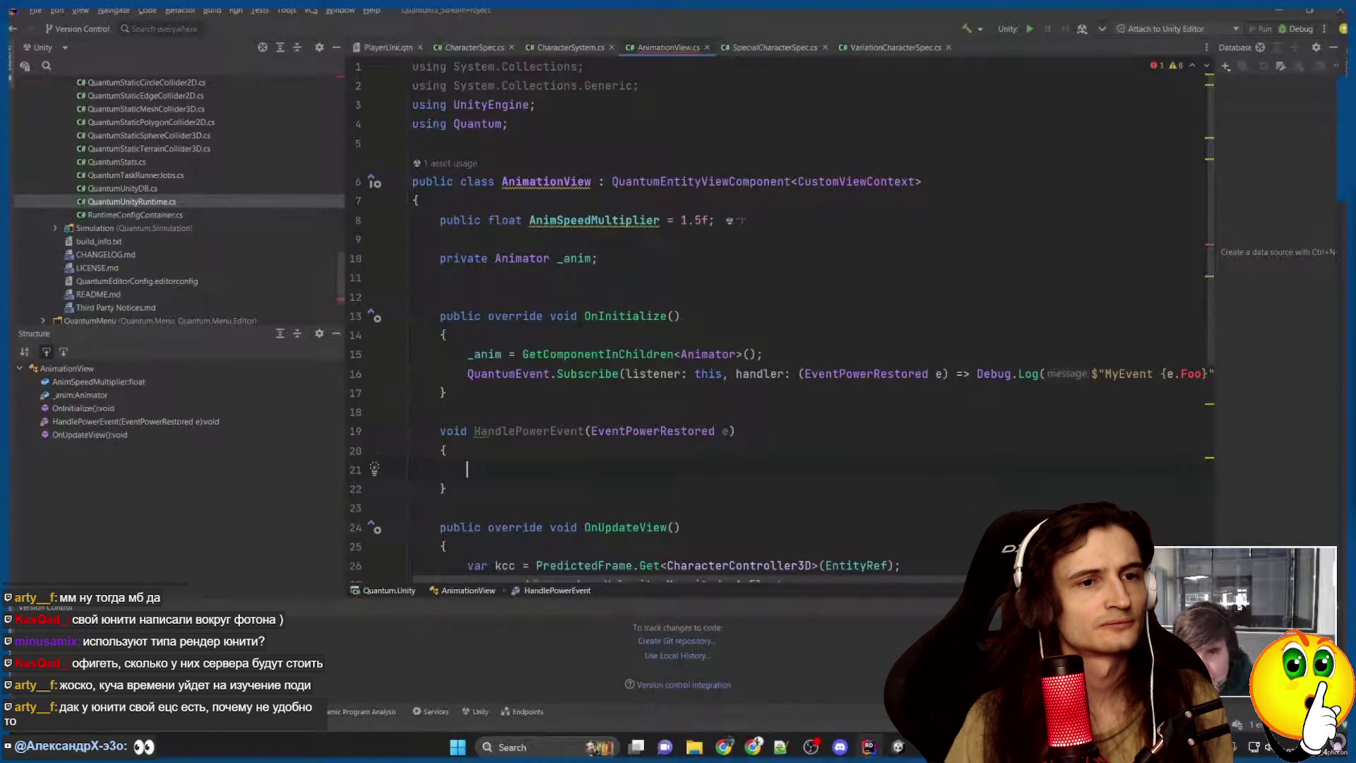
Replace the Subscribe lambda's log call in AnimationView with HandlePowerEvent(e), leaving its body empty.
key("End")
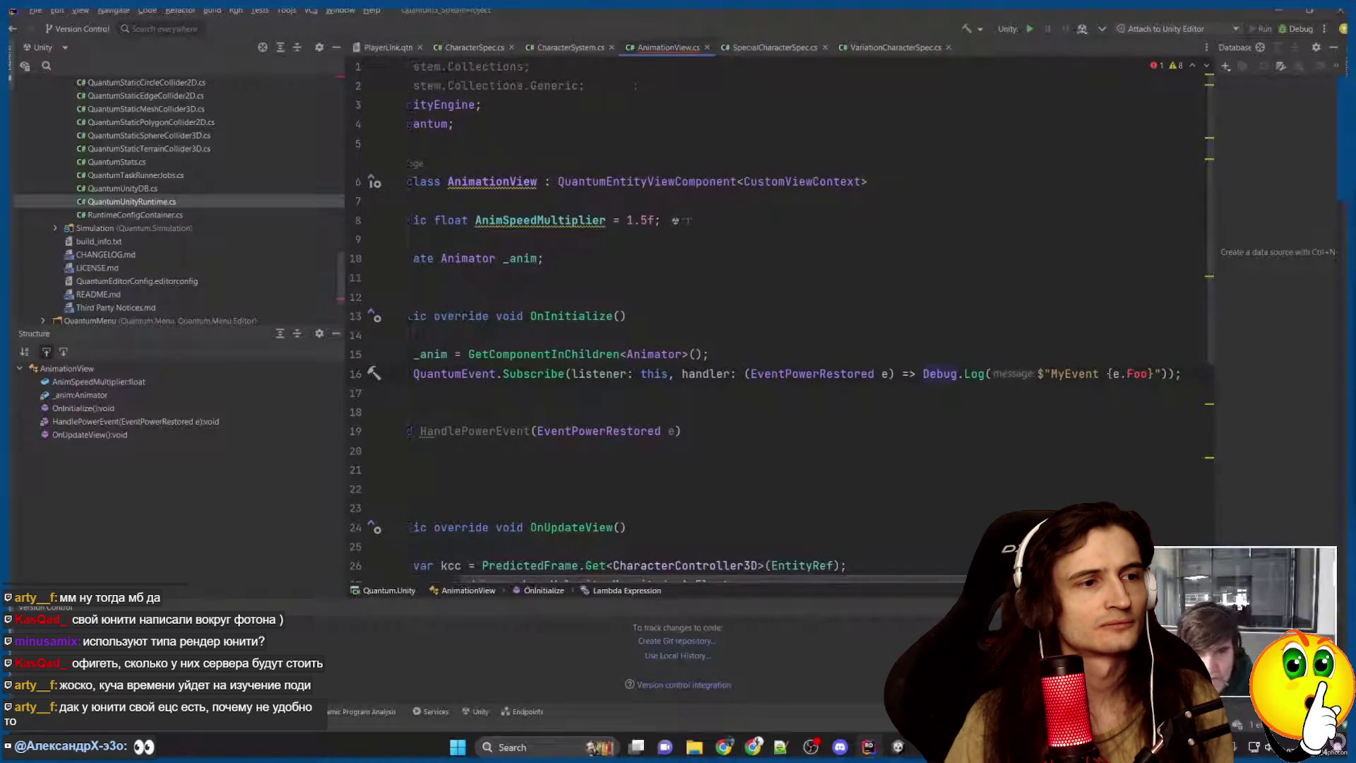
key("ctrl+w")
key("ctrl+w")
key("ctrl+w")
key("Delete")
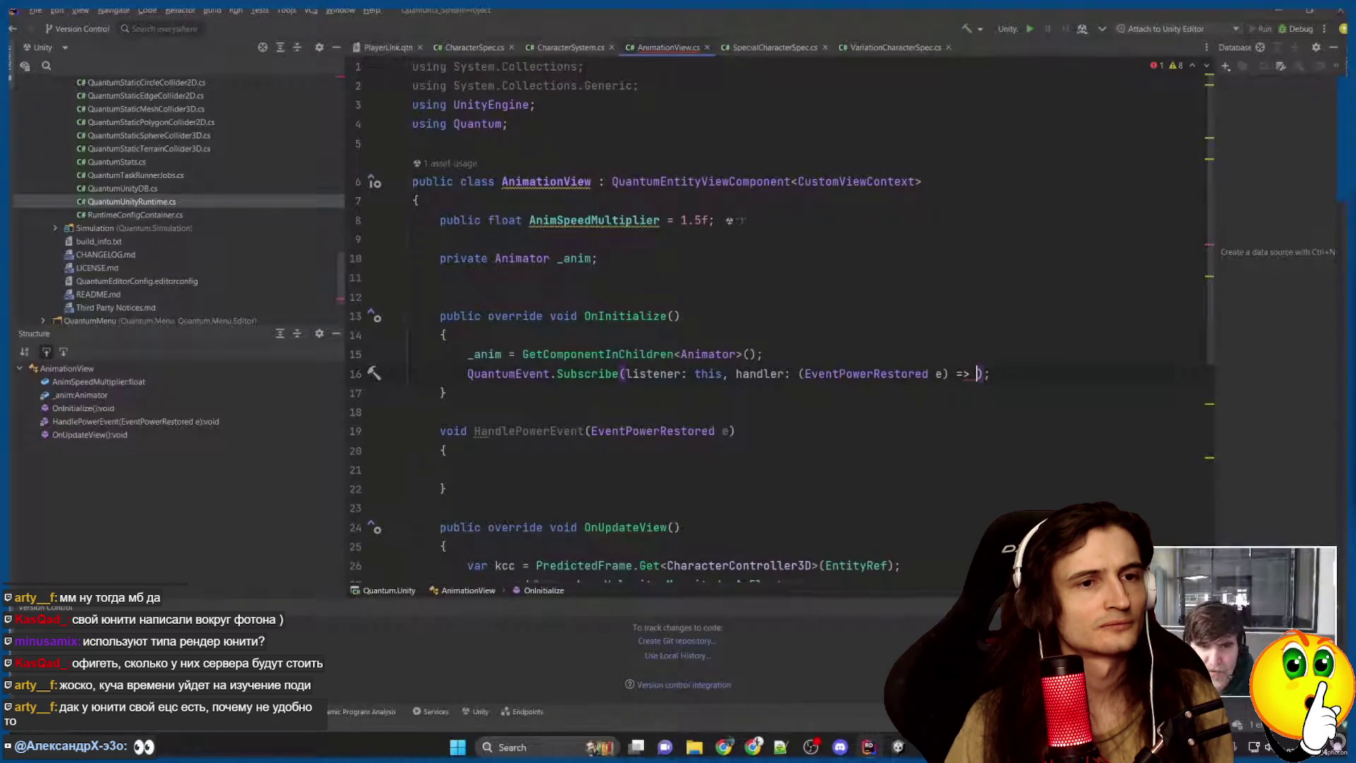
type("HandleP")
key("Return")
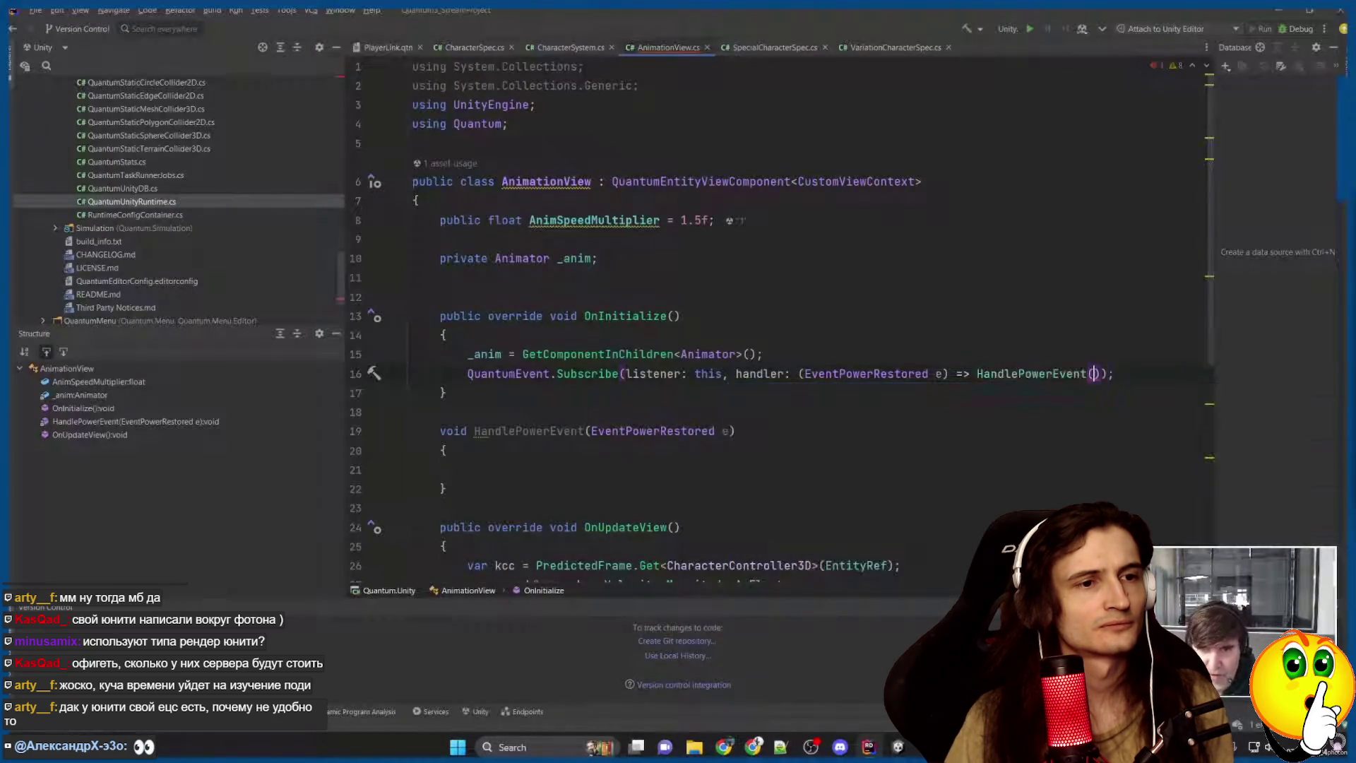
type("e")
key("Escape")
key("Down")
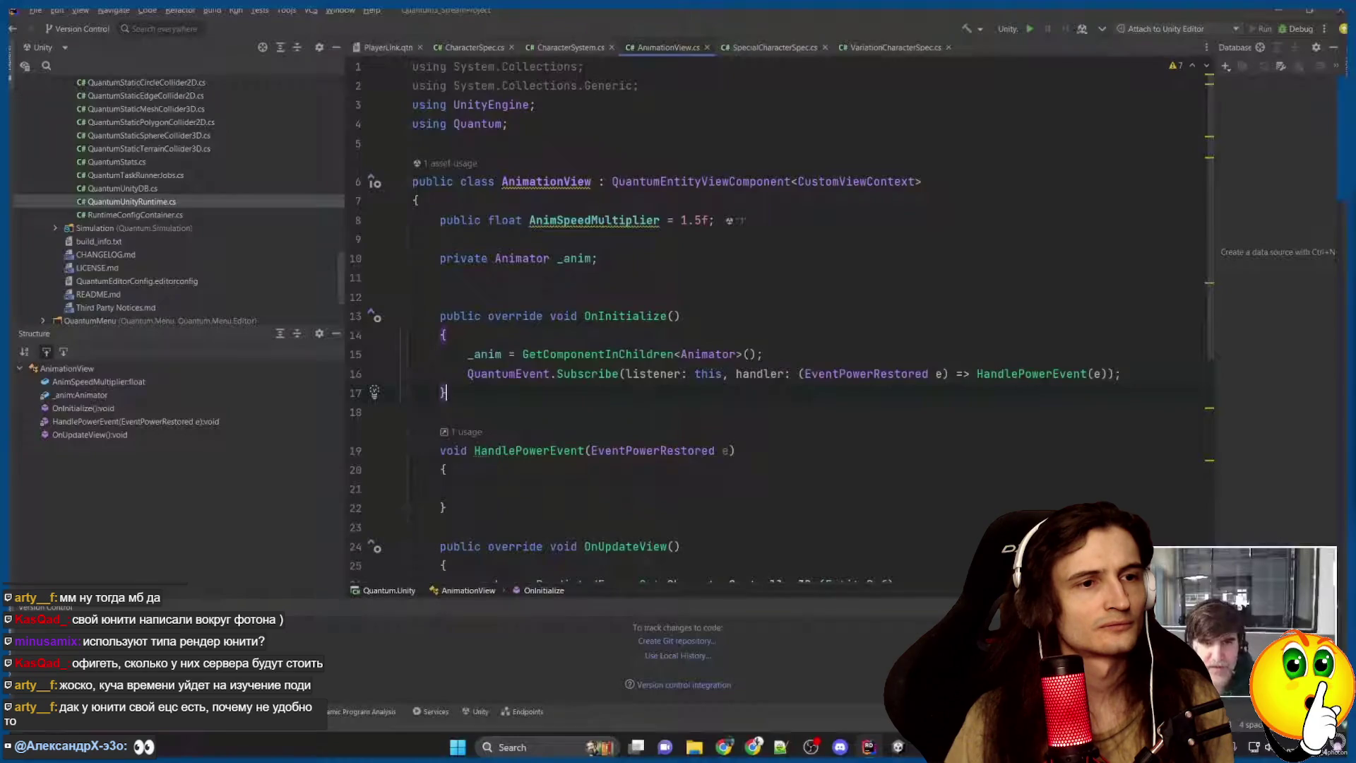
left_click(467, 489)
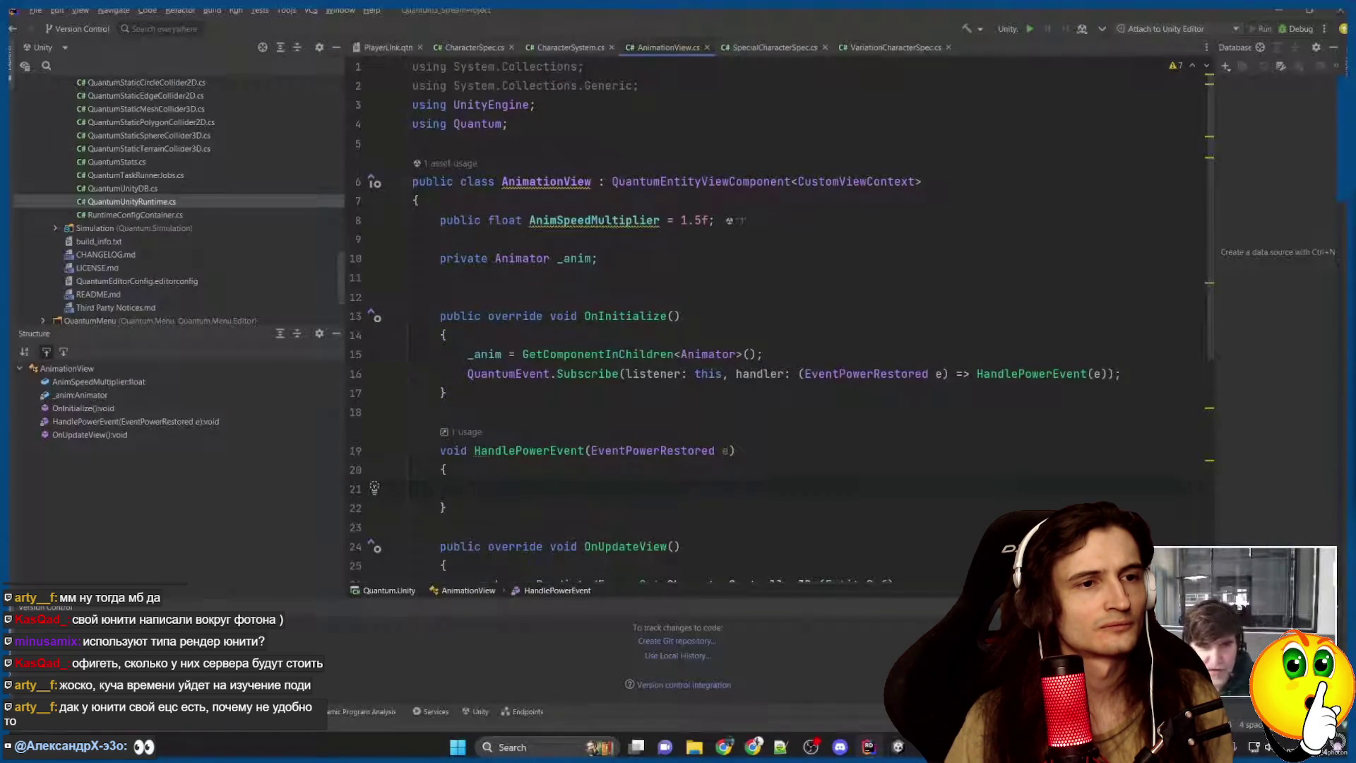
type("e")
key("BackSpace")
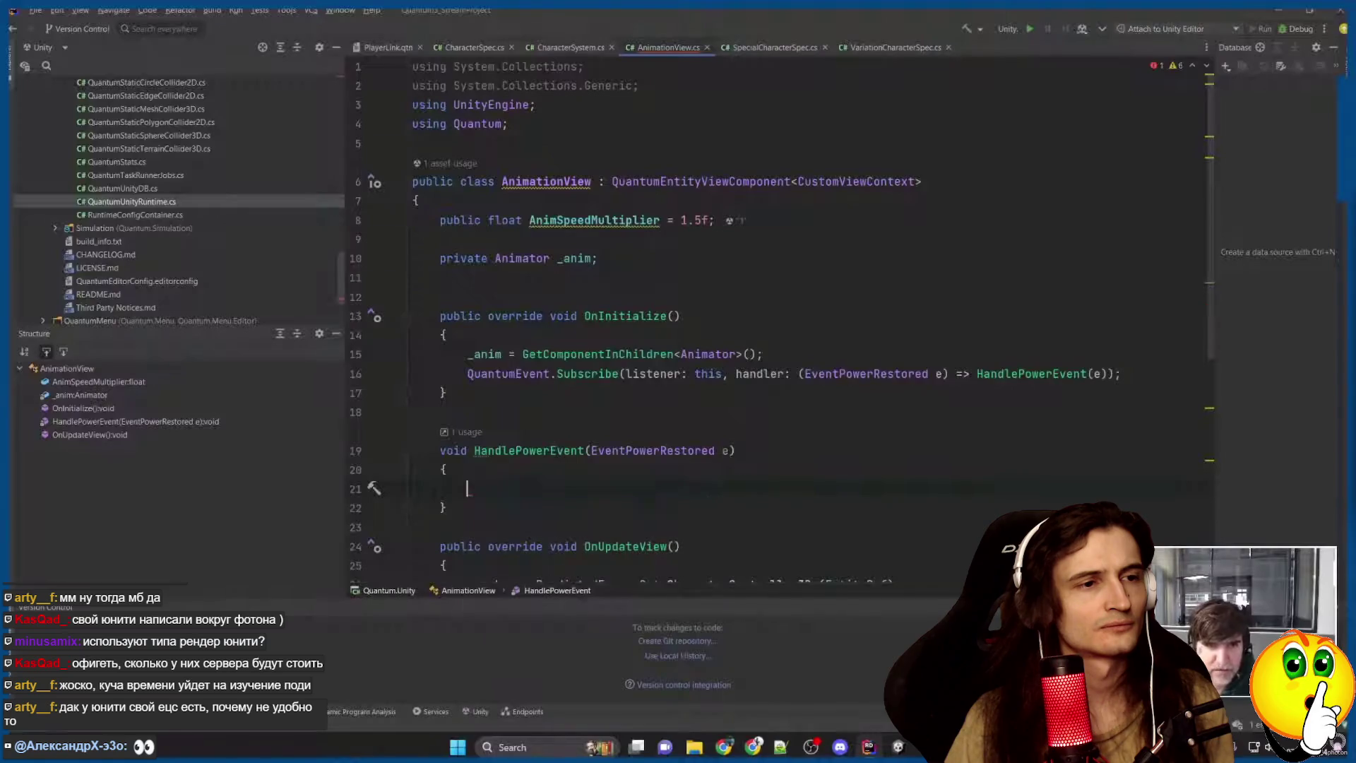
Add an if (e.Entity == EntityRef) block containing a Debug.Log call inside HandlePowerEvent.
type("if (e")
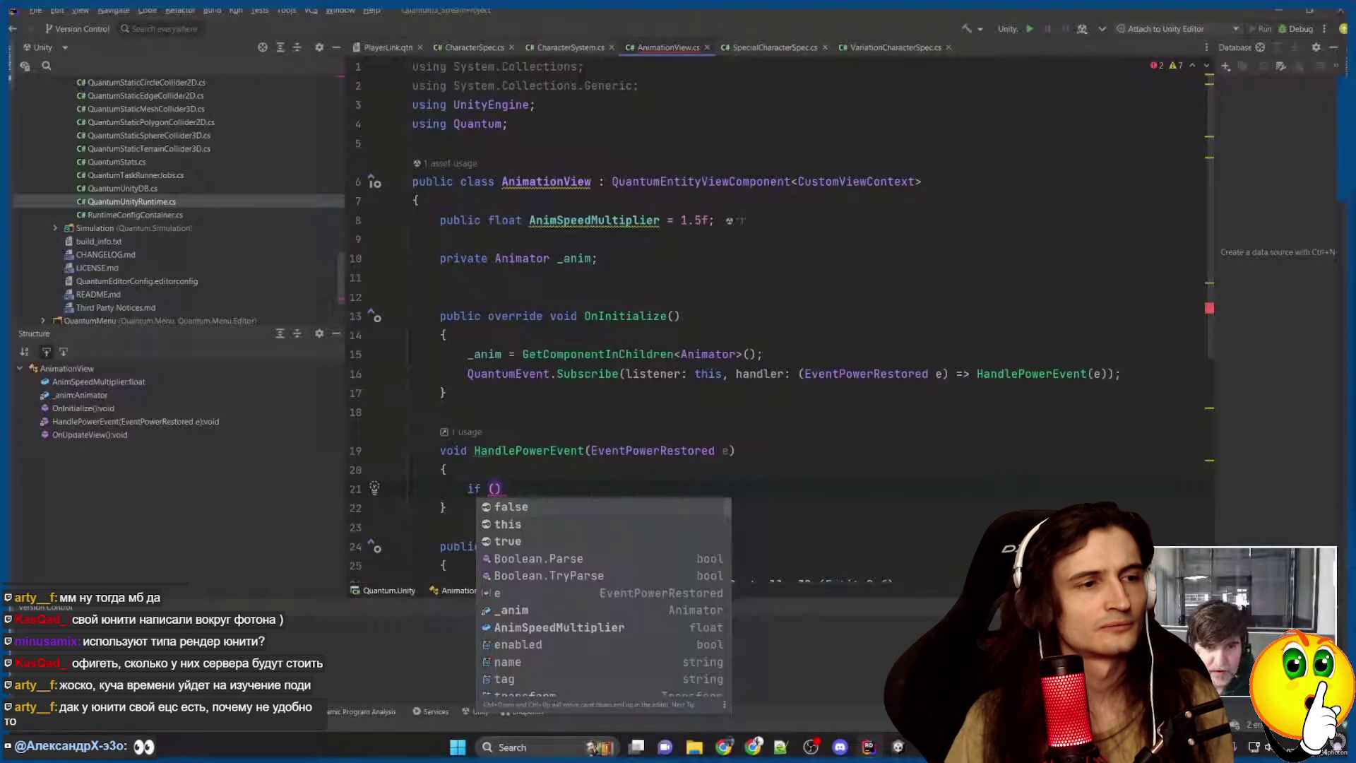
type(".Entity == En")
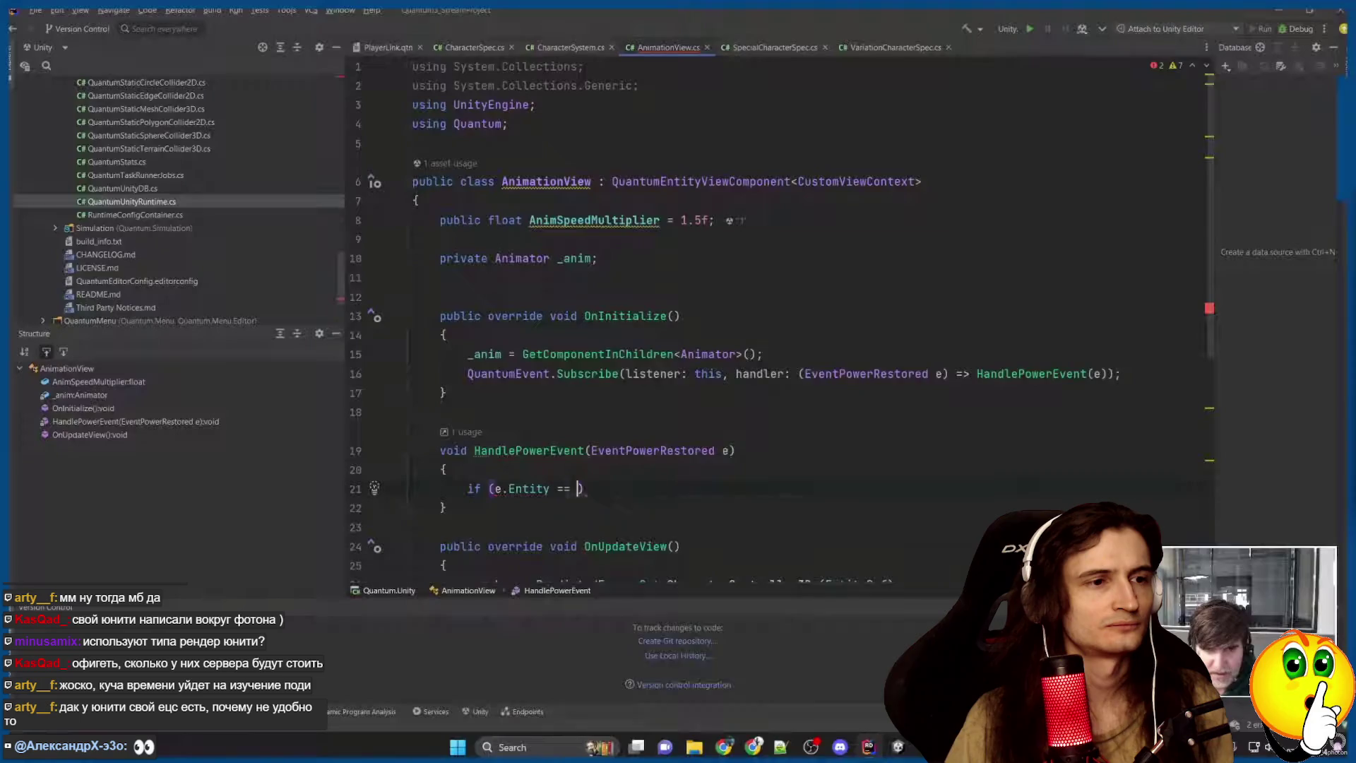
key("Down")
key("Return")
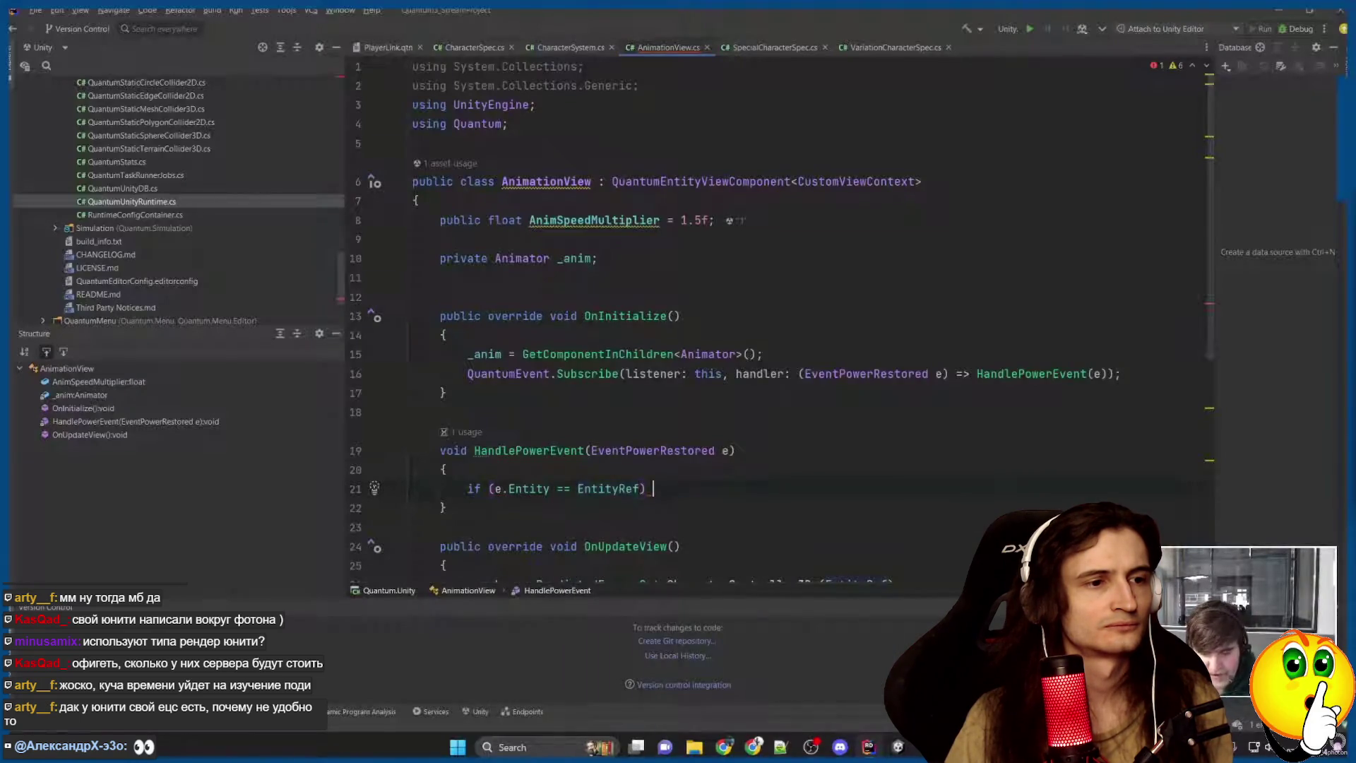
type("{")
key("Return")
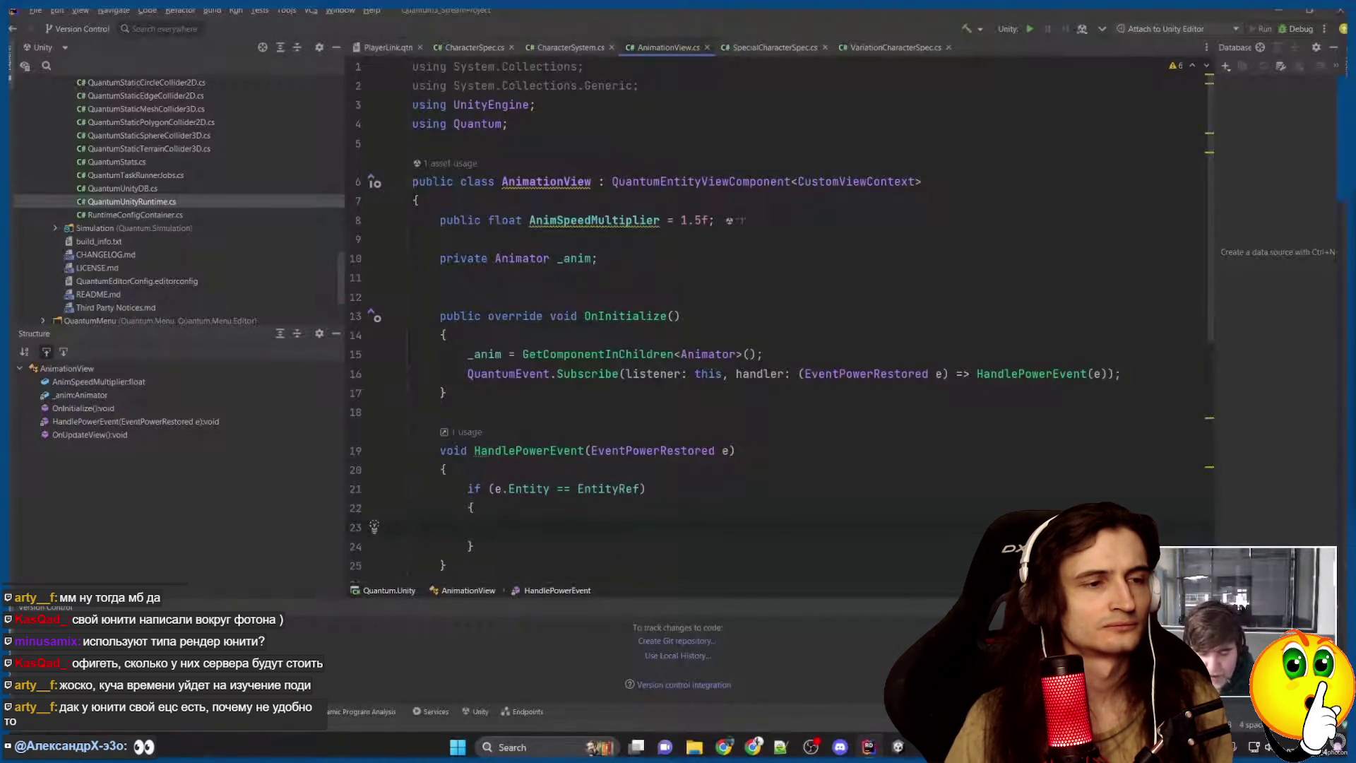
type("Debug.Log")
key("Return")
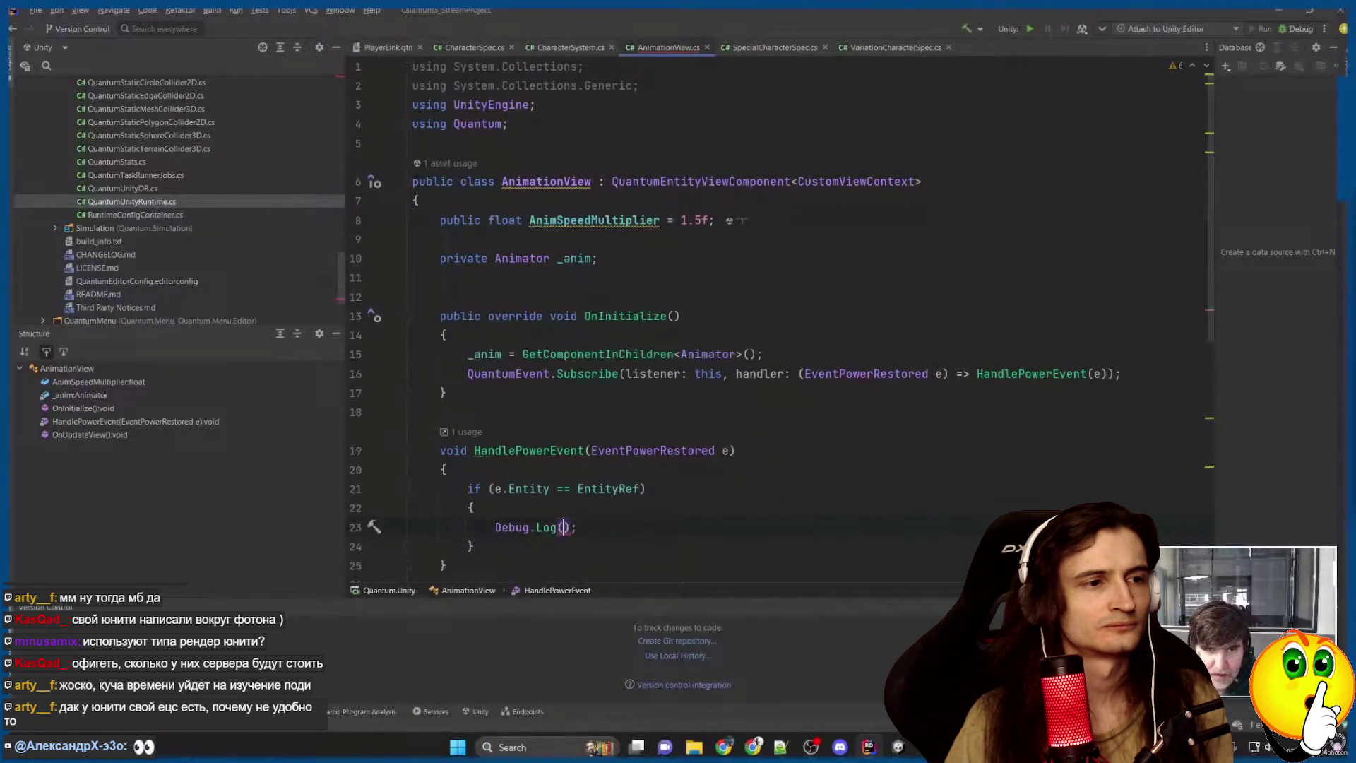
Complete the log message as "New power: " + e.NewPower and bring Unity to the front.
type("\"New p")
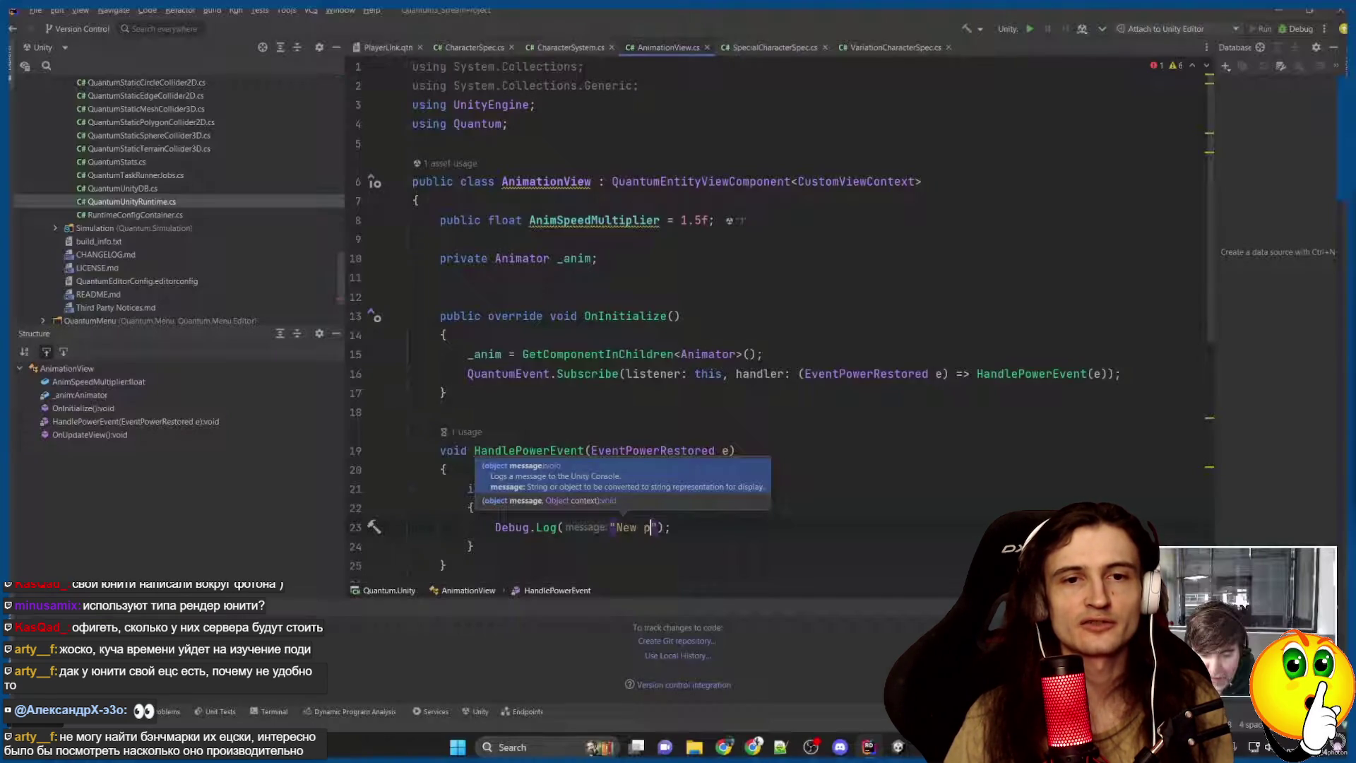
type("ower: ")
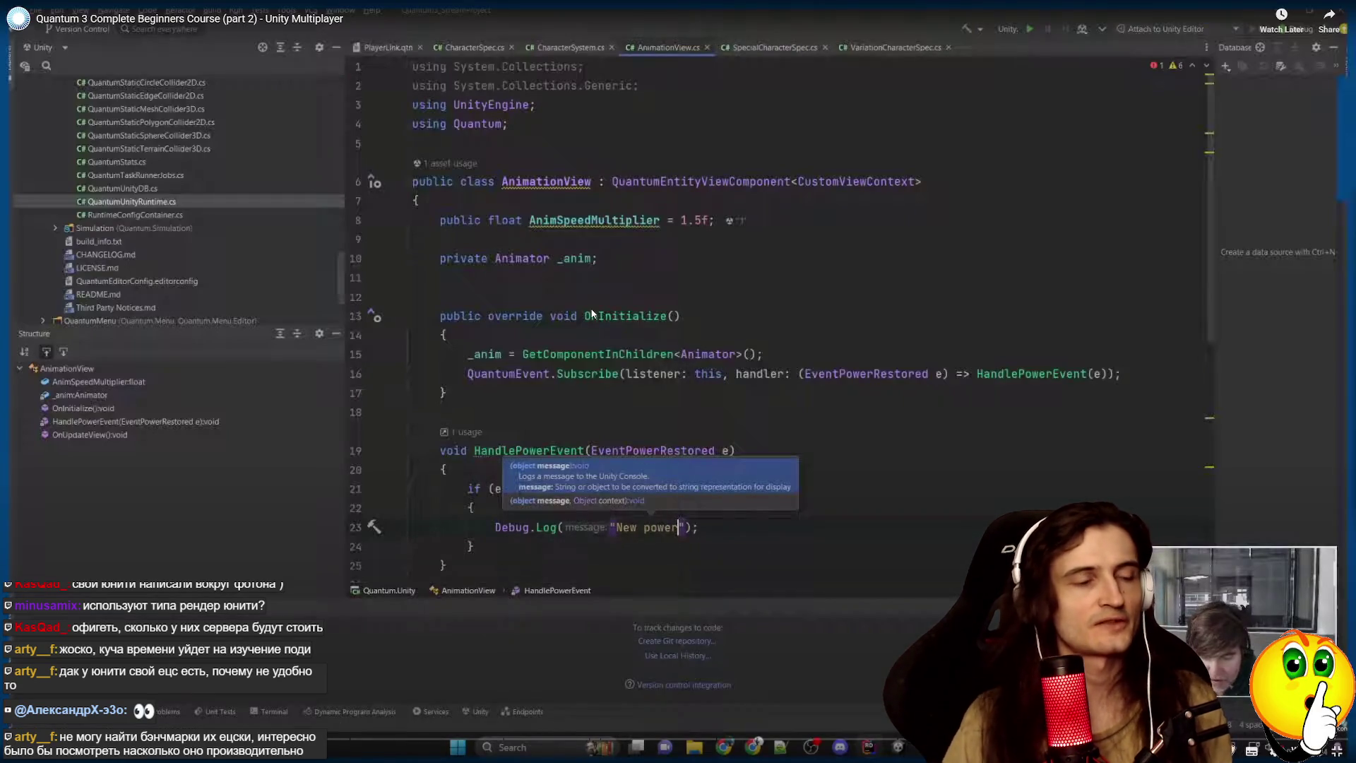
type("\" + e.")
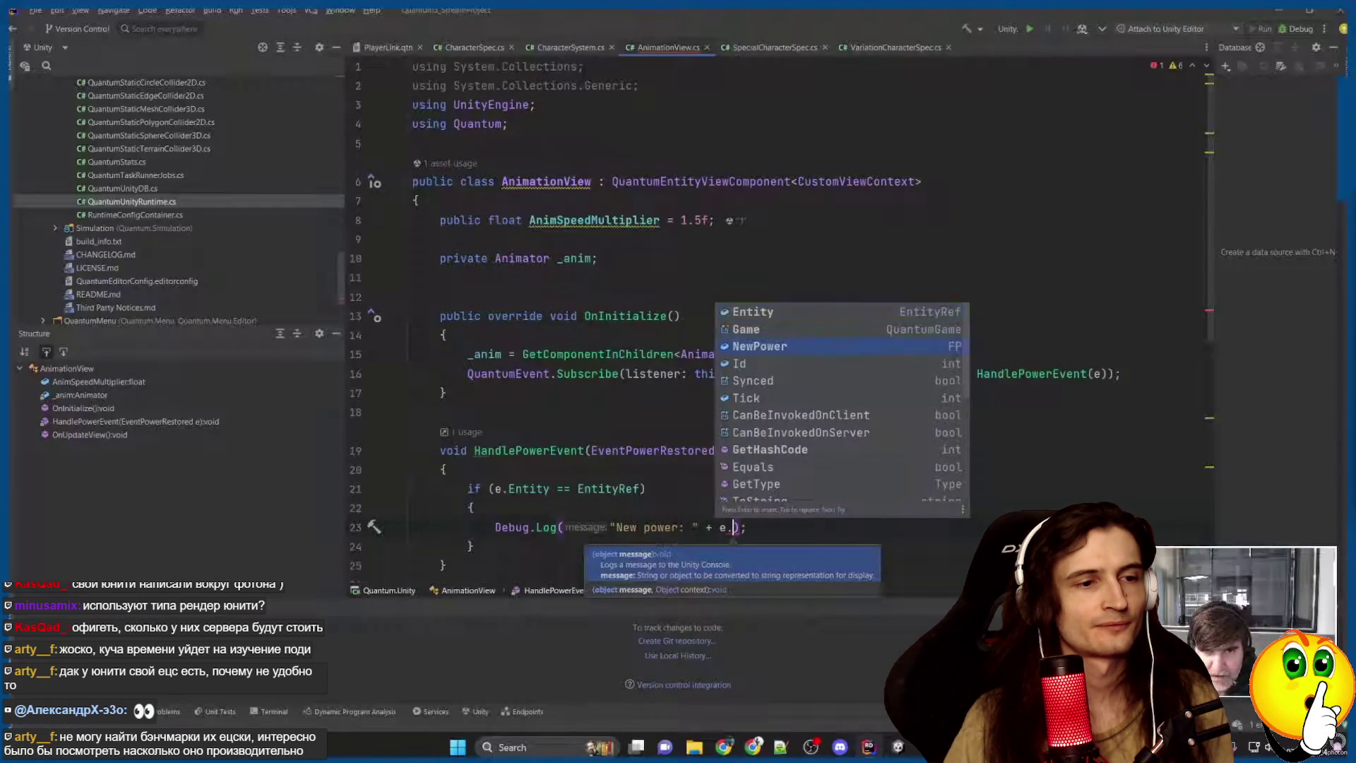
type("Me")
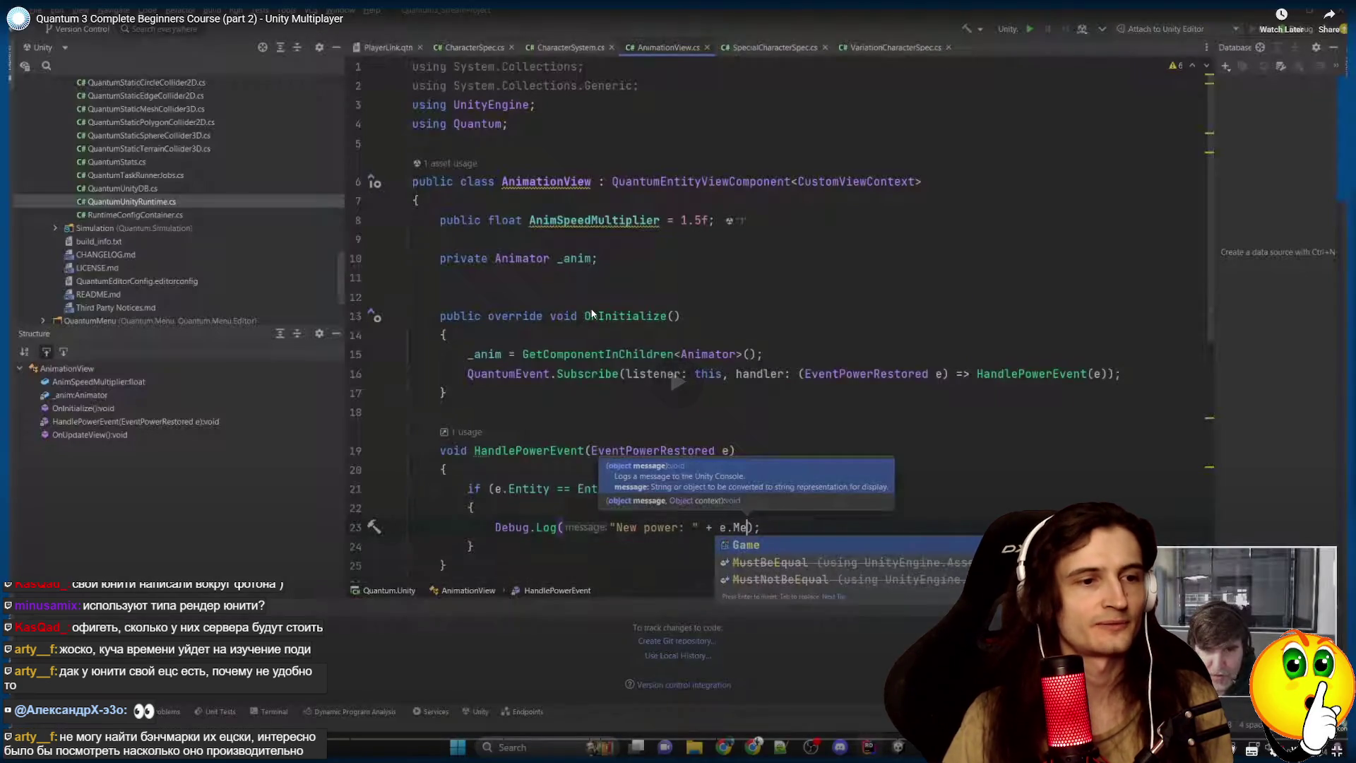
key("BackSpace")
type("Ne")
key("Return")
key("End")
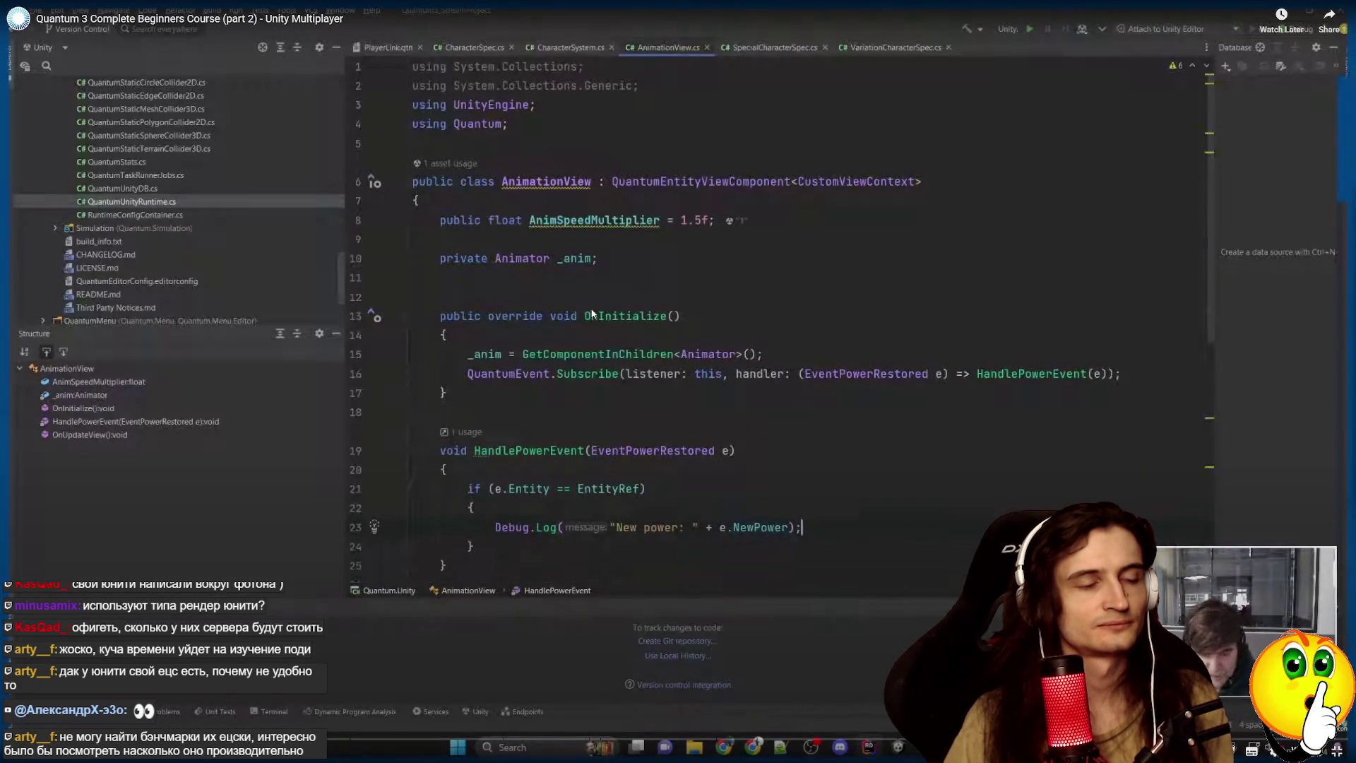
scroll(592, 313, "down", 2)
key("alt+Tab")
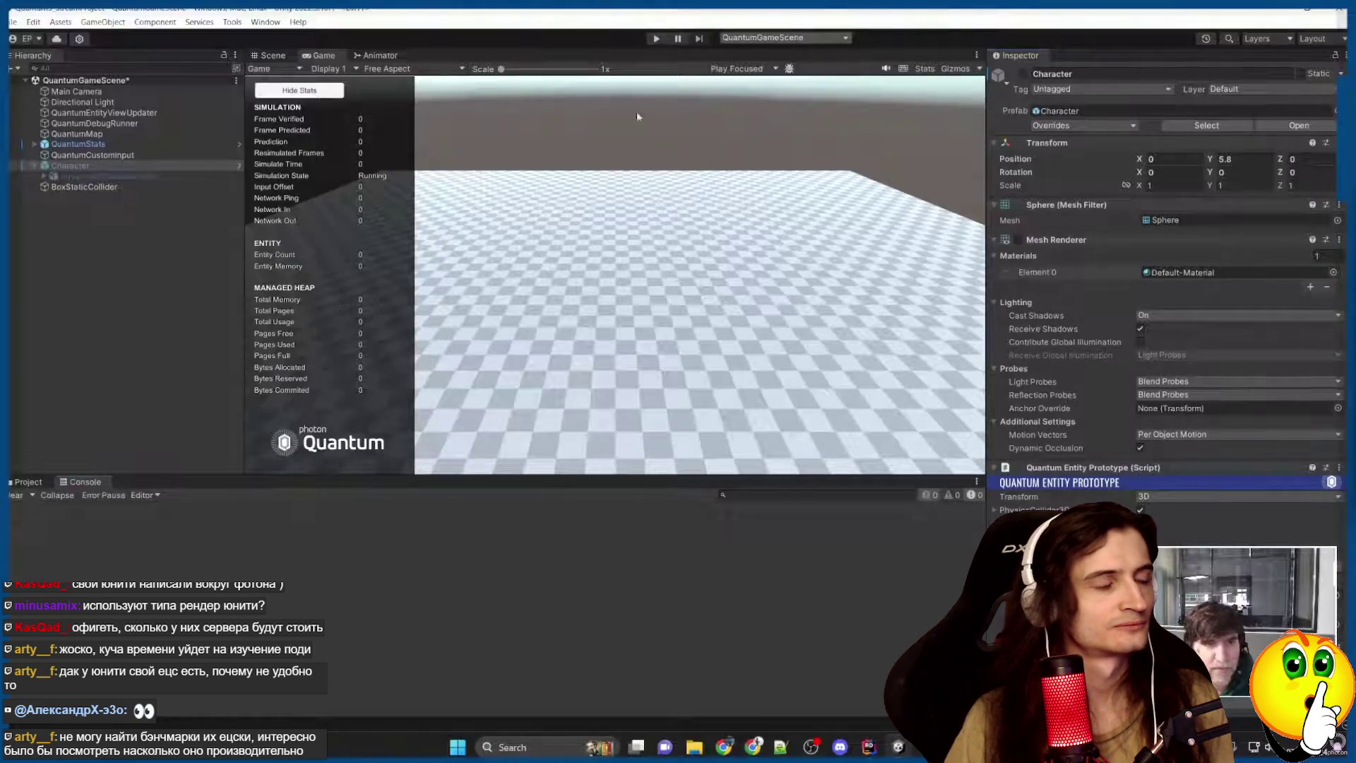
Rewind the course 10 seconds to rewatch Play mode printing "New power: 10", then return to AnimationView.
left_click(656, 40)
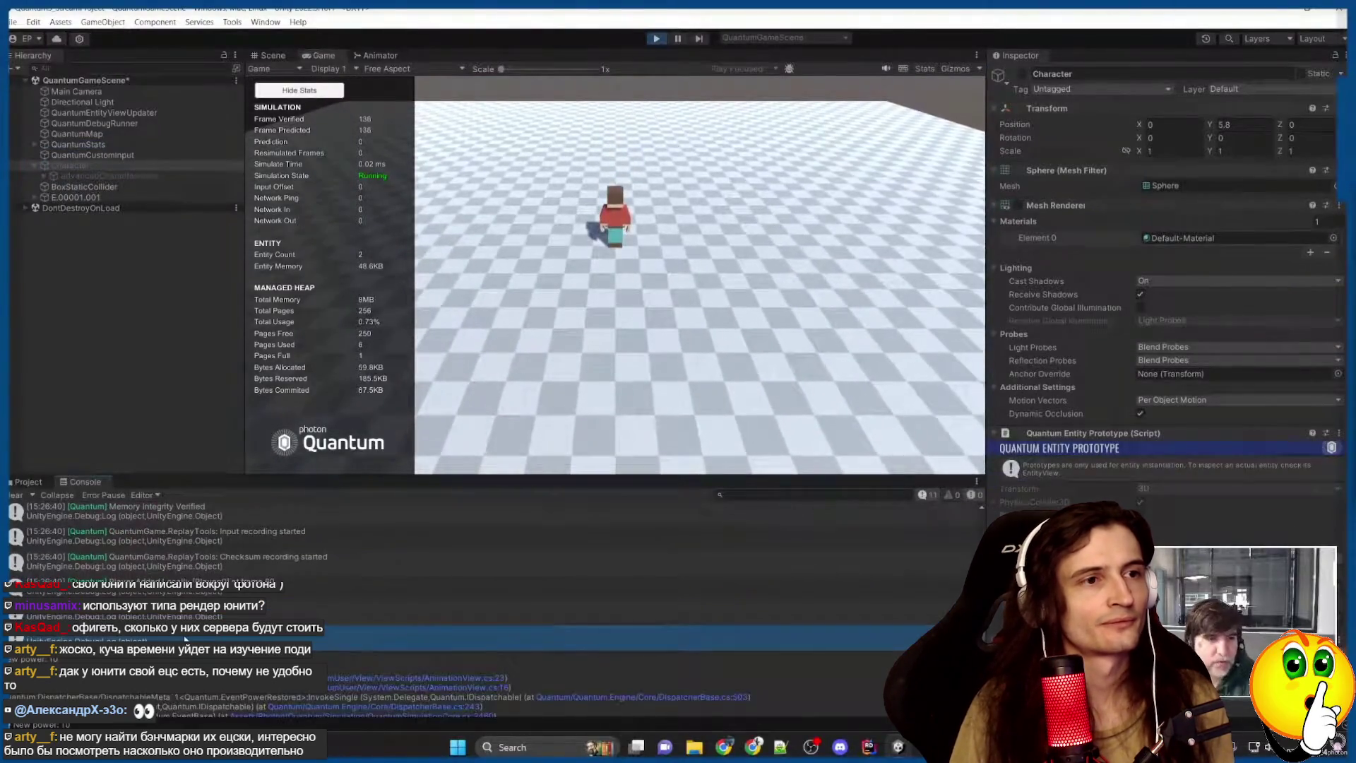
key("Left")
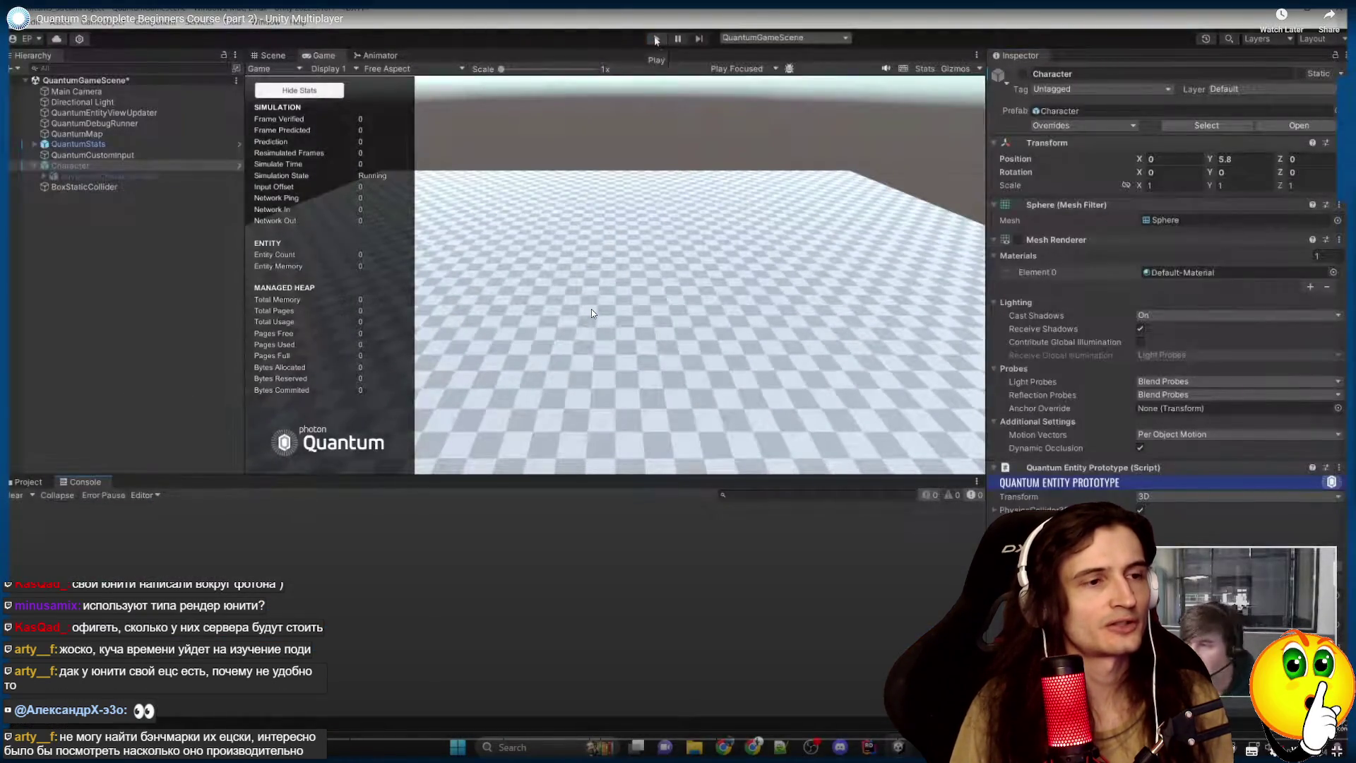
key("Left")
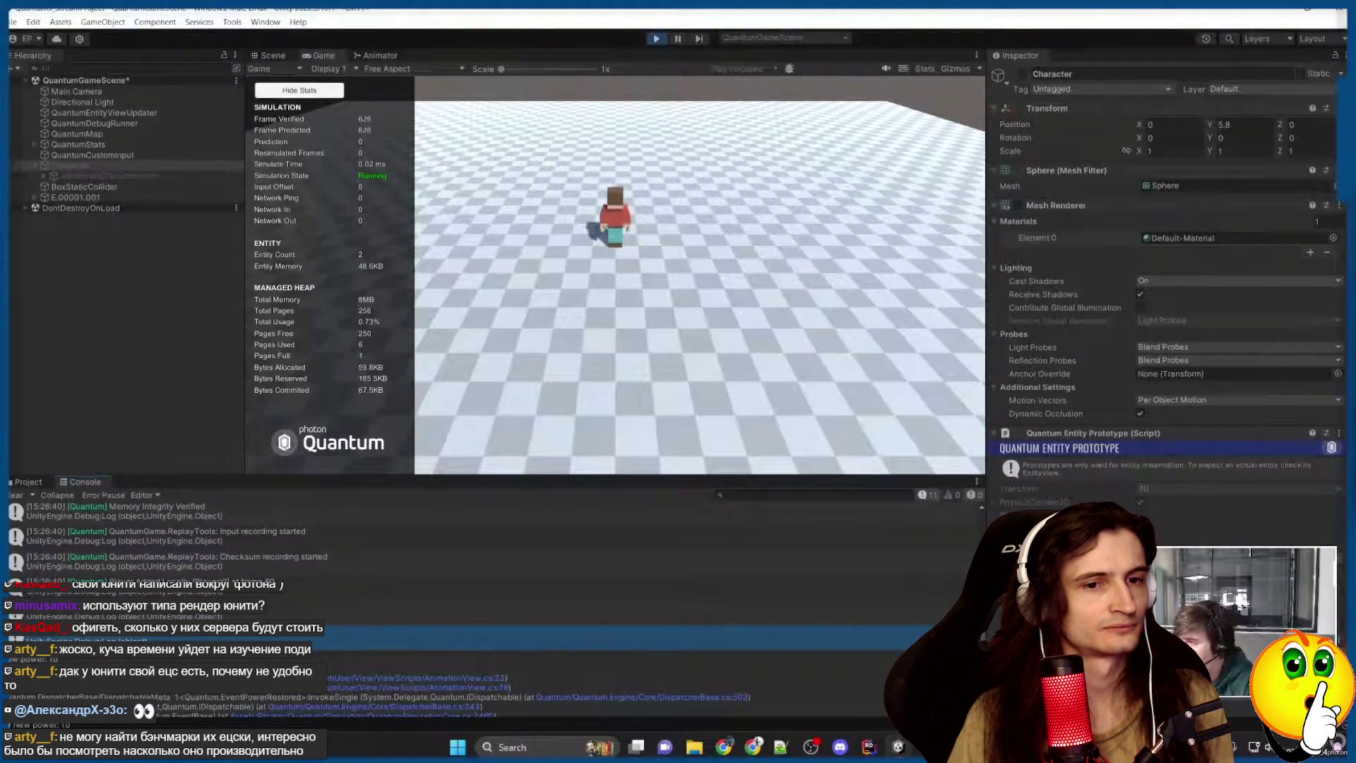
left_click(872, 750)
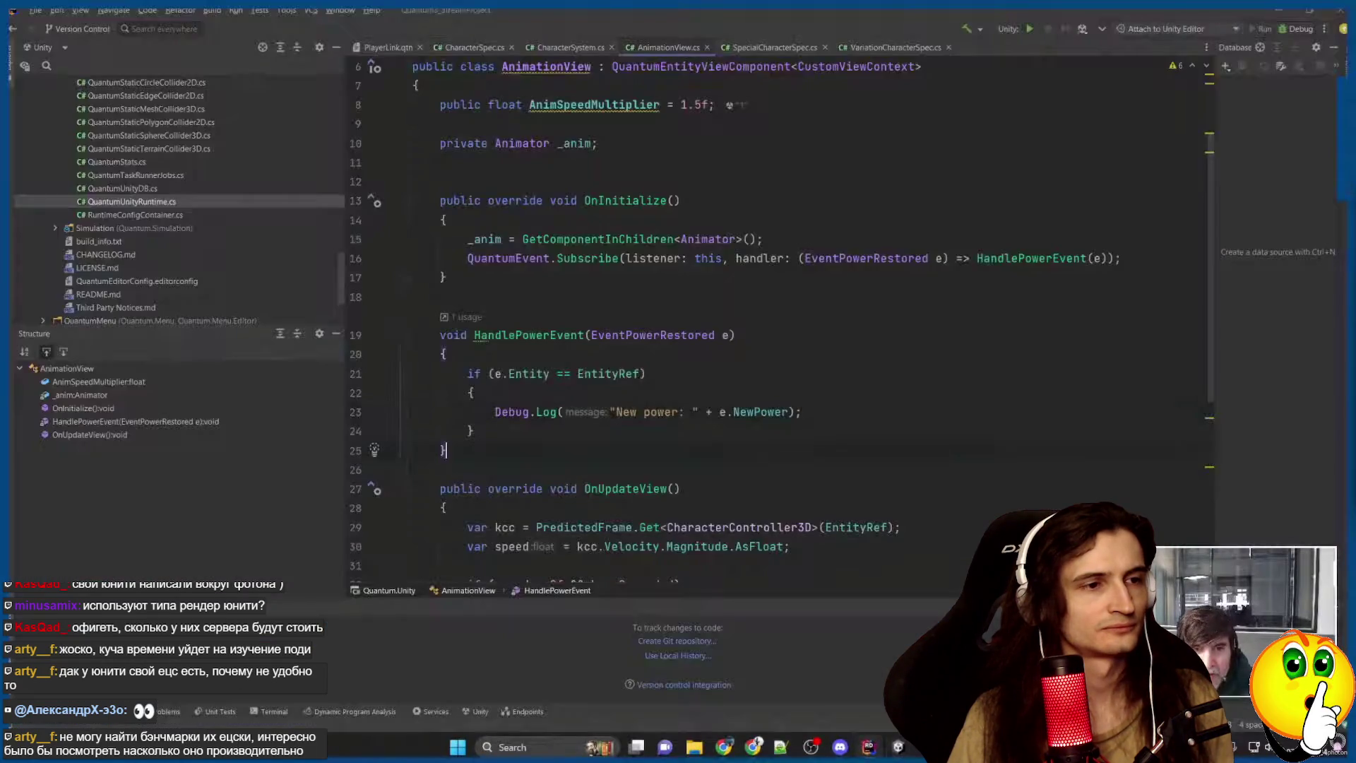
Walk through the HandlePowerEvent method and the speed-handling code in OnUpdateView.
scroll(777, 318, "down", 3)
left_click(445, 278, "shift")
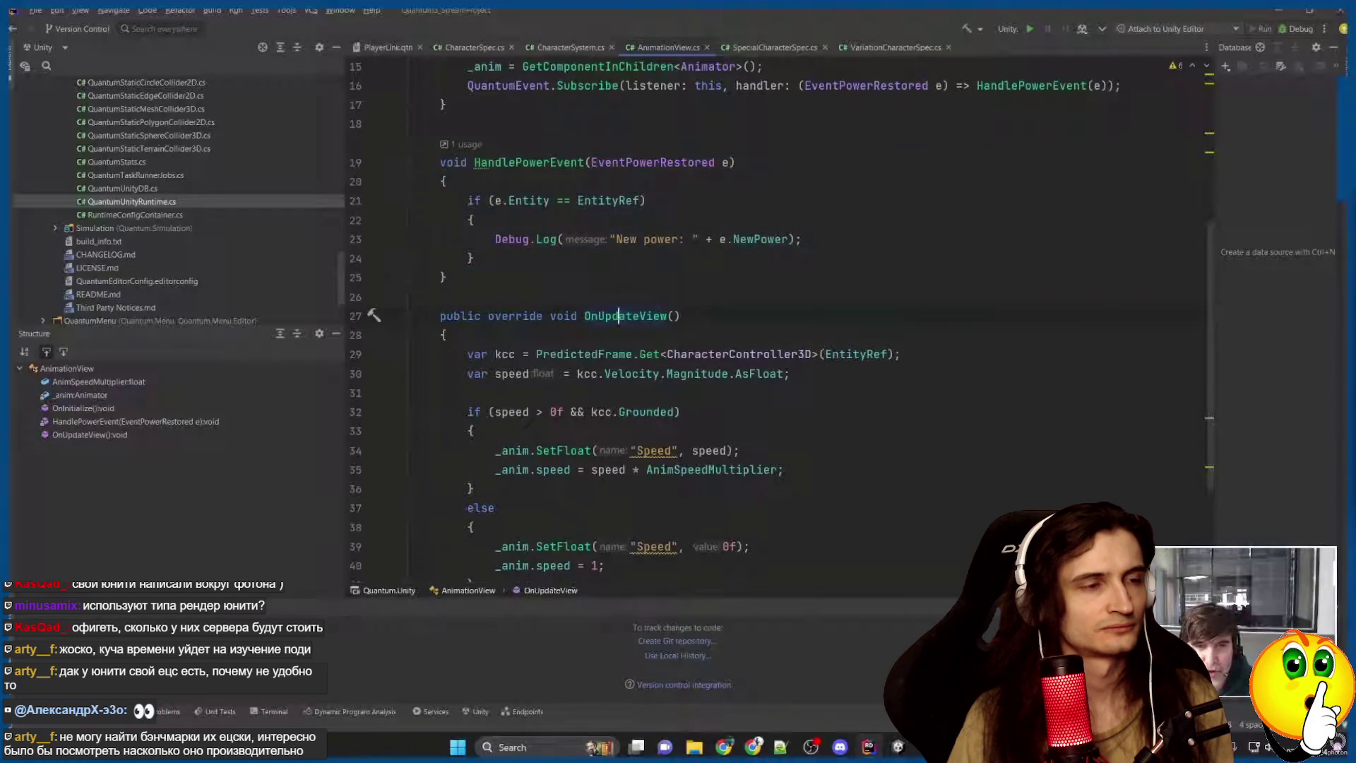
left_click(473, 488)
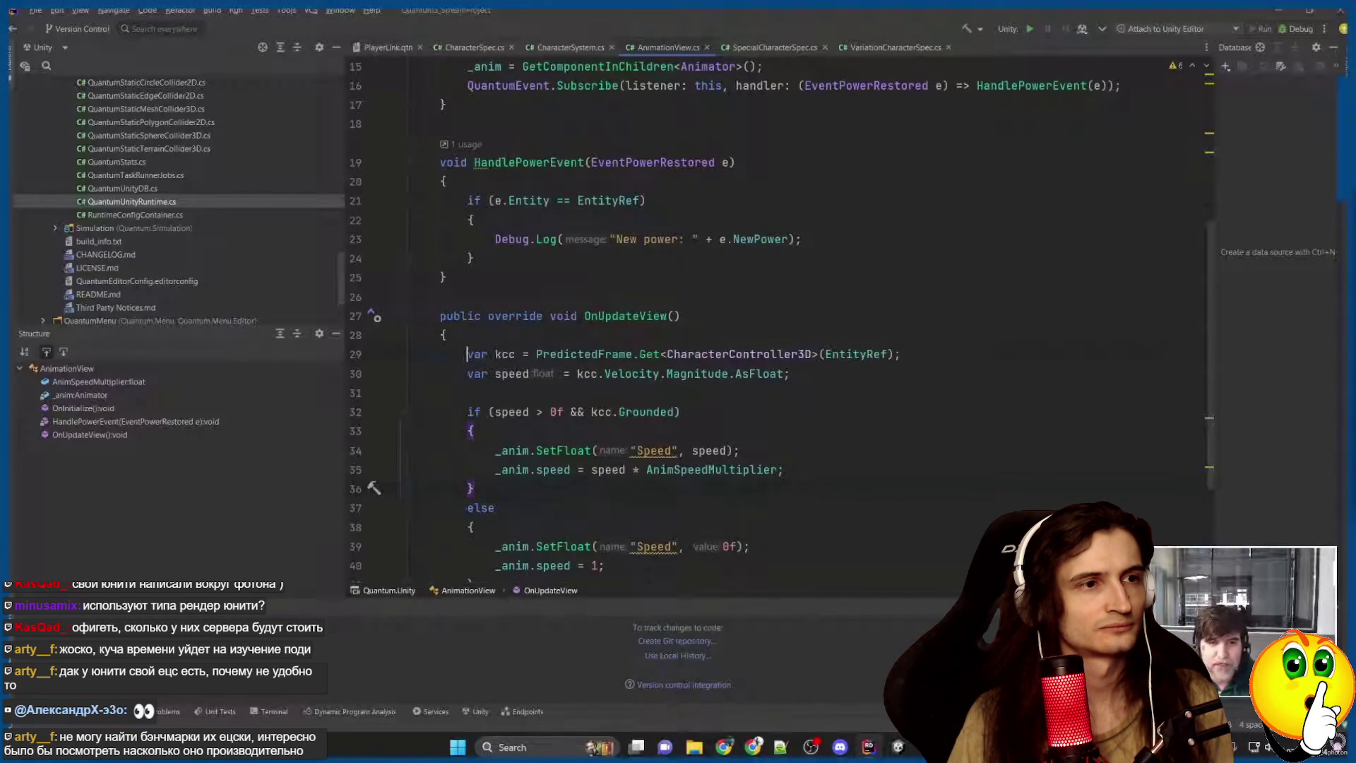
left_click(473, 488, "shift")
left_click(473, 488)
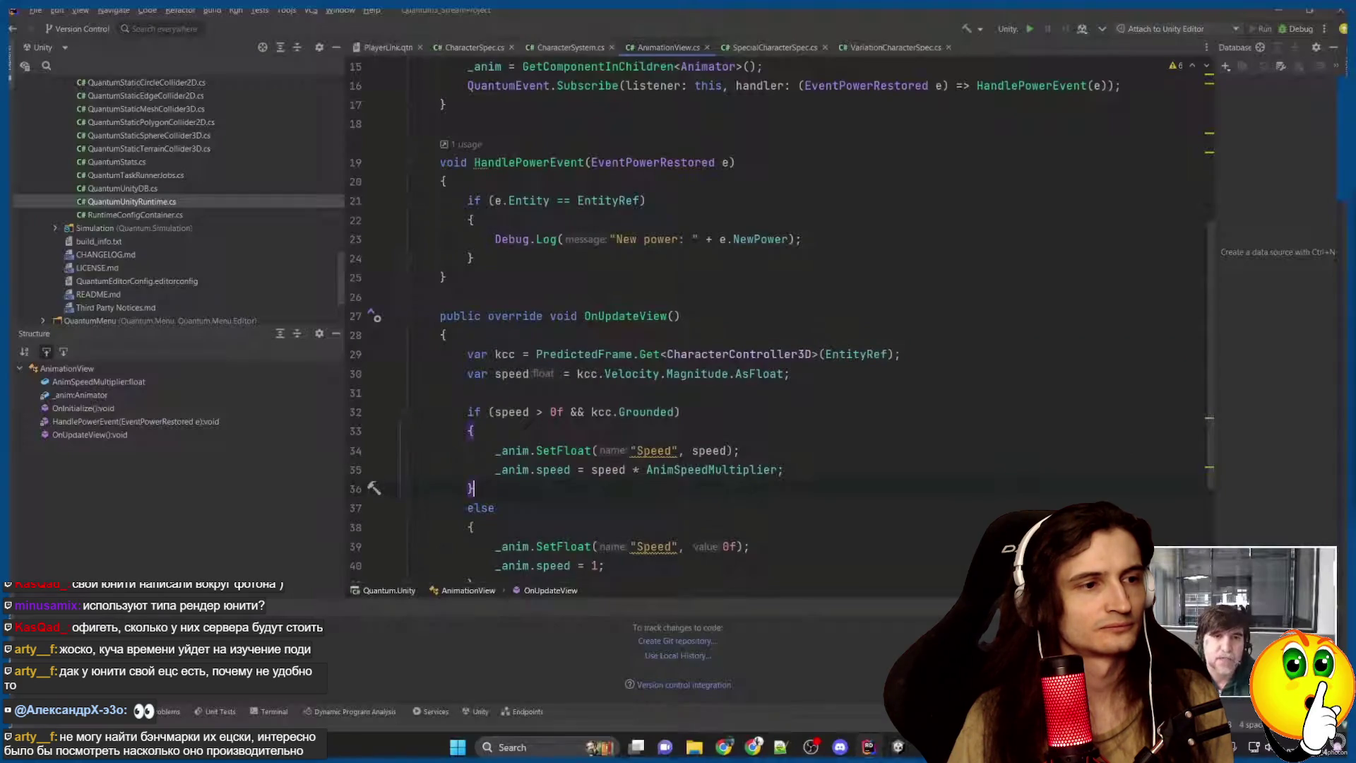
left_click(498, 201)
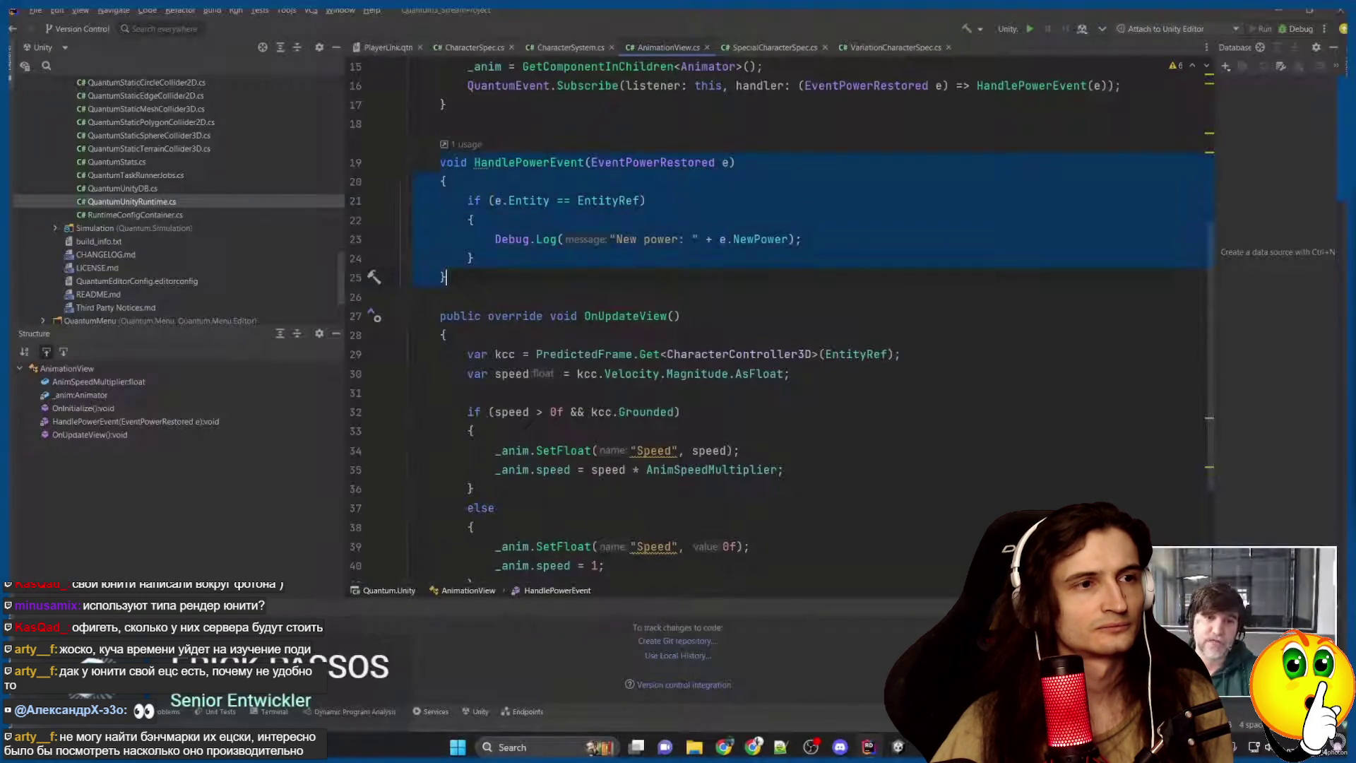
Highlight lines 26–34, then revisit the HandlePowerEvent signature on line 19 and its closing brace.
left_click(445, 277)
left_click_drag(441, 296, 940, 451)
left_click(939, 451)
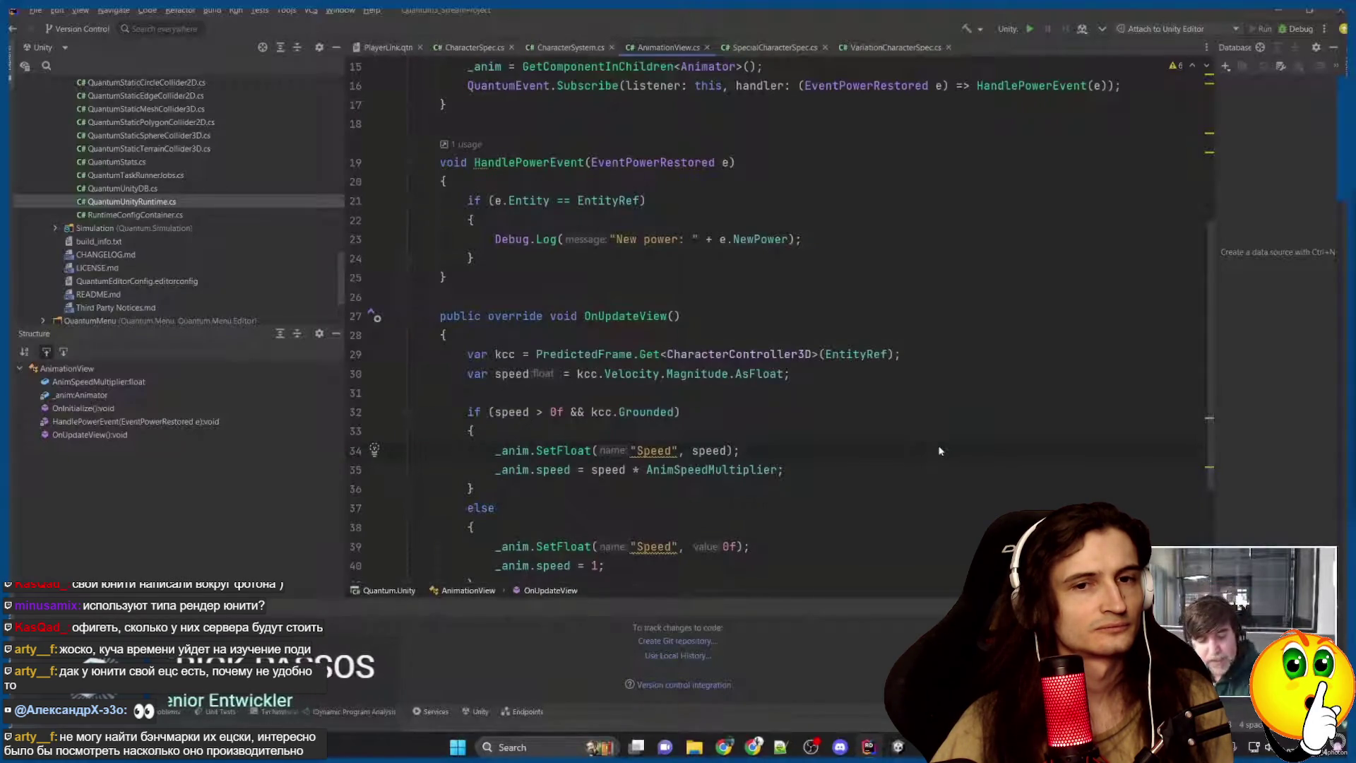
left_click(584, 163)
left_click(736, 162)
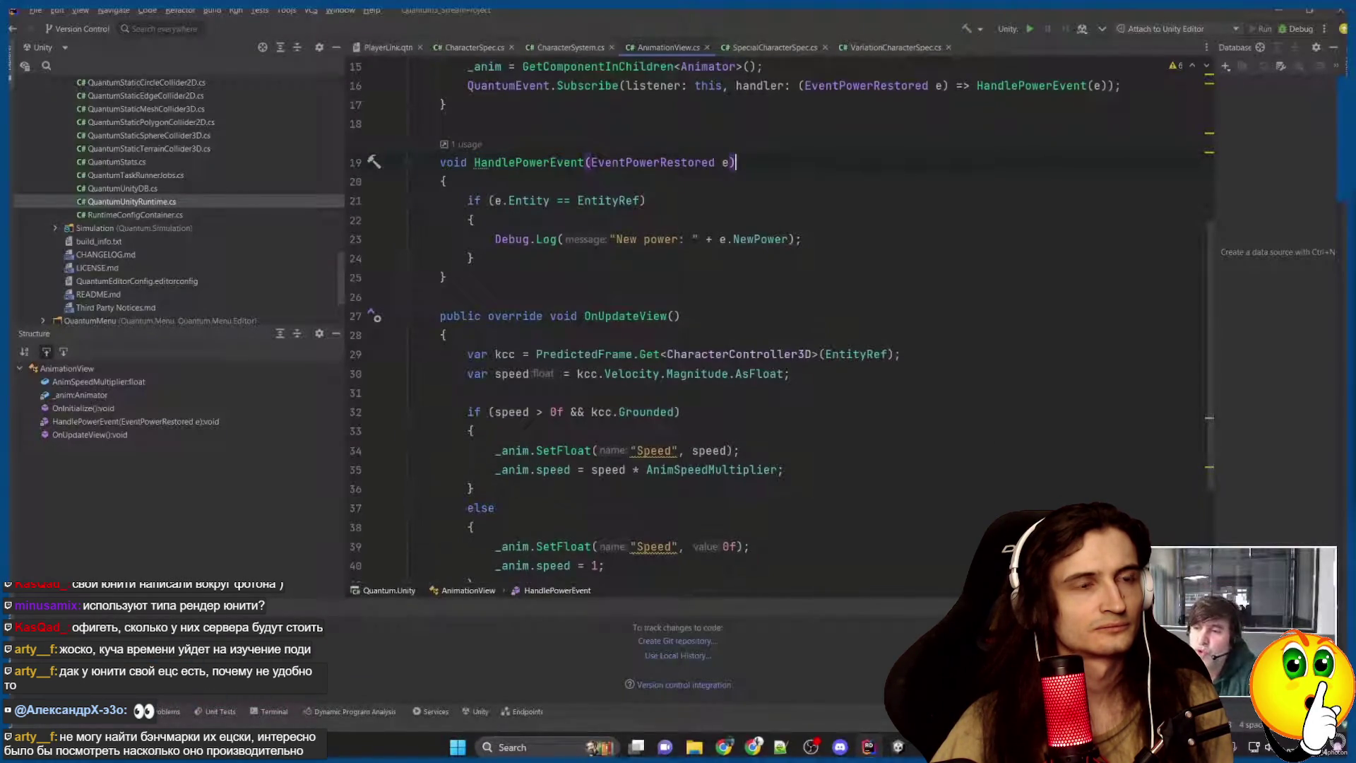
left_click(473, 258)
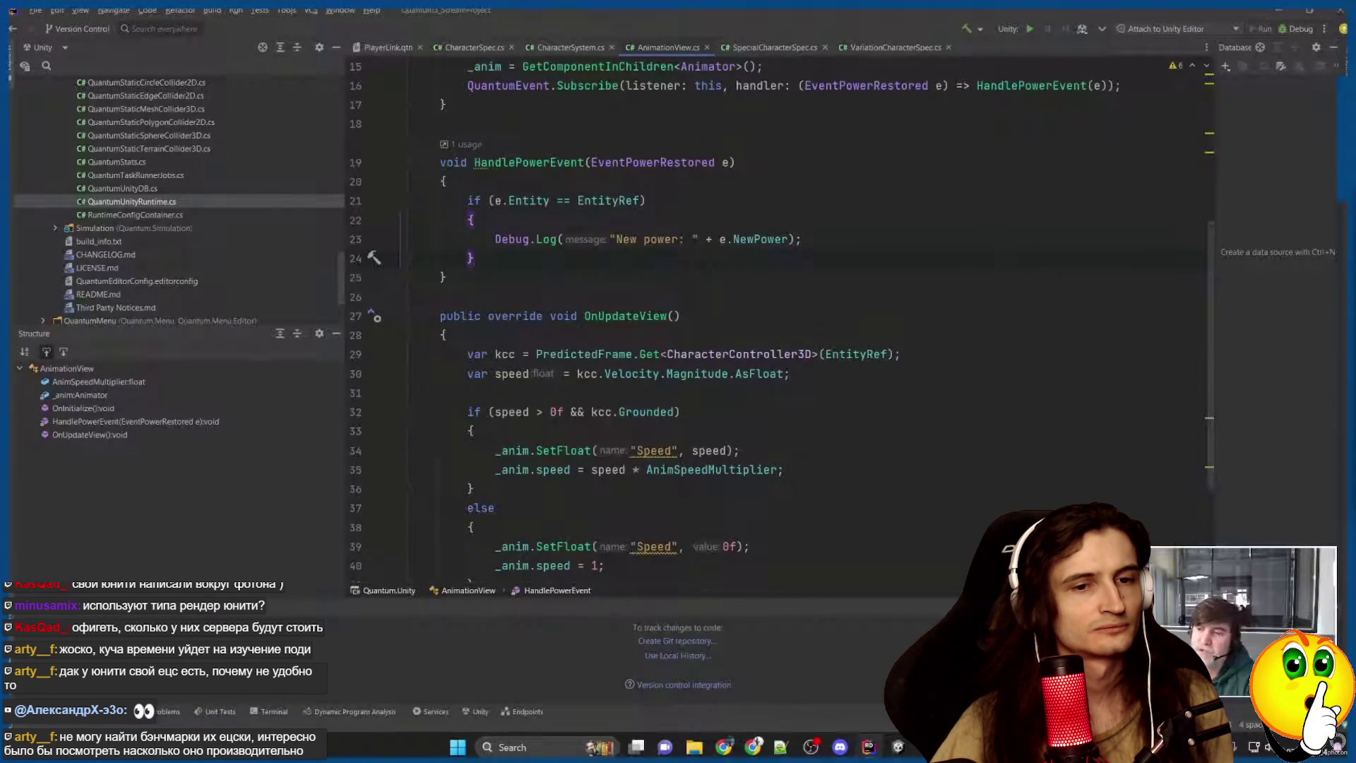
Pause and resume the course until Unity shows the QuantumUser/View/Resources folder.
mouse_move(679, 375)
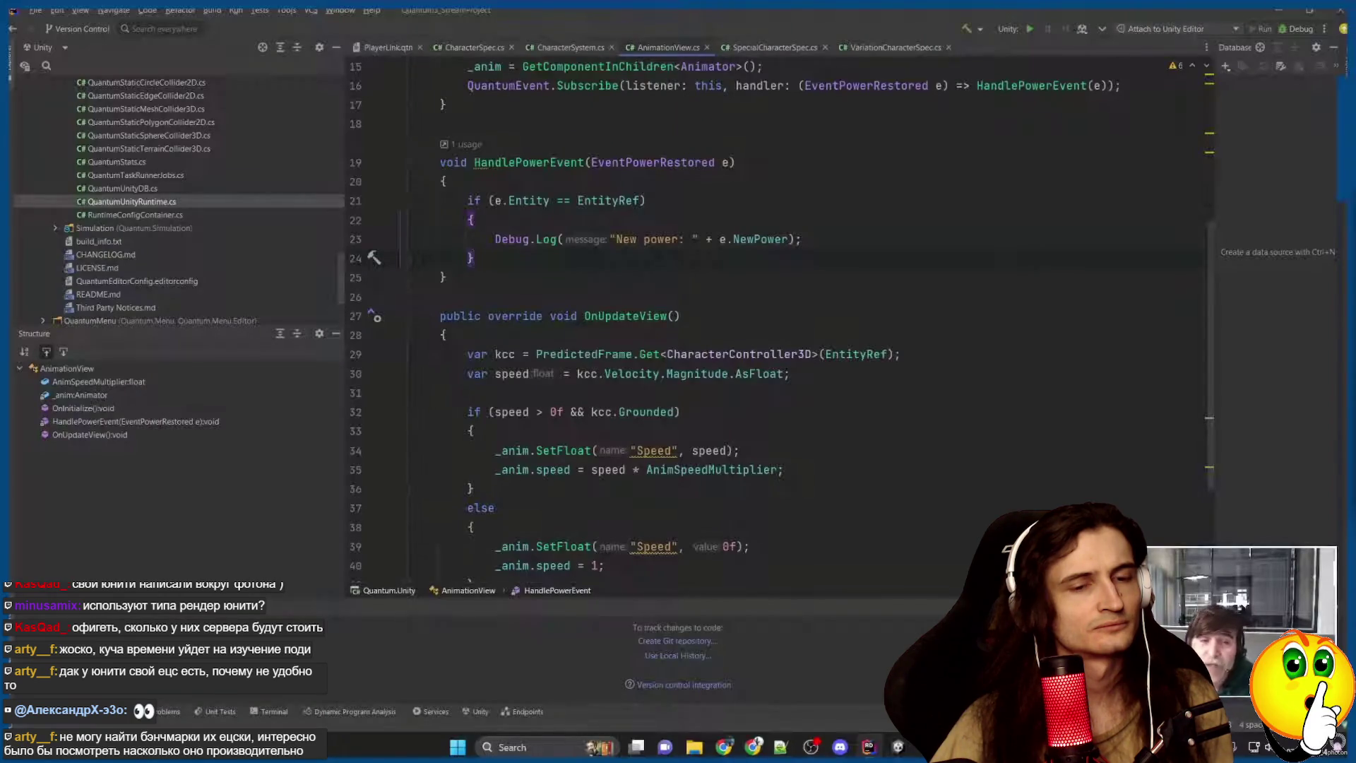
left_click(736, 162)
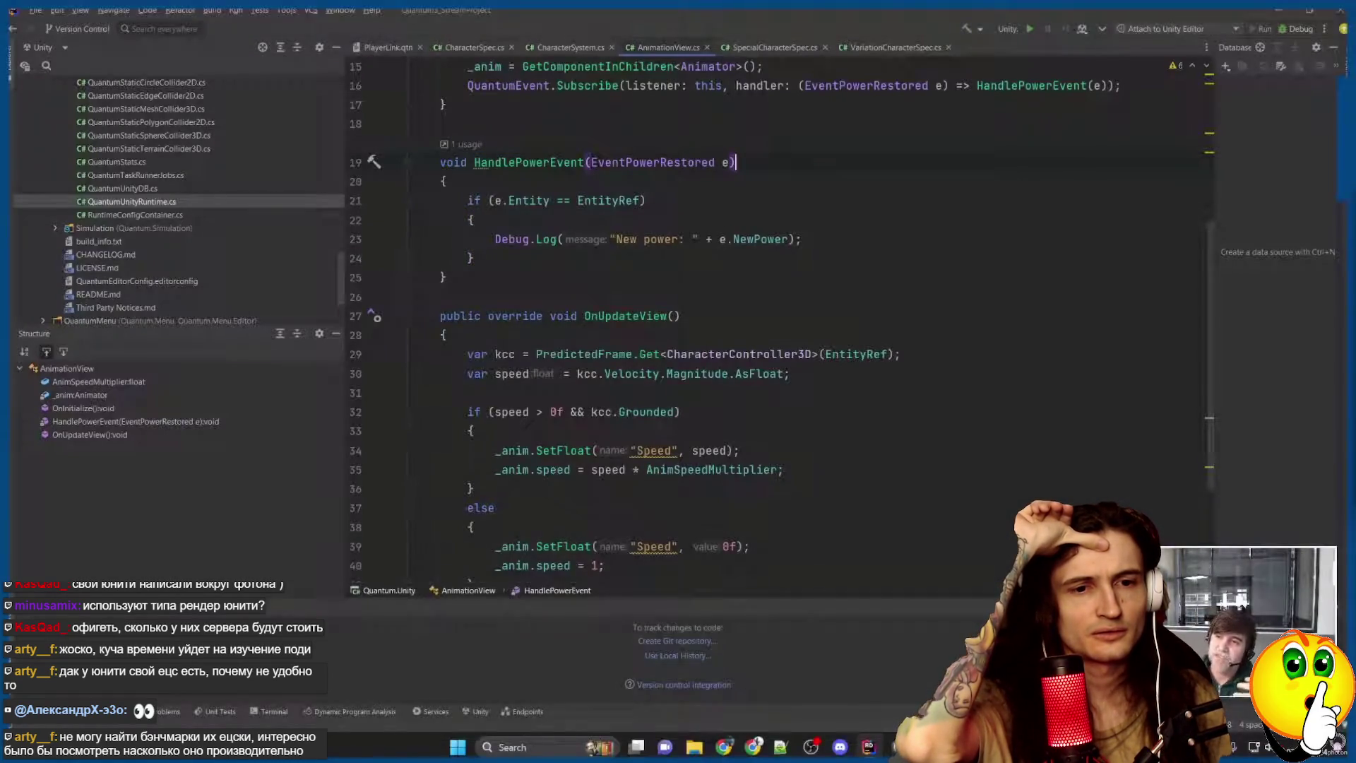
left_click(592, 314)
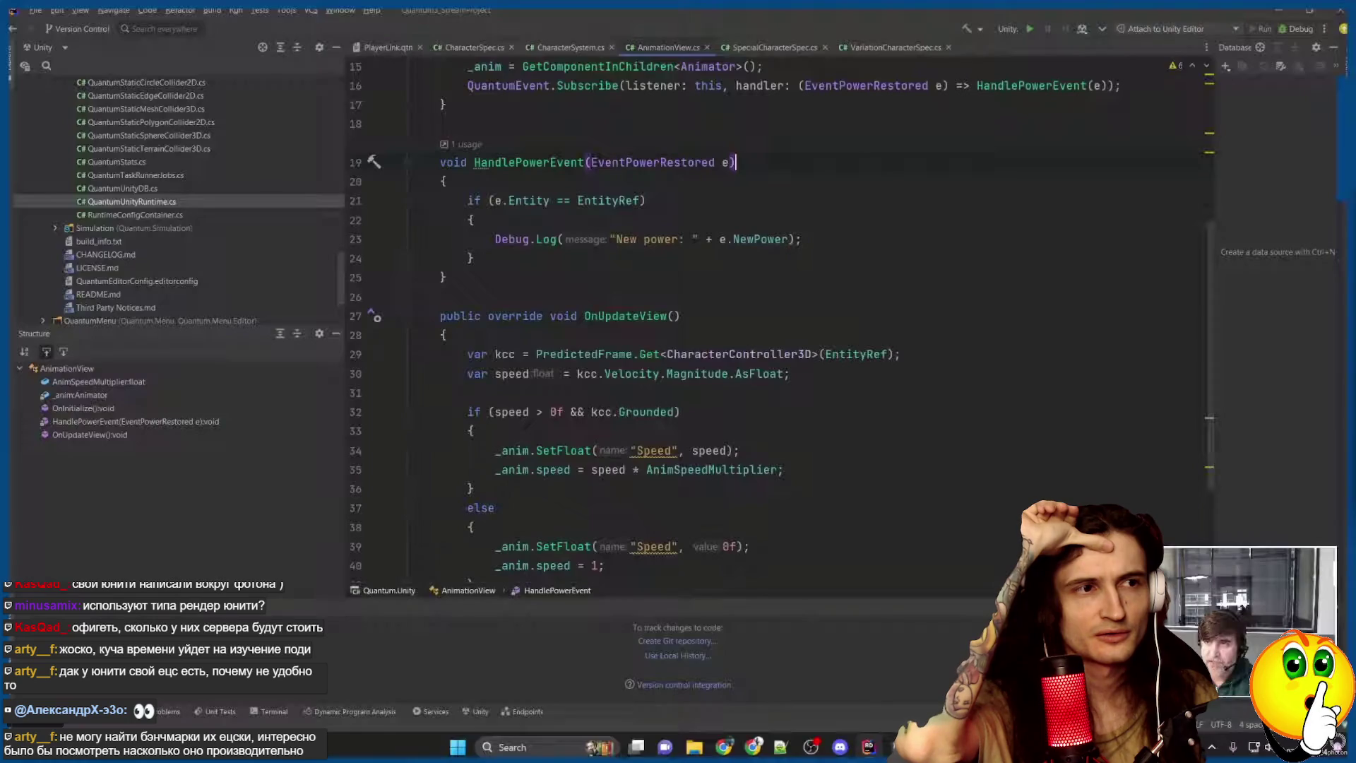
left_click(592, 314)
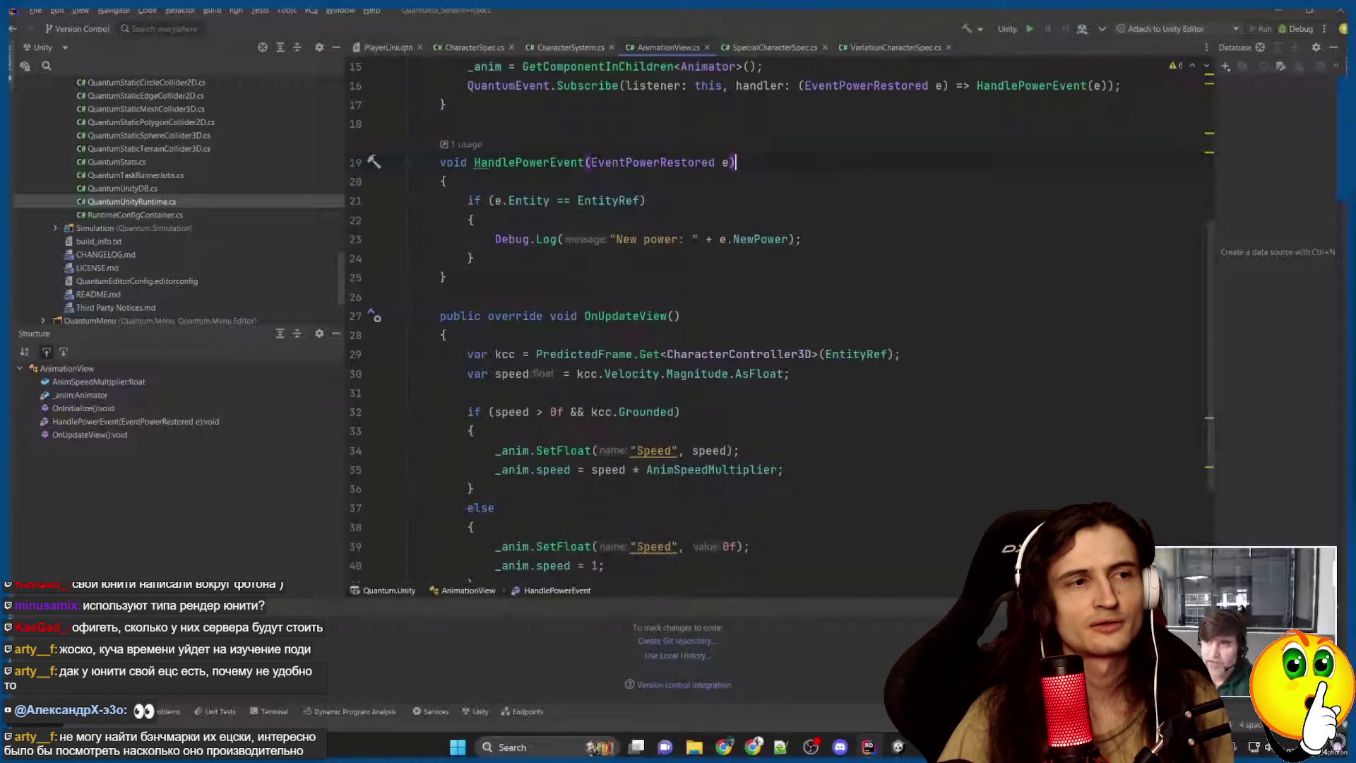
mouse_move(592, 315)
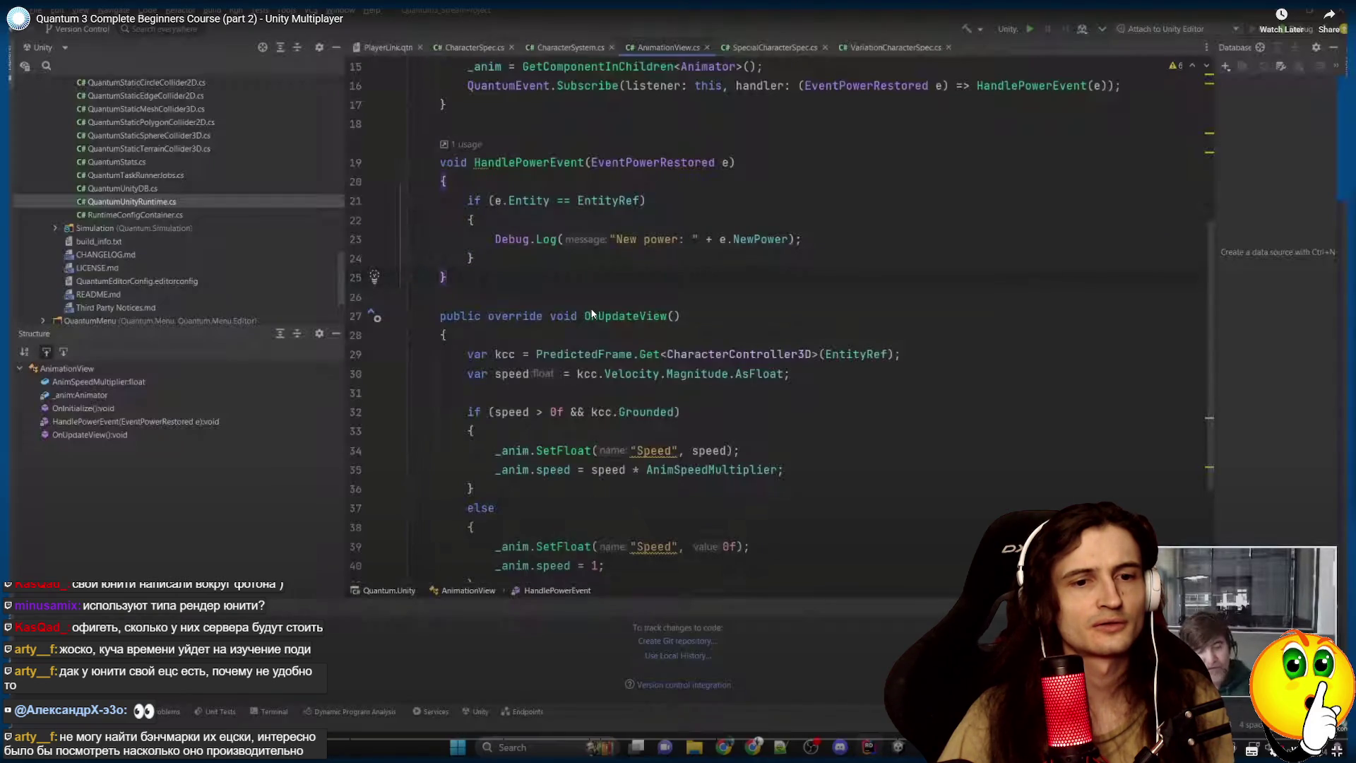
key("space")
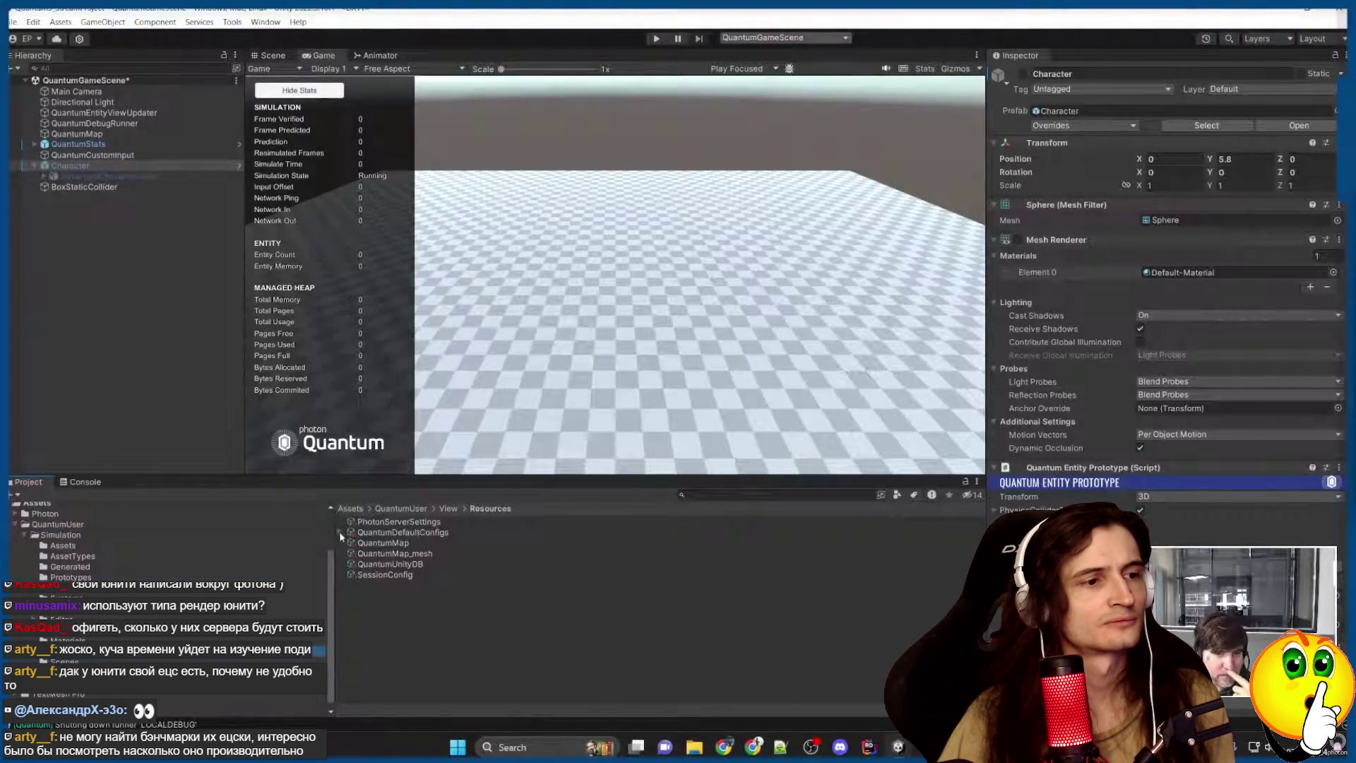
Expand QuantumDefaultConfigs and select SessionConfig, showing Simulation Rate 20 and Rollback Window 60.
left_click(340, 532)
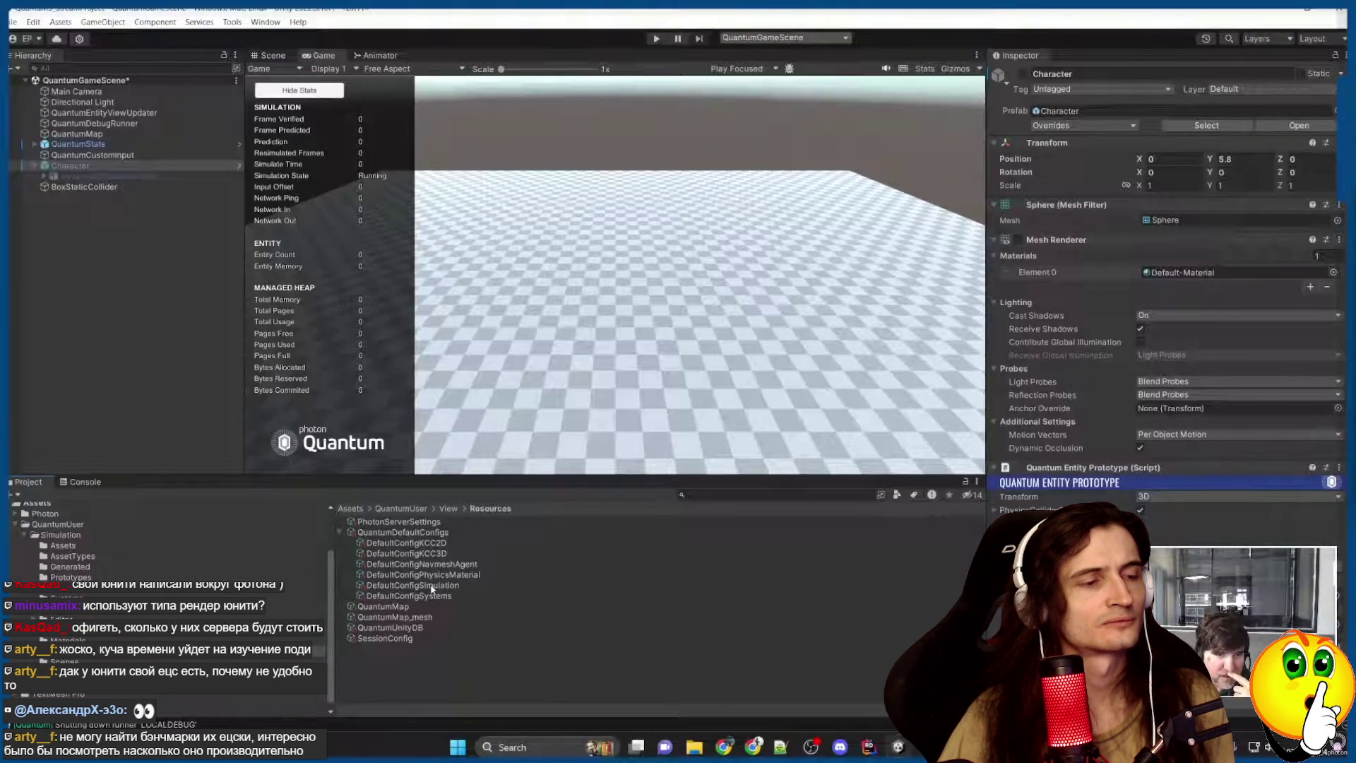
left_click(387, 638)
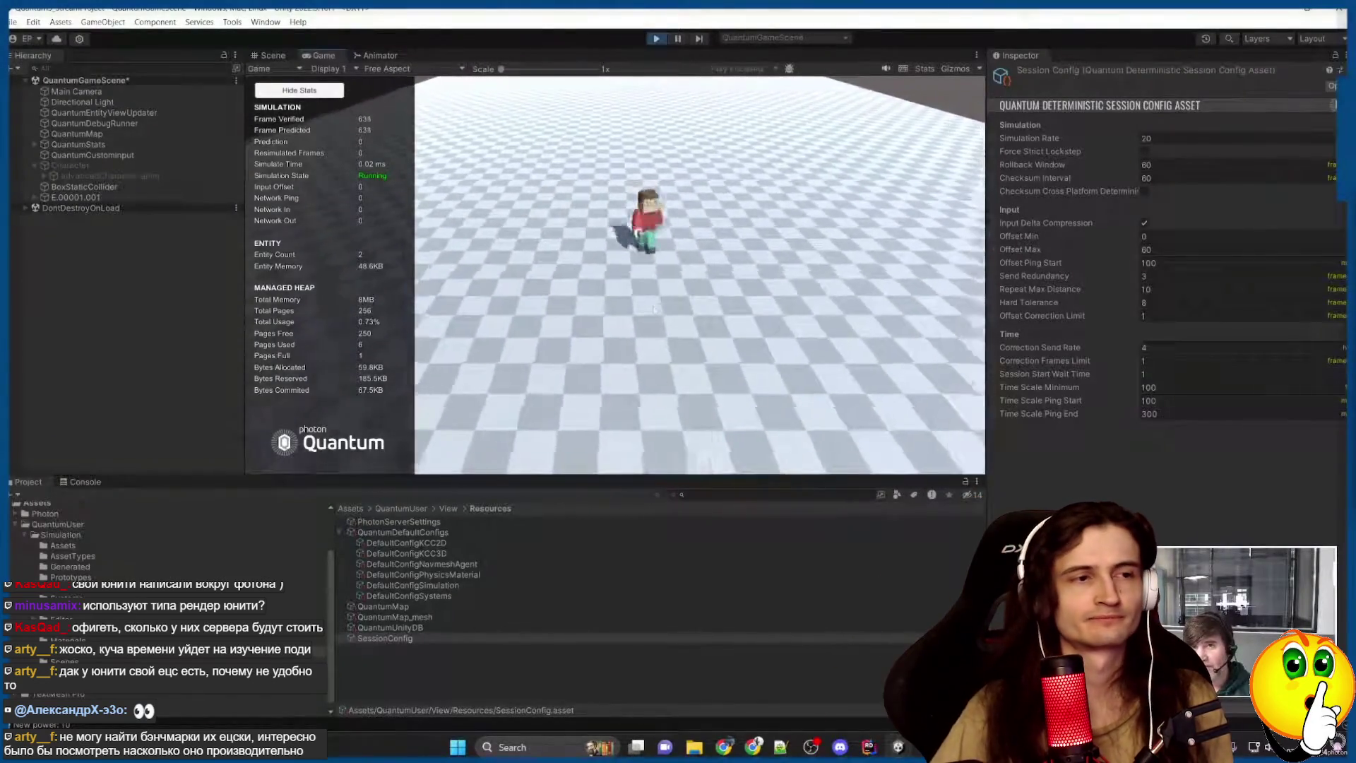
Show Stats, stop Play mode, set SessionConfig's Simulation Rate to 60, and return to the code.
left_click(927, 68)
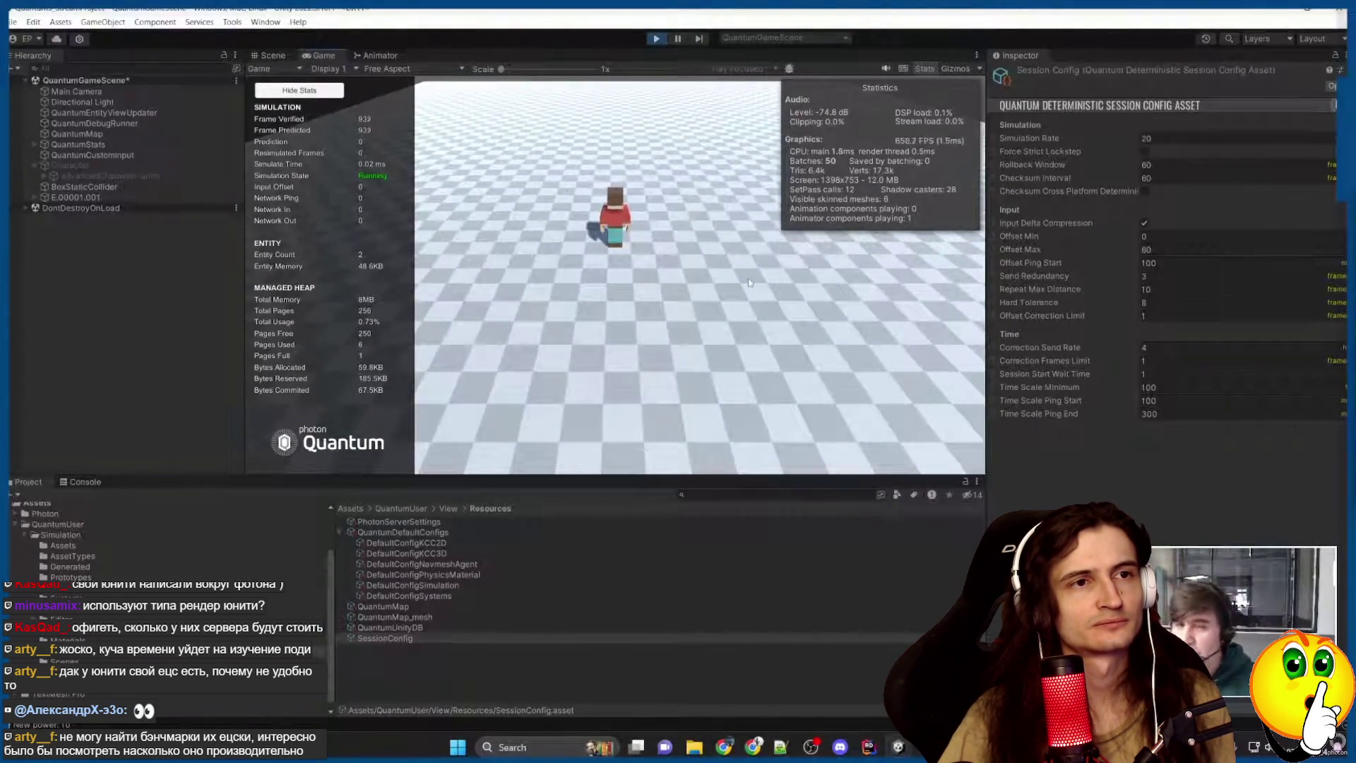
key("ctrl+p")
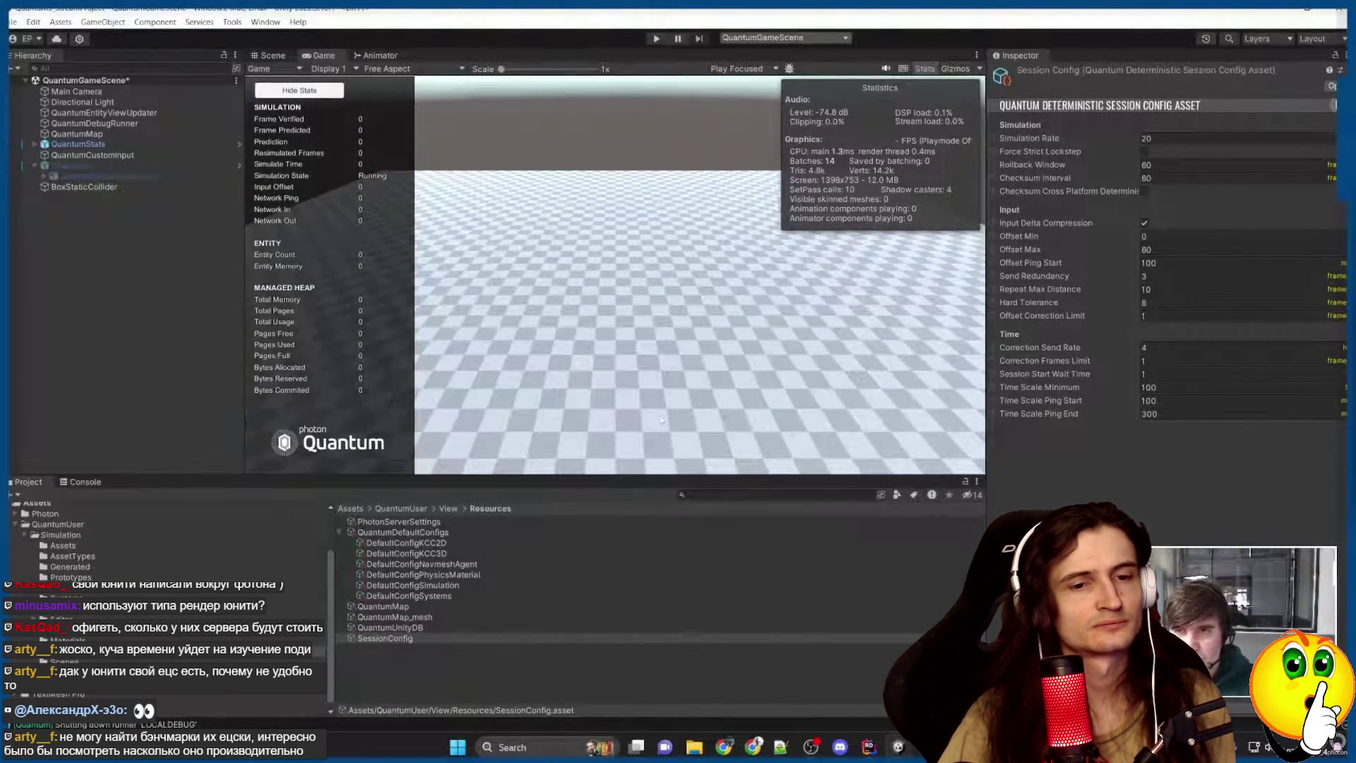
left_click(1166, 138)
type("60")
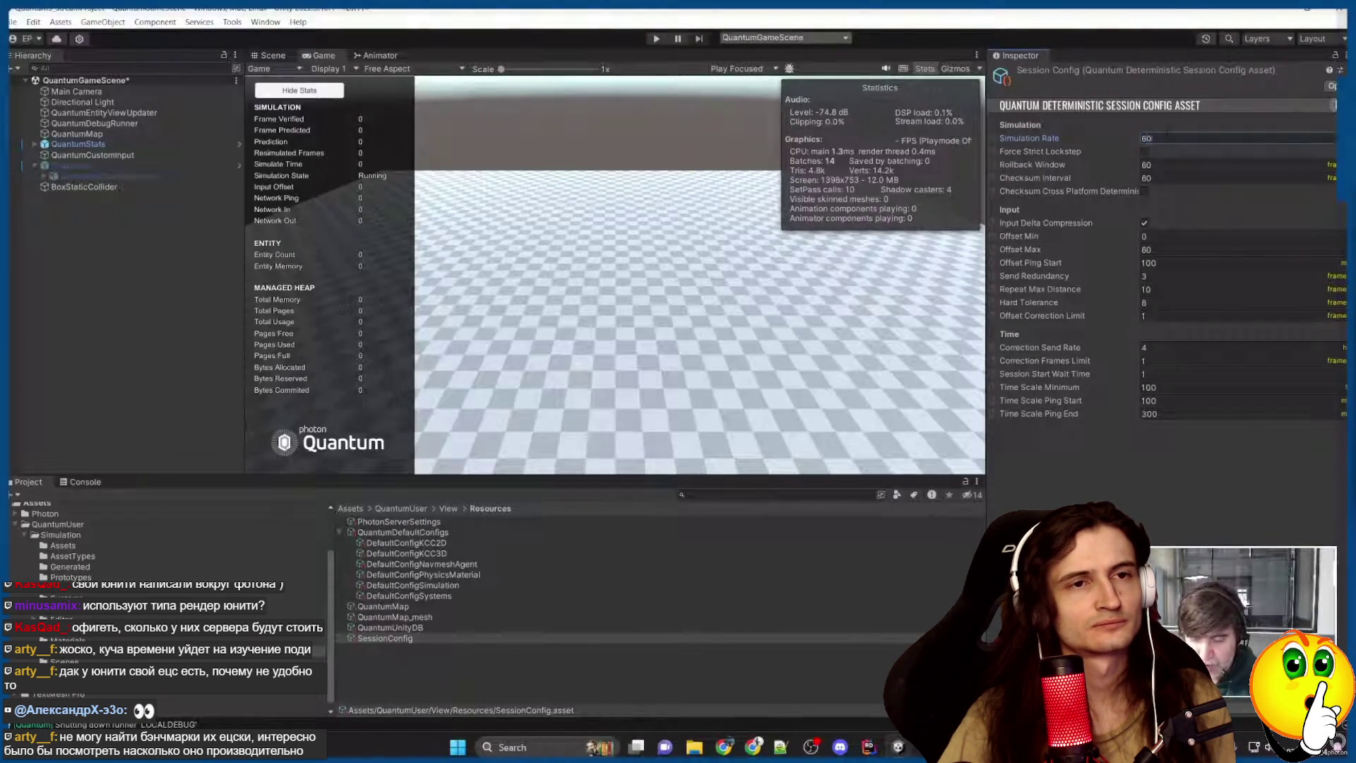
key("Return")
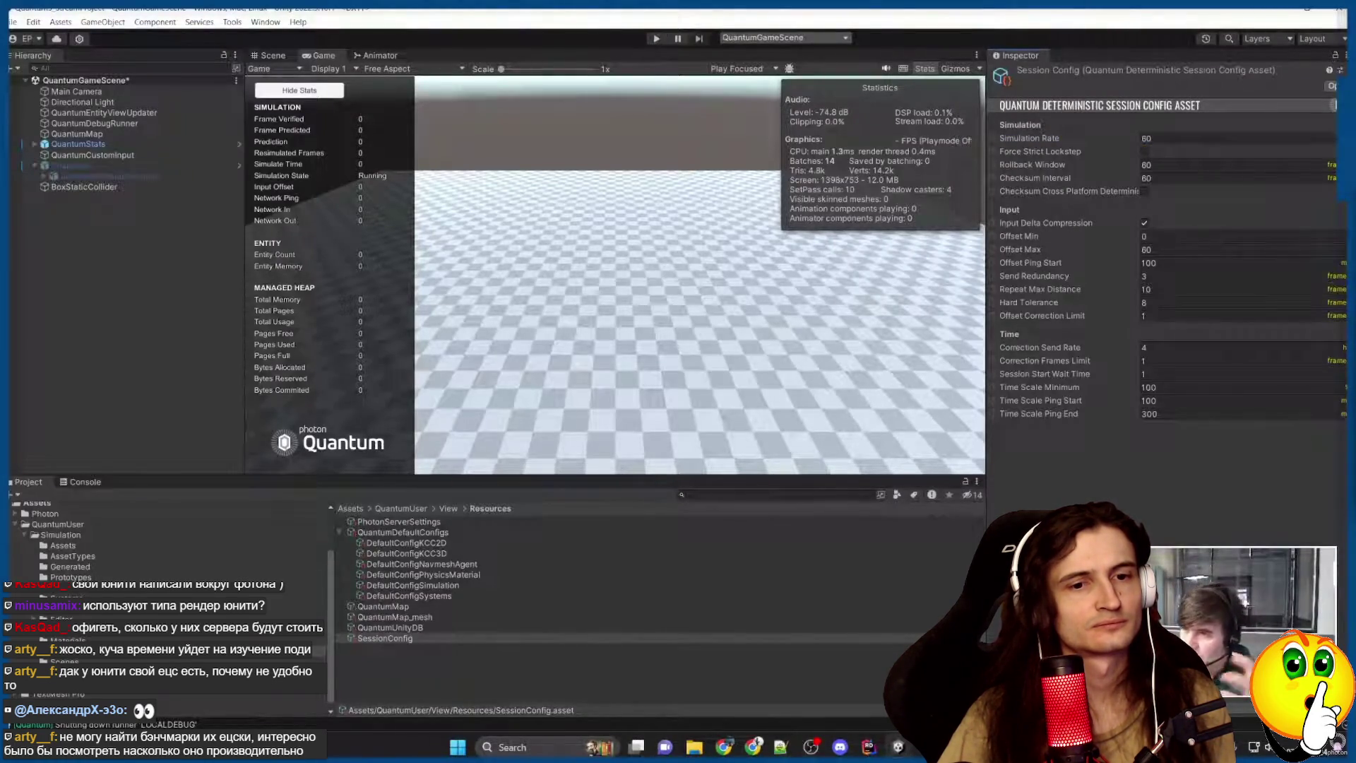
left_click(871, 745)
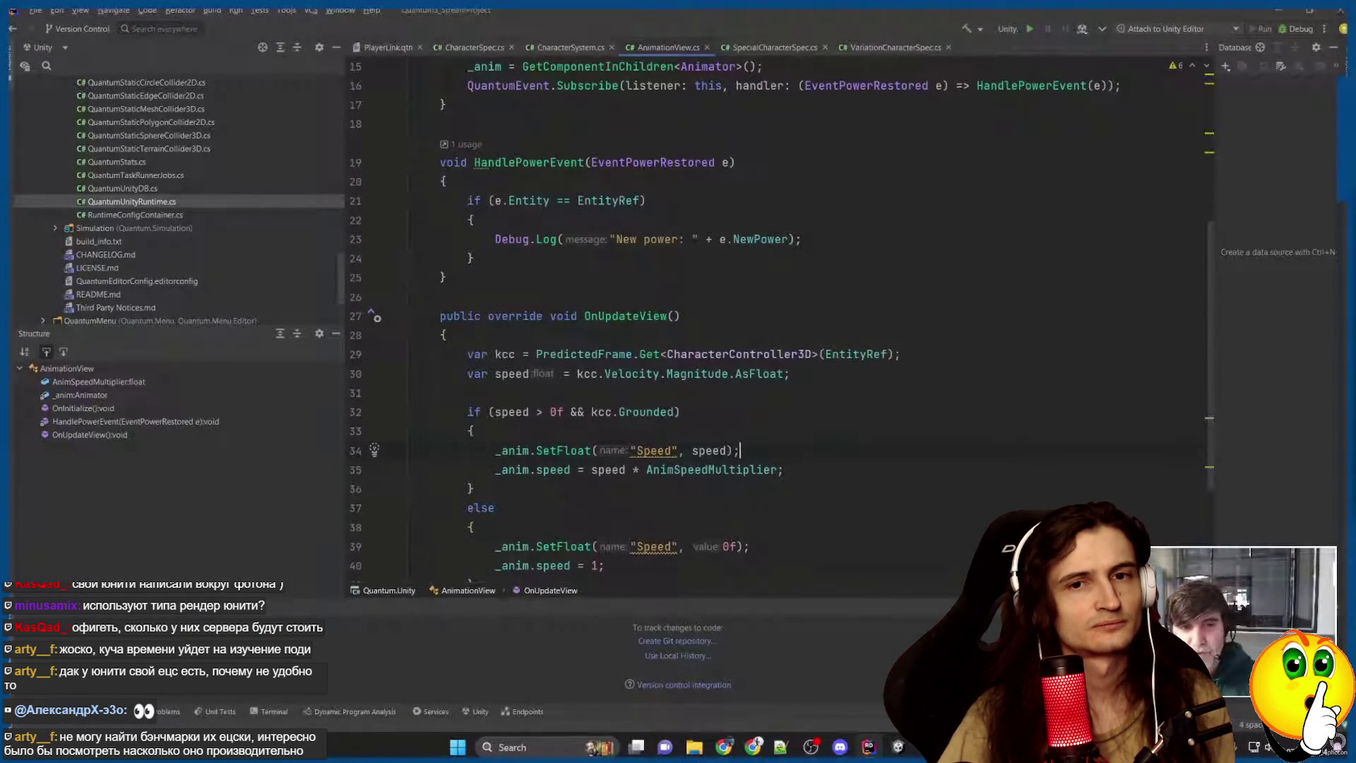
Leave the AnimationView code for Photon's Events & Callbacks page showing the QuantumEvent.Subscribe example.
left_click(445, 277)
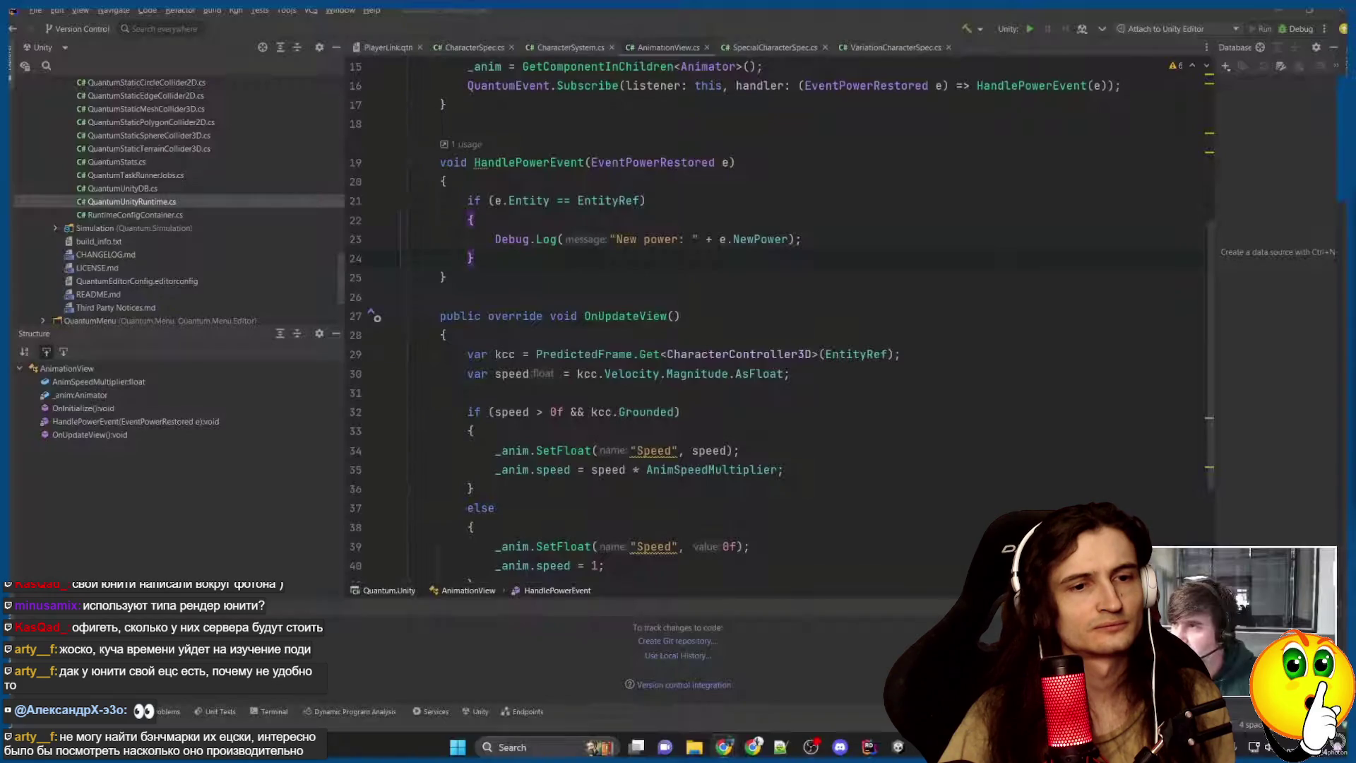
mouse_move(753, 747)
left_click(785, 692)
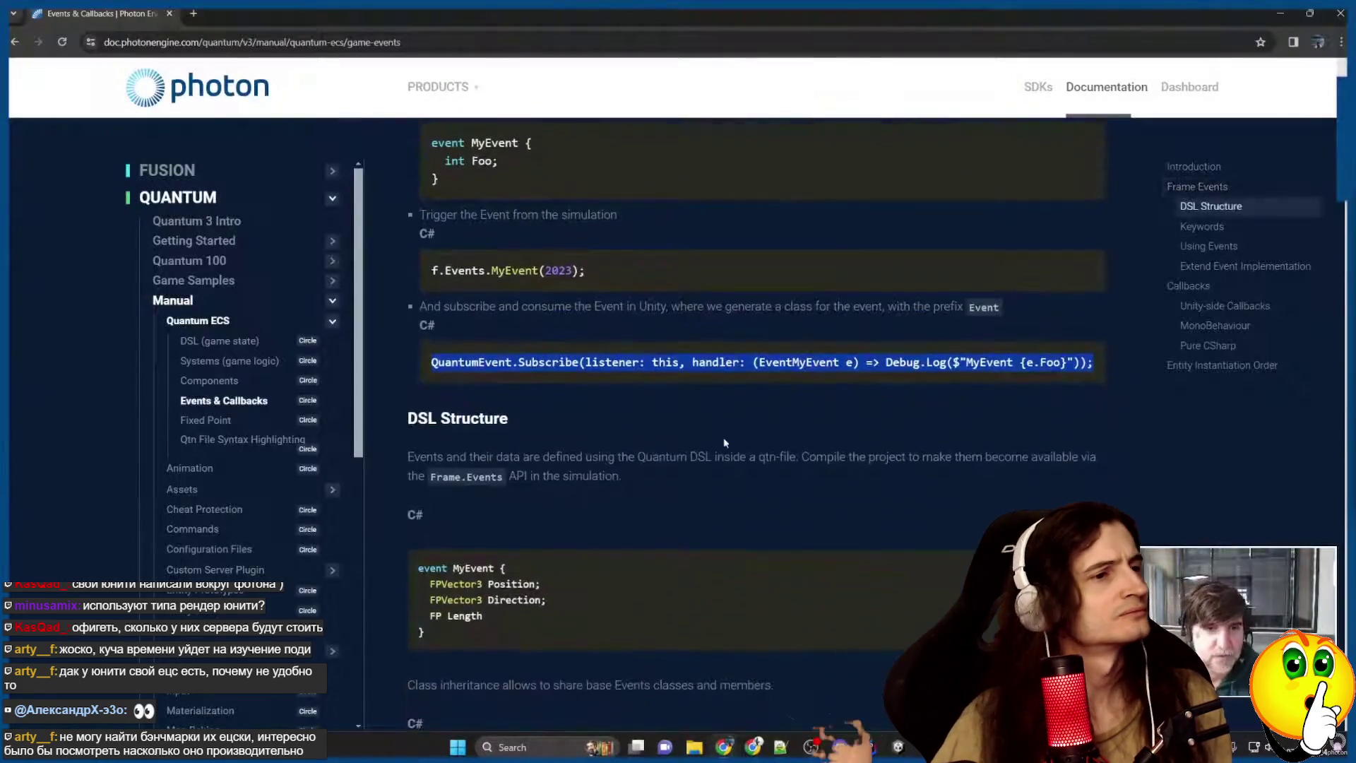
Pause and resume the course through the docs' local and remote player_ref event keywords.
scroll(724, 442, "down", 8)
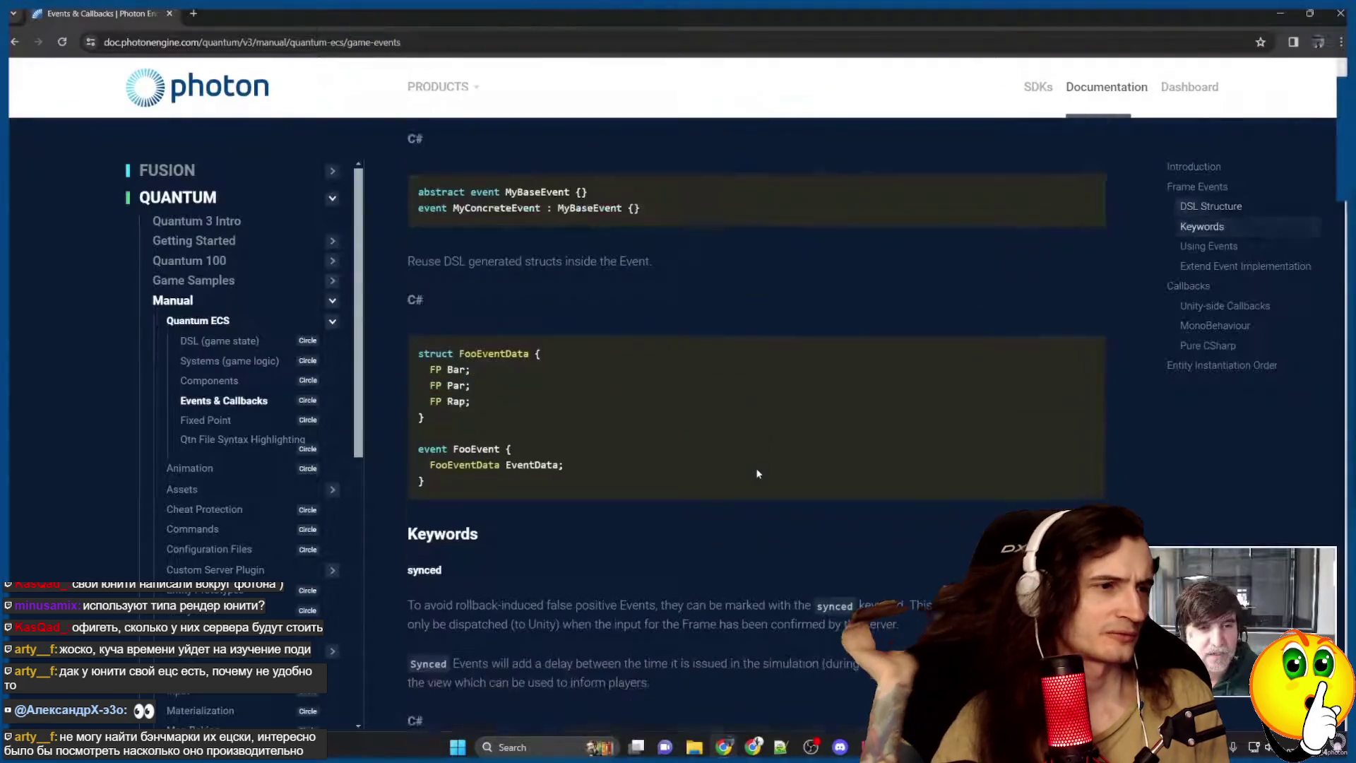
scroll(757, 470, "up", 1)
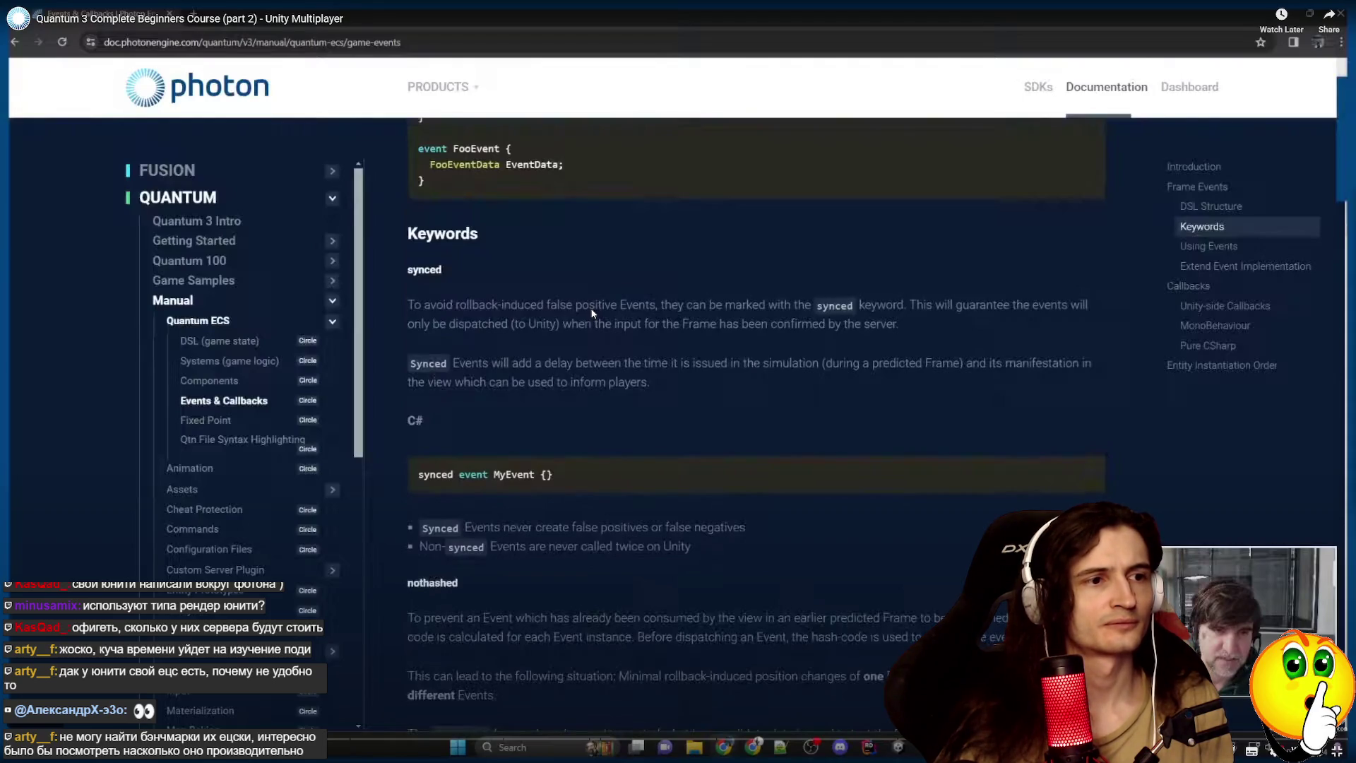
left_click(544, 276)
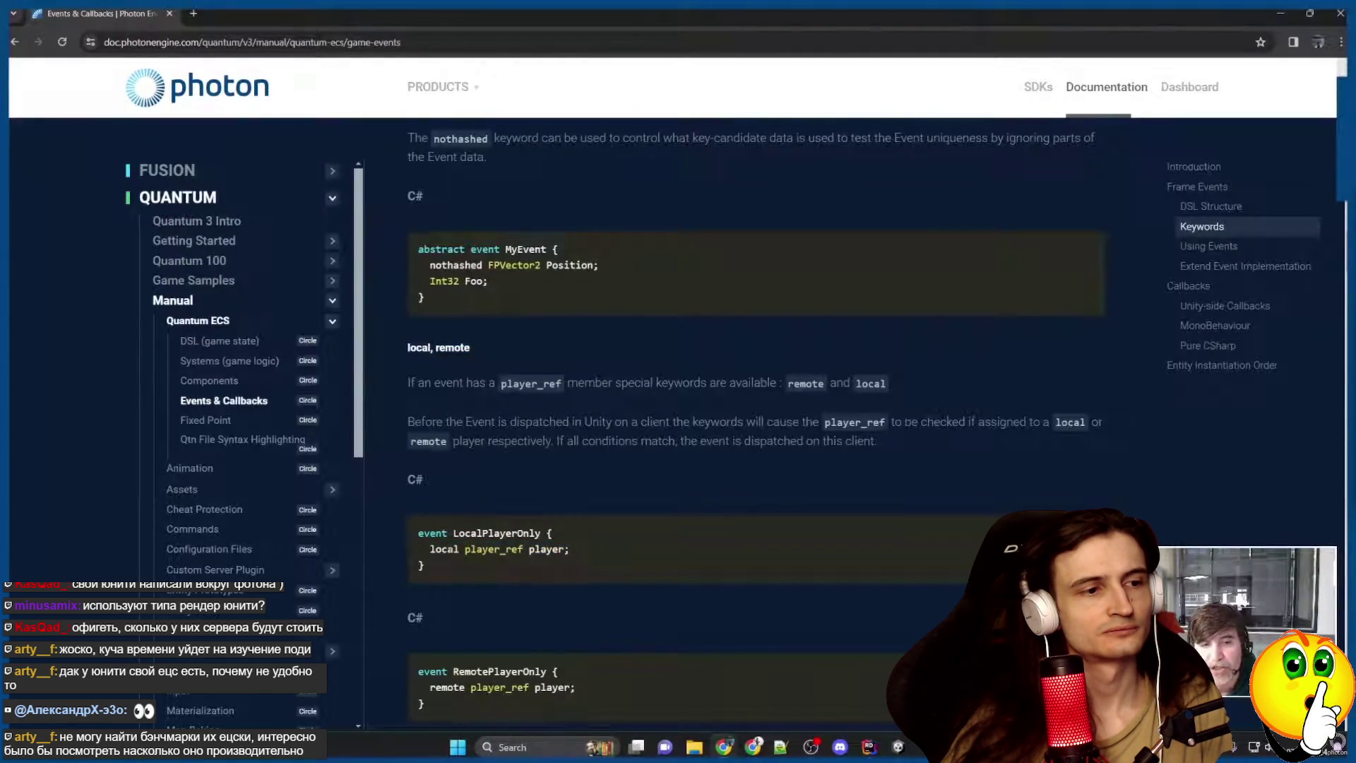
left_click(592, 313)
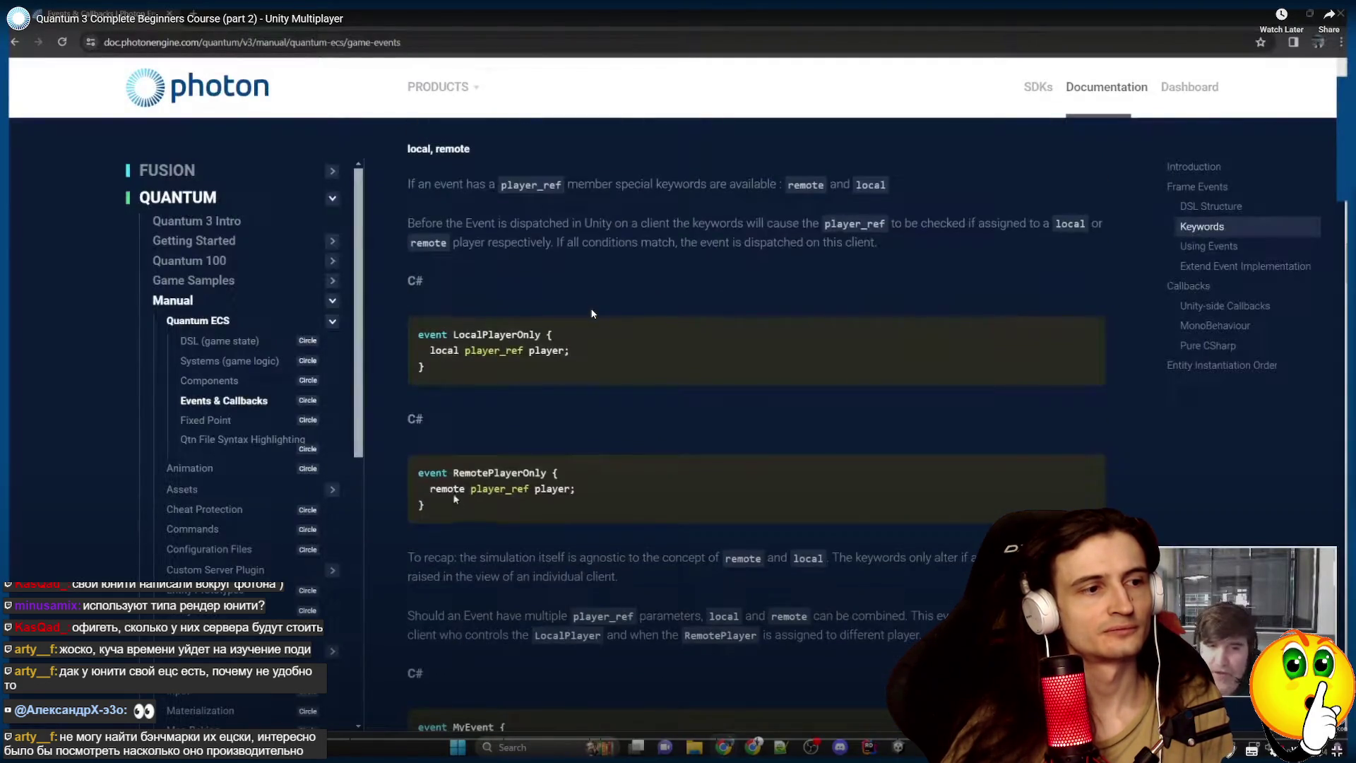
left_click(592, 313)
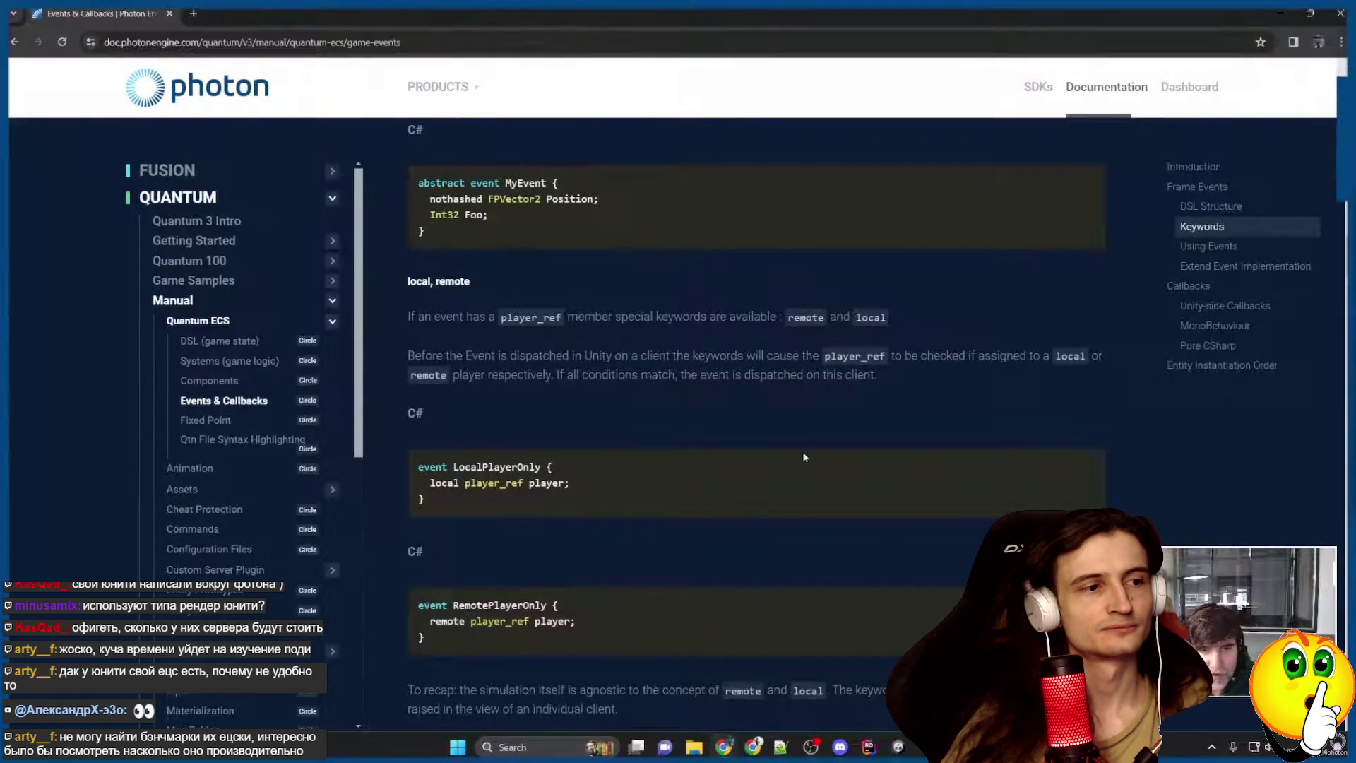
left_click(865, 570)
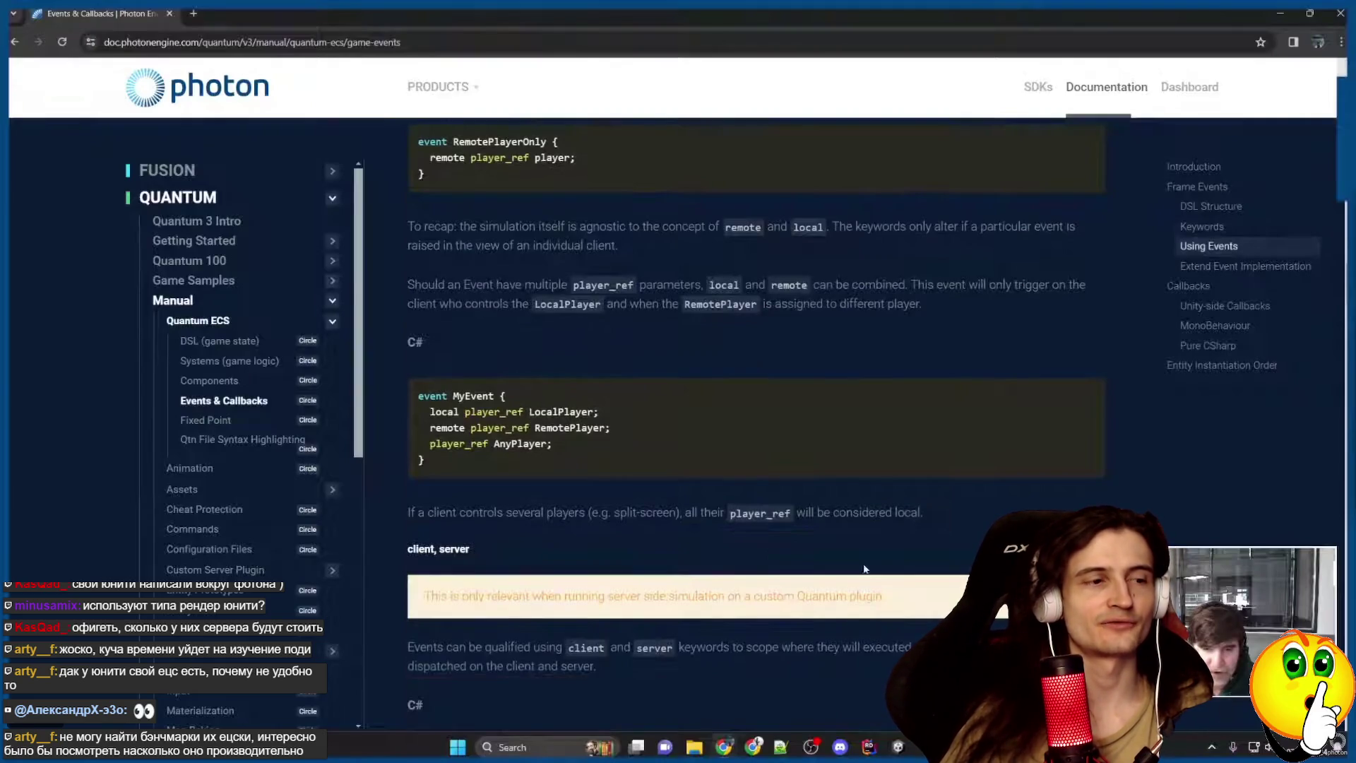
left_click(672, 369)
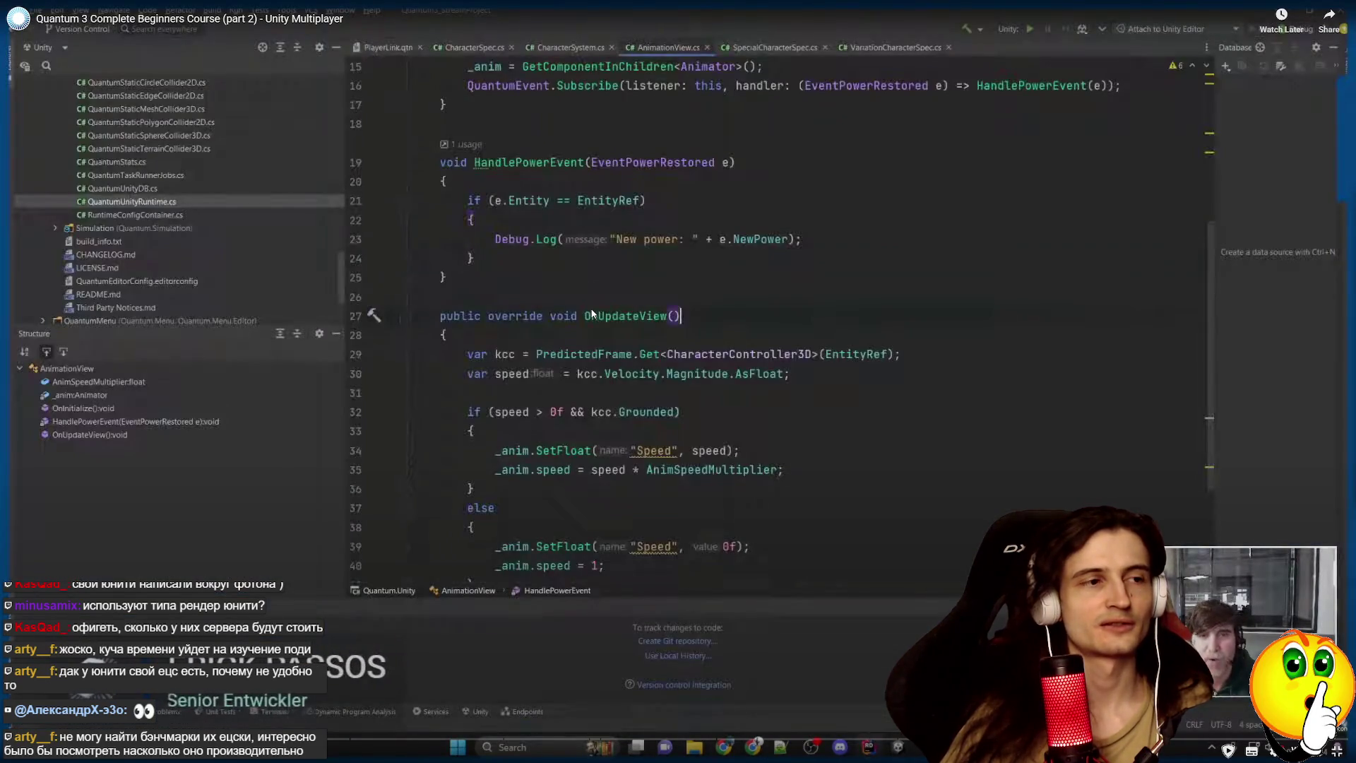
Resume the course through the AnimationView and CharacterSystem code until Unity's running QuantumGameScene appears.
left_click(592, 312)
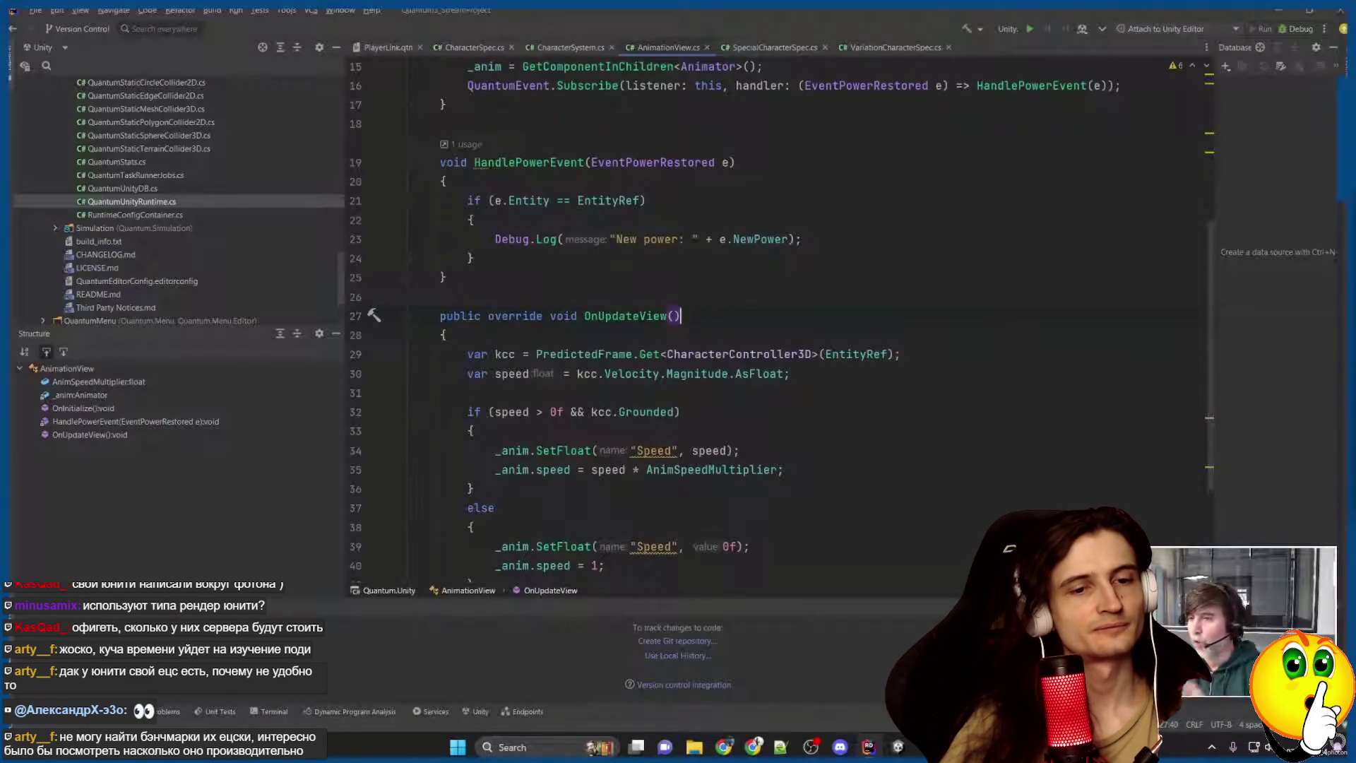
left_click(445, 334)
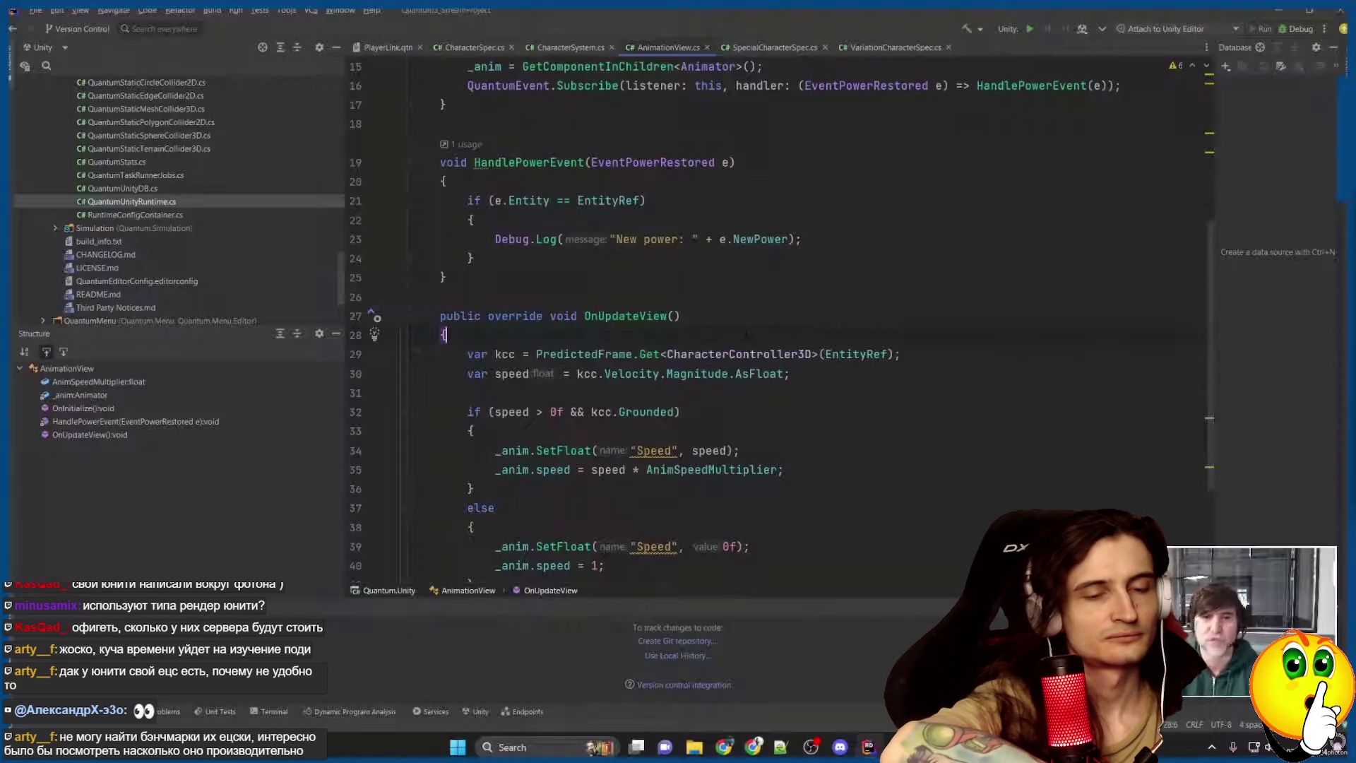
key("Page_Up")
key("Down")
key("Down")
key("Down")
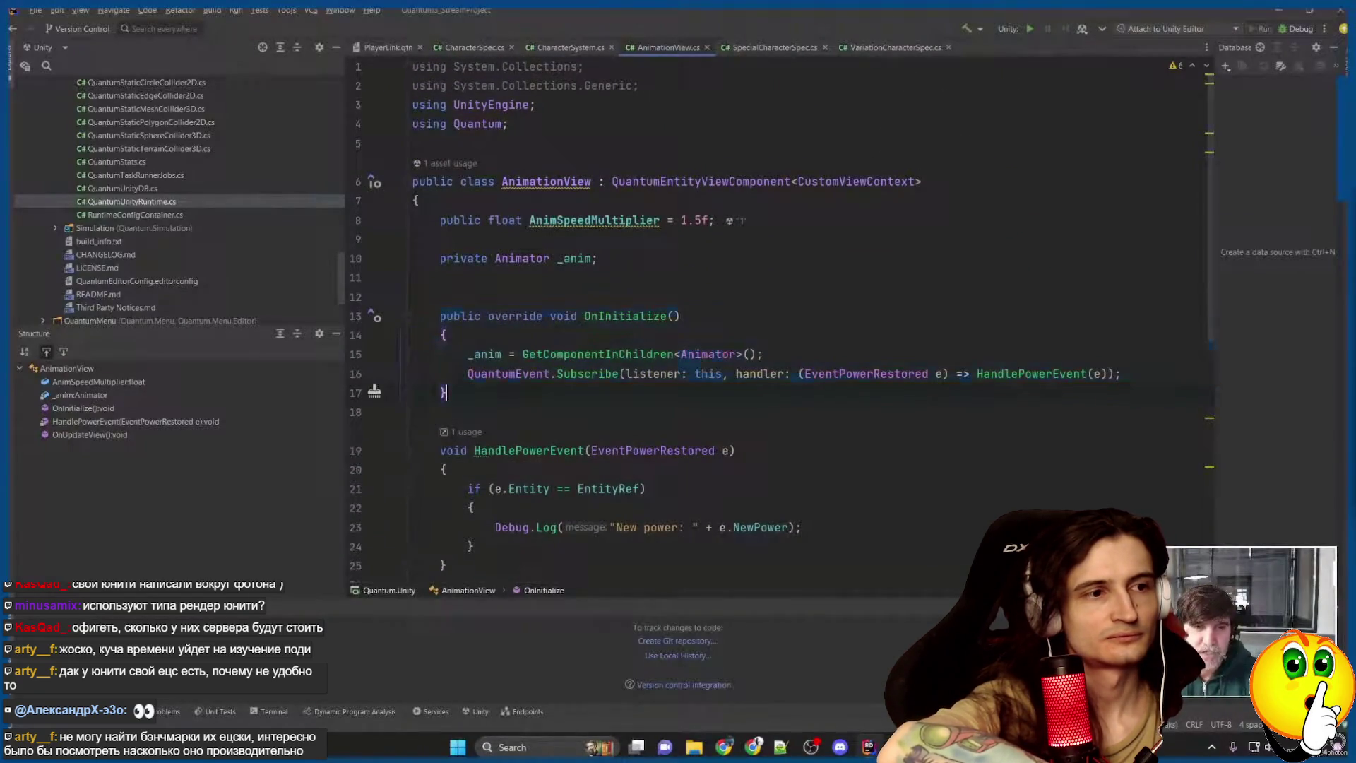
key("ctrl+Tab")
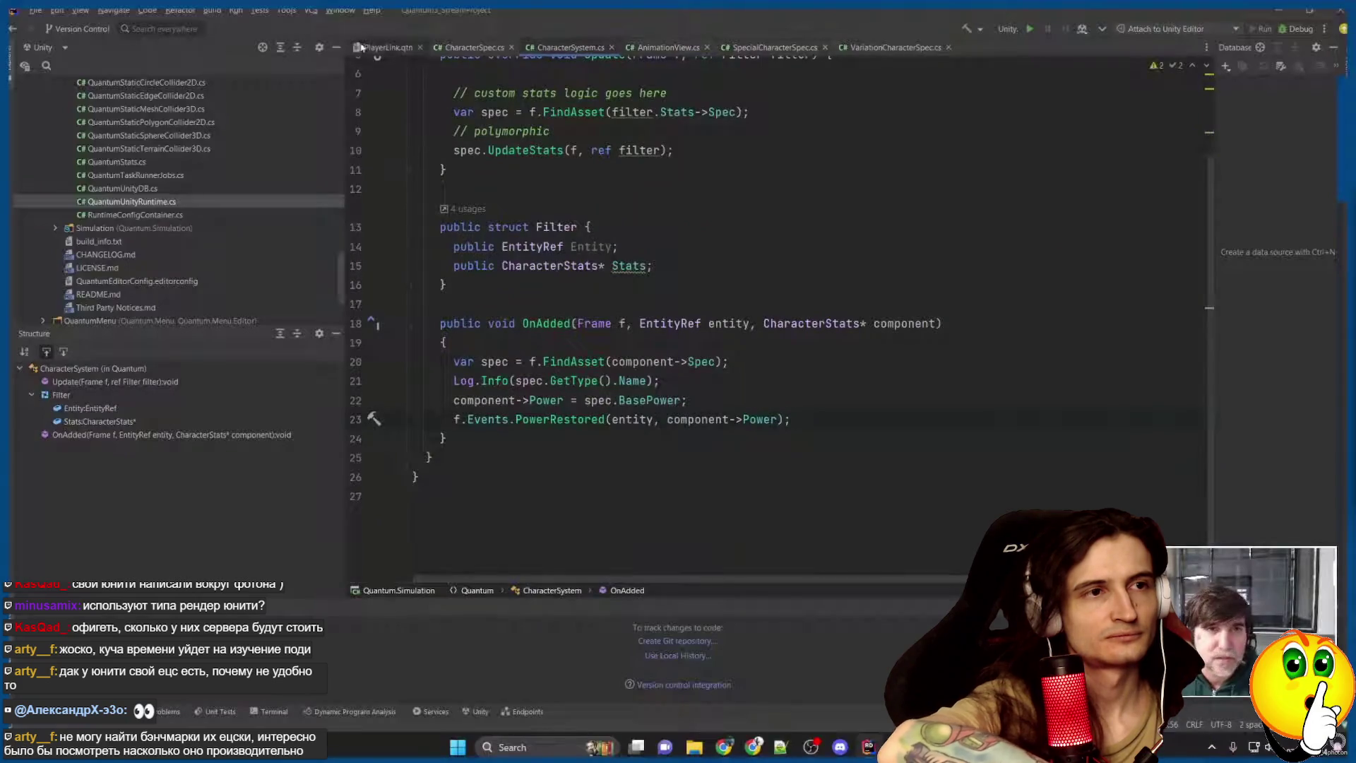
key("Up")
key("Up")
key("Up")
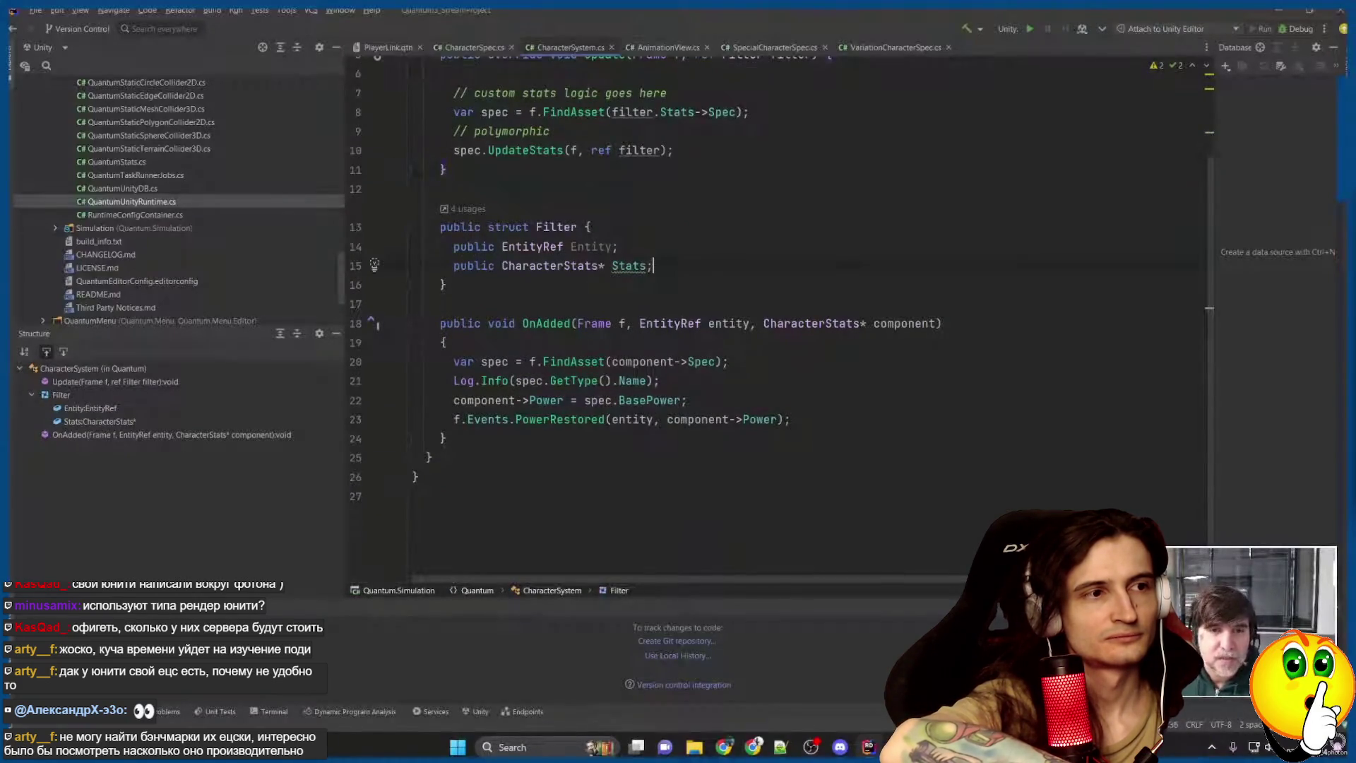
scroll(777, 318, "up", 2)
key("ctrl+Tab")
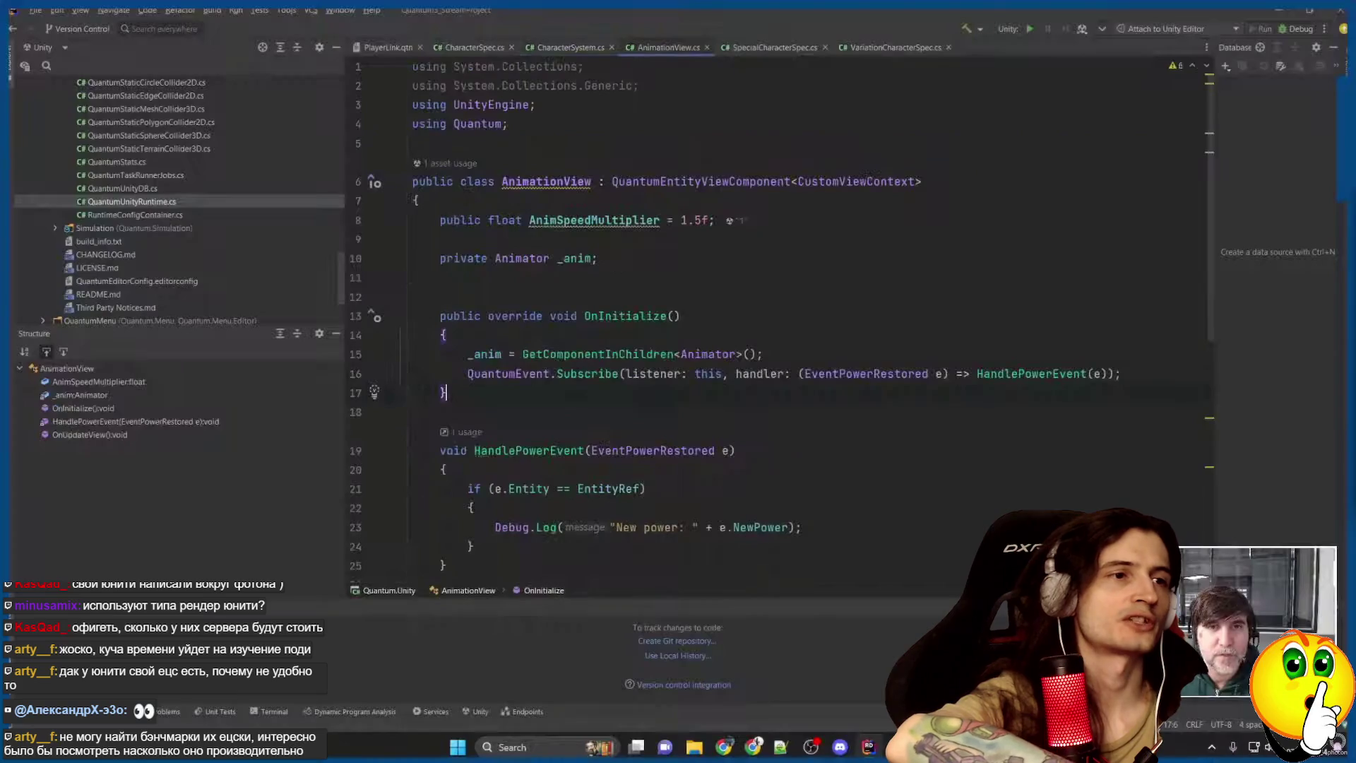
key("alt+Tab")
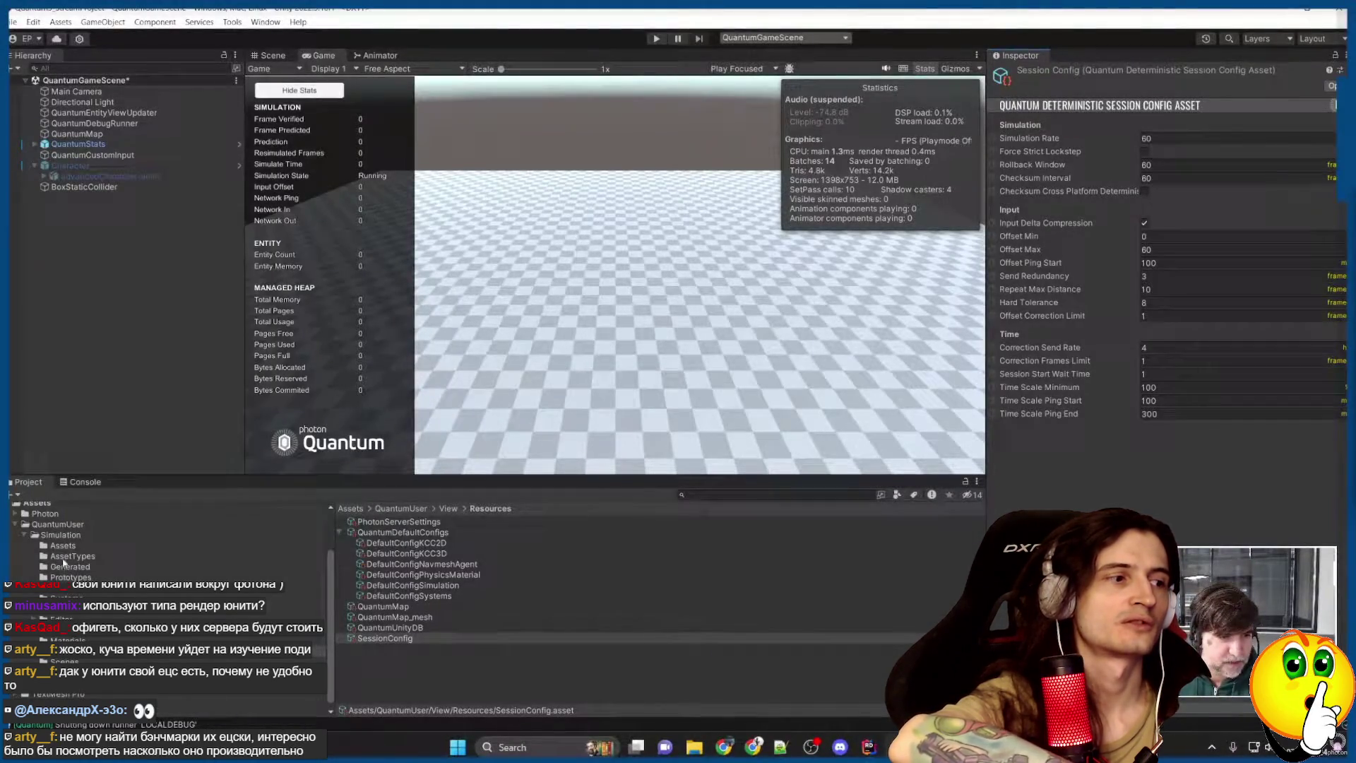
Play the course video through the QuantumCameraFollow.cs walkthrough of OnActivate and OnUpdateView.
left_click(70, 609)
left_click(403, 554)
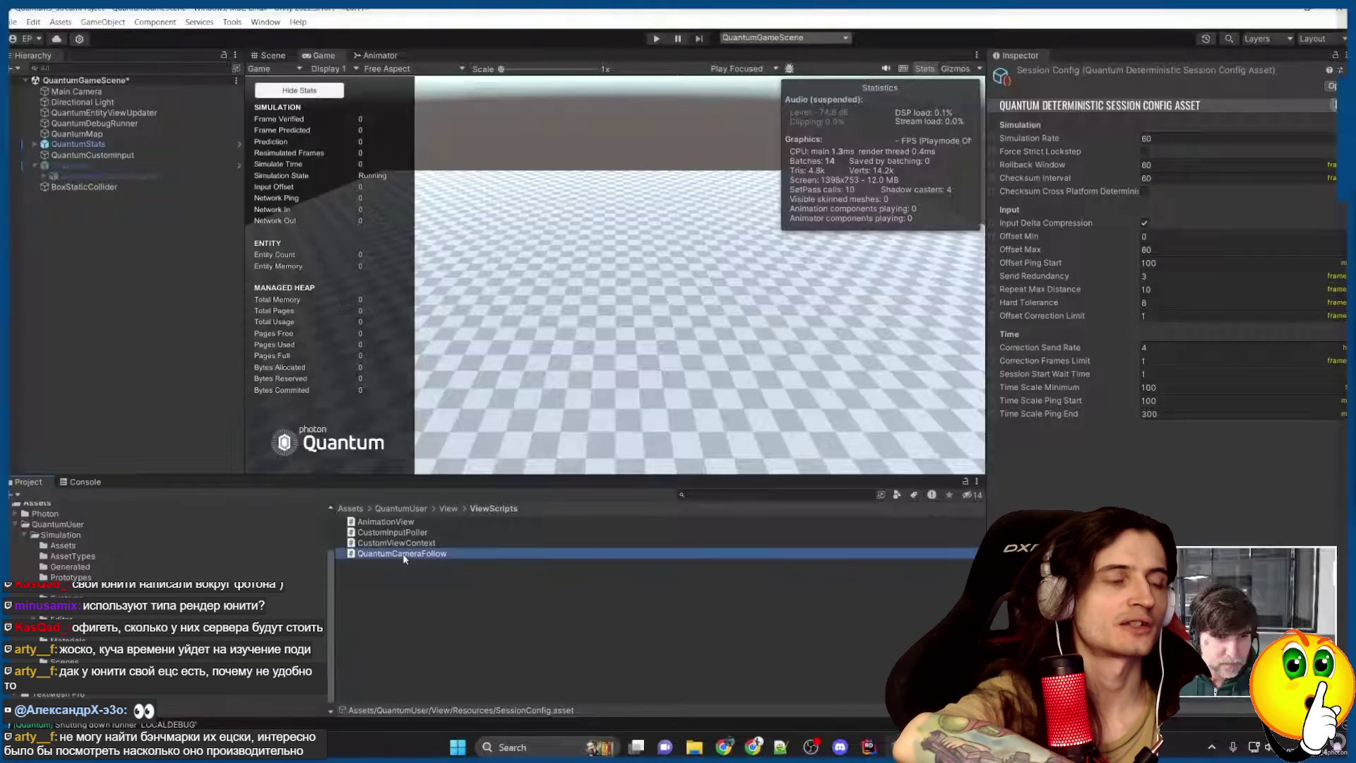
double_click(403, 554)
key("shift+Up")
key("shift+Home")
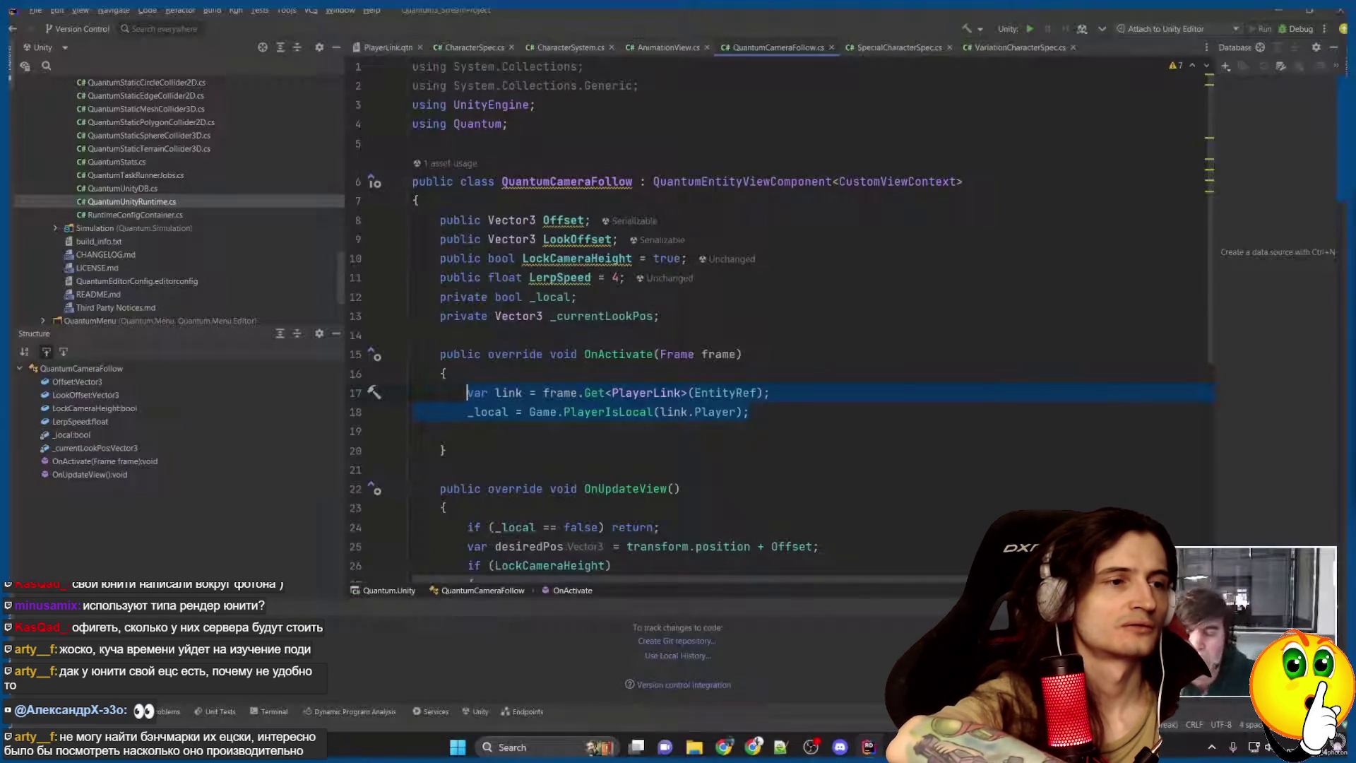
scroll(777, 318, "down", 5)
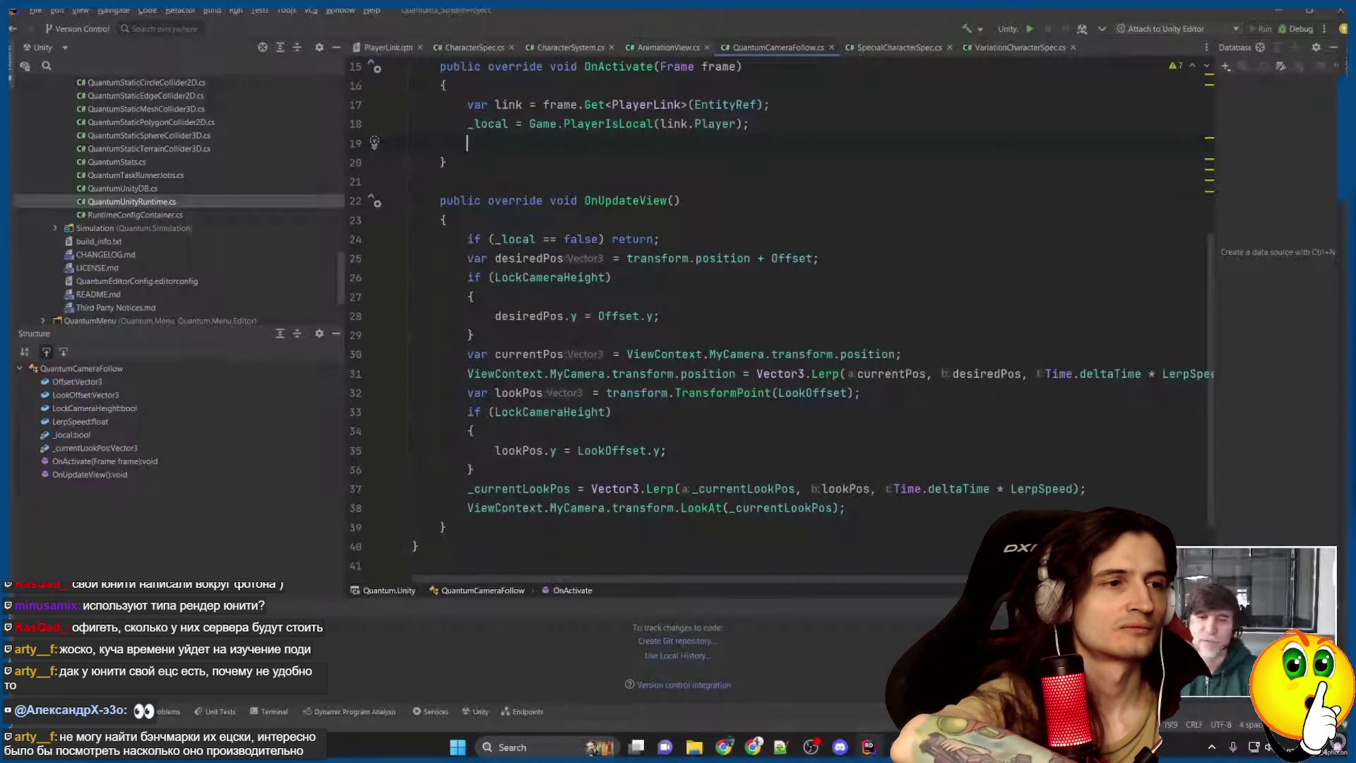
mouse_move(723, 747)
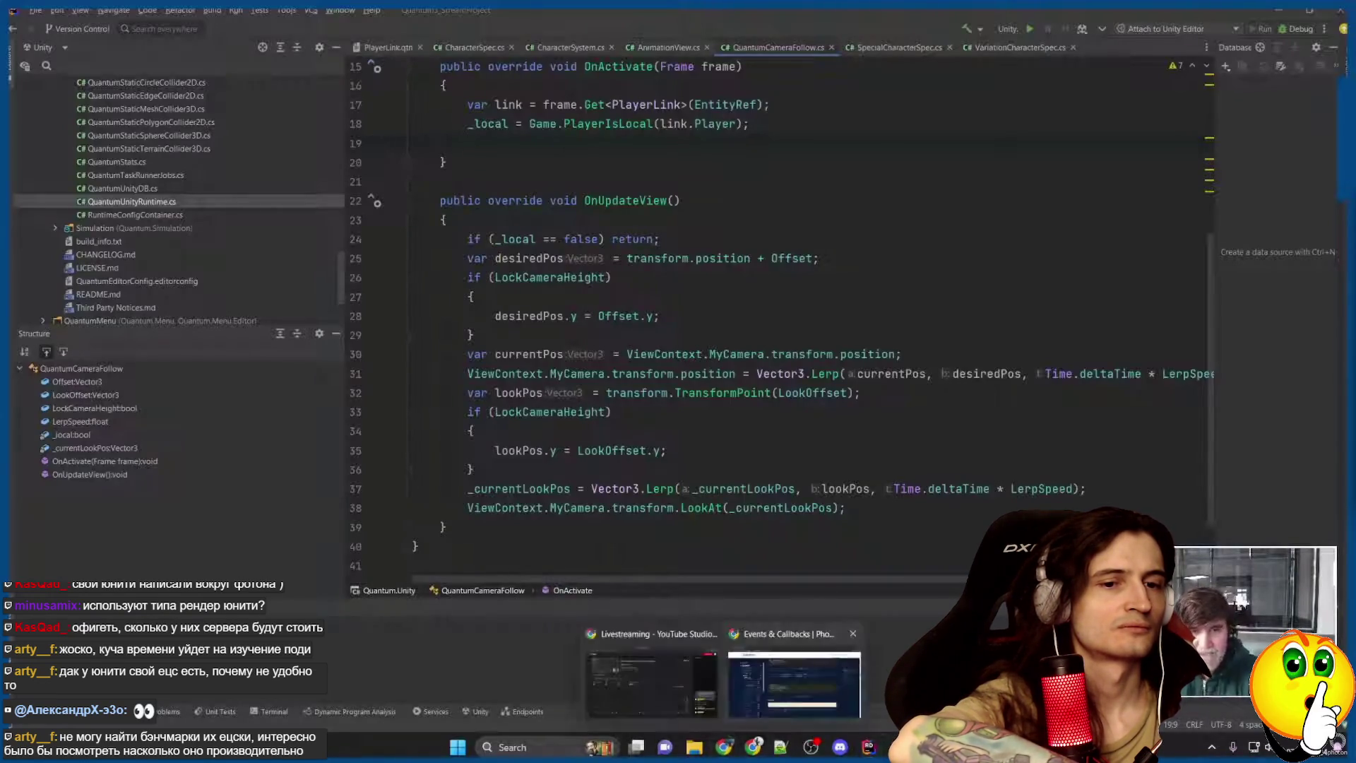
left_click(810, 677)
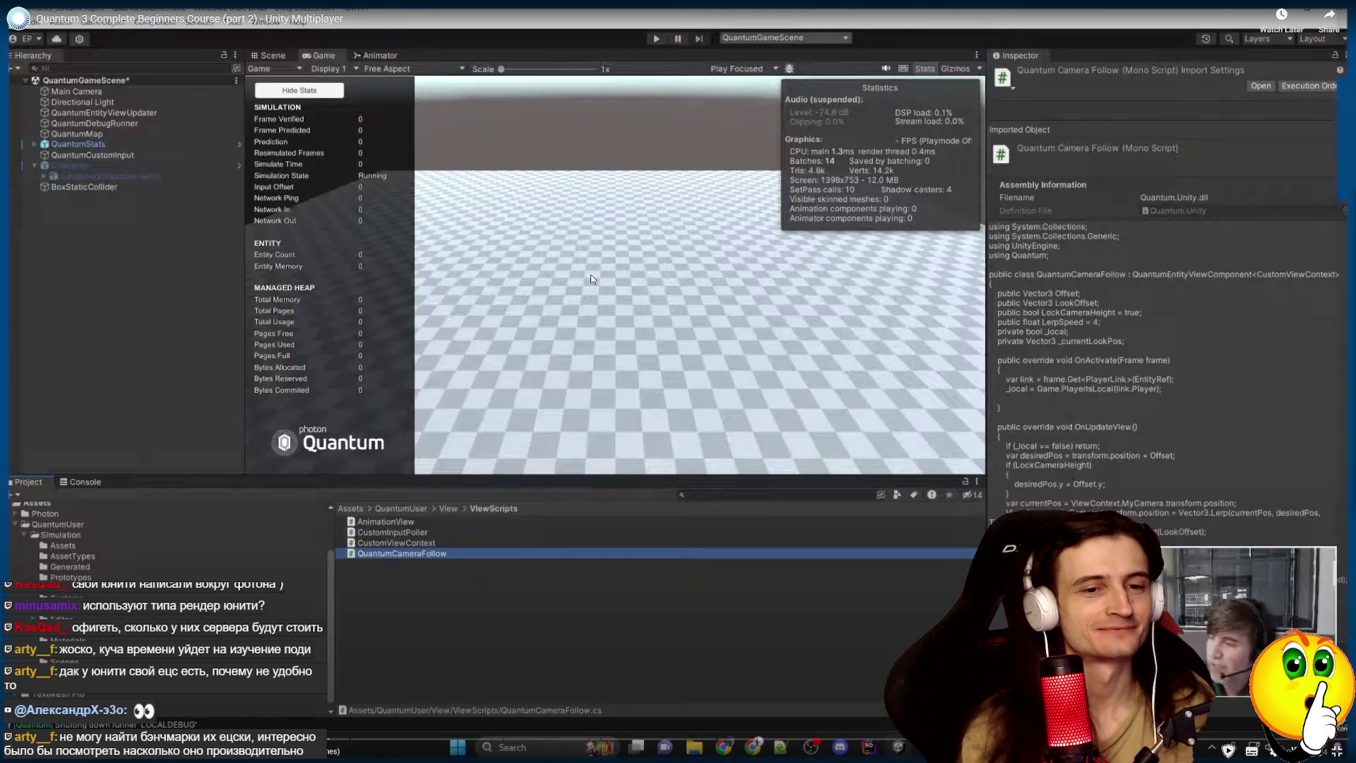
Pause the course on the Unity editor scene, then resume until QuantumCameraFollow.cs reappears.
left_click(590, 274)
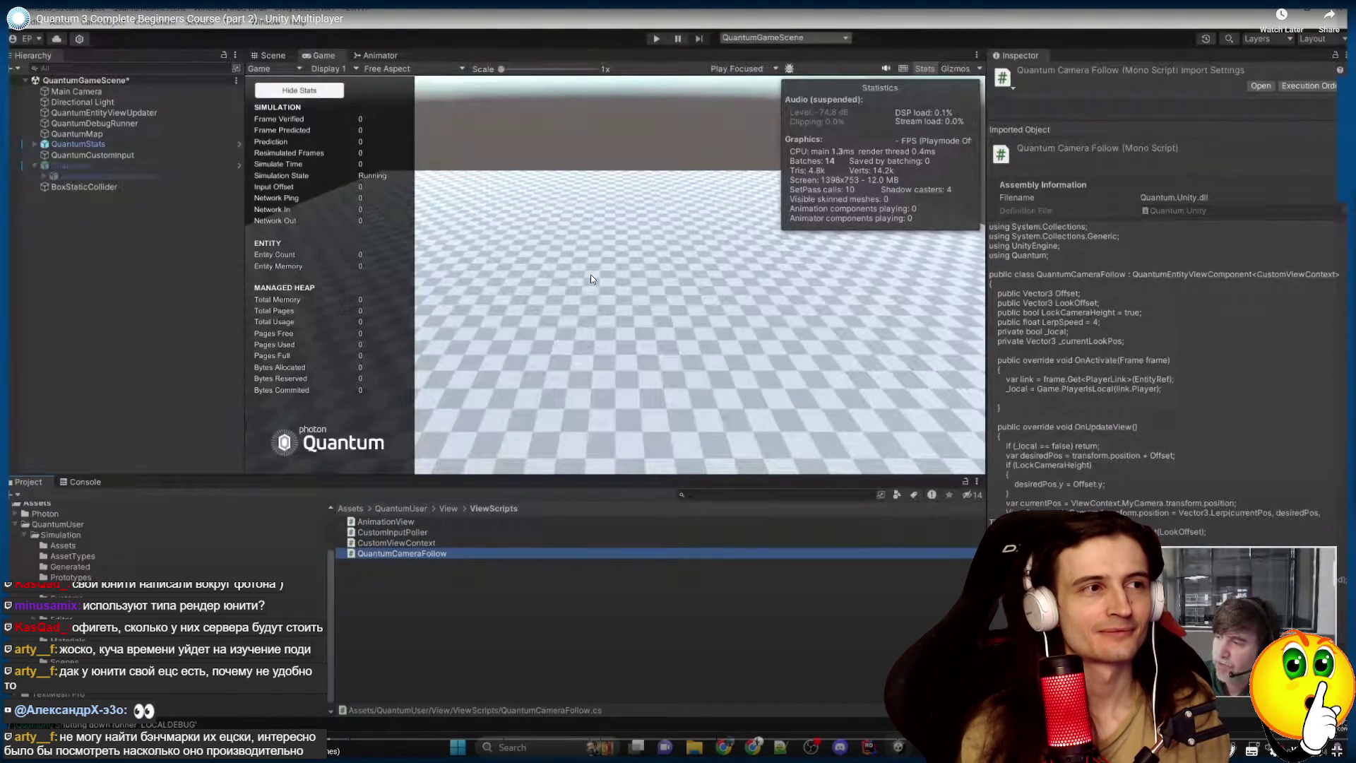
left_click(591, 274)
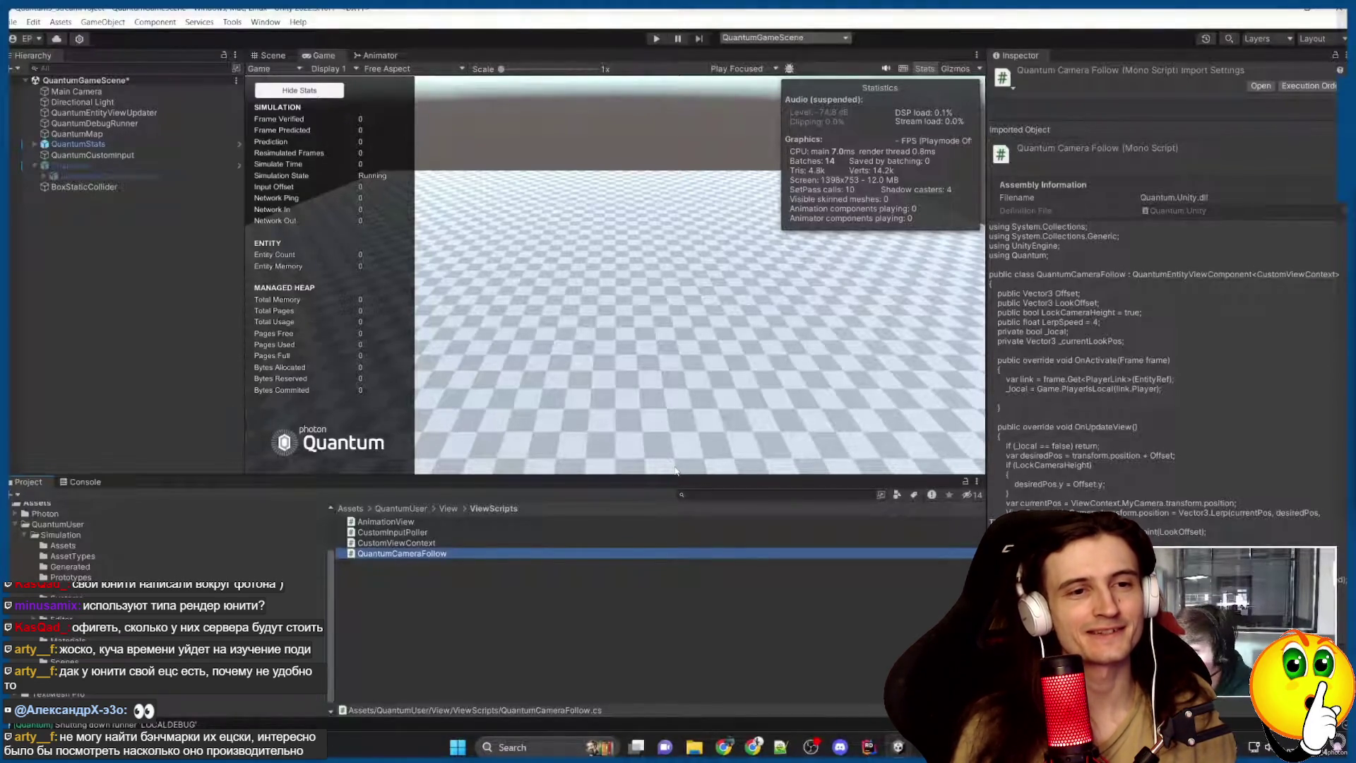
left_click(590, 275)
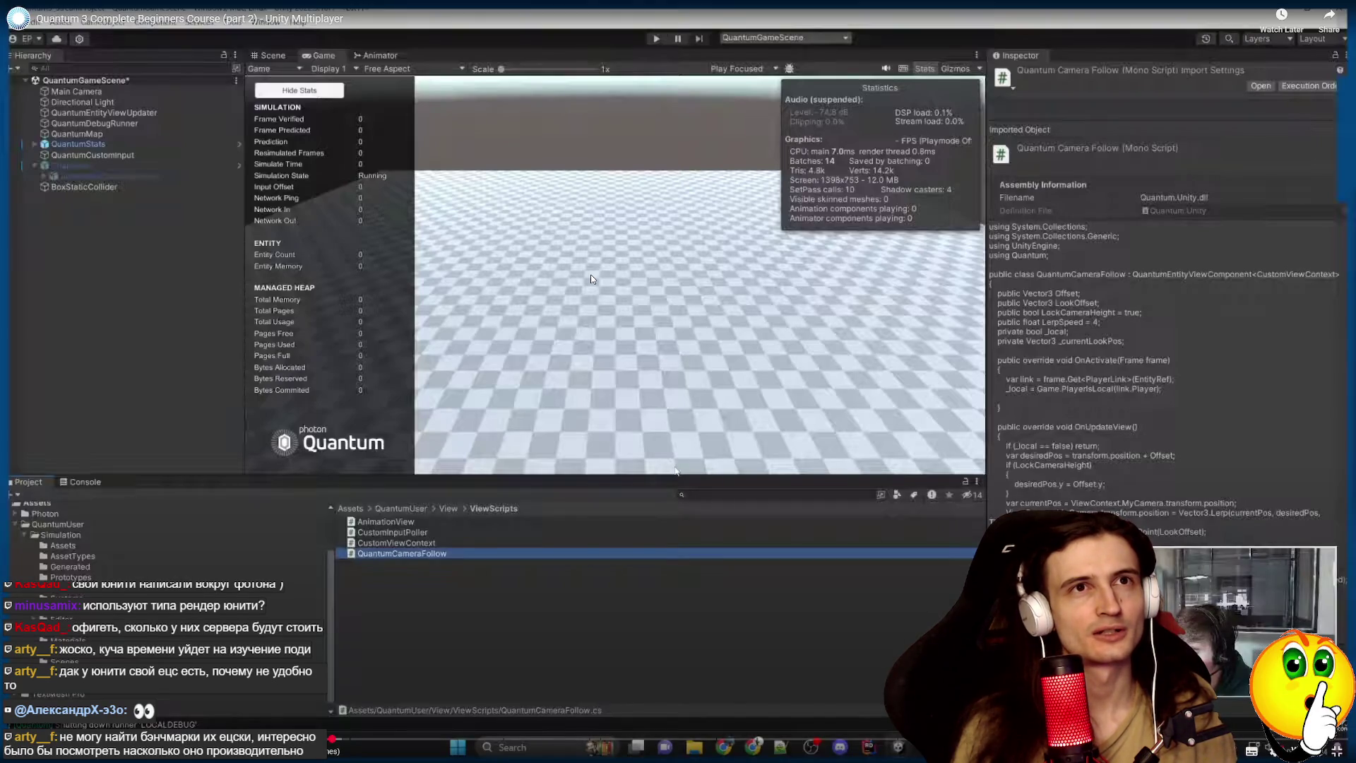
left_click(591, 276)
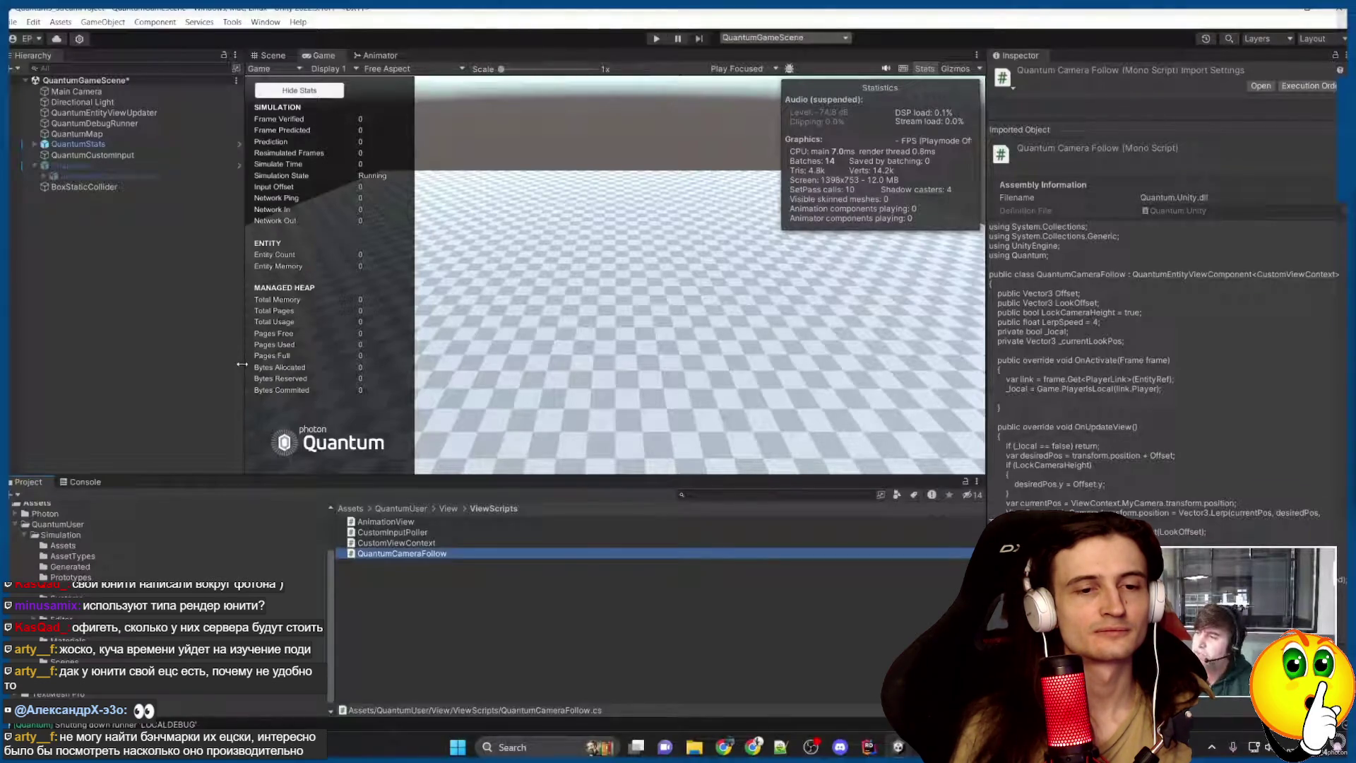
left_click(869, 747)
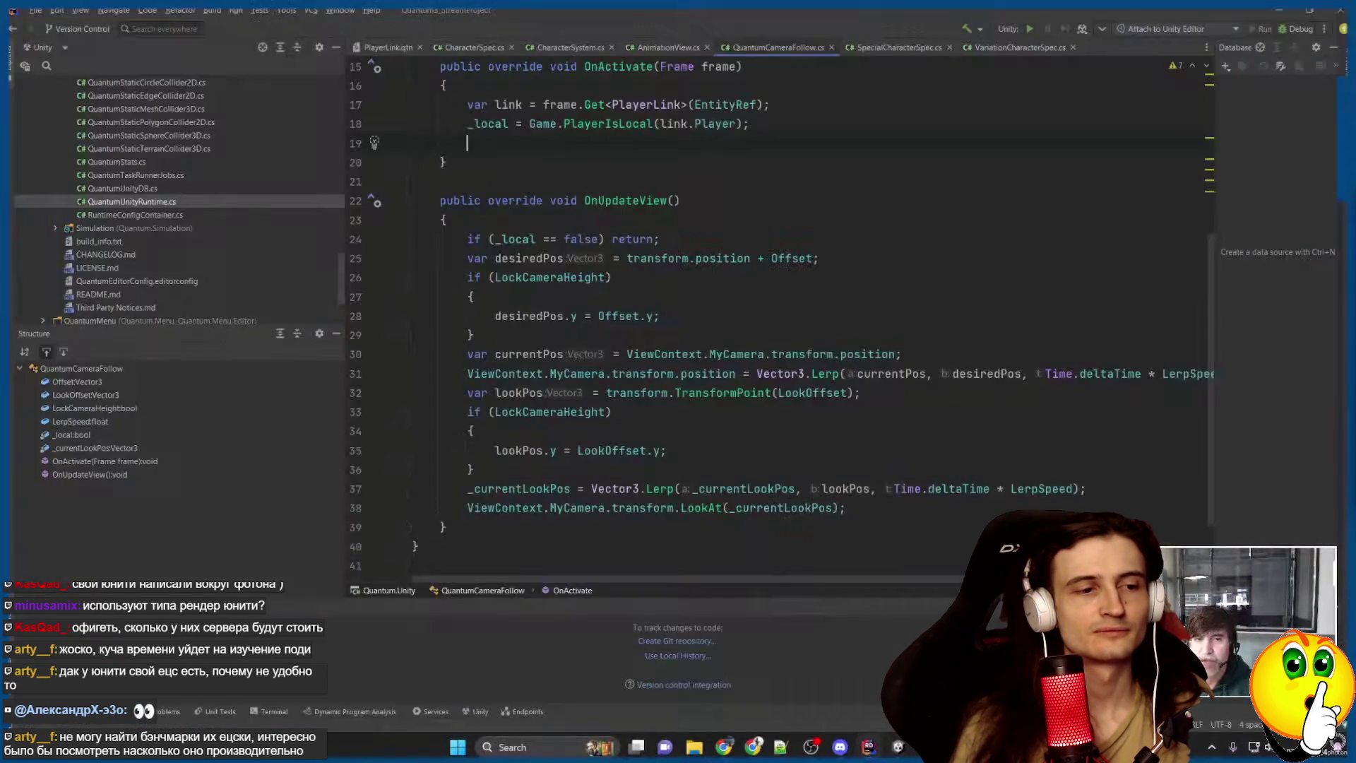
Move back and forth through the code views and pause the course video.
key("ctrl+alt+Left")
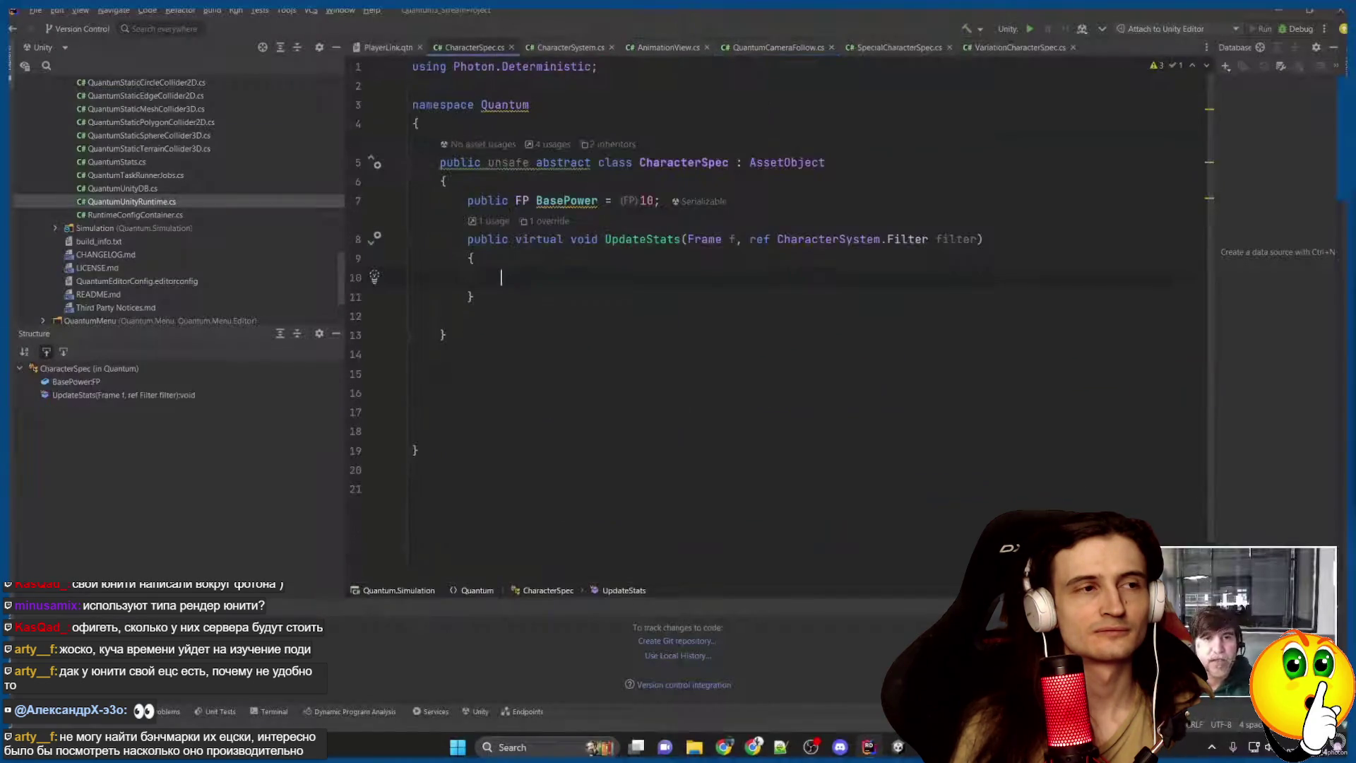
key("ctrl+alt+Left")
key("ctrl+alt+Left")
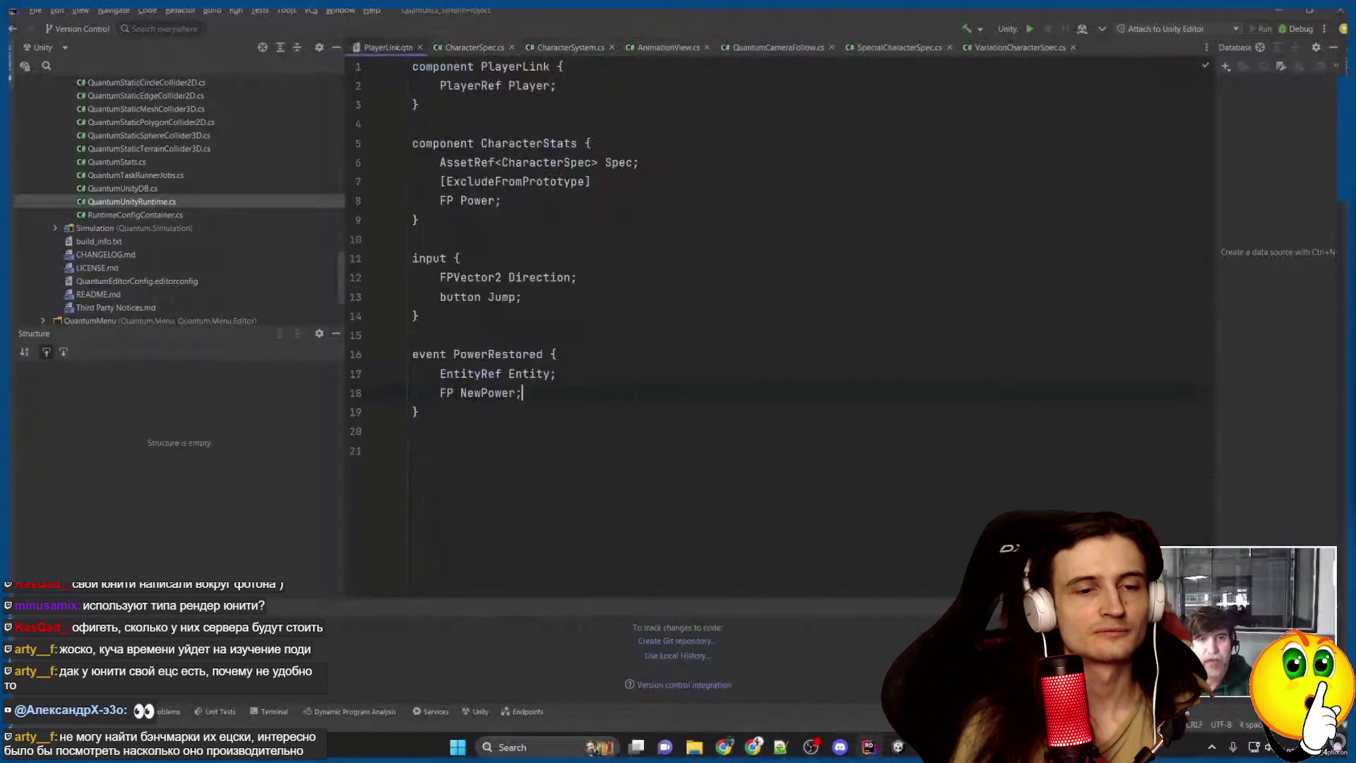
key("ctrl+alt+Right")
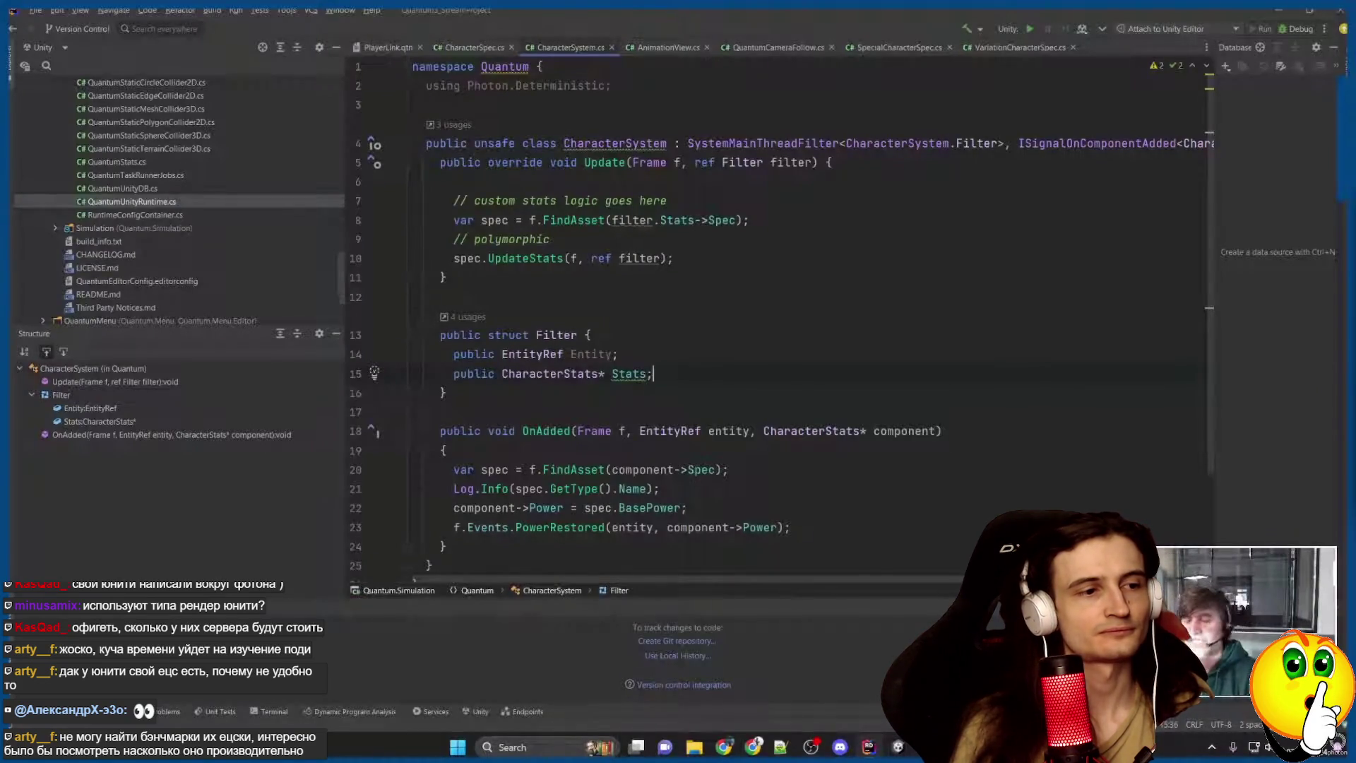
scroll(777, 318, "down", 3)
scroll(777, 318, "up", 3)
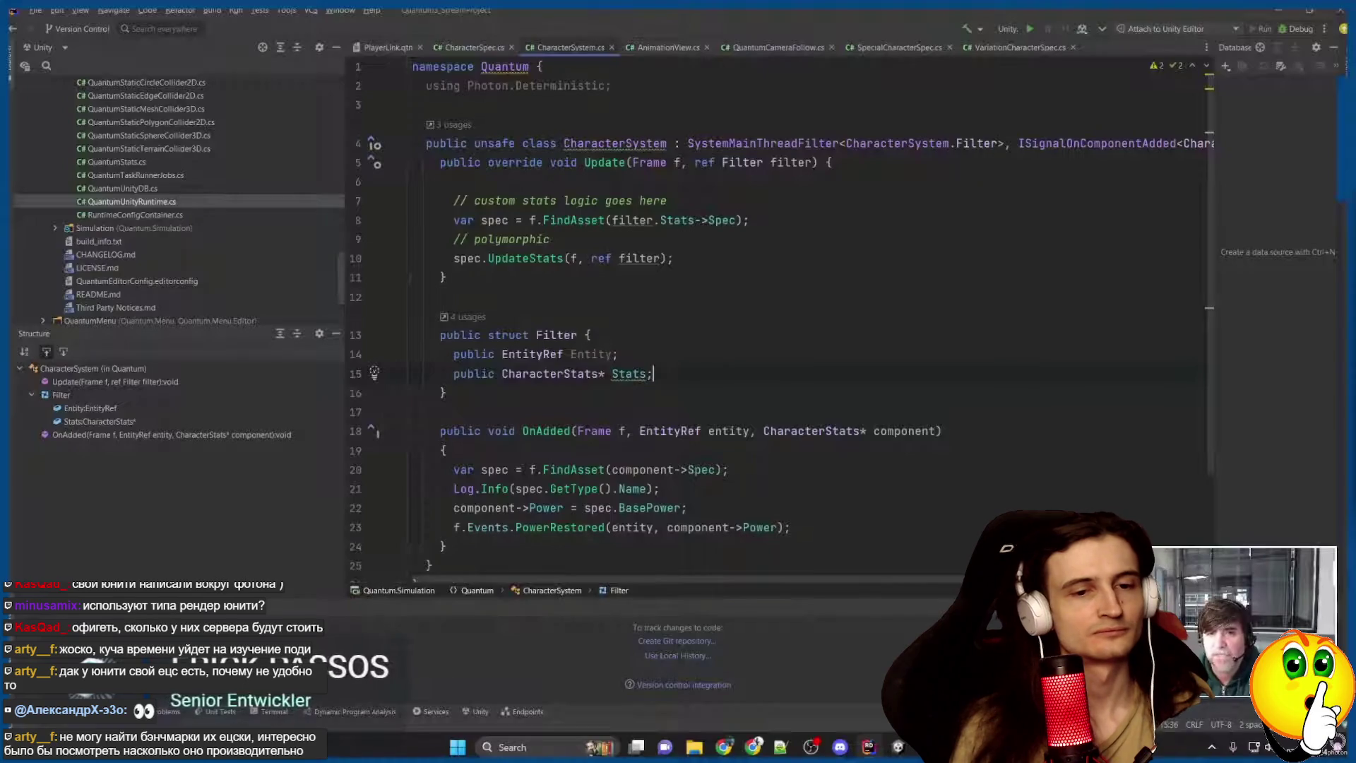
left_click(592, 279)
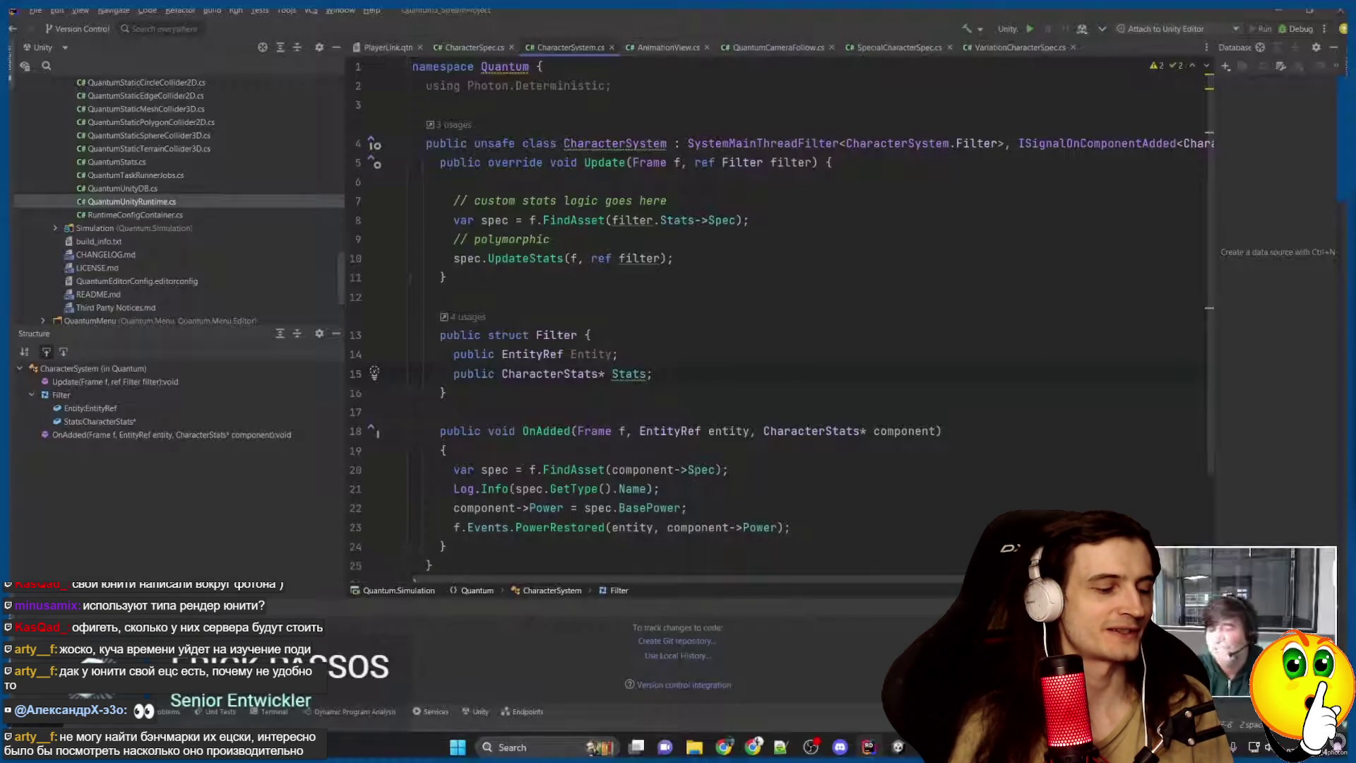
Delete the blank line in CharacterSystem's Update method, then return to the Unity hierarchy.
mouse_move(591, 274)
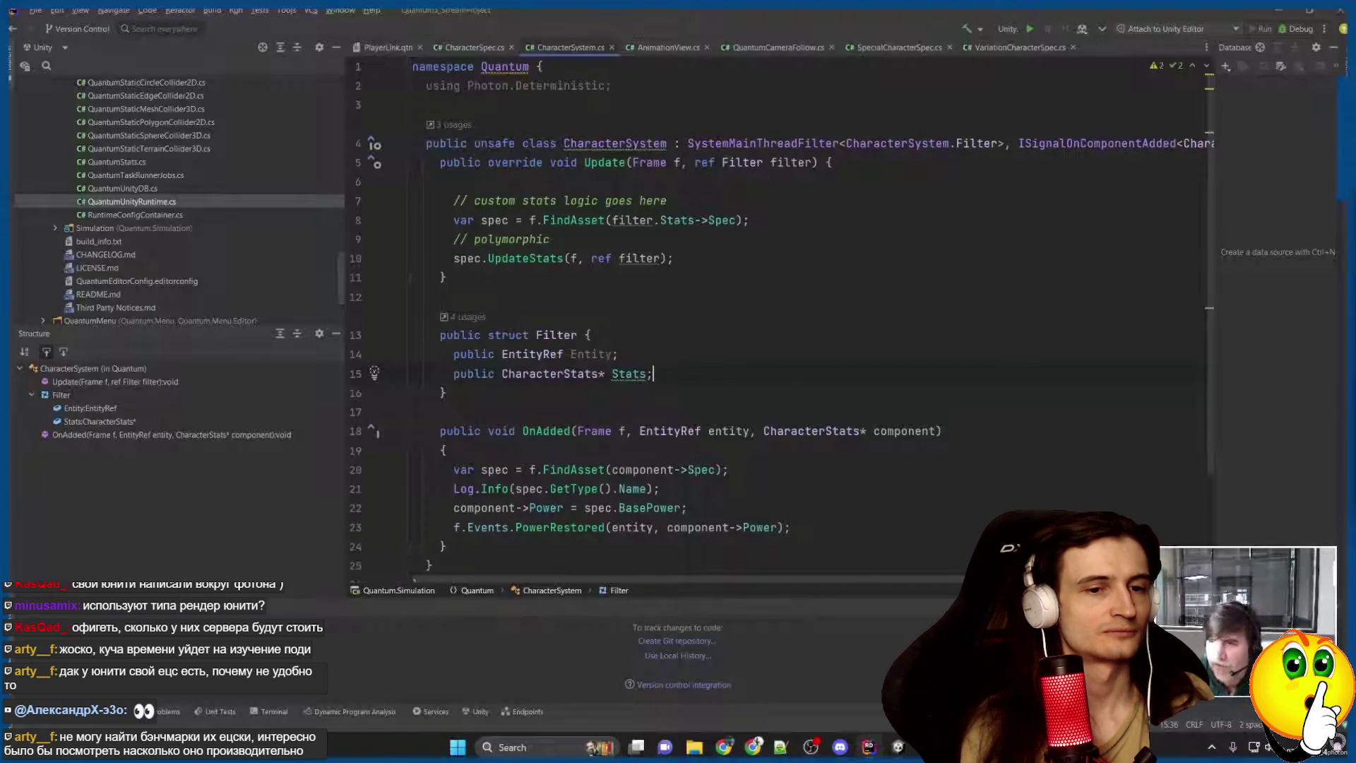
left_click(413, 297)
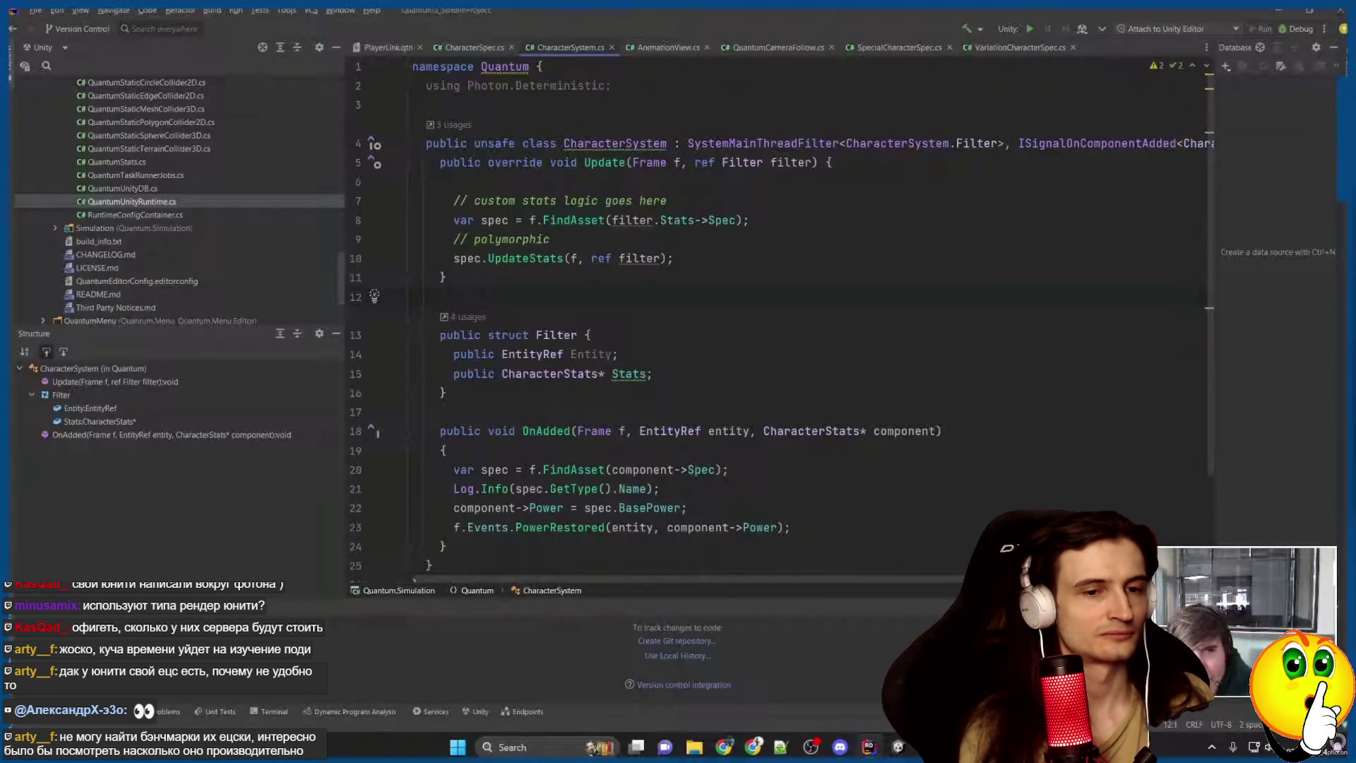
left_click(446, 182)
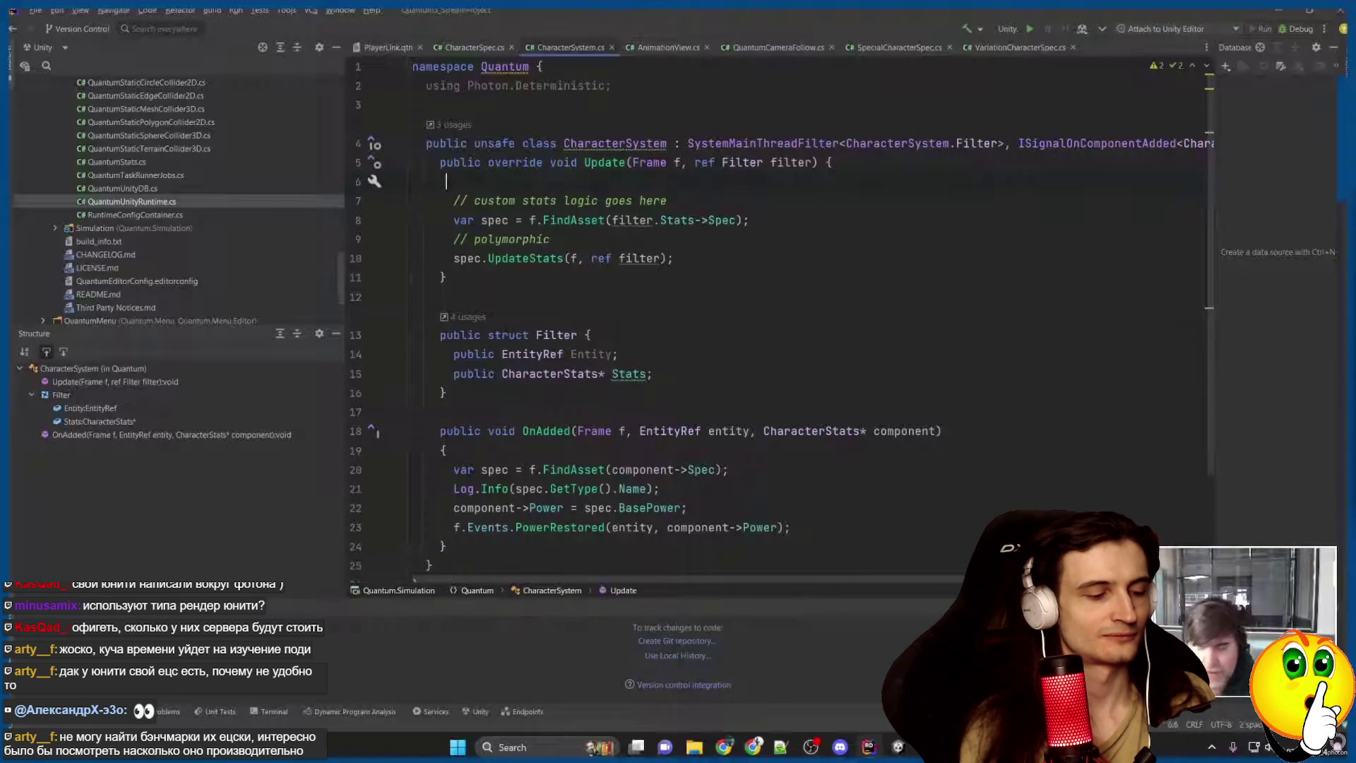
key("BackSpace")
key("BackSpace")
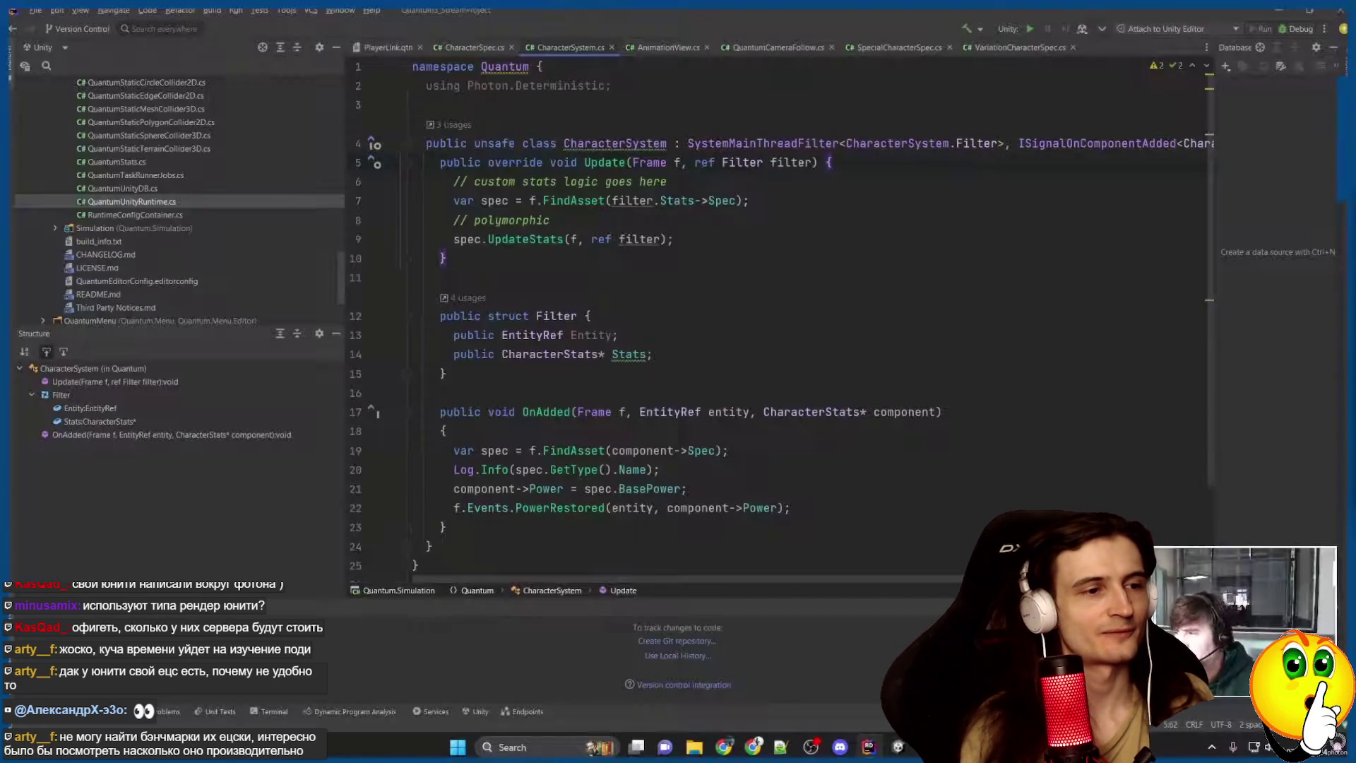
key("Down")
key("Down")
key("Down")
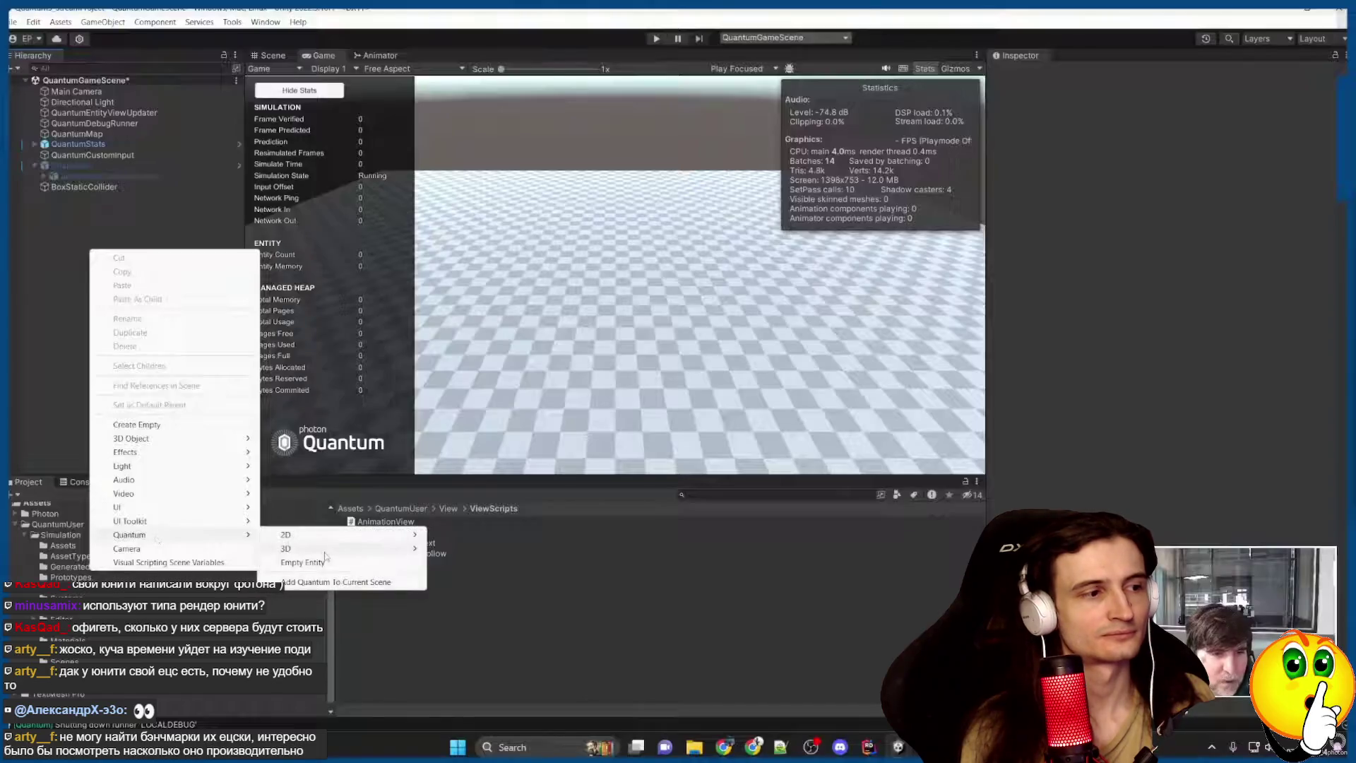
Create a Quantum Box Entity and frame it in the Scene view.
mouse_move(367, 548)
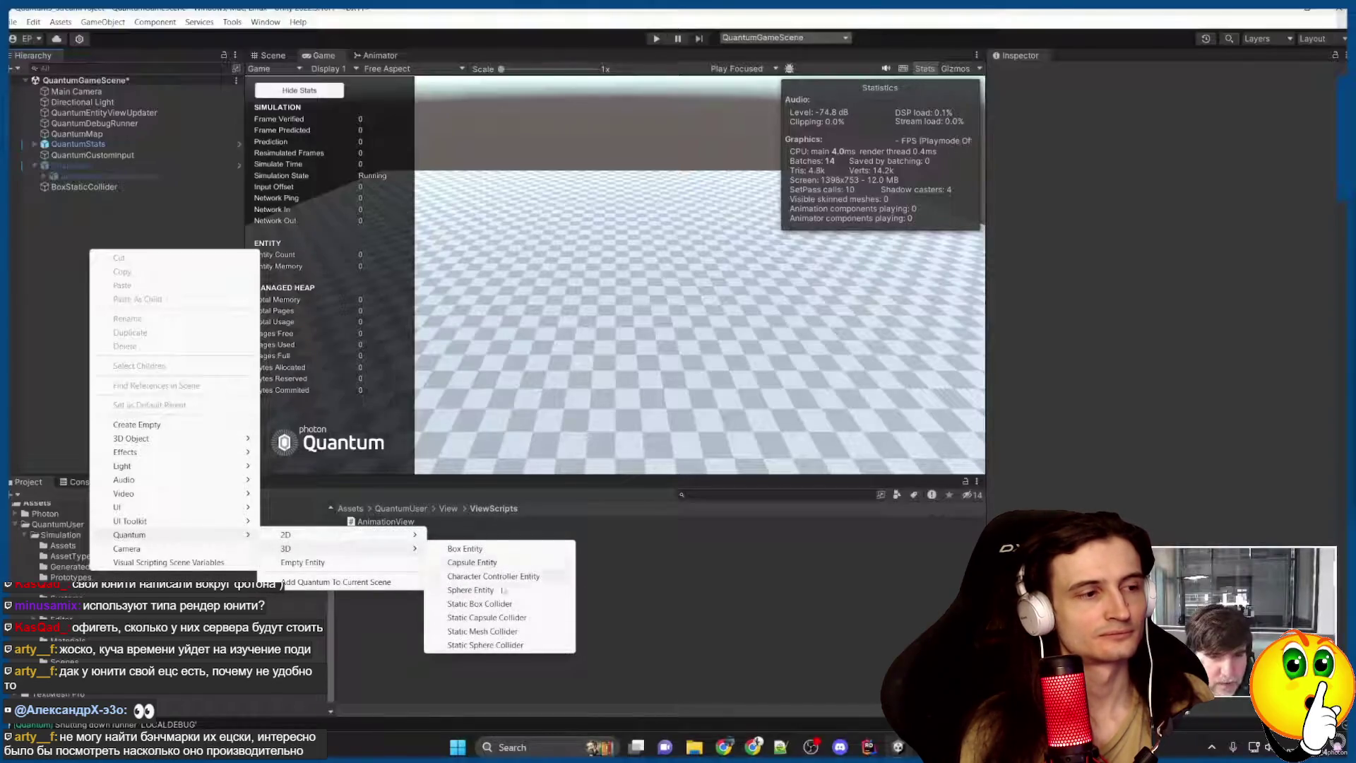
left_click(491, 550)
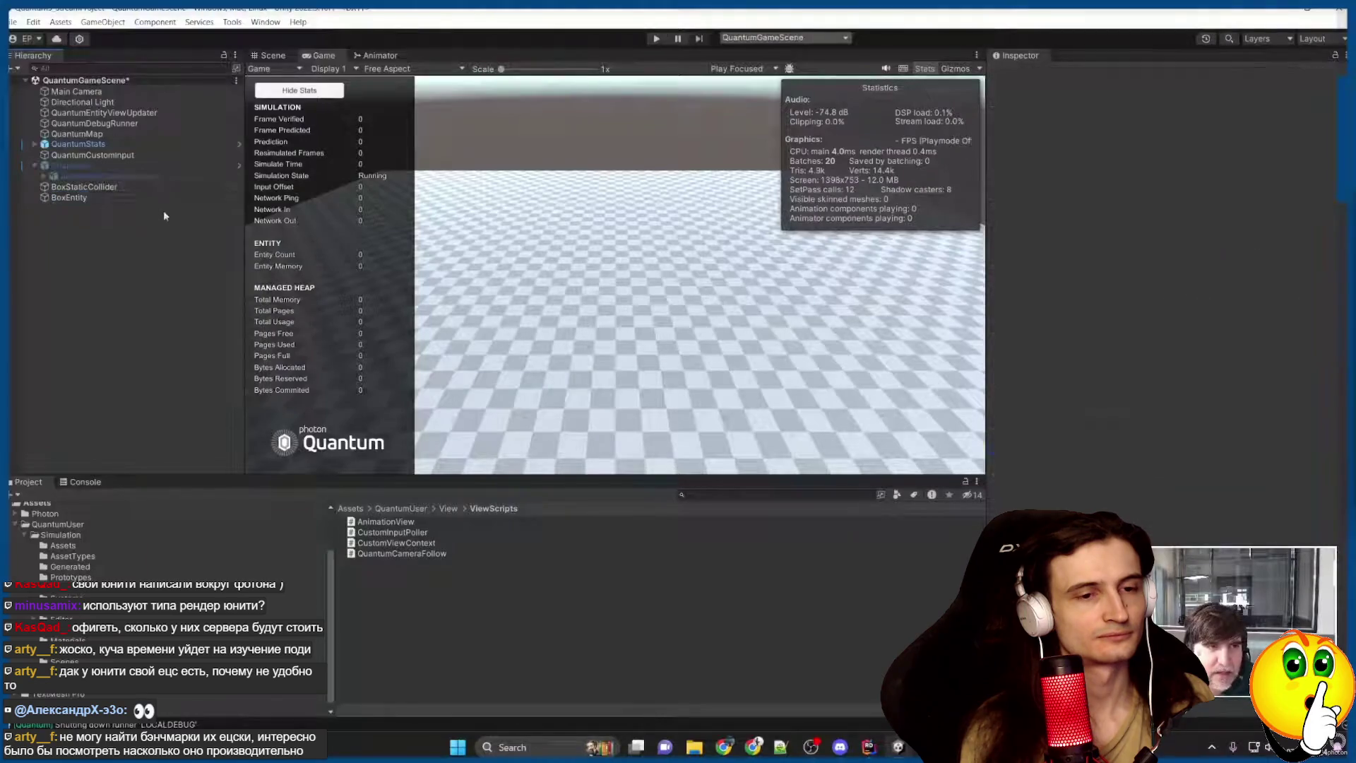
left_click(272, 55)
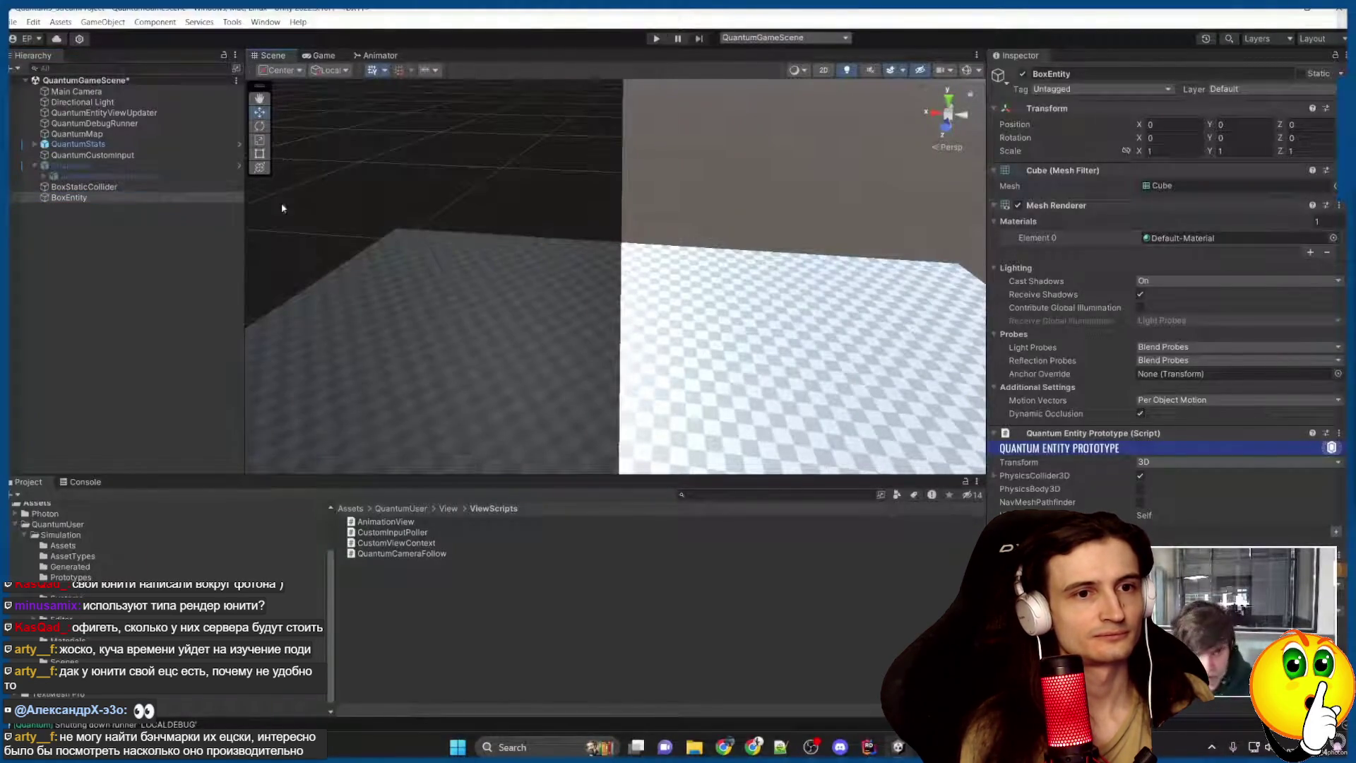
double_click(137, 198)
Lift the box above the floor, tilt it, save the scene and test it in Play mode.
left_click_drag(584, 357, 284, 342)
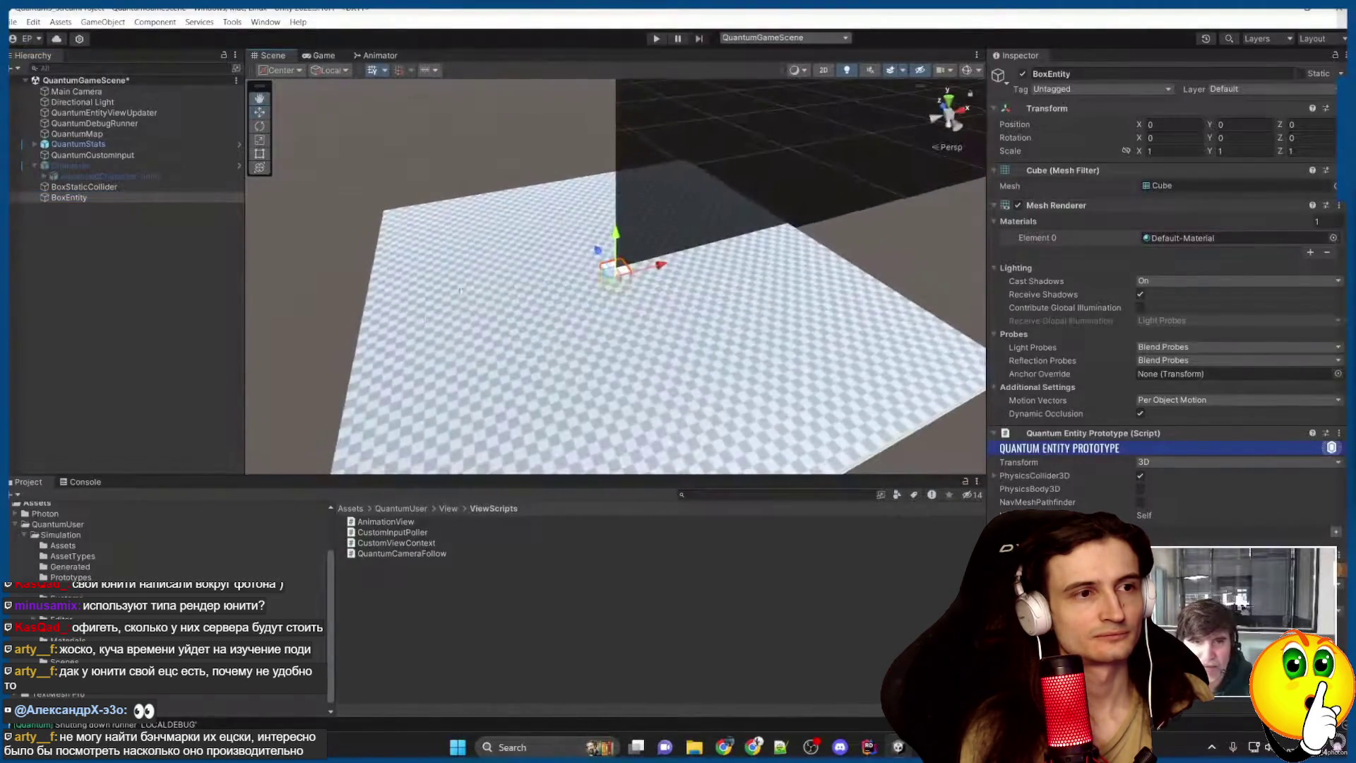
mouse_move(616, 260)
left_mouse_down()
mouse_move(625, 247)
mouse_move(573, 259)
mouse_move(567, 220)
left_mouse_up()
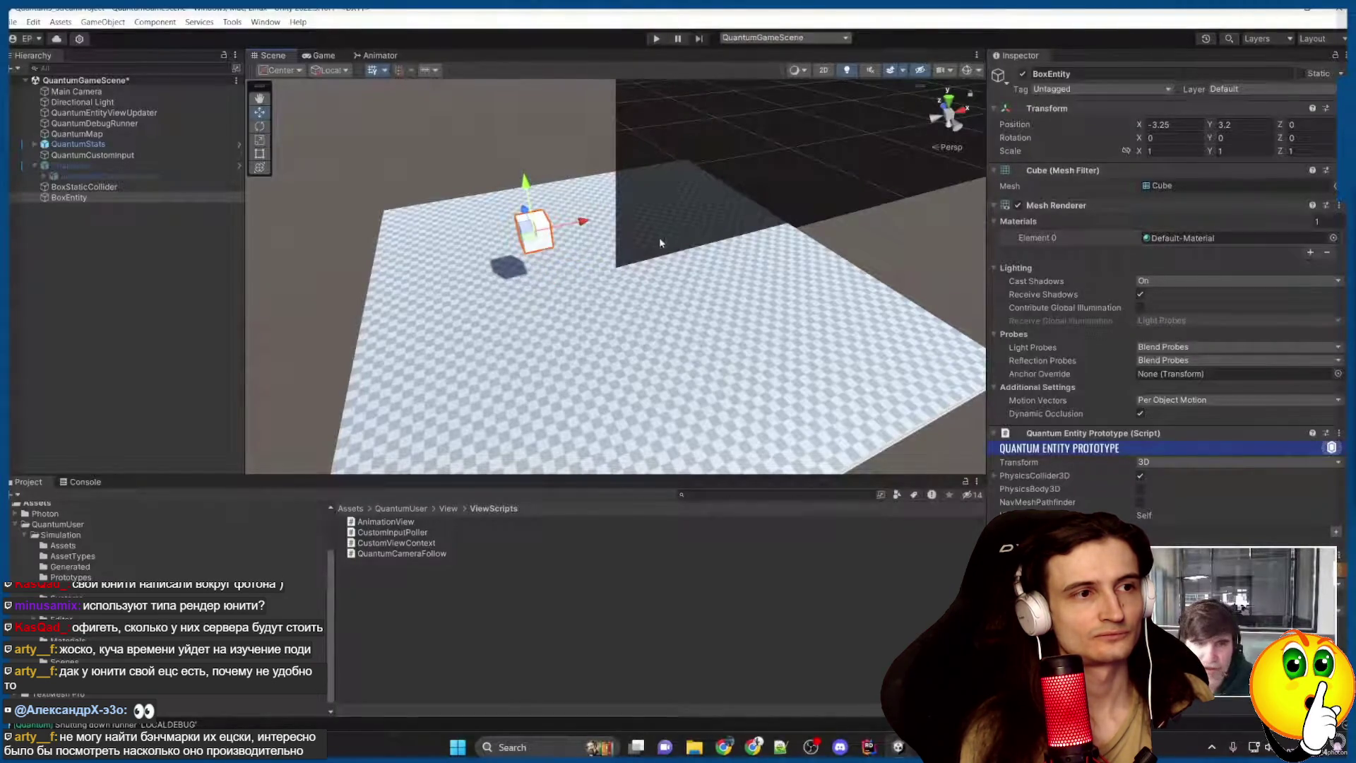
key("e")
left_click_drag(535, 215, 579, 200)
key("ctrl+s")
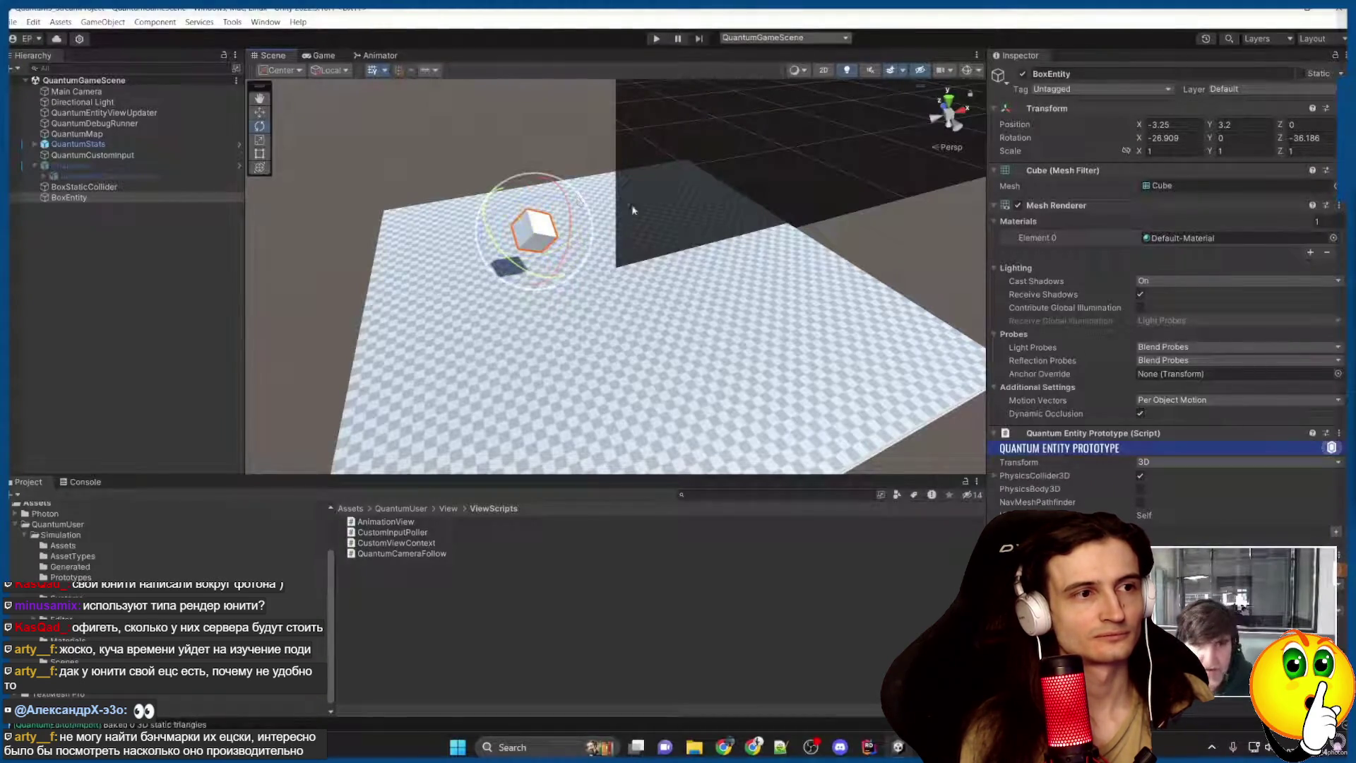
left_click(630, 209)
key("ctrl+p")
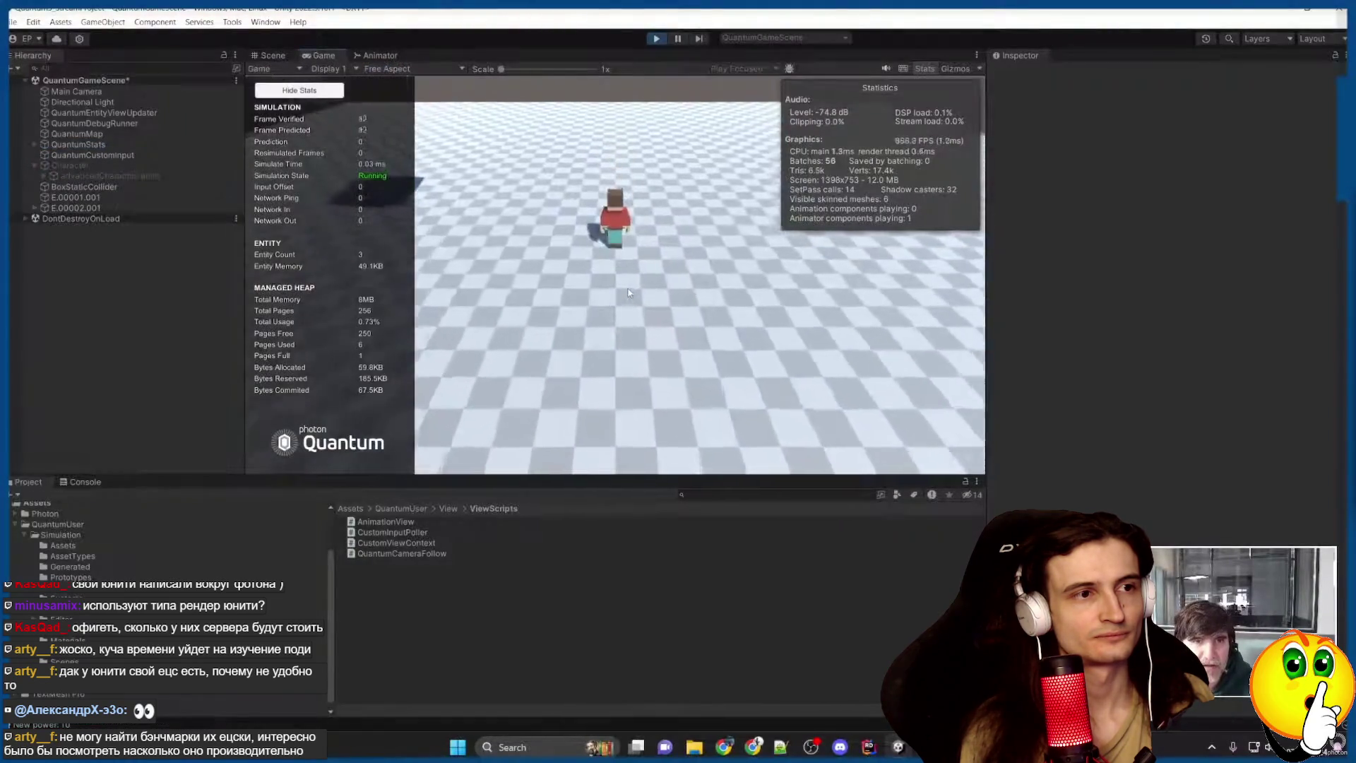
key("ctrl+p")
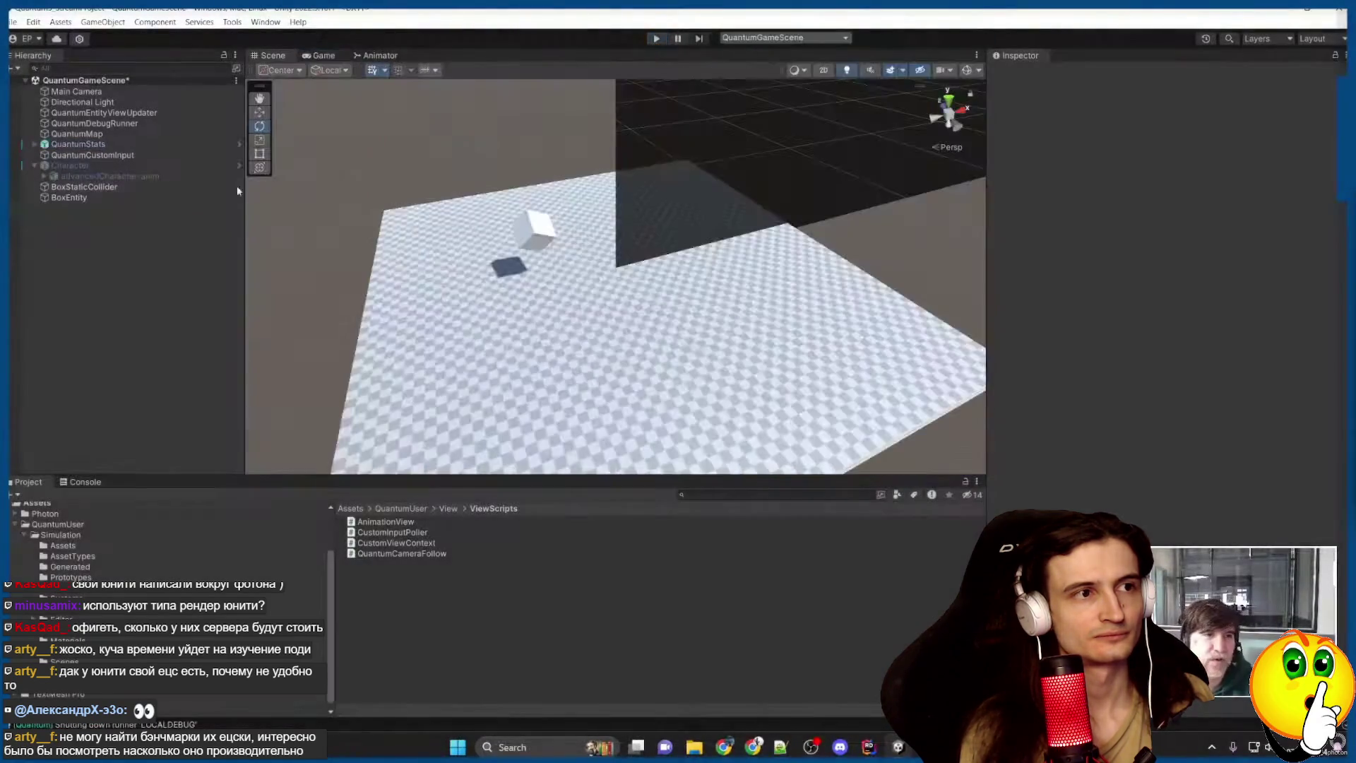
Enable PhysicsBody3D in the BoxEntity's Quantum Entity Prototype, with scene gizmos turned on.
left_click(79, 197)
mouse_move(1052, 378)
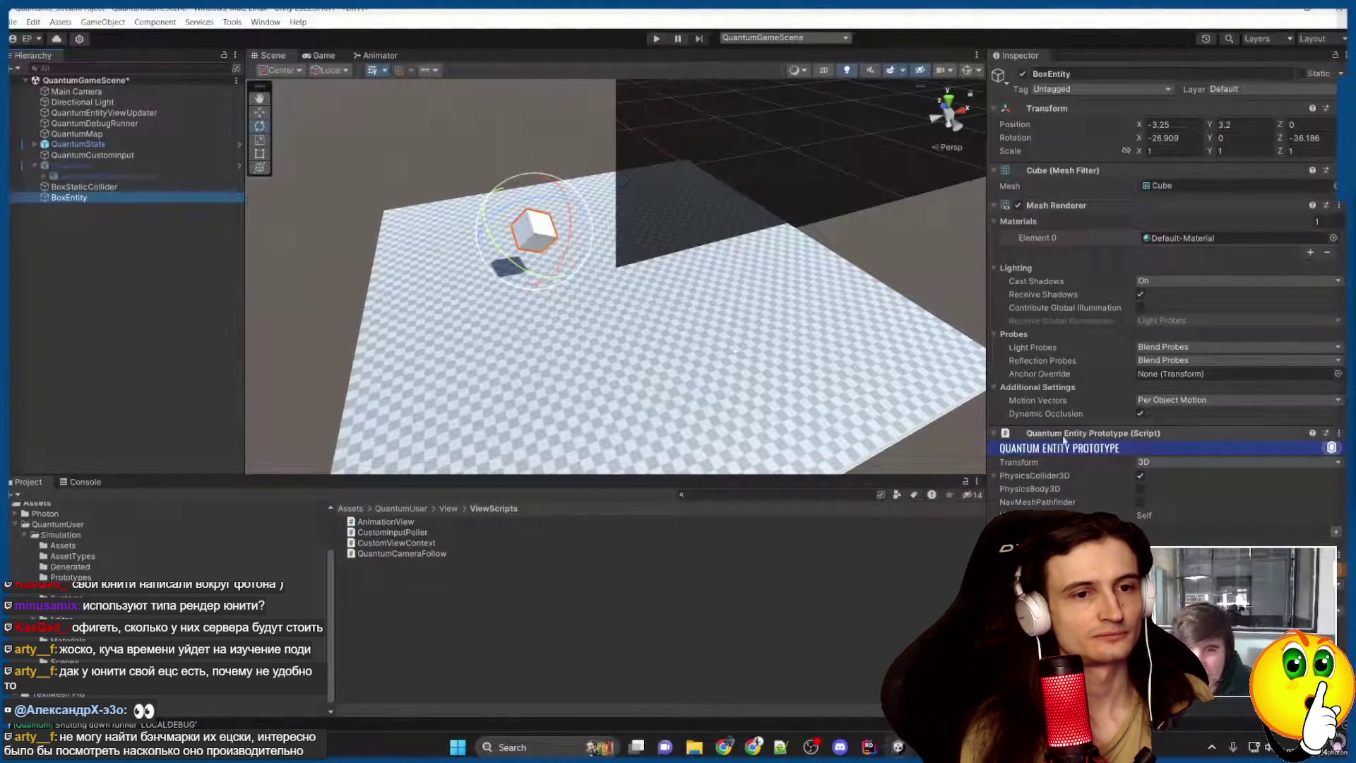
left_click(995, 221)
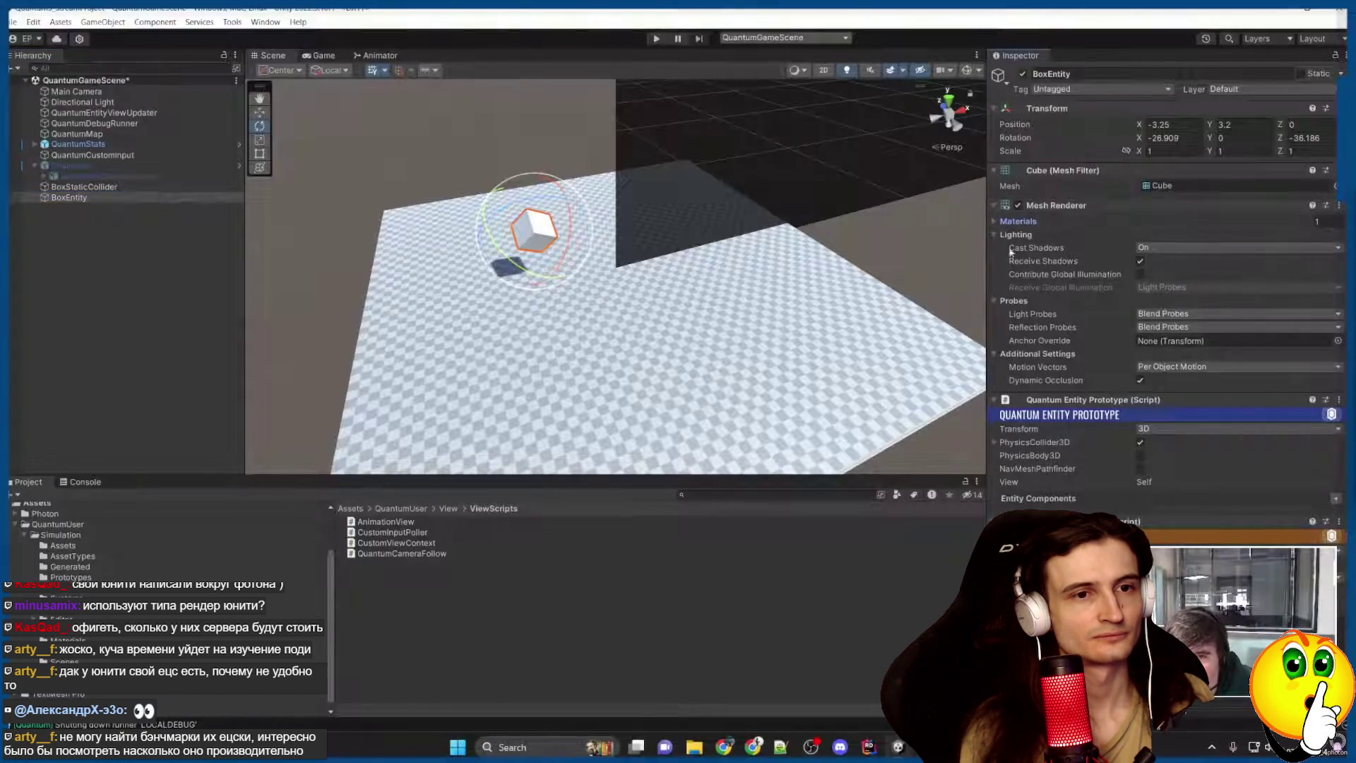
left_click(995, 205)
left_click(1033, 262)
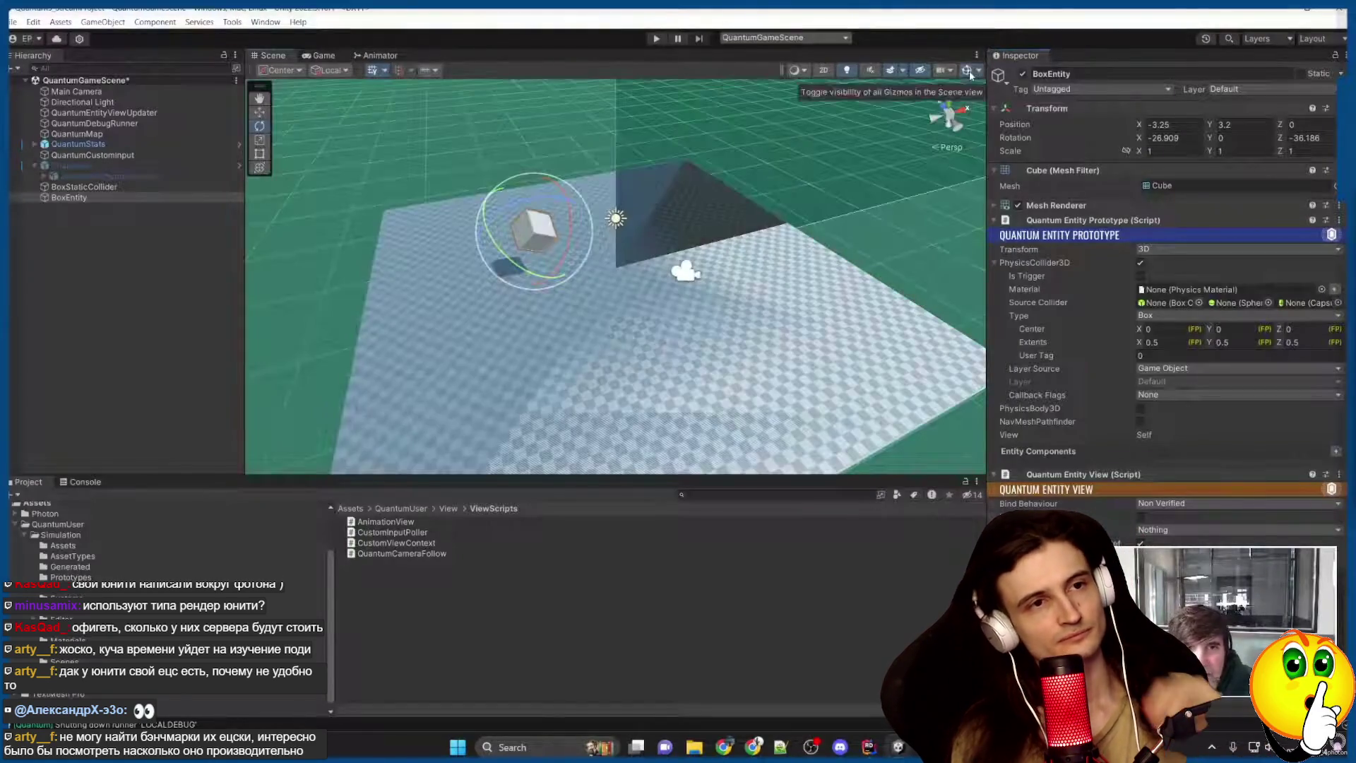
left_click(890, 70)
left_click(1033, 262)
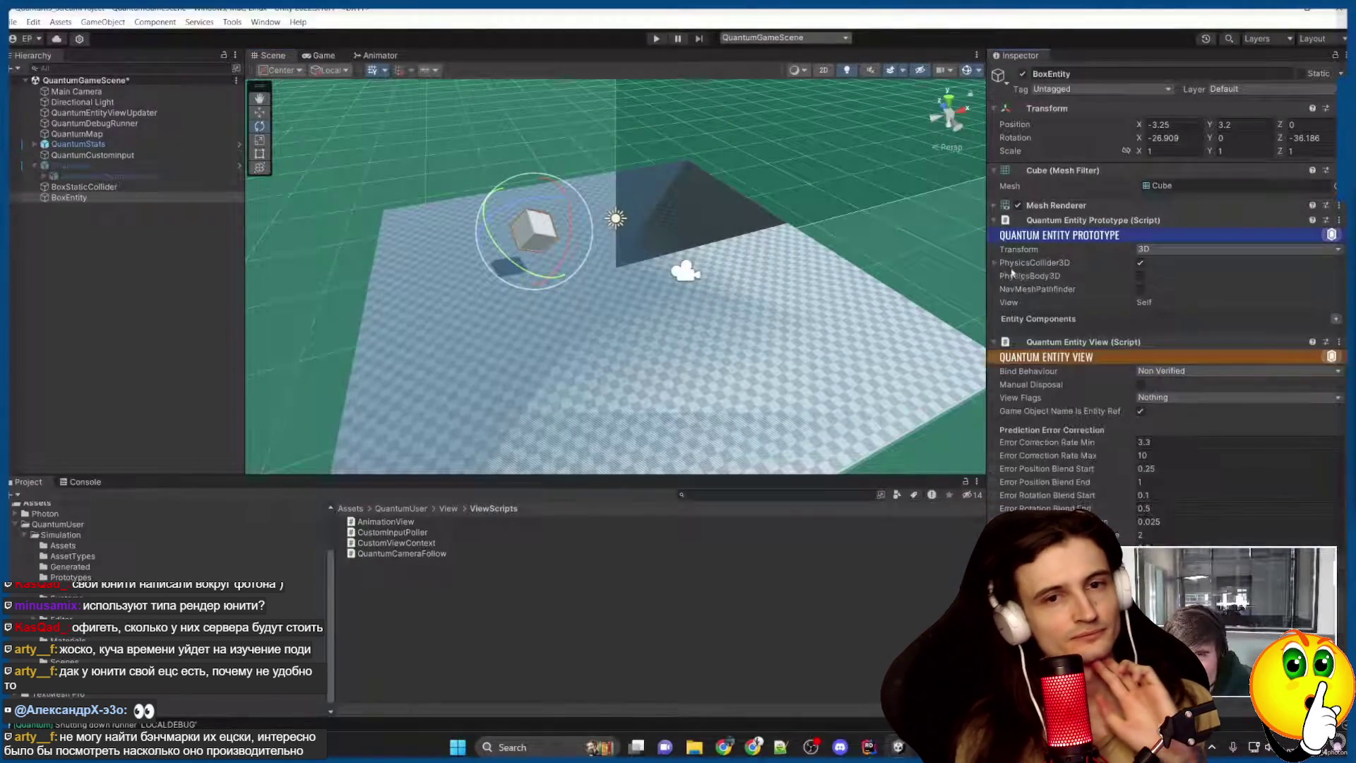
left_click(1140, 276)
left_click(994, 275)
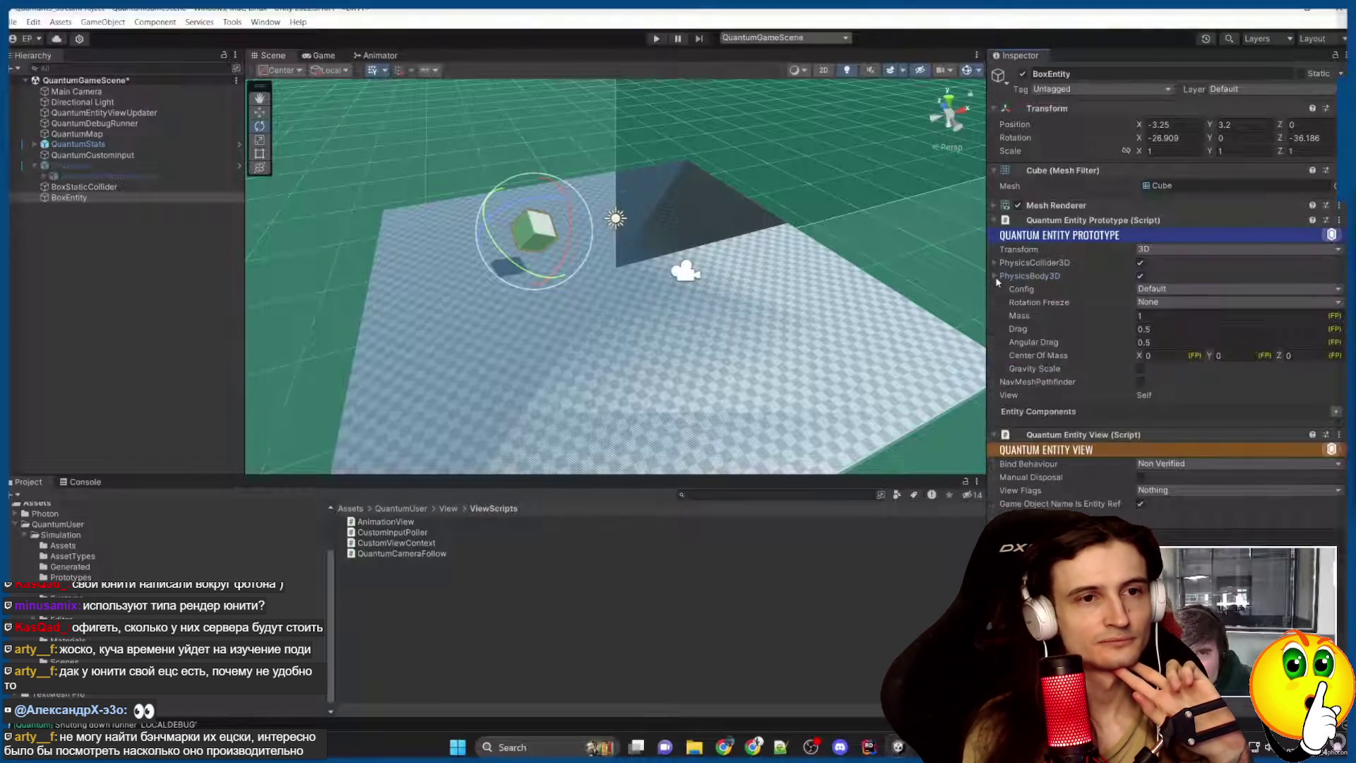
left_click(995, 276)
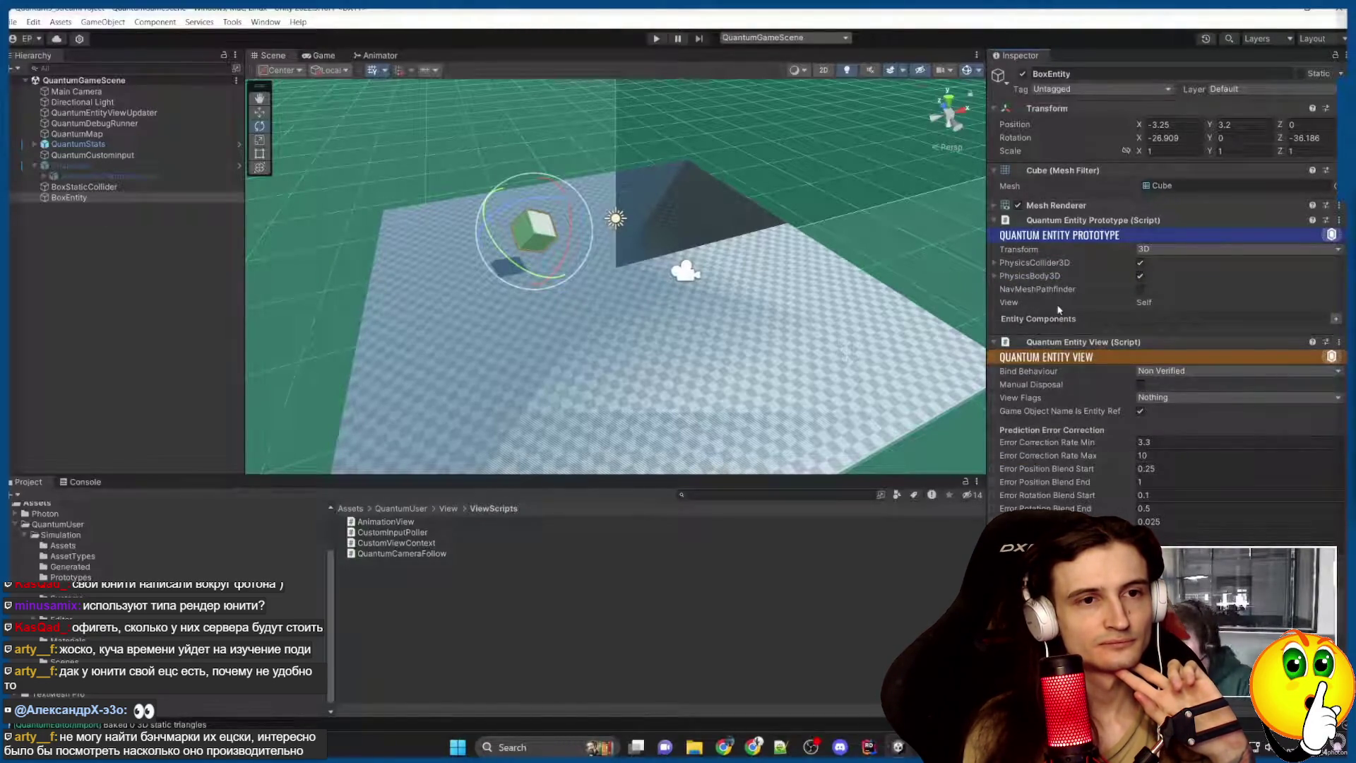
left_click(72, 279)
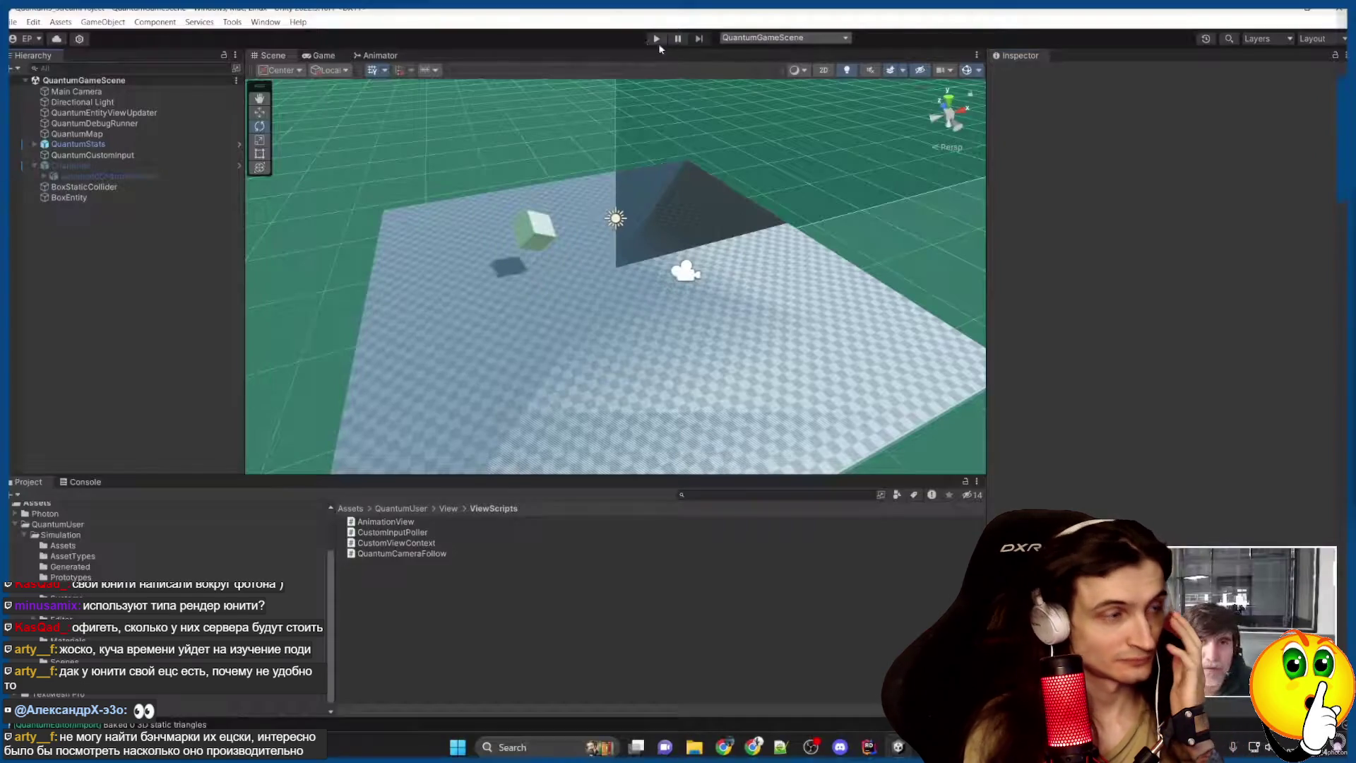
key("ctrl+p")
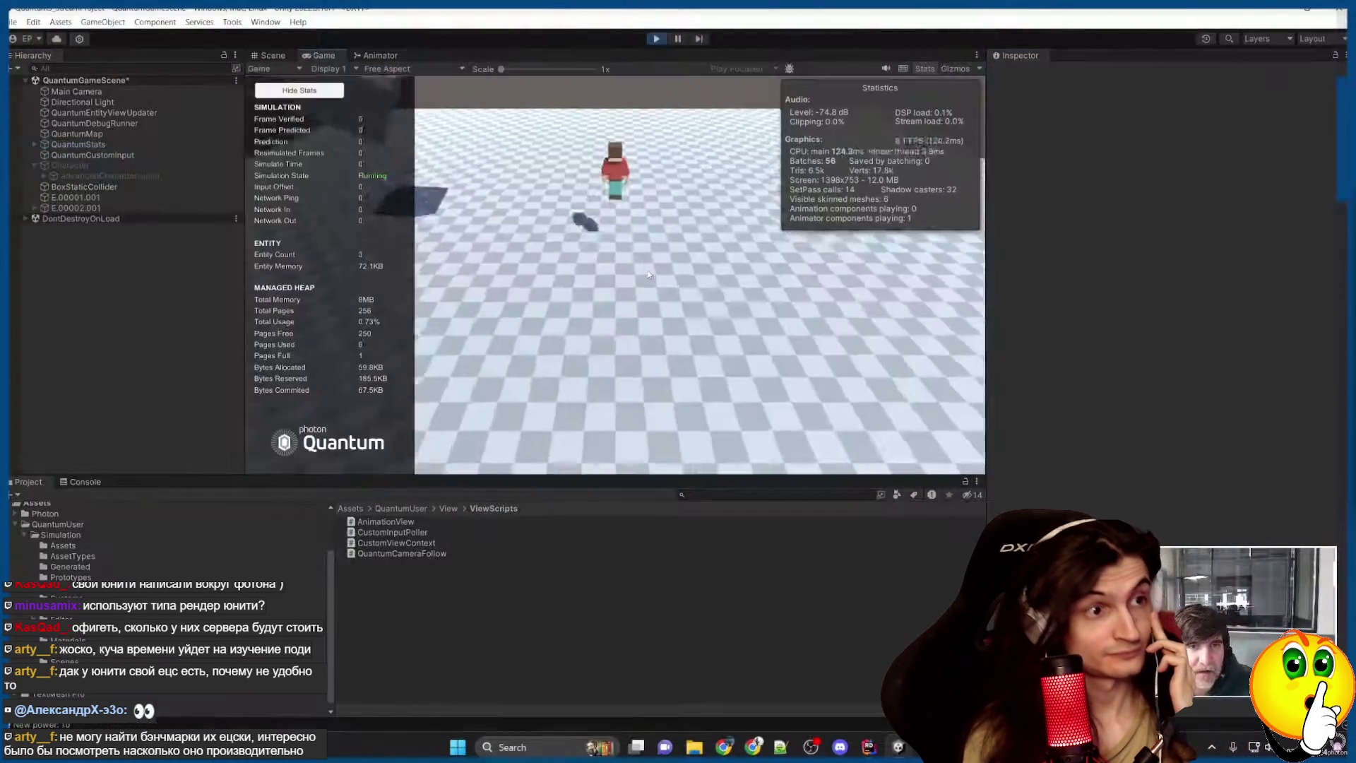
key("w")
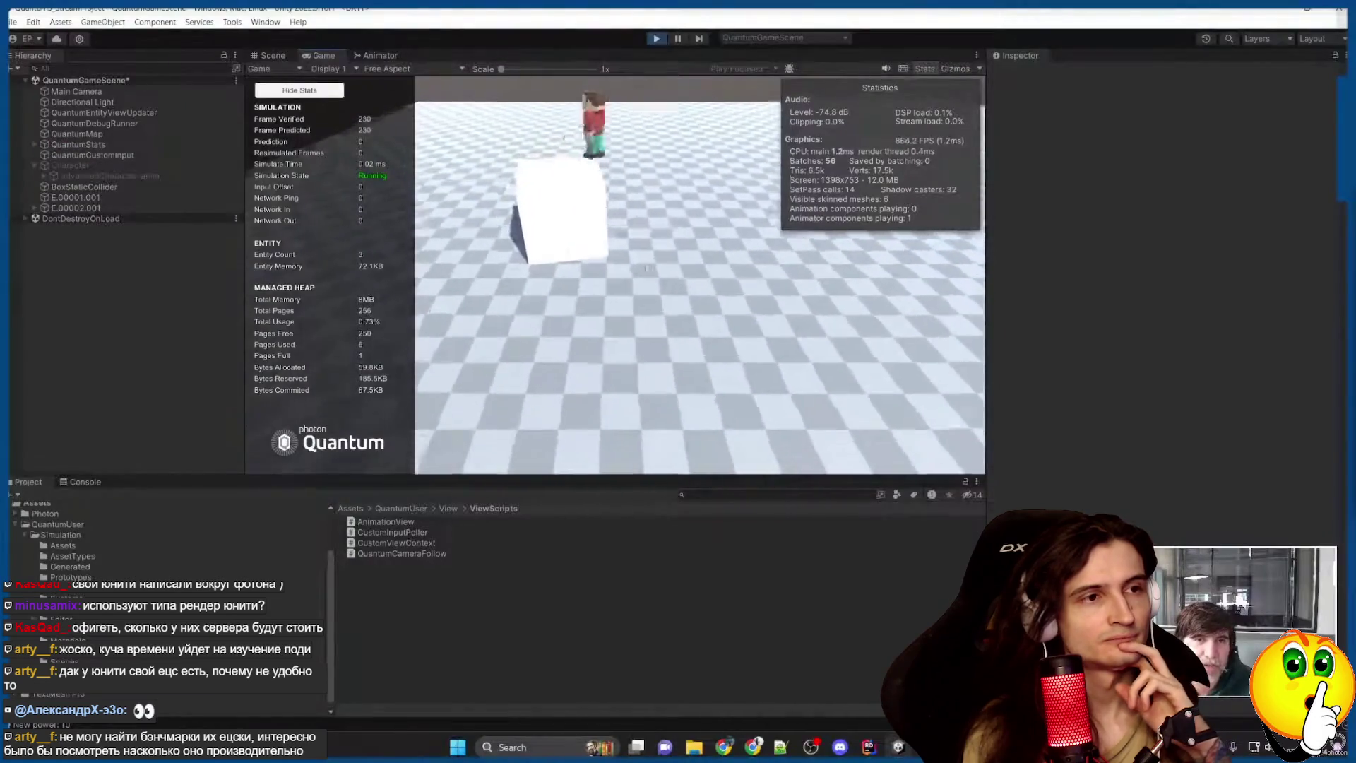
key("s")
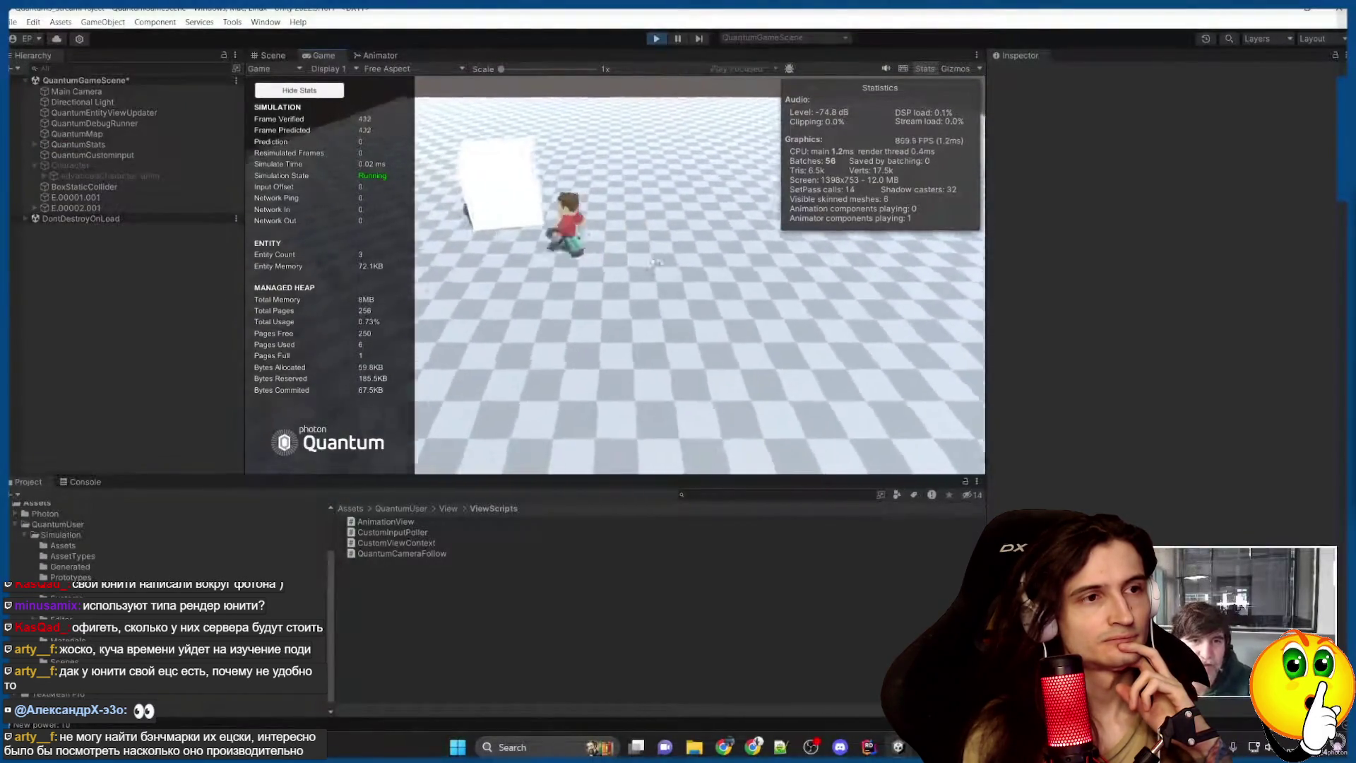
key("s")
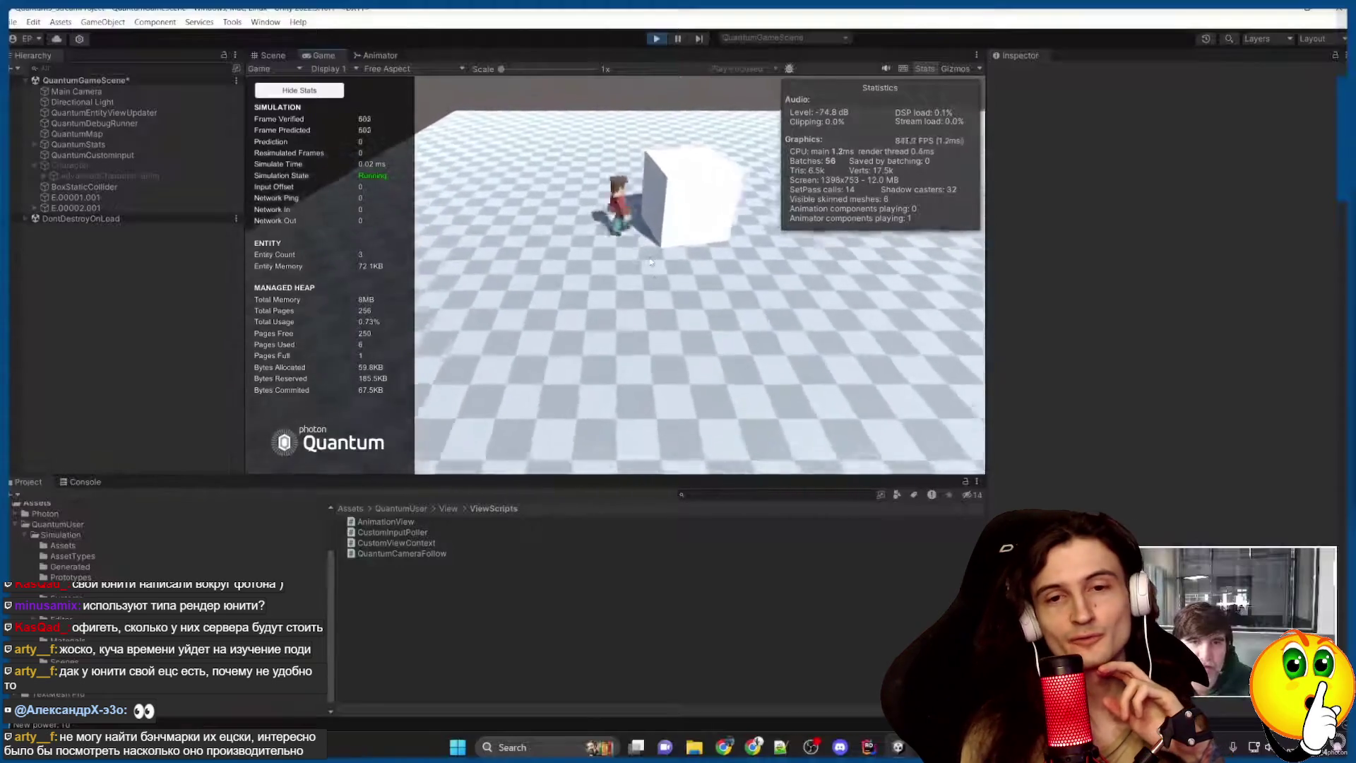
key("d")
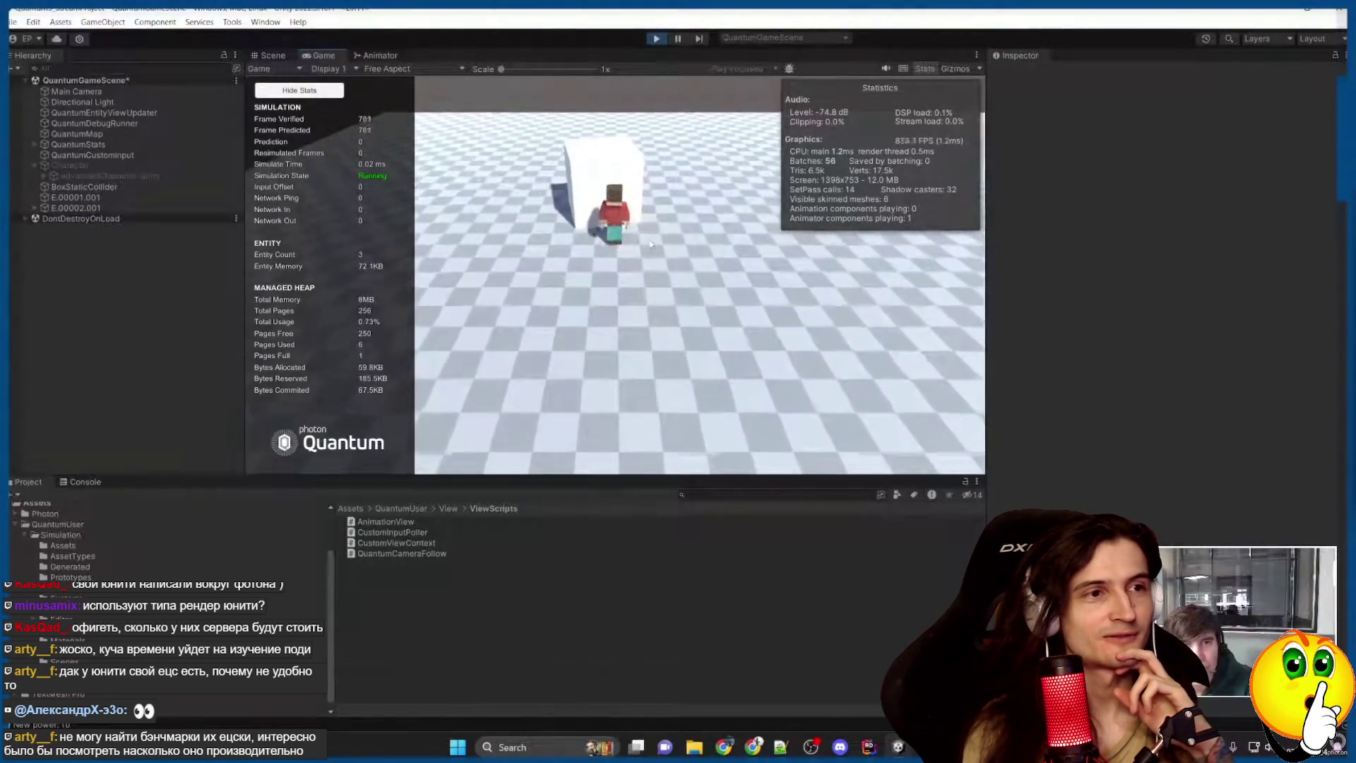
left_click(657, 40)
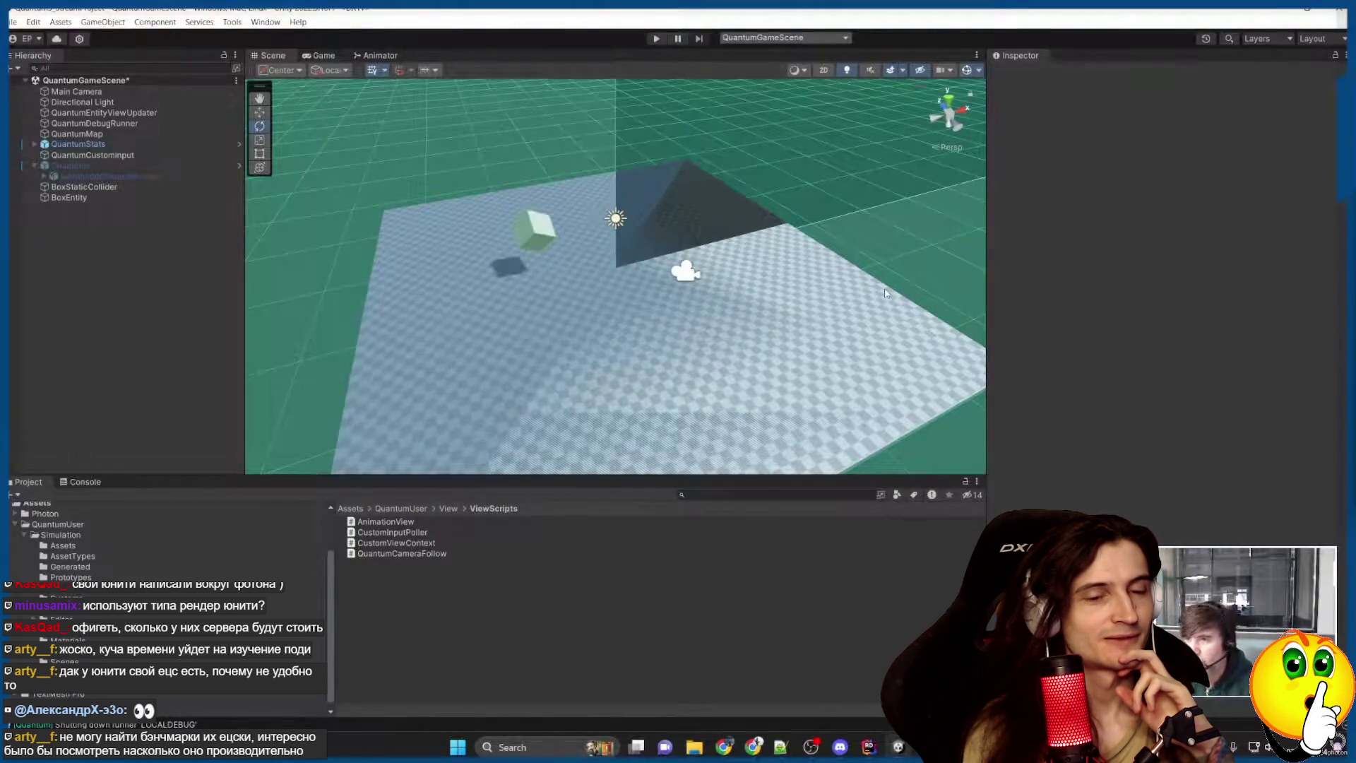
Browse to QuantumUser > View > Resources and select DefaultConfigSimulation.
left_click(281, 605)
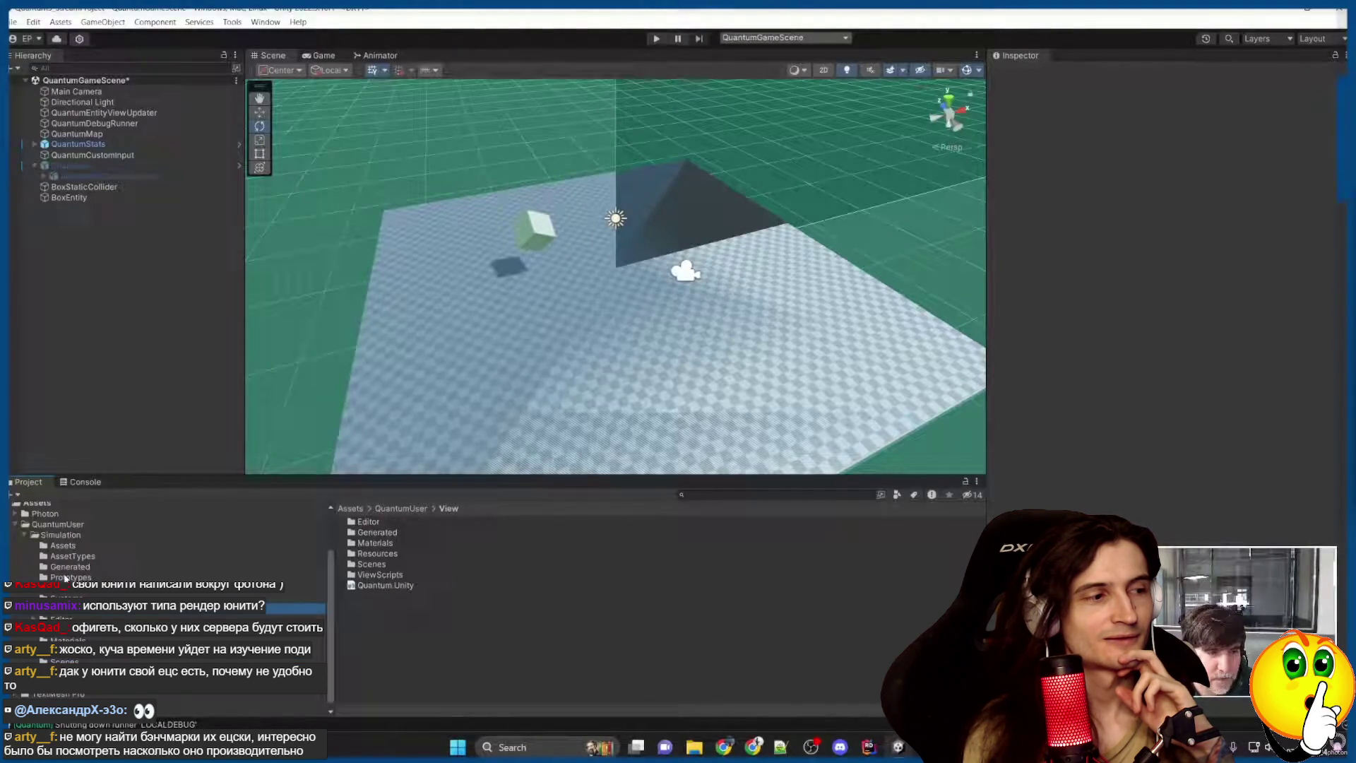
left_click(283, 649)
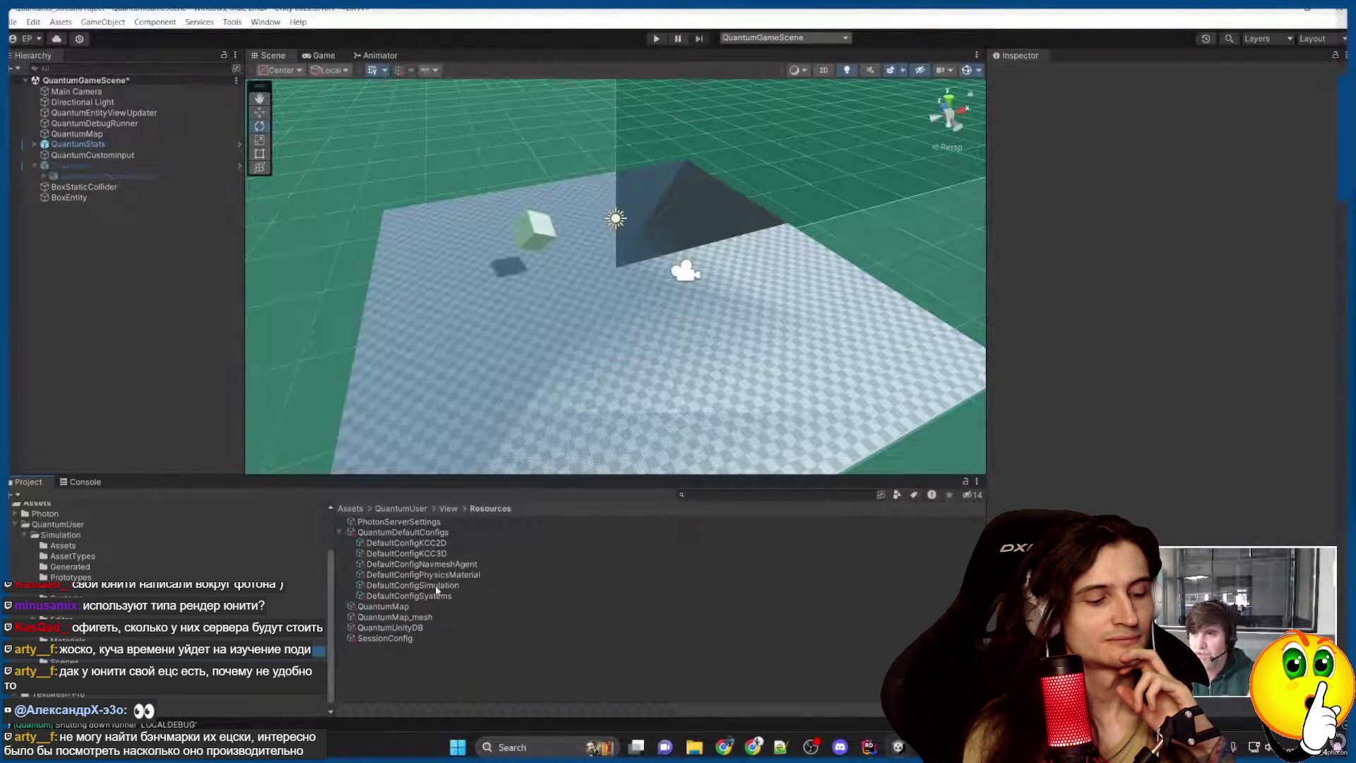
left_click(435, 585)
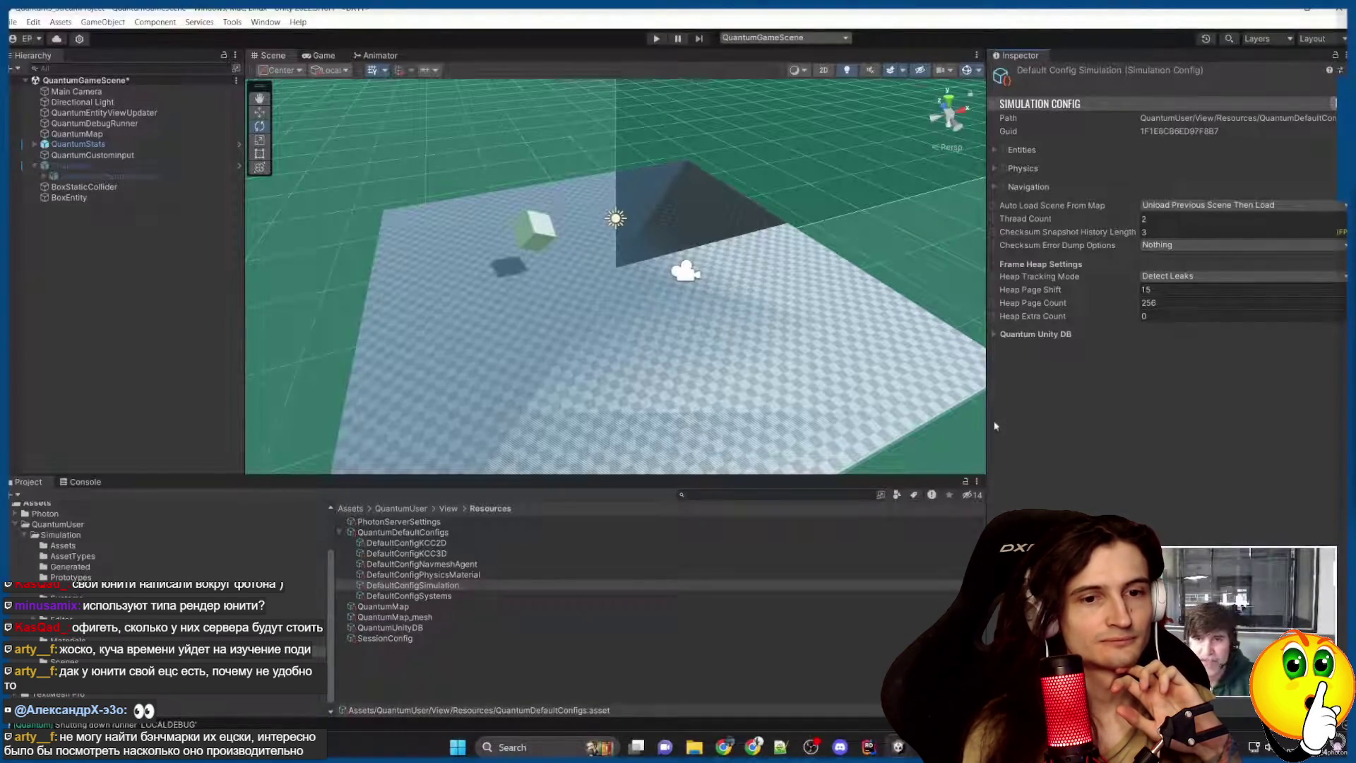
Widen the Inspector and expand the Physics foldout of DefaultConfigSimulation.
left_click_drag(987, 425, 908, 426)
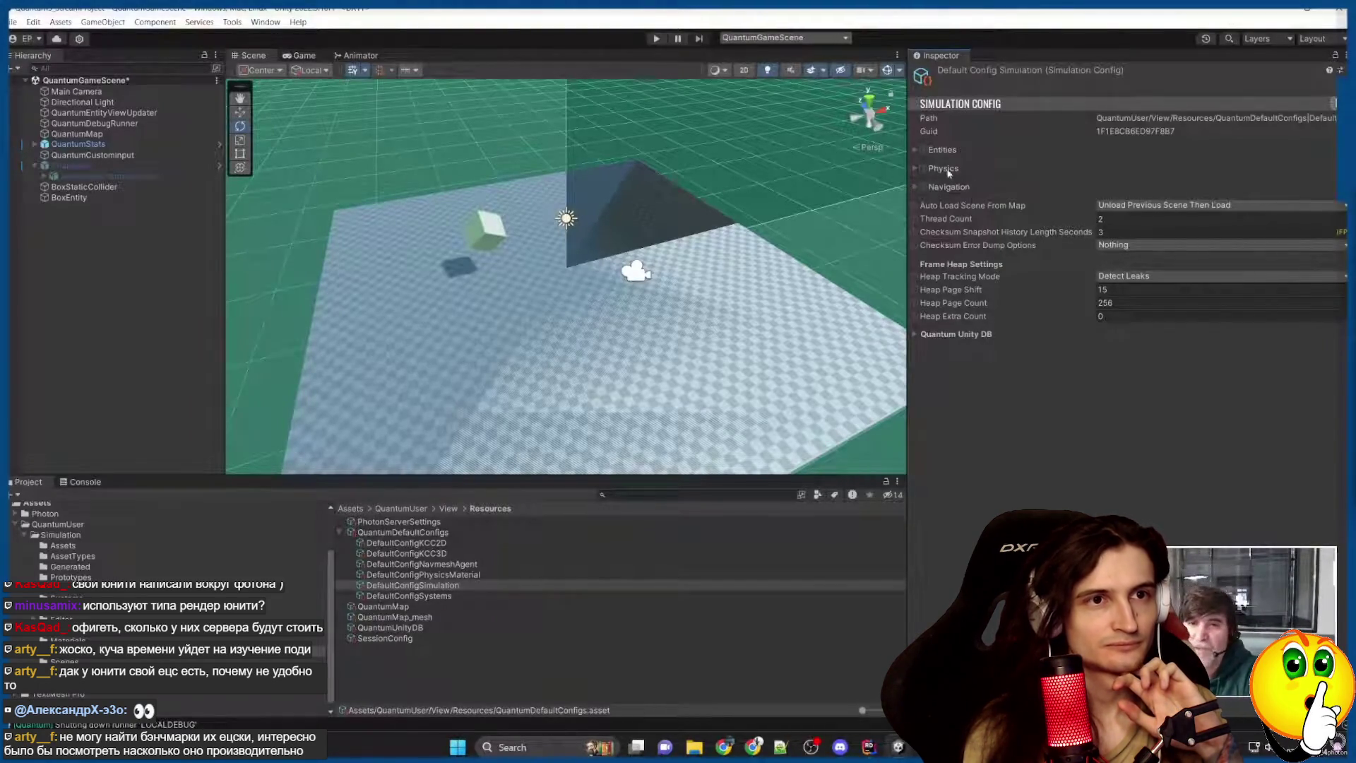
left_click(914, 167)
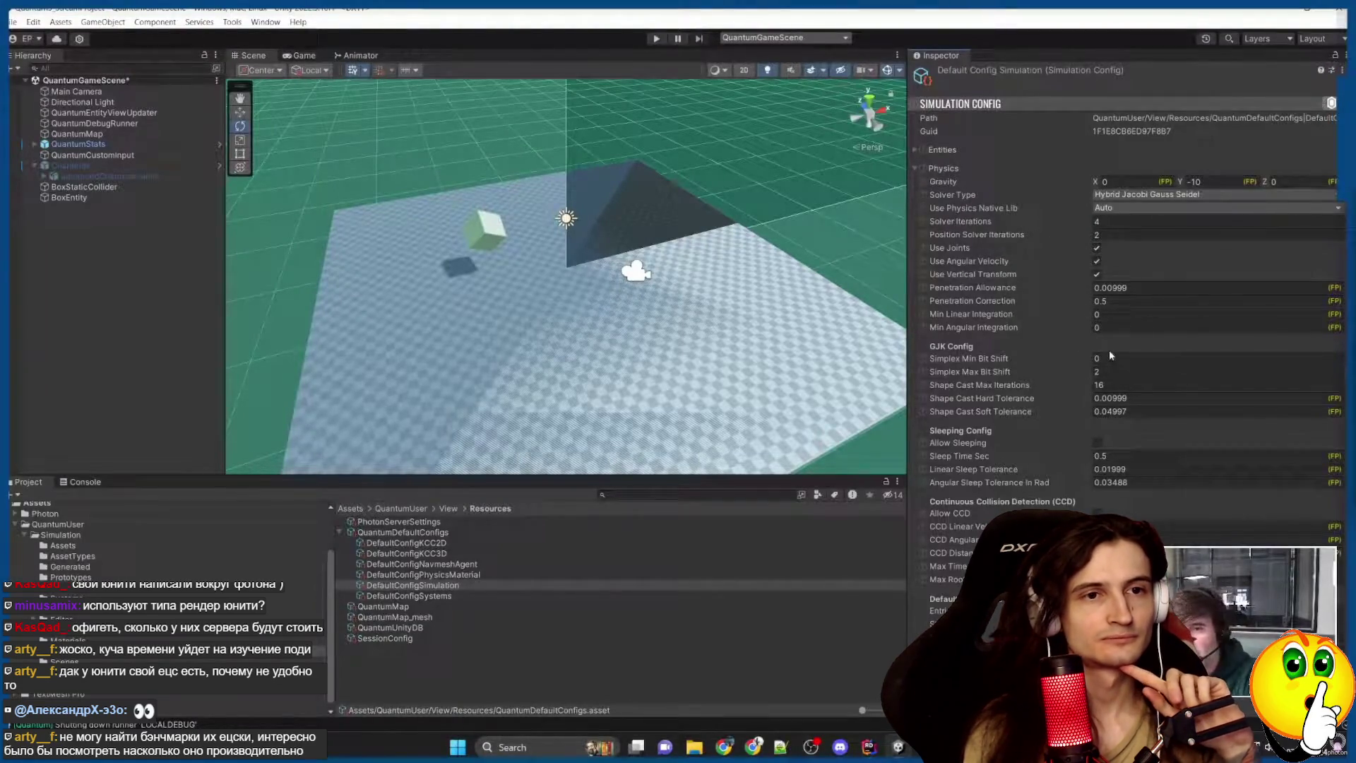
Review the solver type options, keeping Hybrid Jacobi Gauss Seidel, and the native physics library options.
left_click(1152, 194)
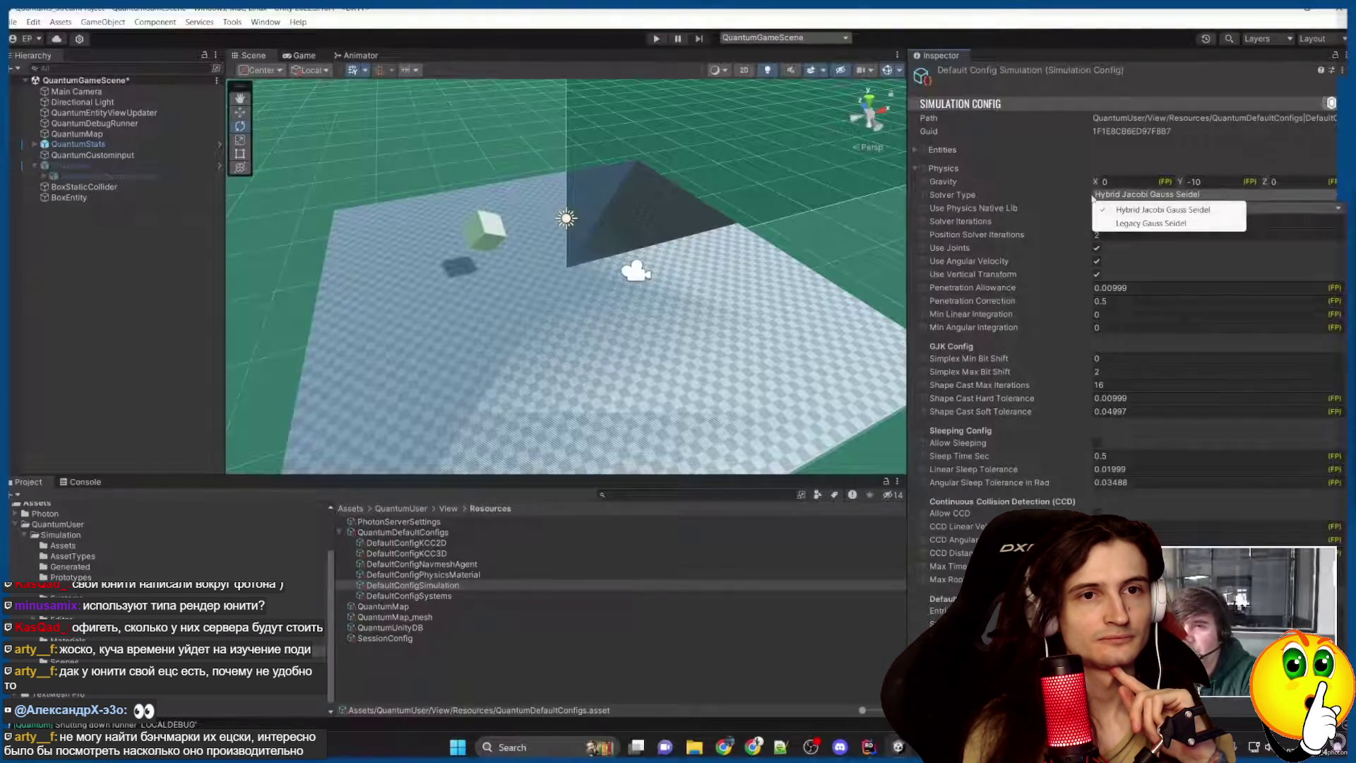
left_click(1191, 163)
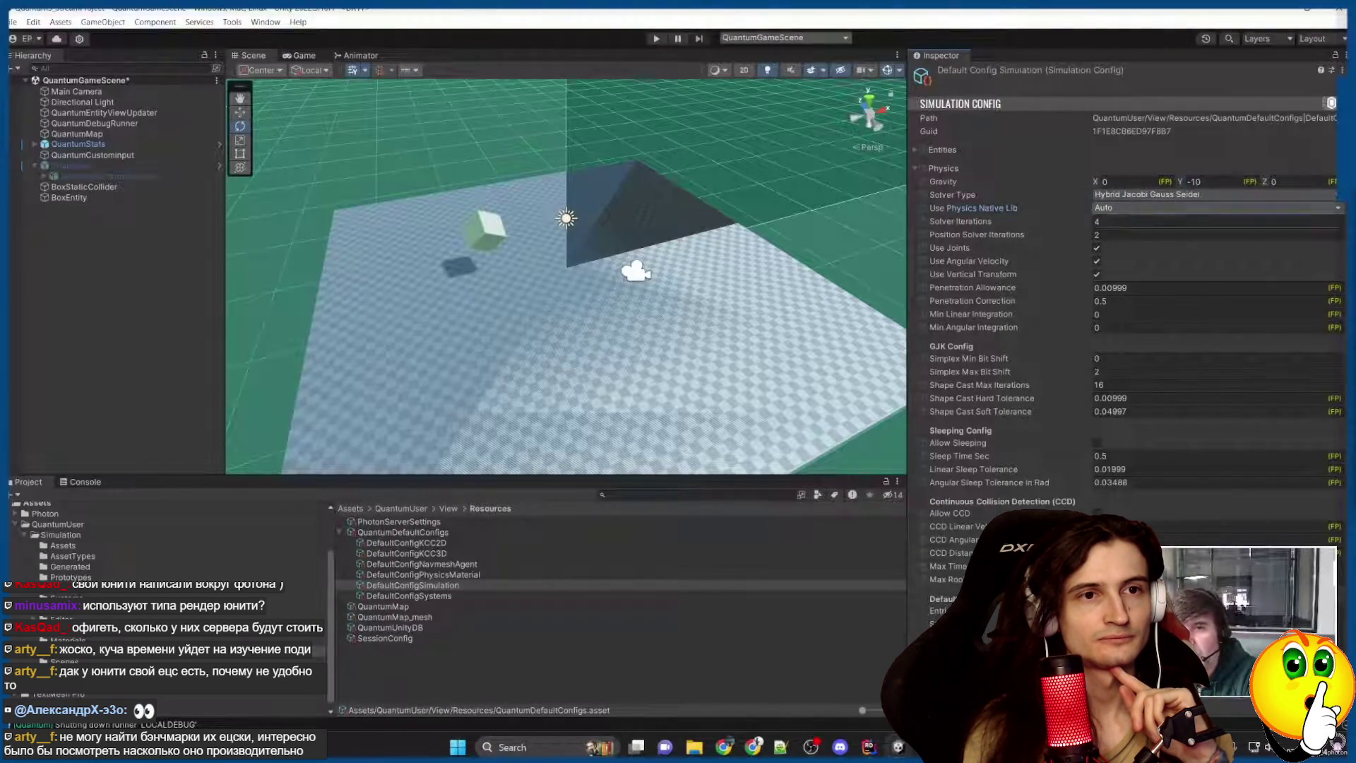
left_click(1150, 210)
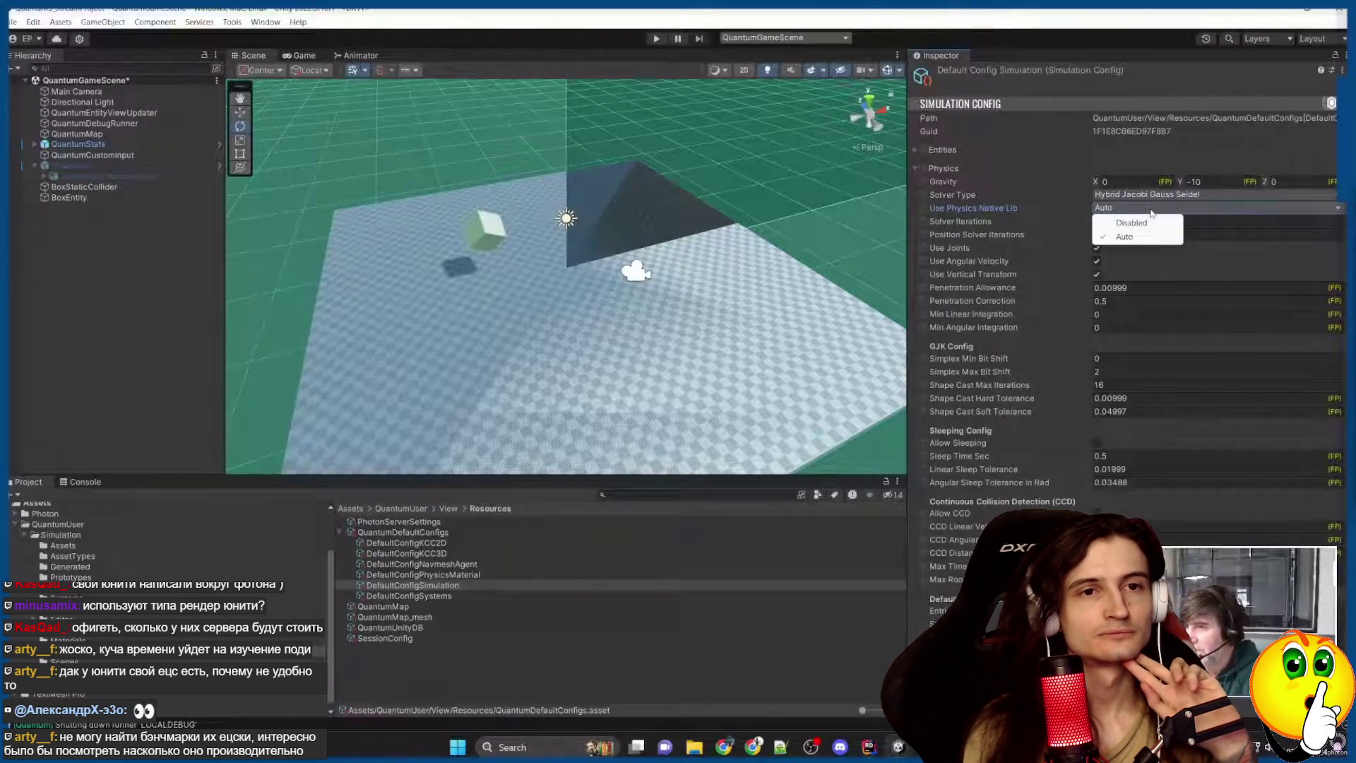
left_click(1023, 211)
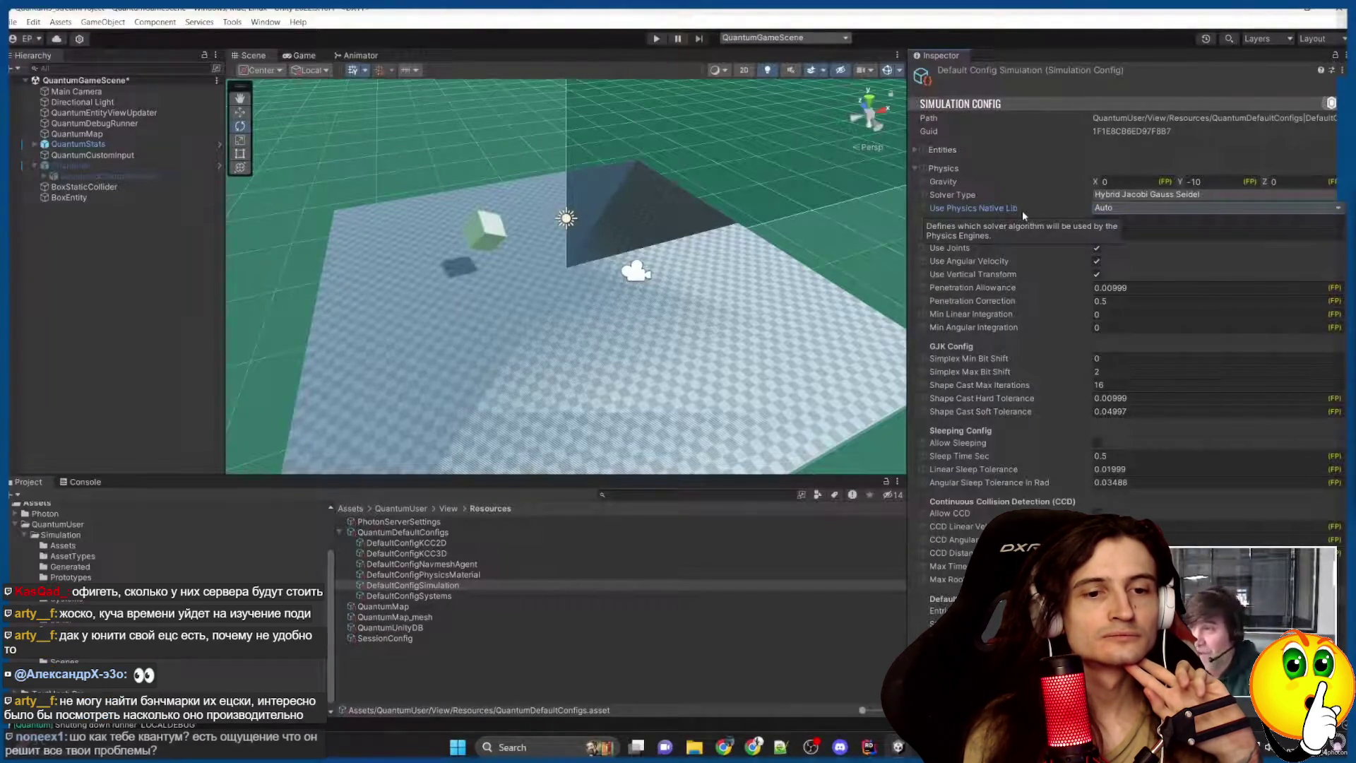
Pause and resume the physics settings explanation, then rewind the video five seconds.
left_click(592, 279)
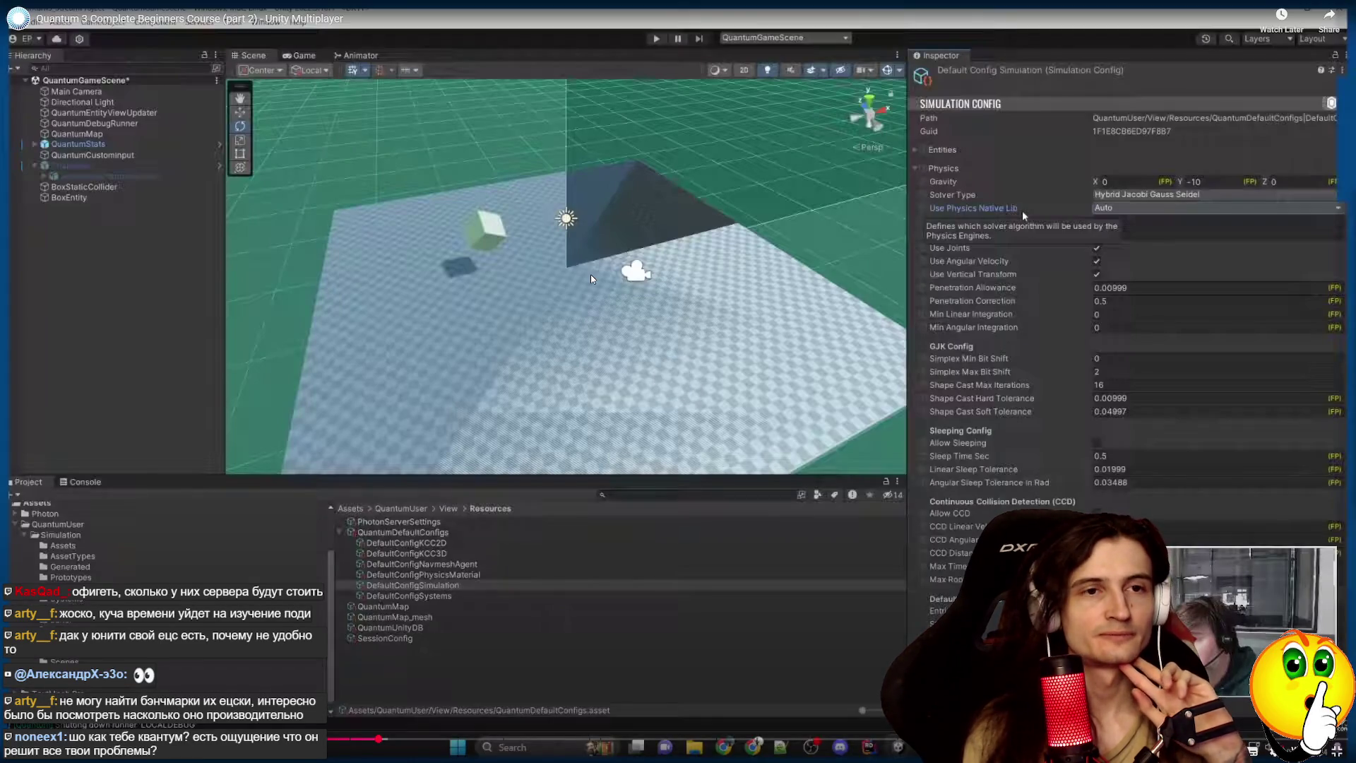
left_click(591, 279)
left_click(592, 279)
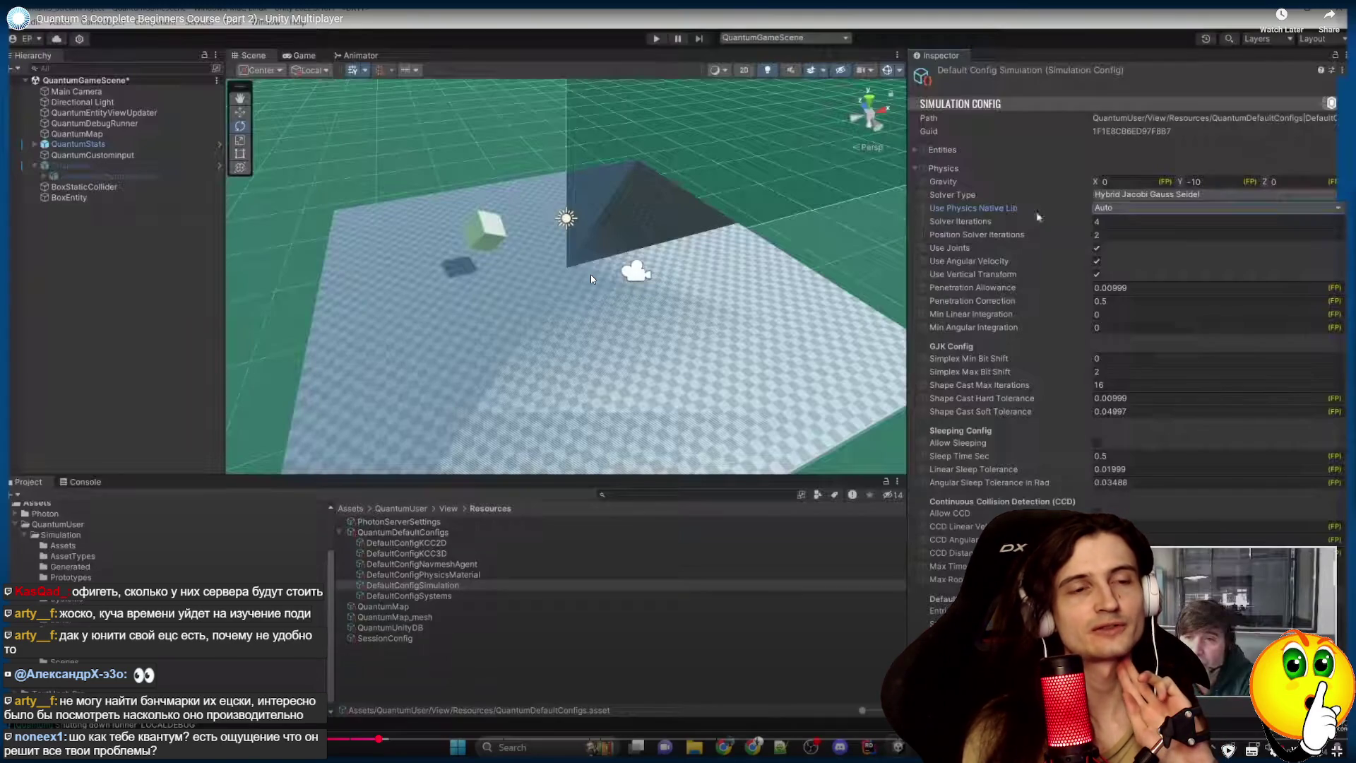
mouse_move(592, 277)
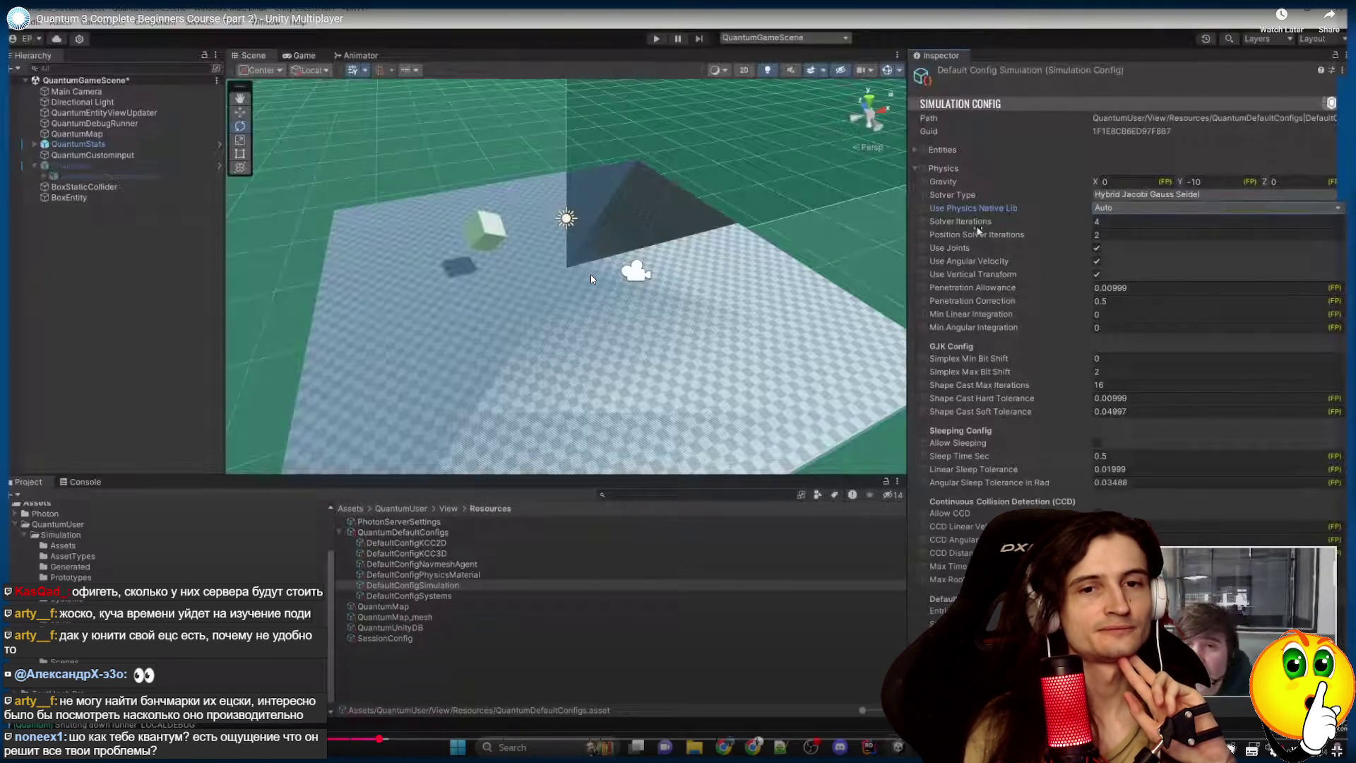
left_click(592, 278)
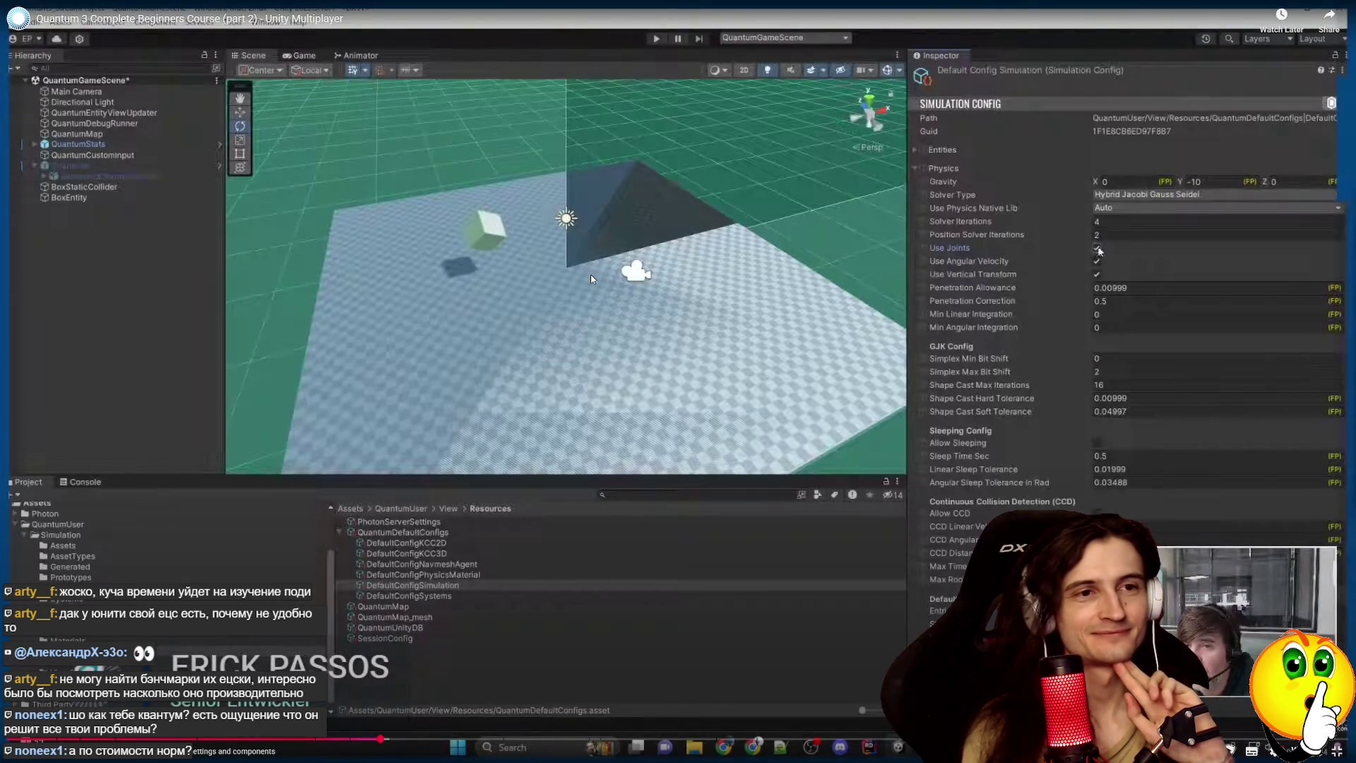
left_click(591, 279)
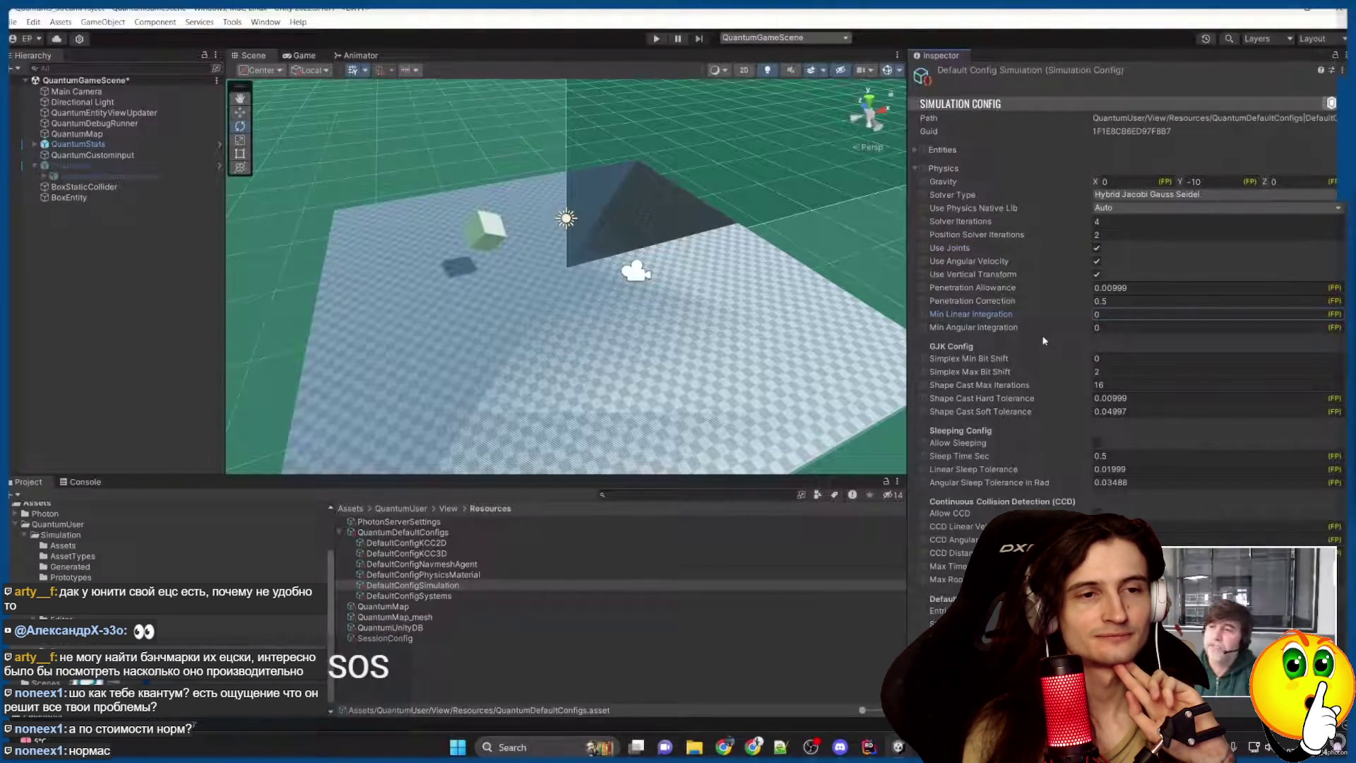
mouse_move(592, 279)
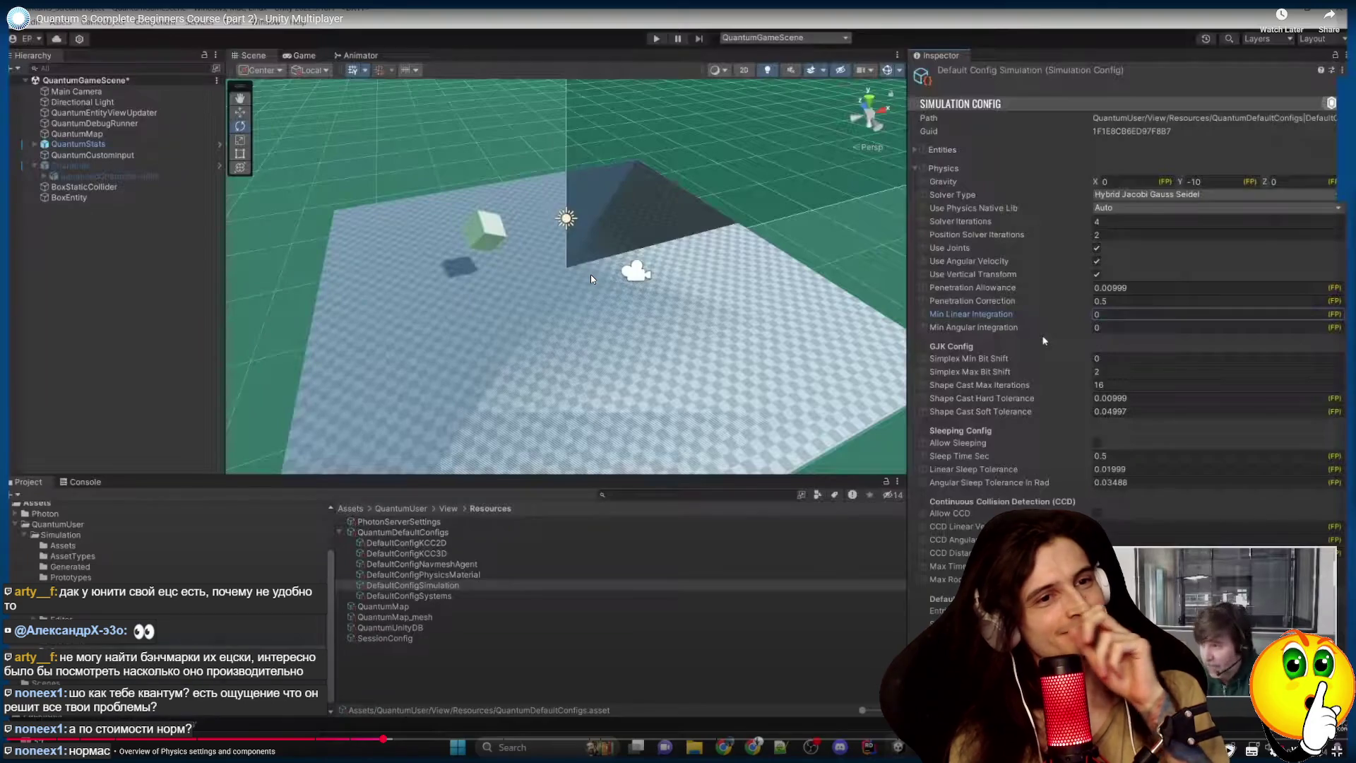
key("Left")
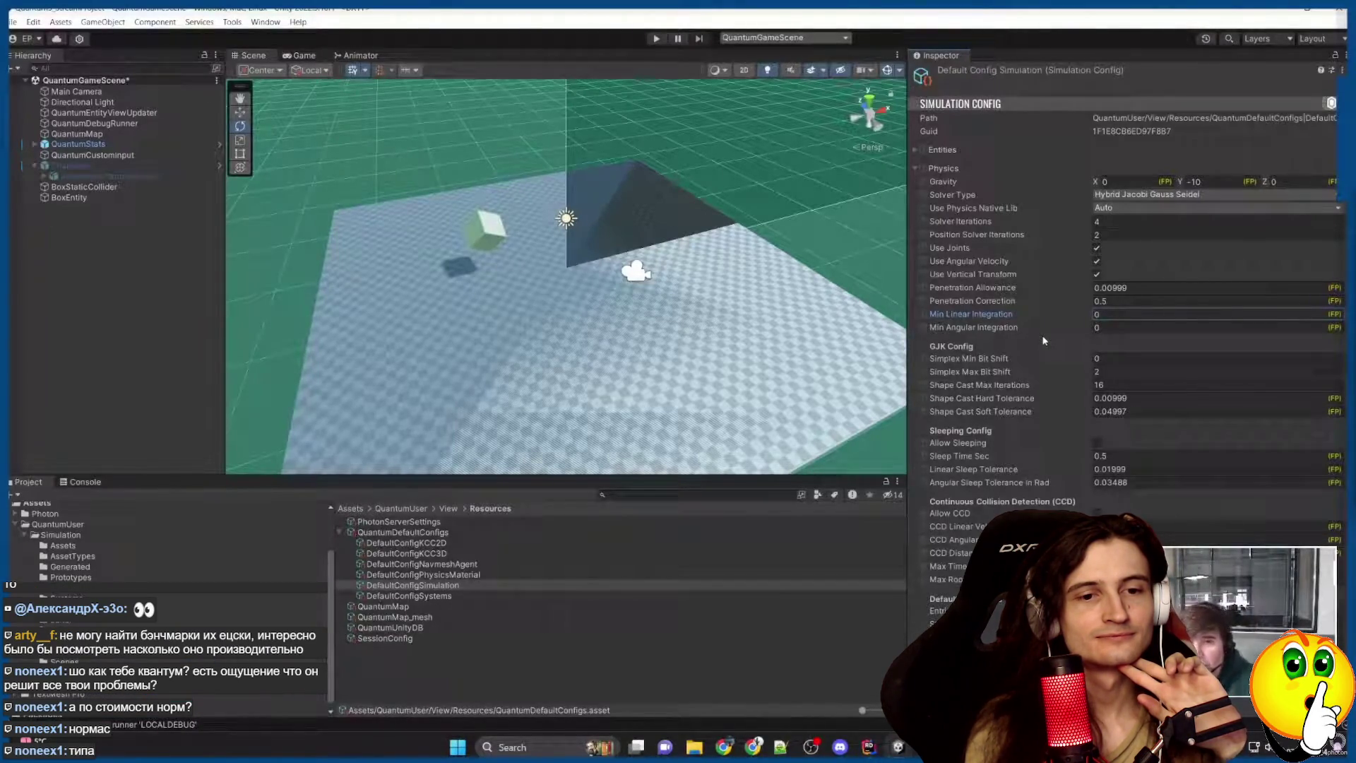
Pause and resume the course through Min Linear Integration, GJK and Sleeping Config, scrolling down to CCD.
left_click(591, 277)
left_click(591, 278)
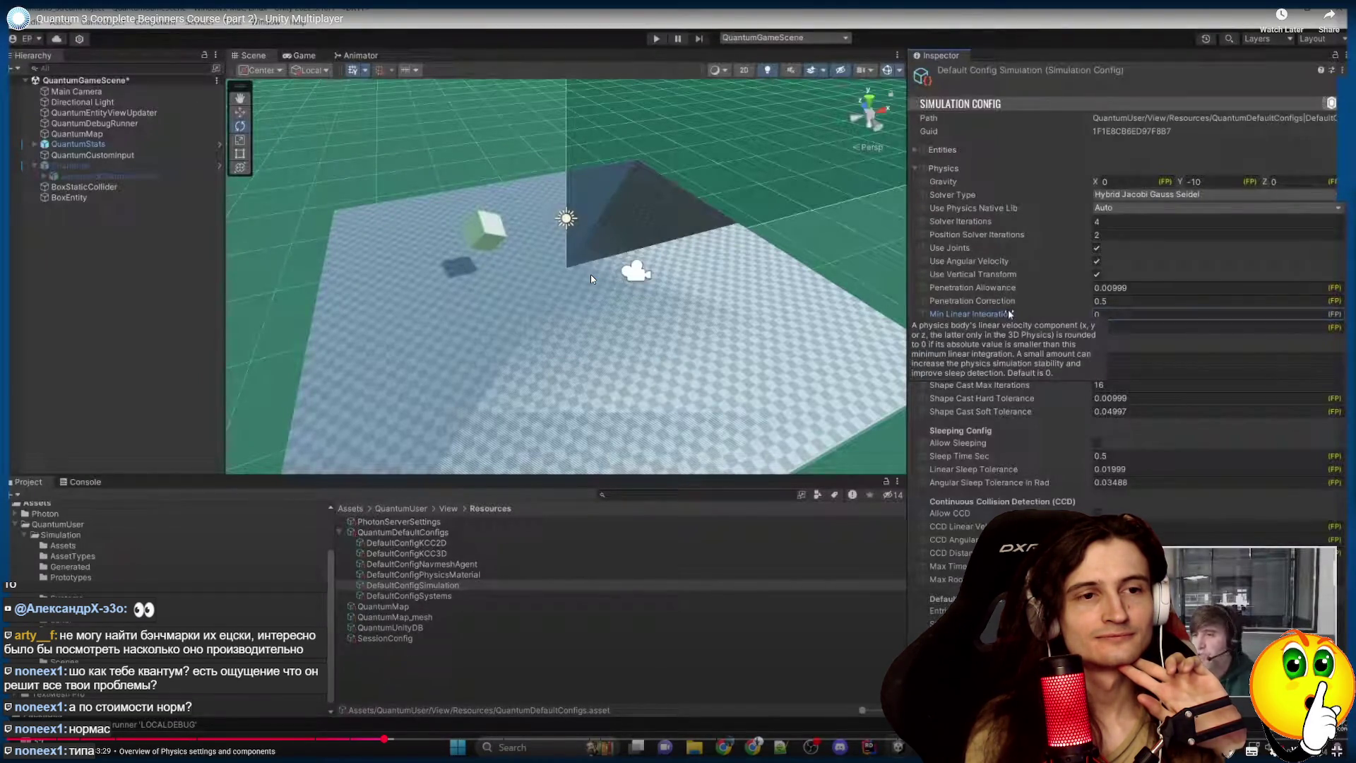
left_click(590, 277)
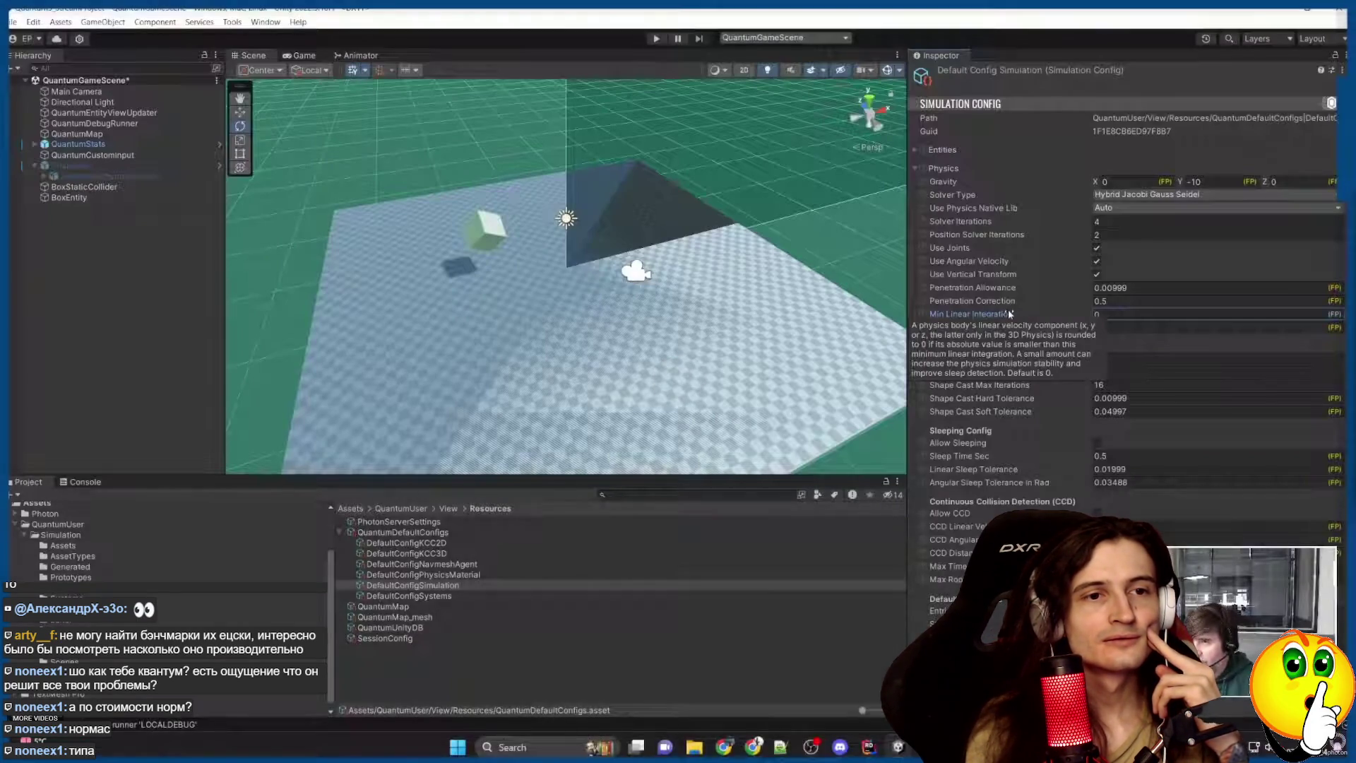
left_click(590, 275)
type(".001")
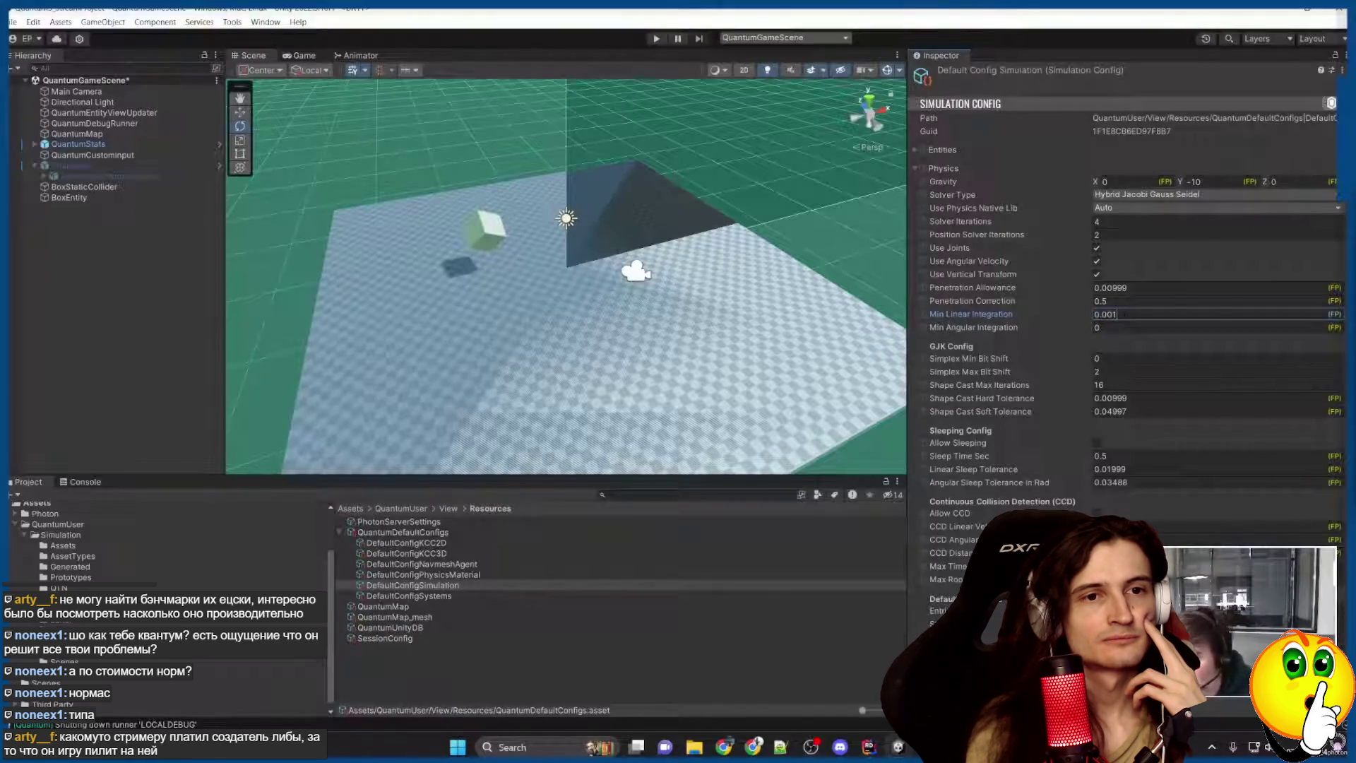
key("Return")
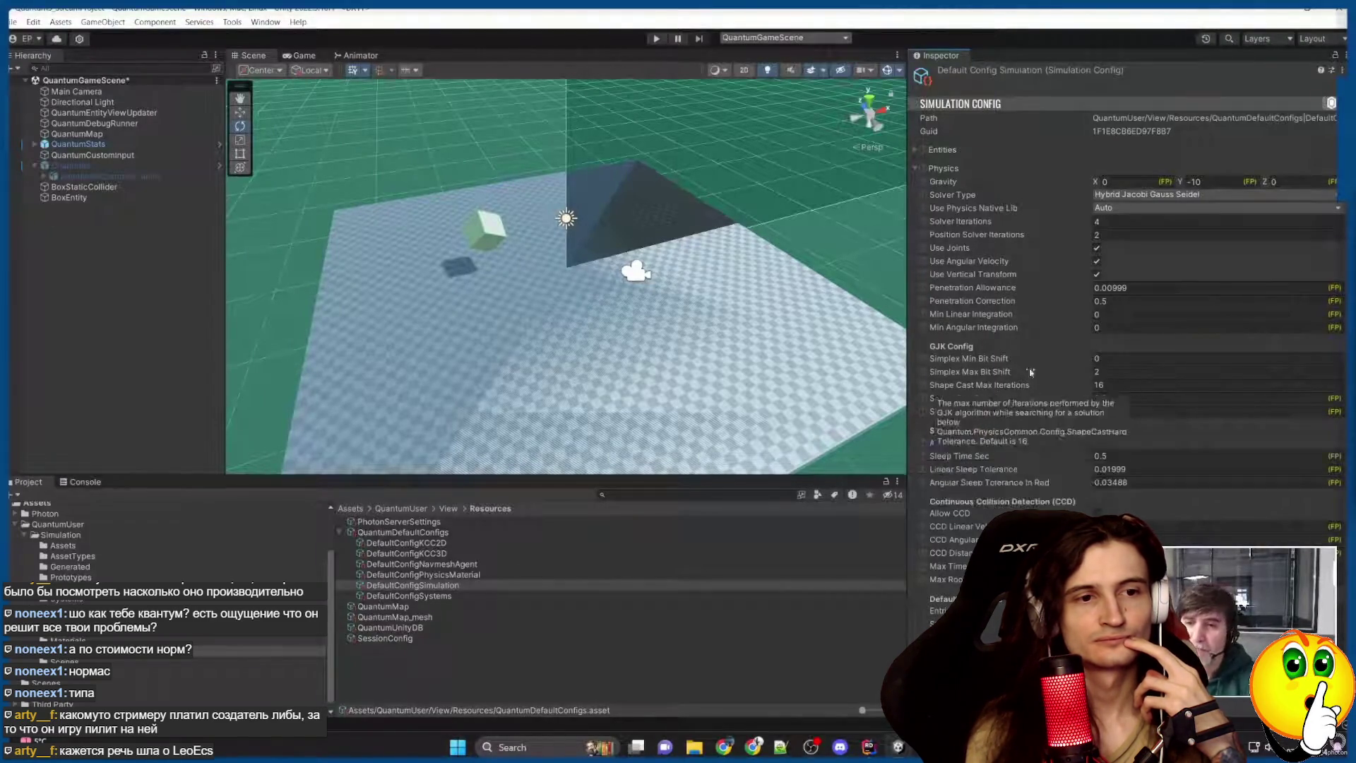
left_click(1006, 325)
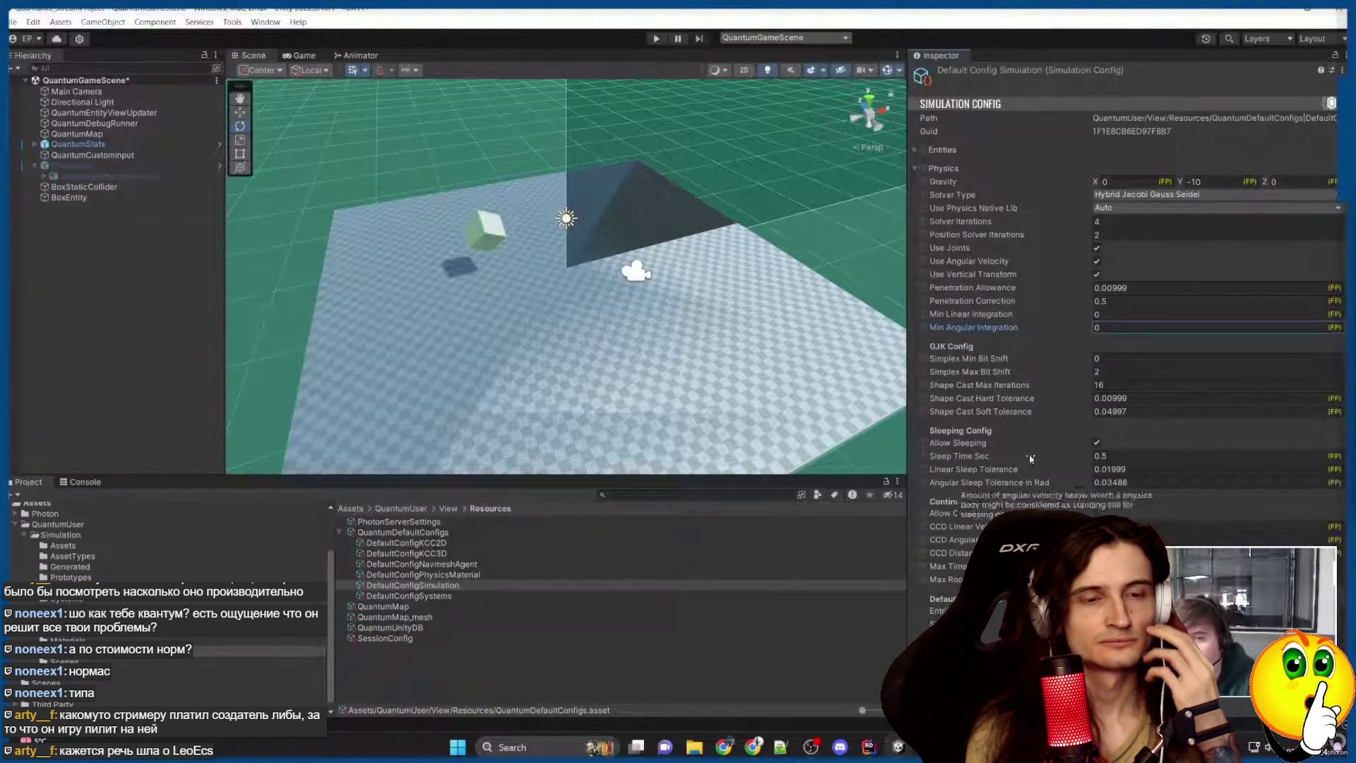
left_click(1061, 442)
scroll(1061, 445, "down", 3)
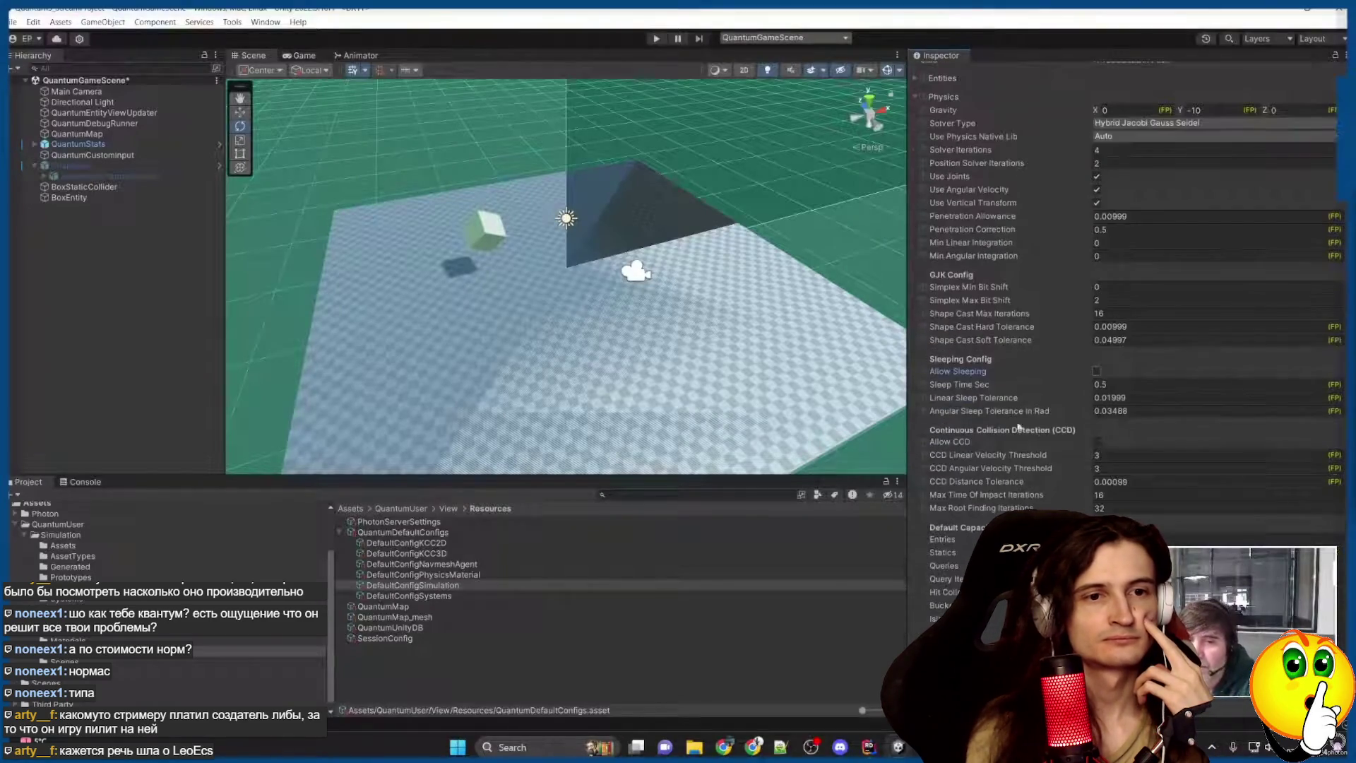
Pause and resume the course through the CCD, Default Capacities and Layers sections.
left_click(983, 444)
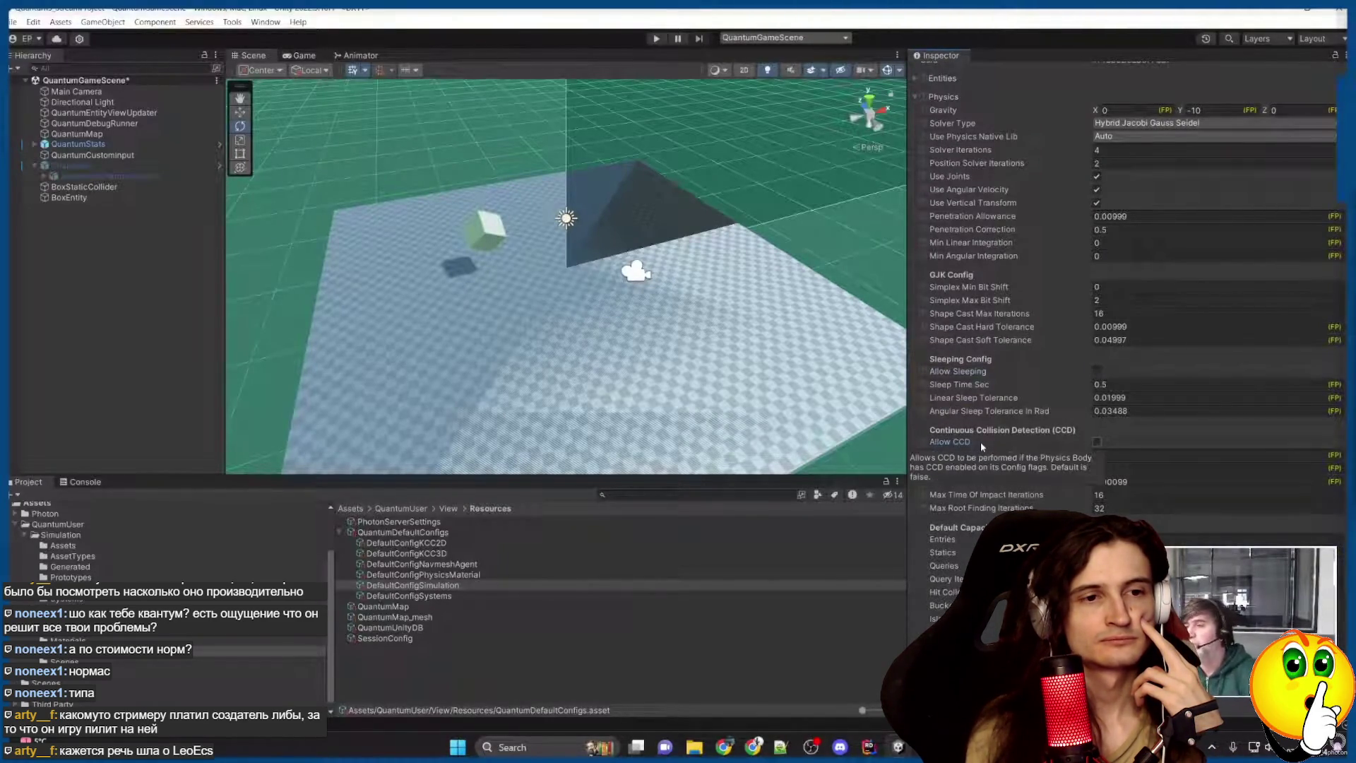
left_click(591, 276)
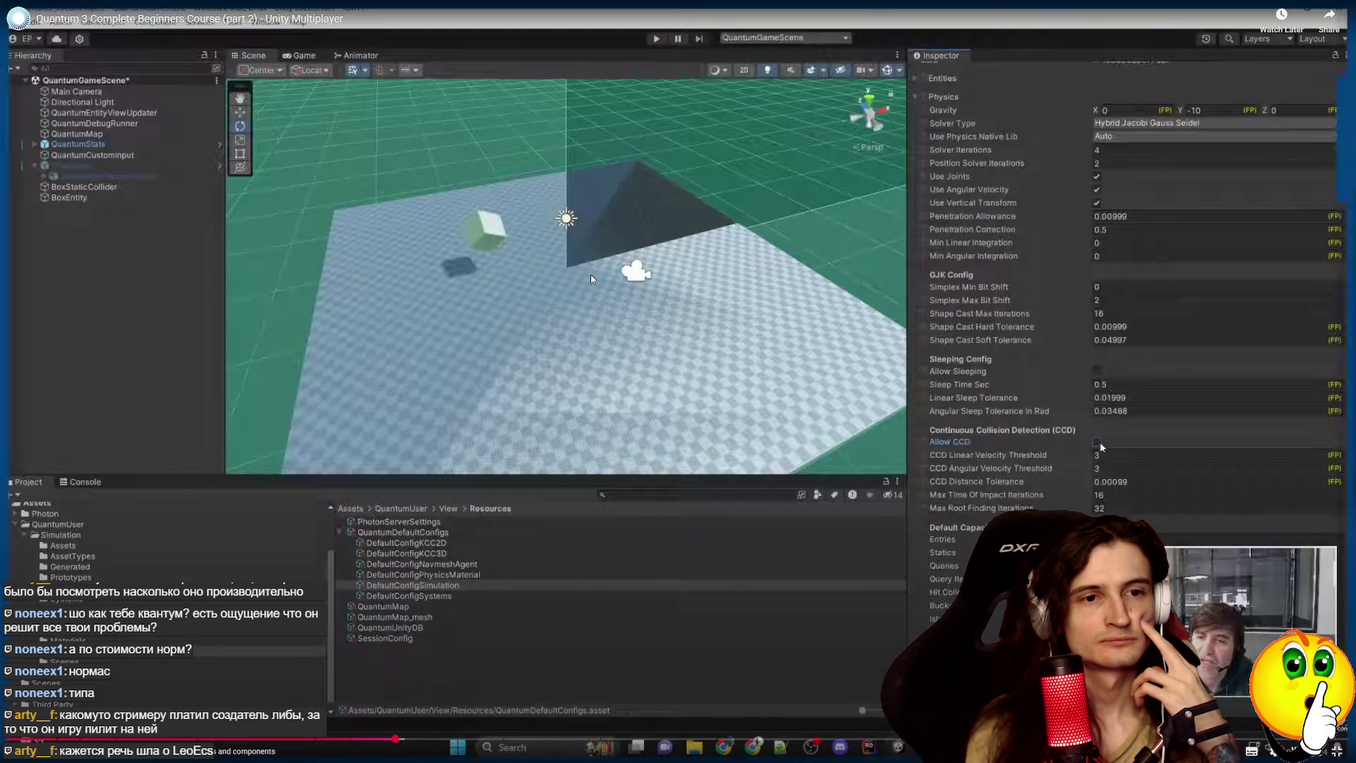
left_click(591, 278)
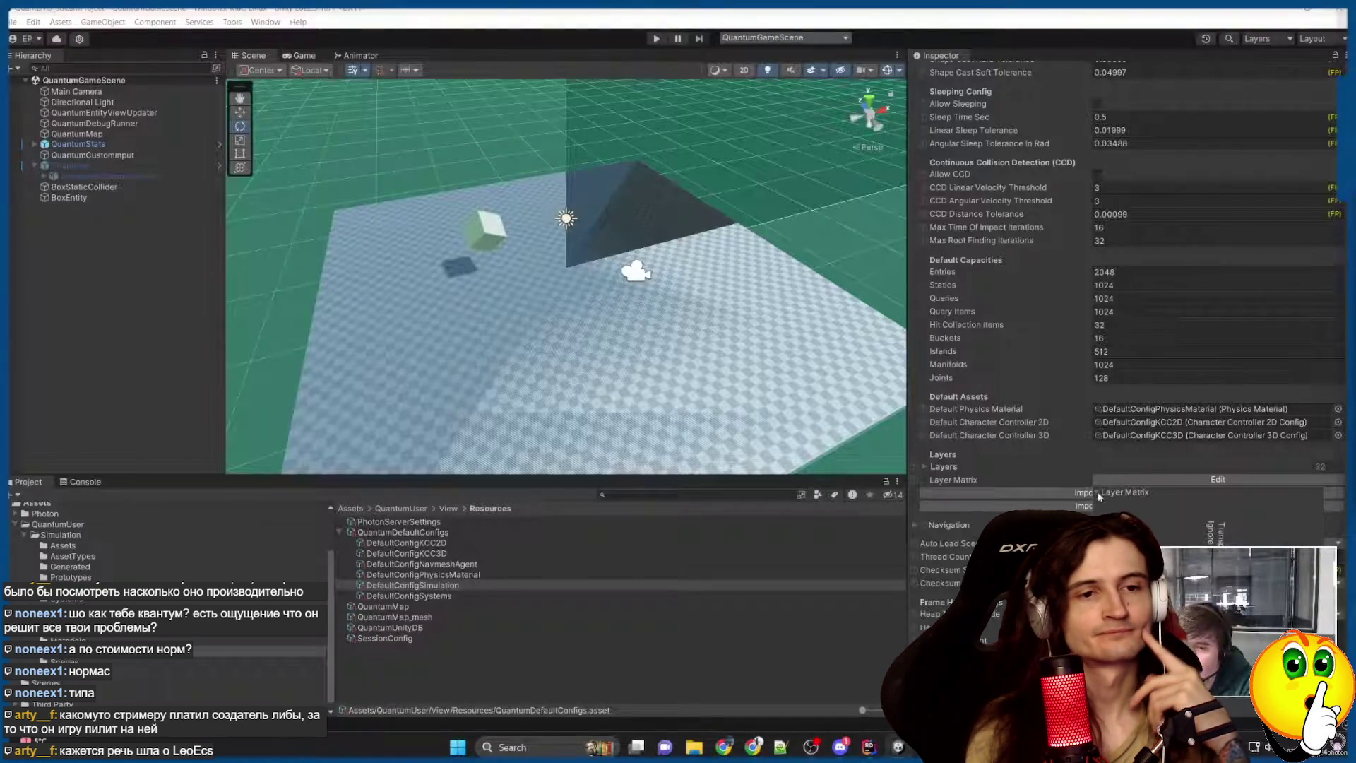
Play the course until BoxEntity's PhysicsCollider3D shows Layer Source set to Game Object.
left_click(1032, 454)
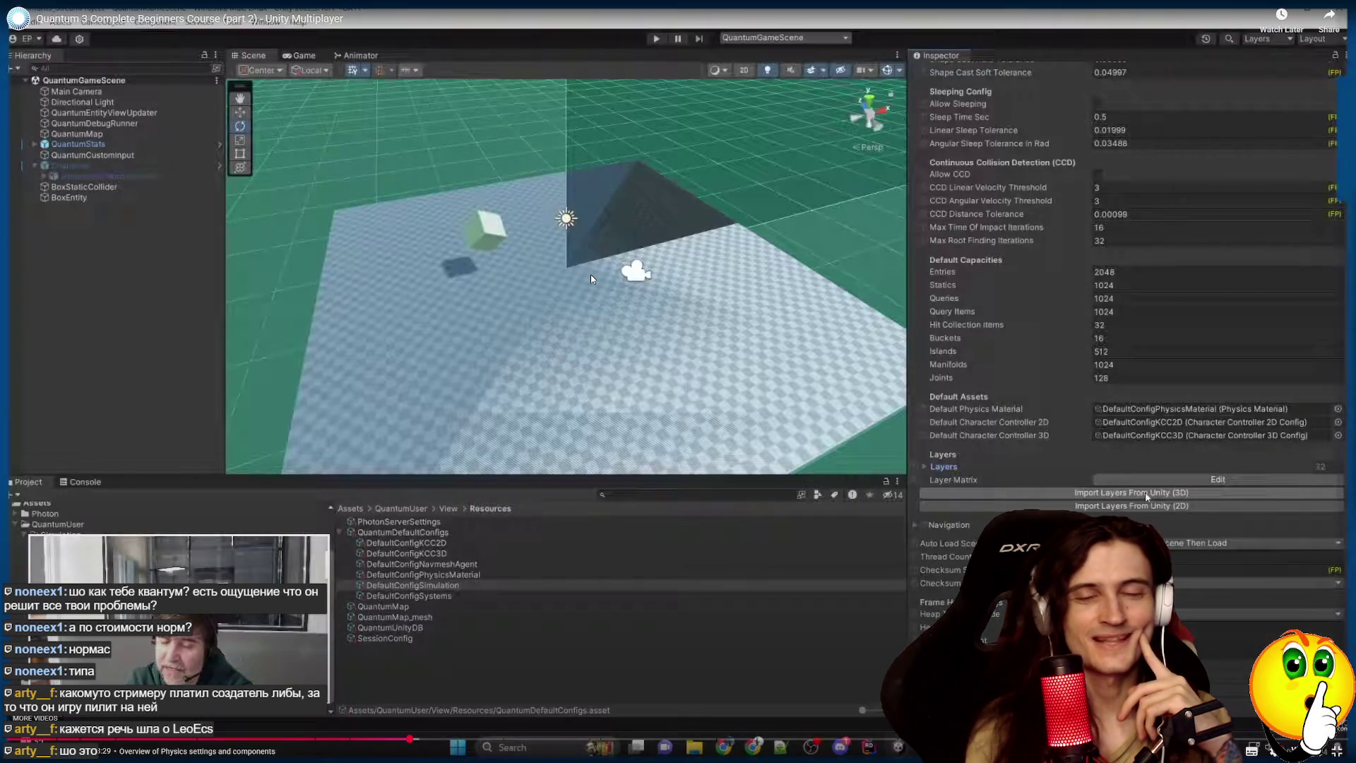
left_click(591, 274)
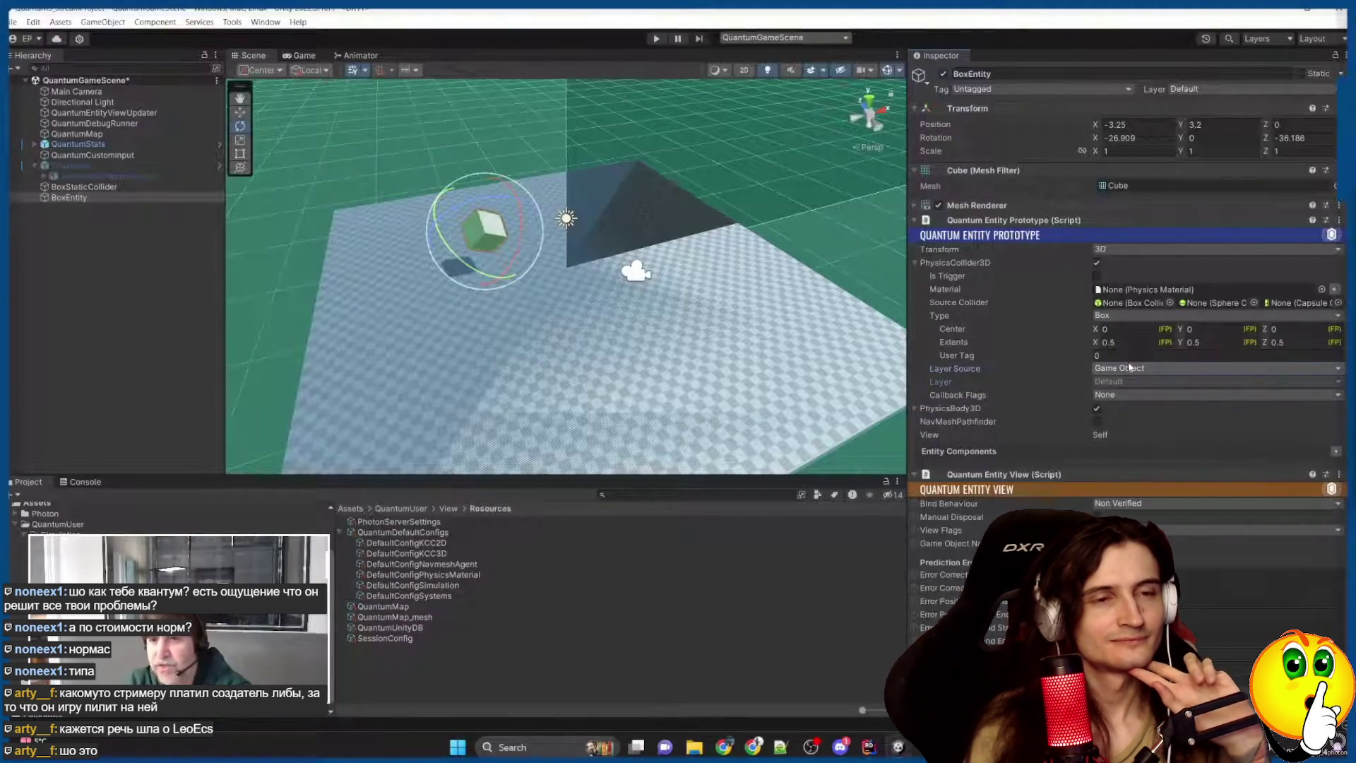
Pause the course during BoxEntity's Callback Flags explanation and seek back to replay it.
mouse_move(591, 274)
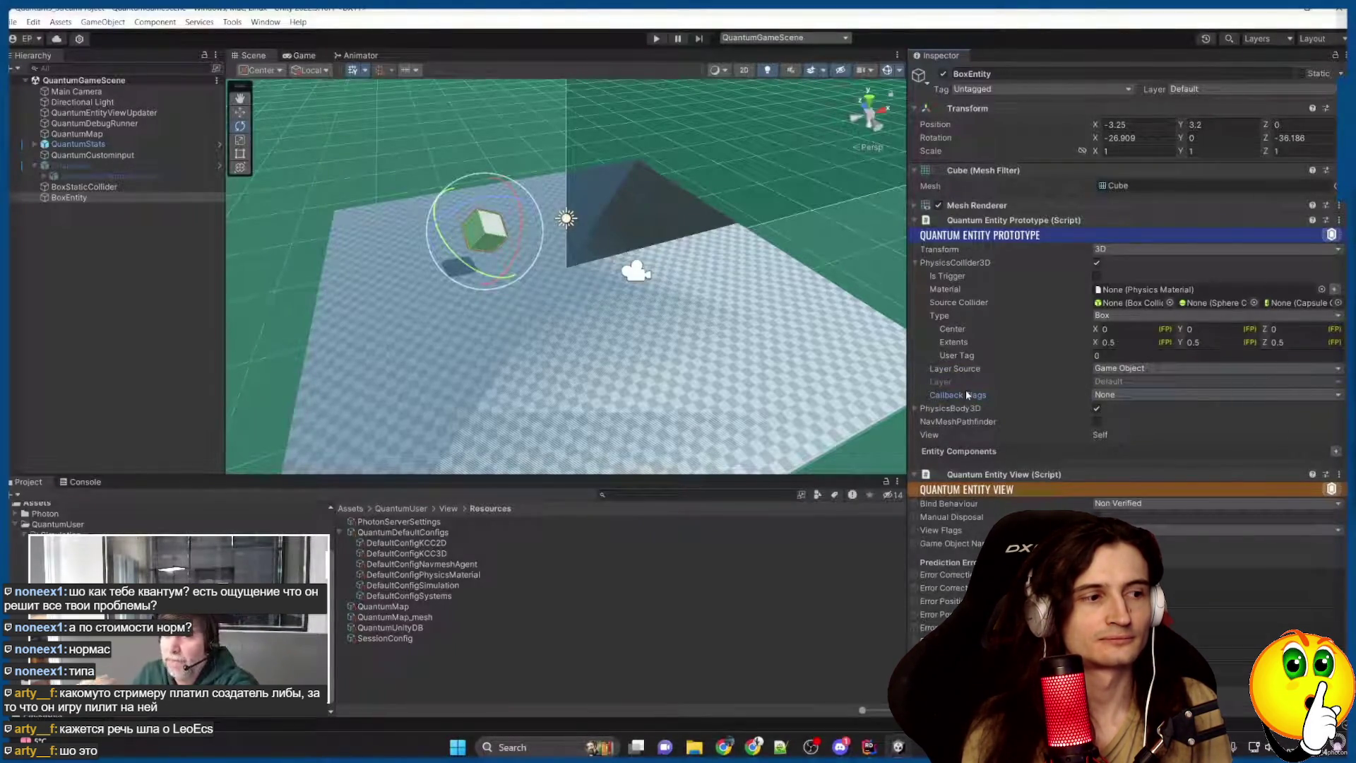
left_click(1131, 394)
left_click(952, 393)
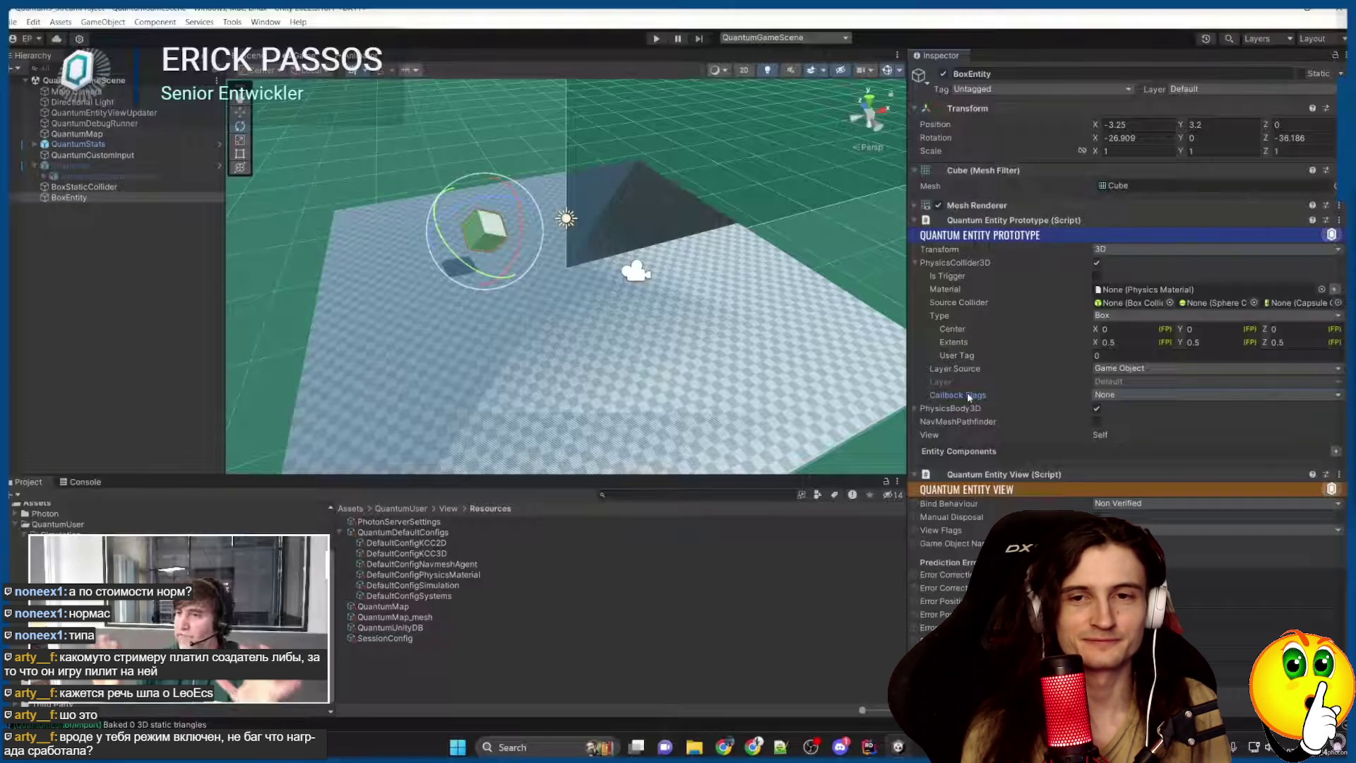
left_click(591, 275)
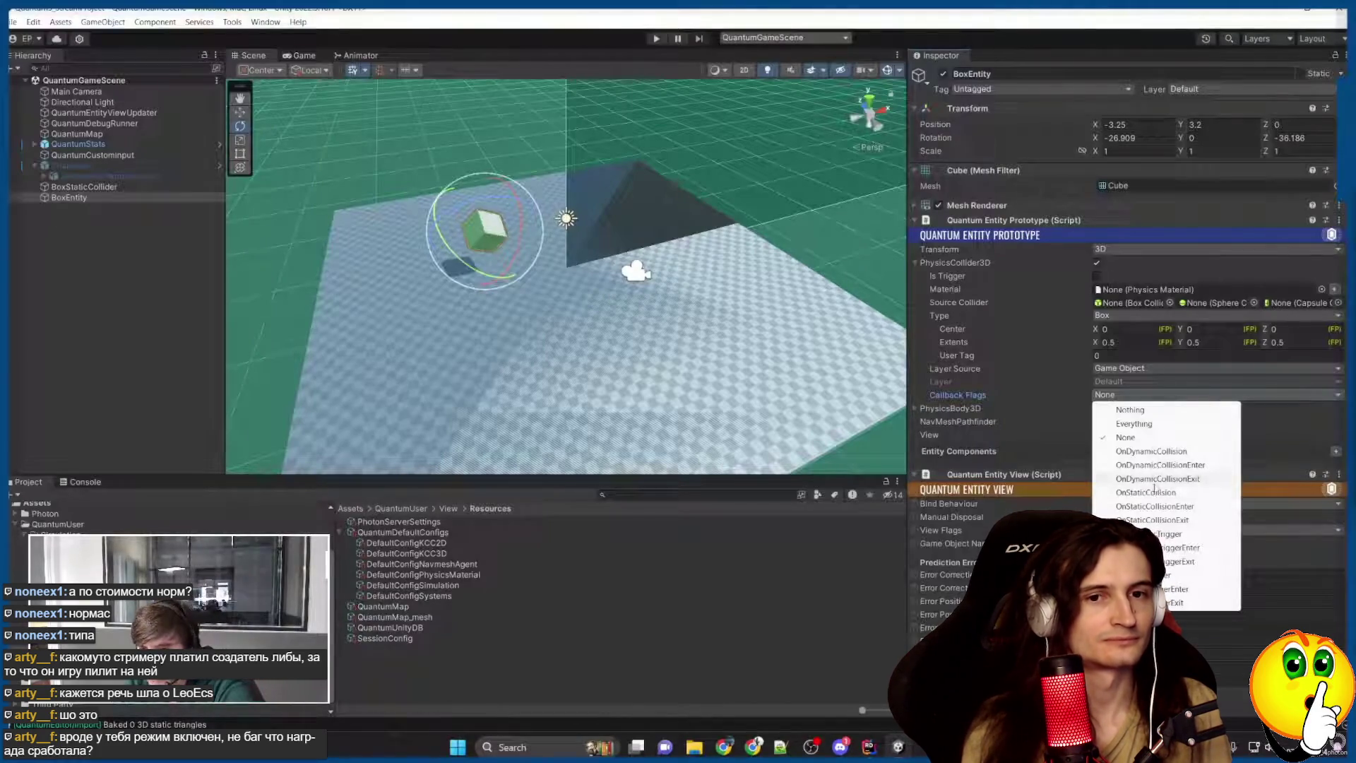
key("Left")
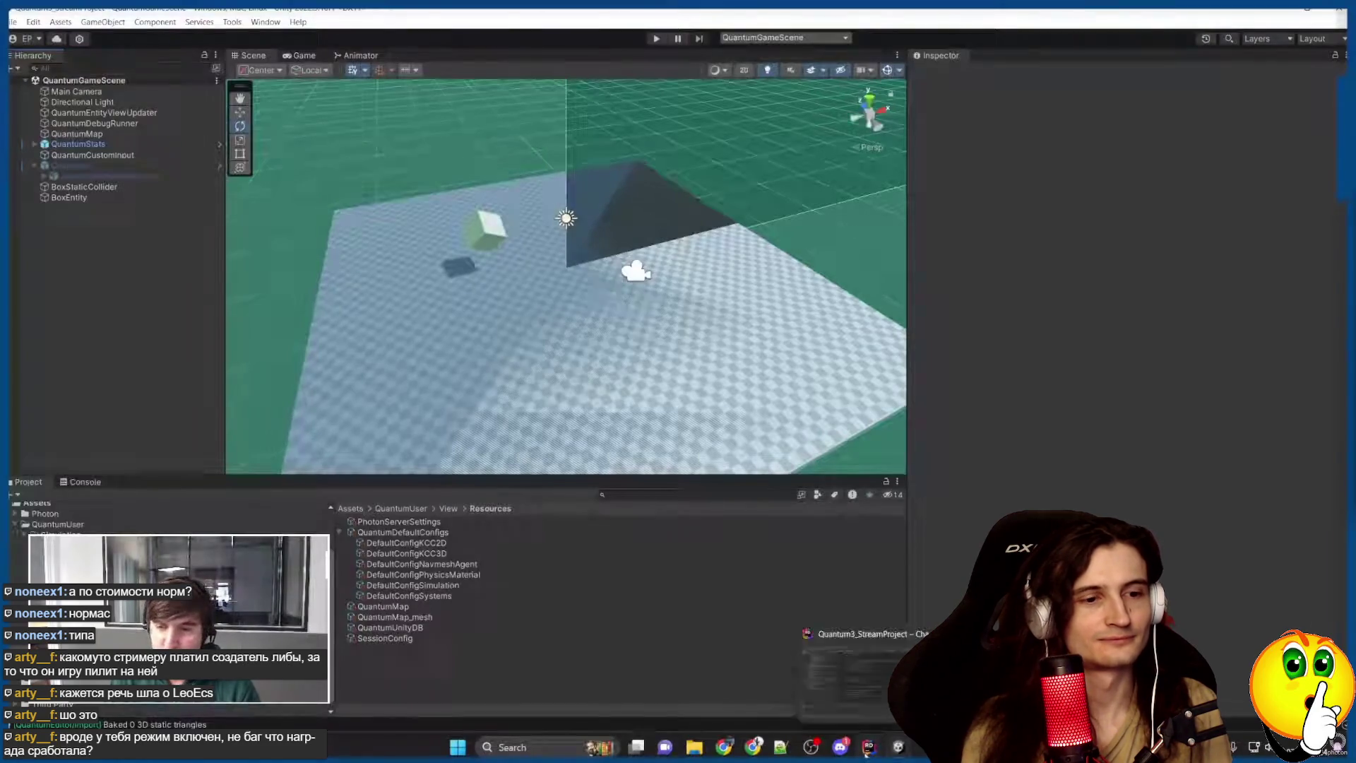
Watch the course show CharacterSystem.cs, then return to the Systems folder with CharacterSystem and MovementSystem.
left_click(869, 747)
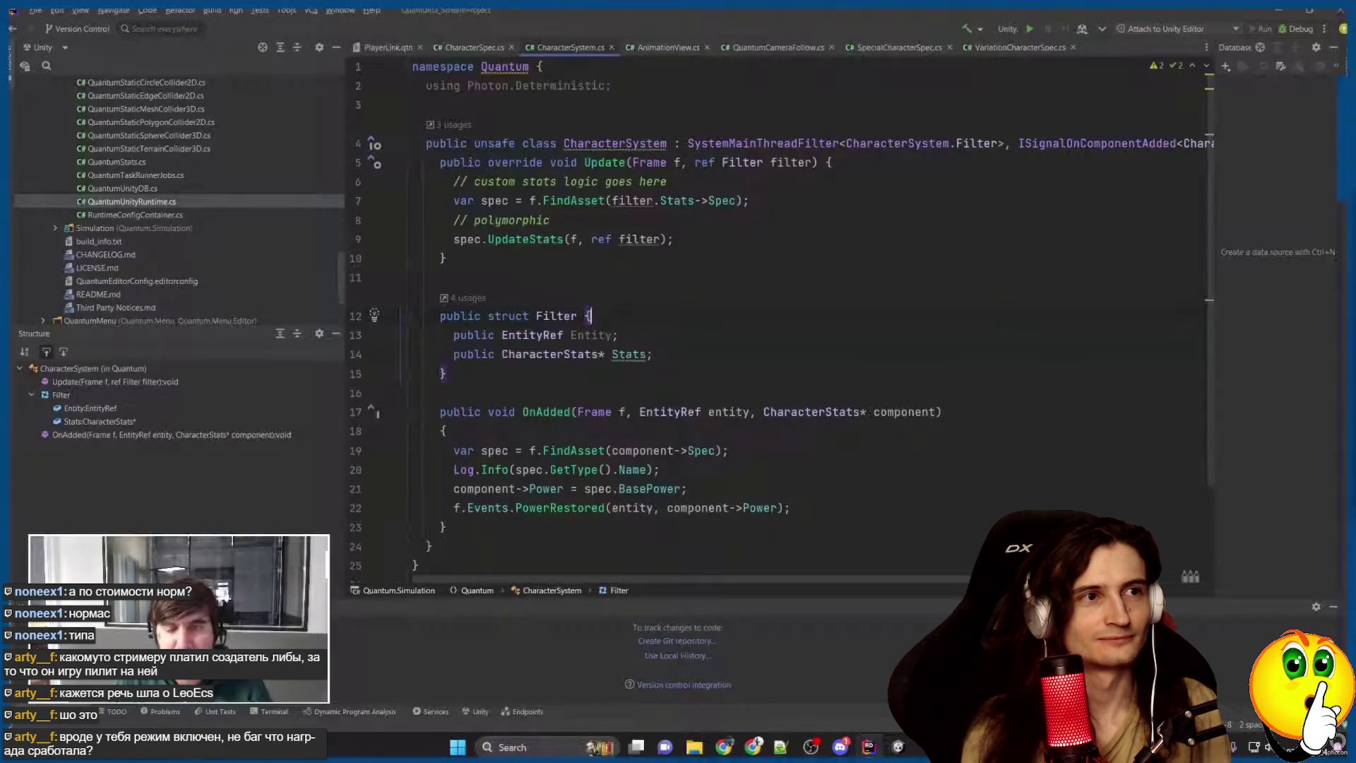
left_click(908, 745)
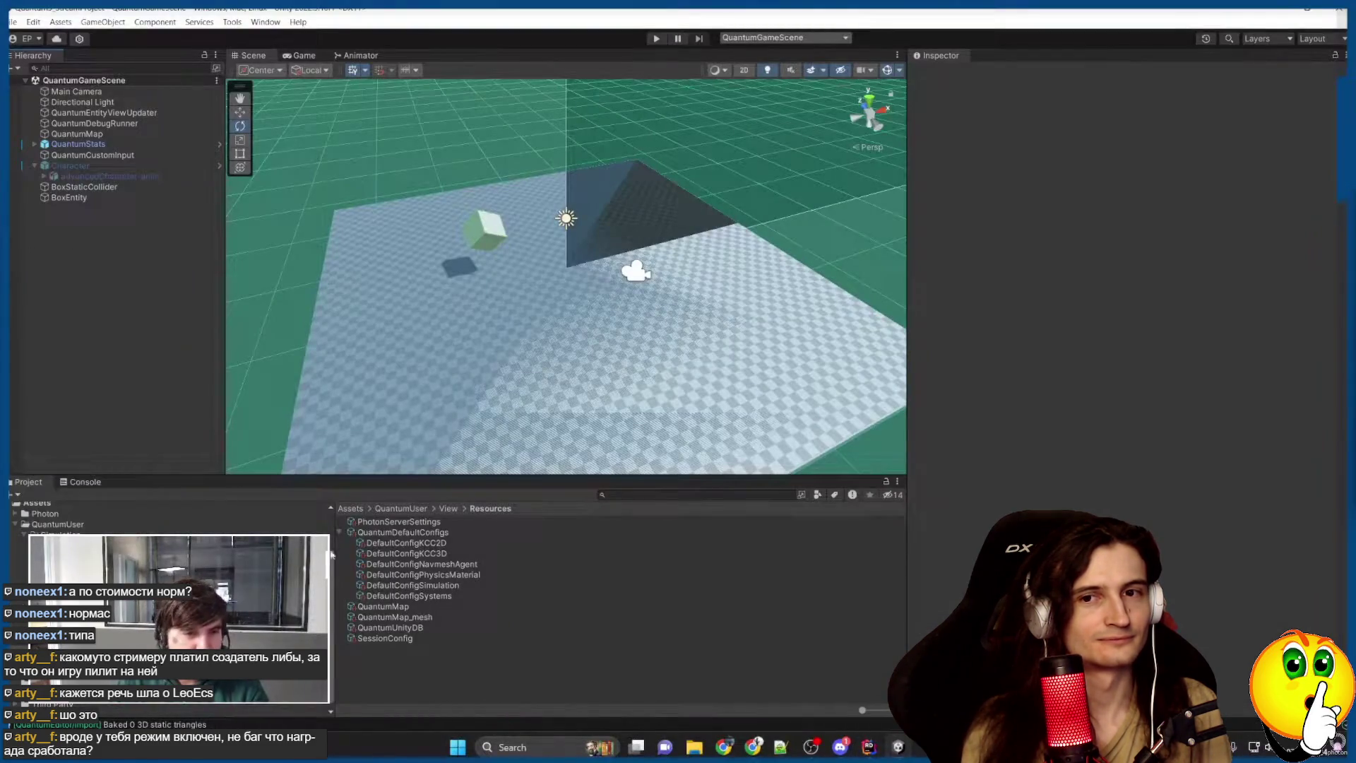
left_click(340, 533)
left_click(78, 556)
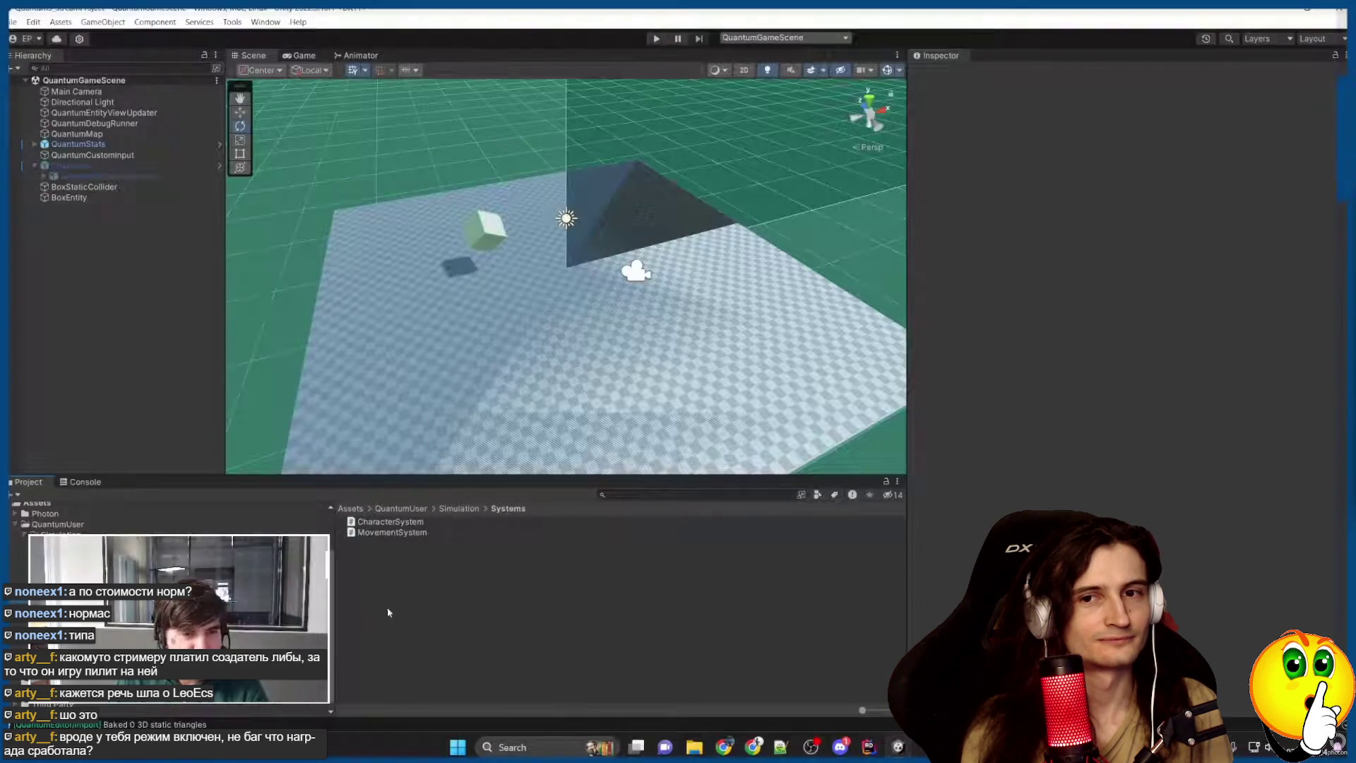
Watch the course create a CollisionSystem script in the Systems folder and open it in Rider.
right_click(420, 578)
mouse_move(536, 227)
mouse_move(714, 140)
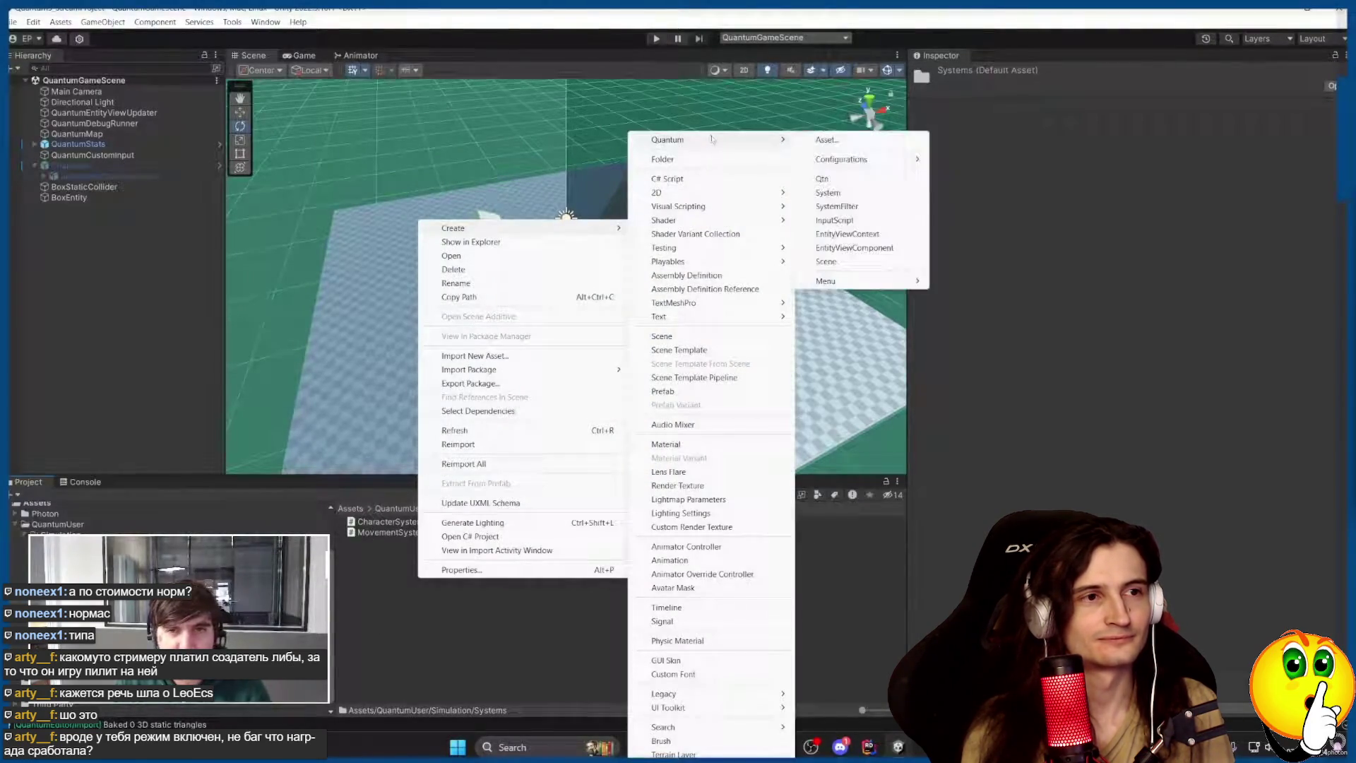
left_click(876, 195)
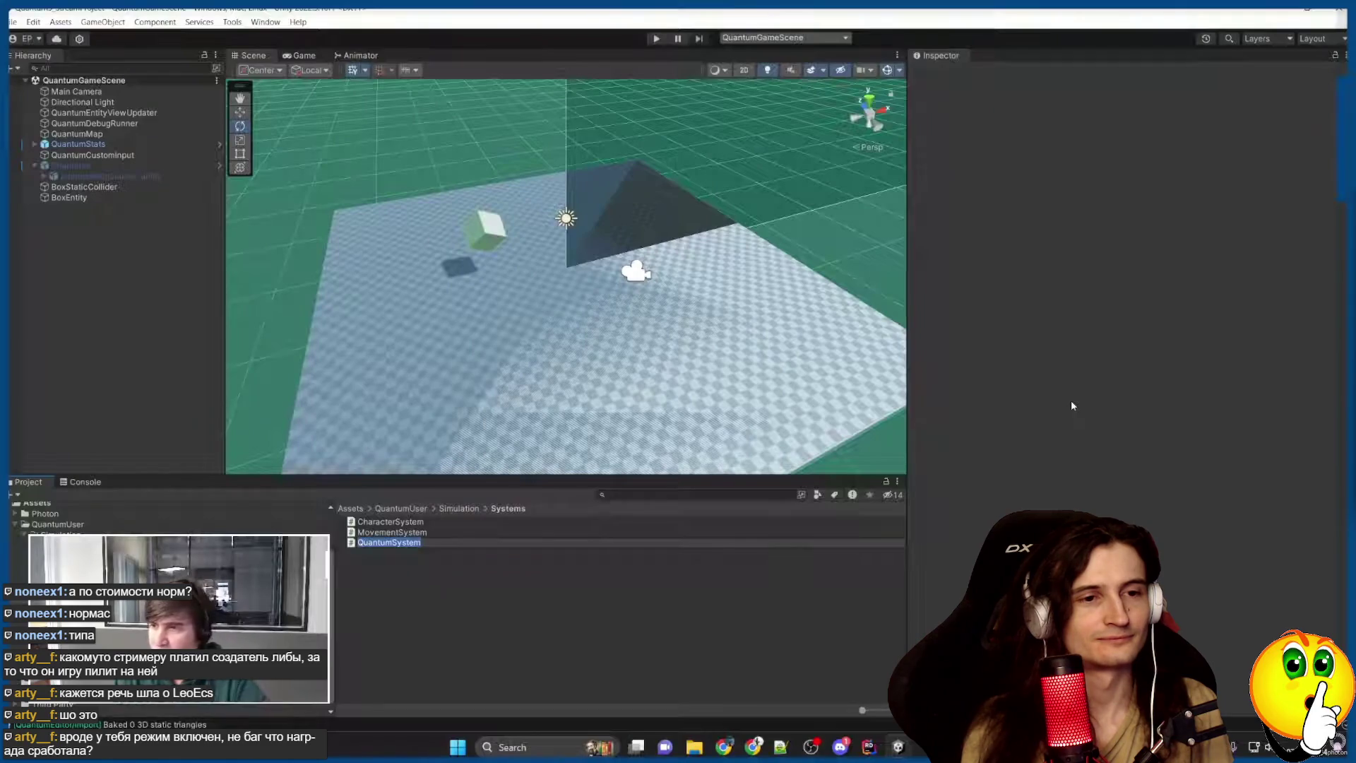
type("CollisionSy")
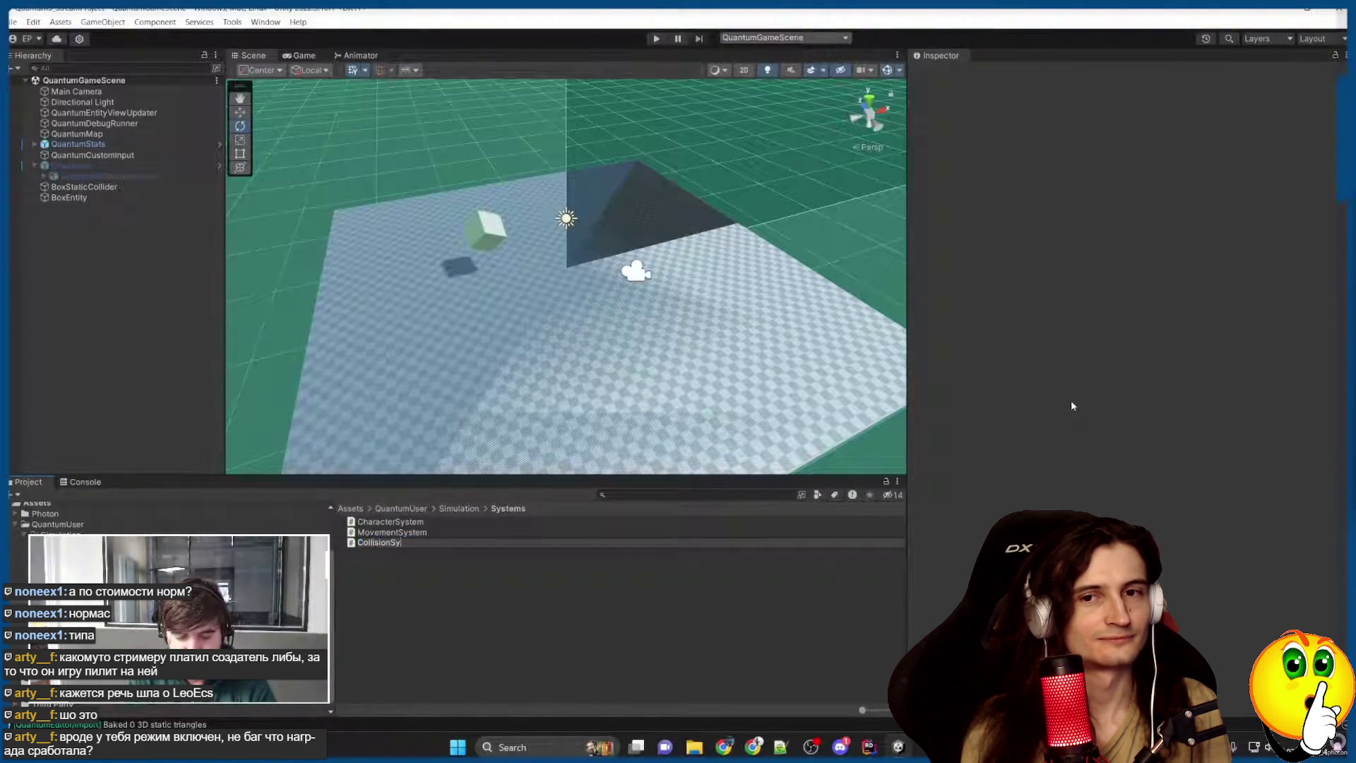
type("stem")
key("Return")
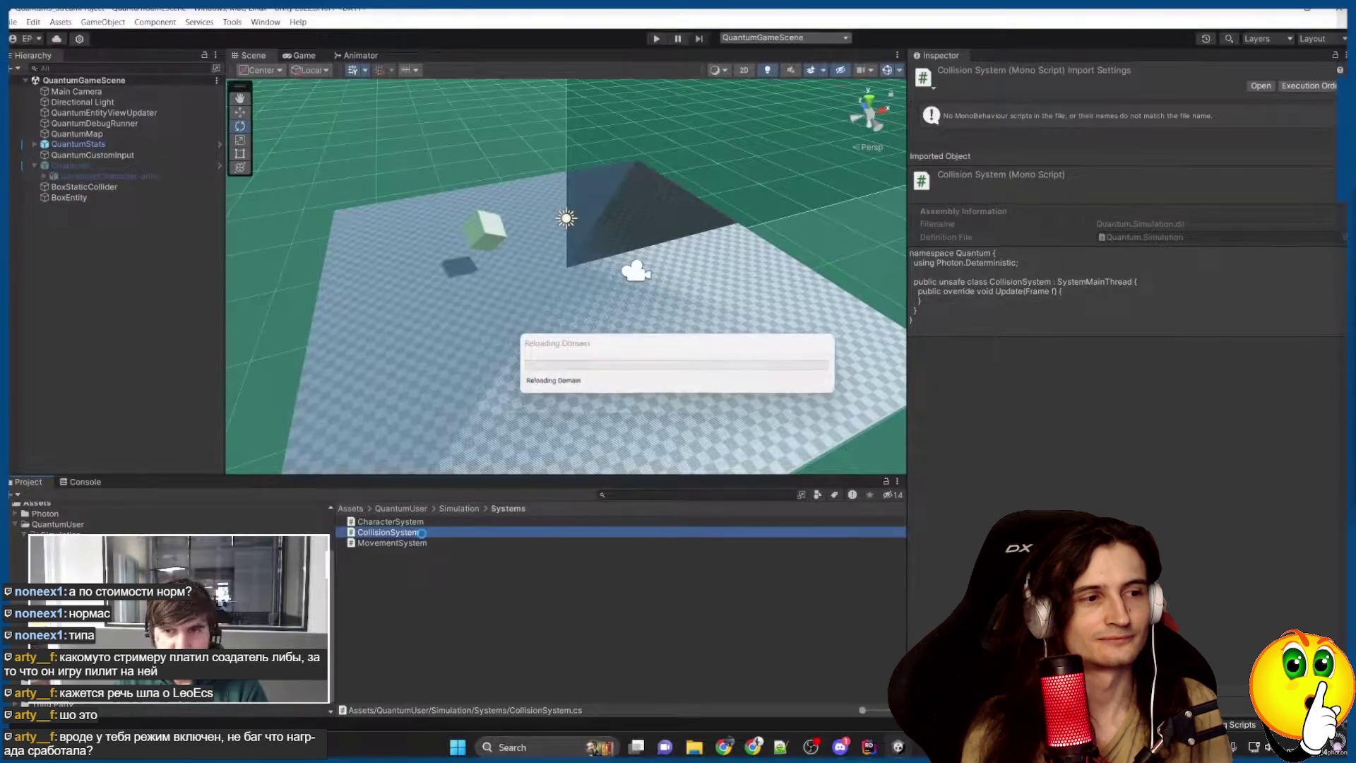
key("alt+Tab")
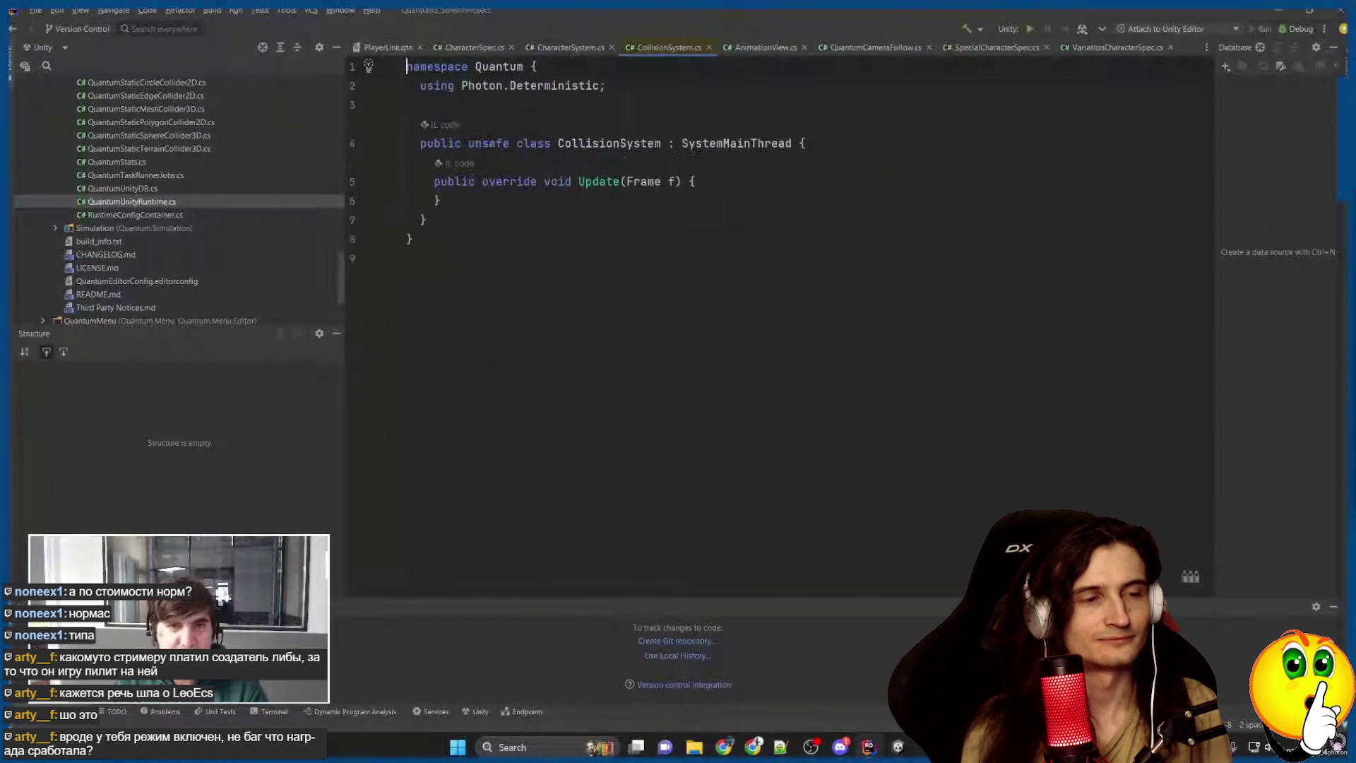
Watch CollisionSystem gain the OnCollisionEnter3D signal interface in Rider.
type("SystemSi")
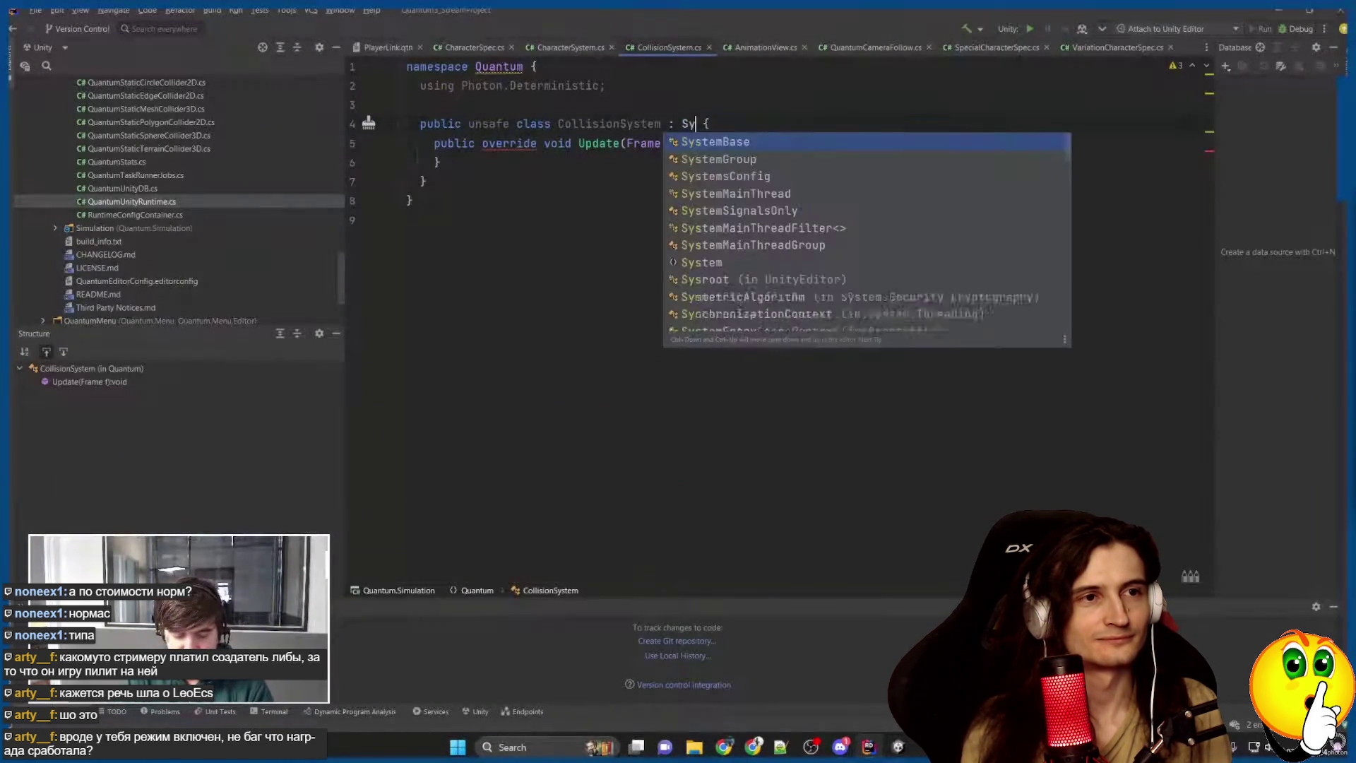
key("Return")
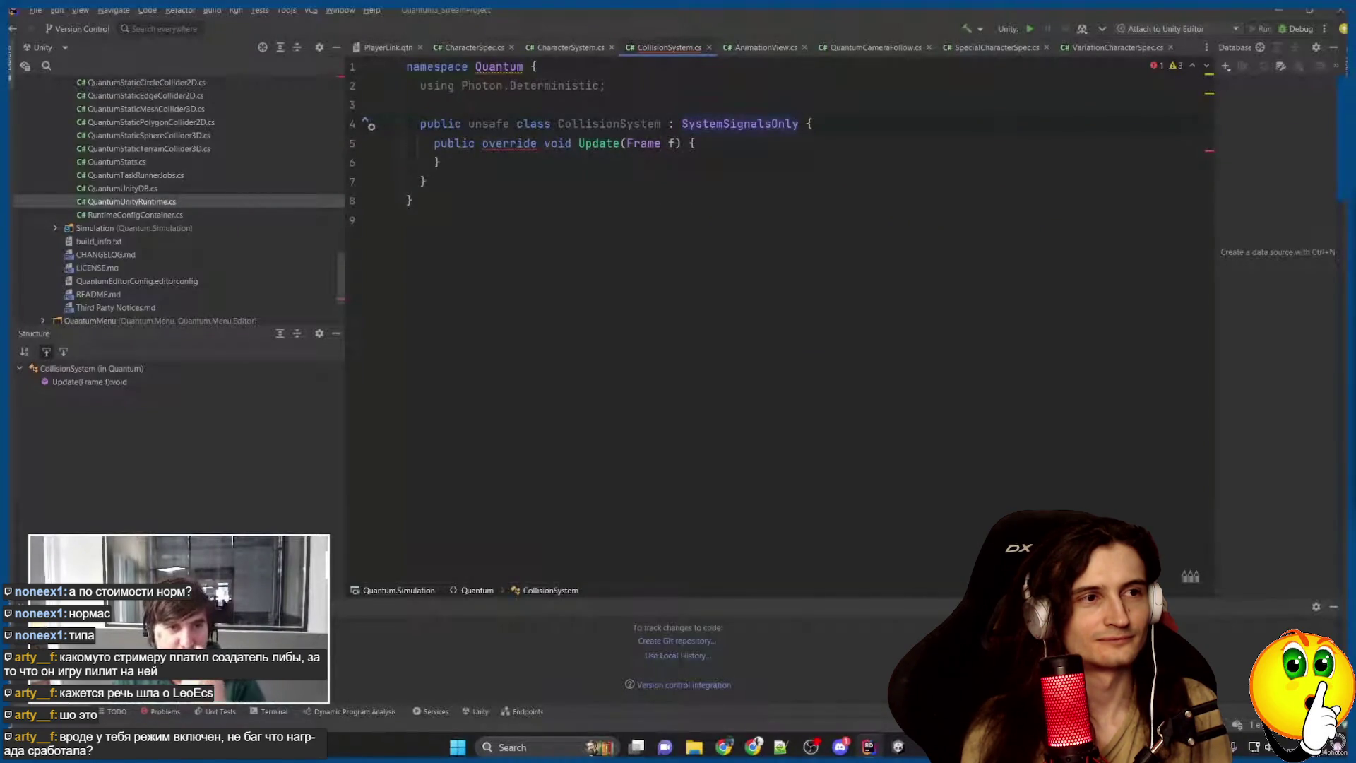
left_click_drag(388, 163, 388, 144)
key("BackSpace")
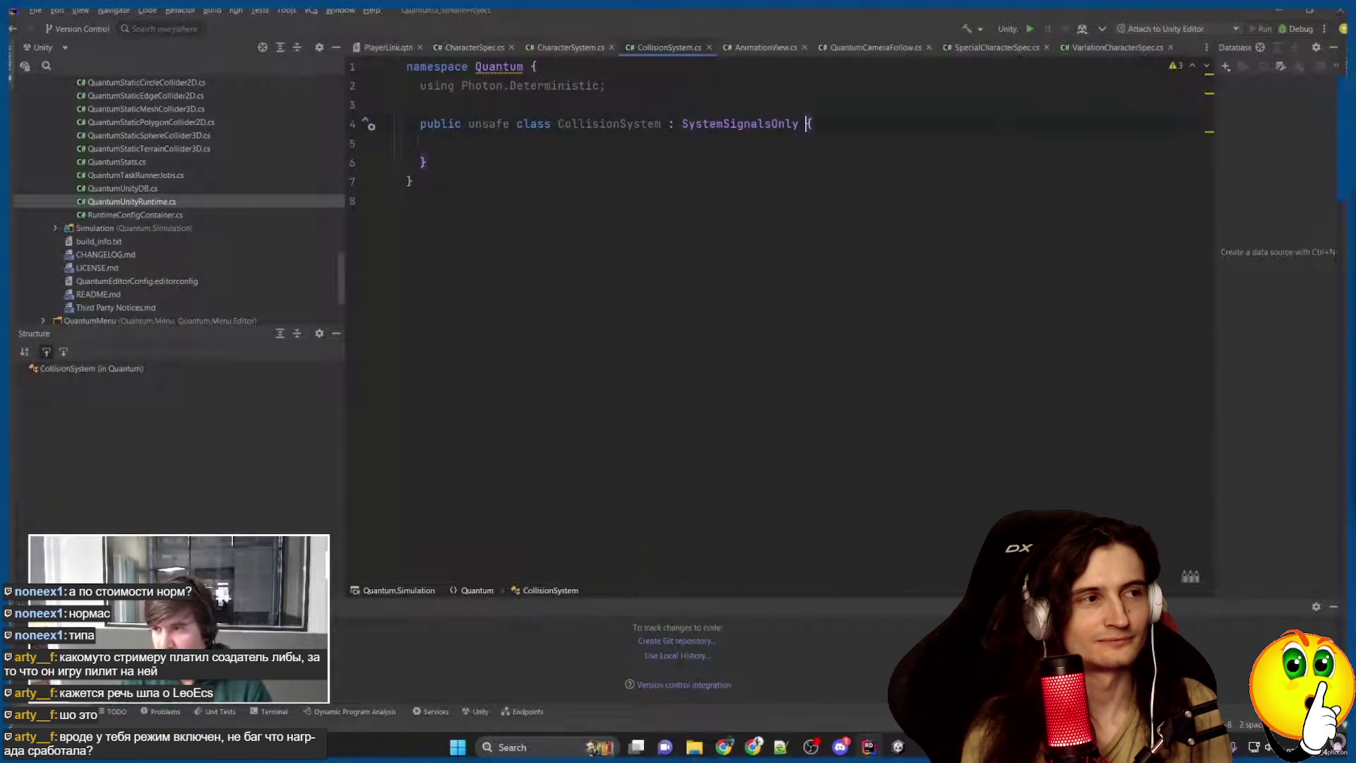
type(", is")
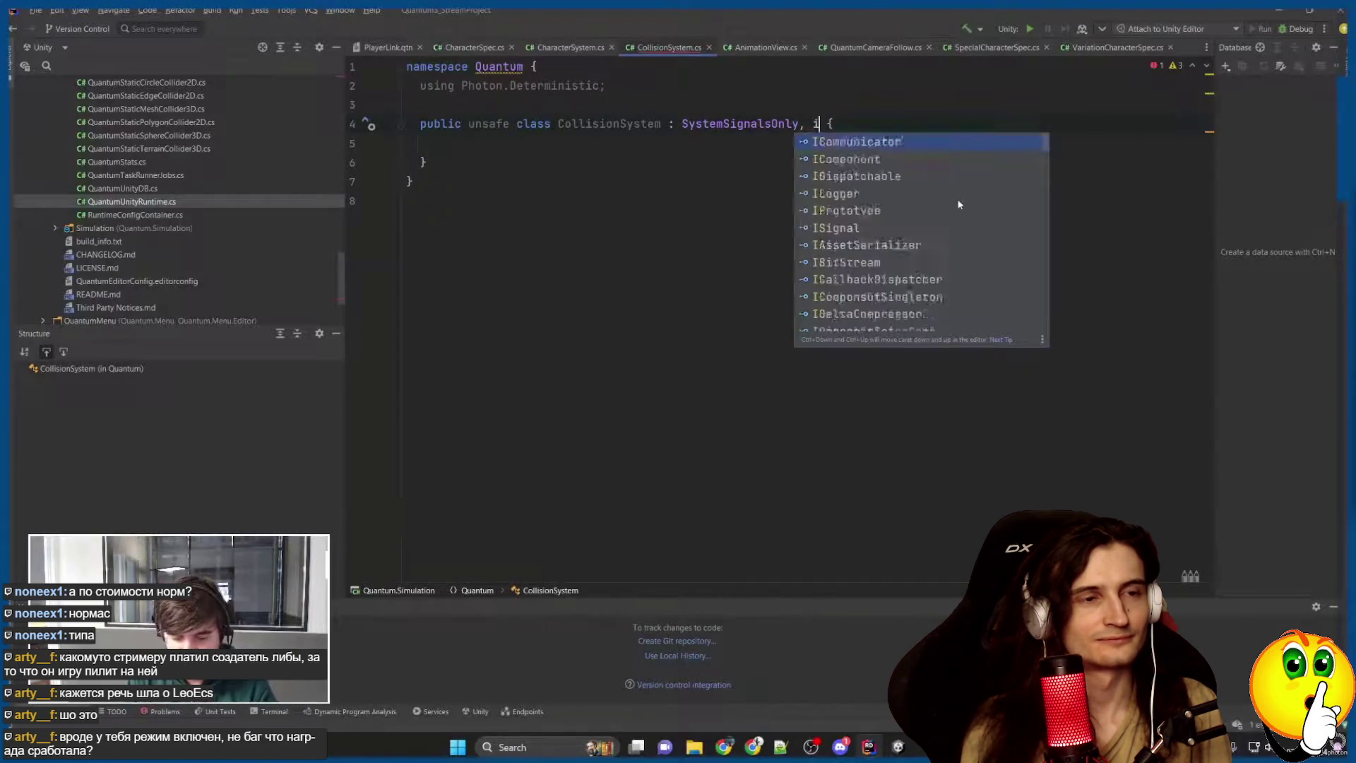
key("Down")
key("Down")
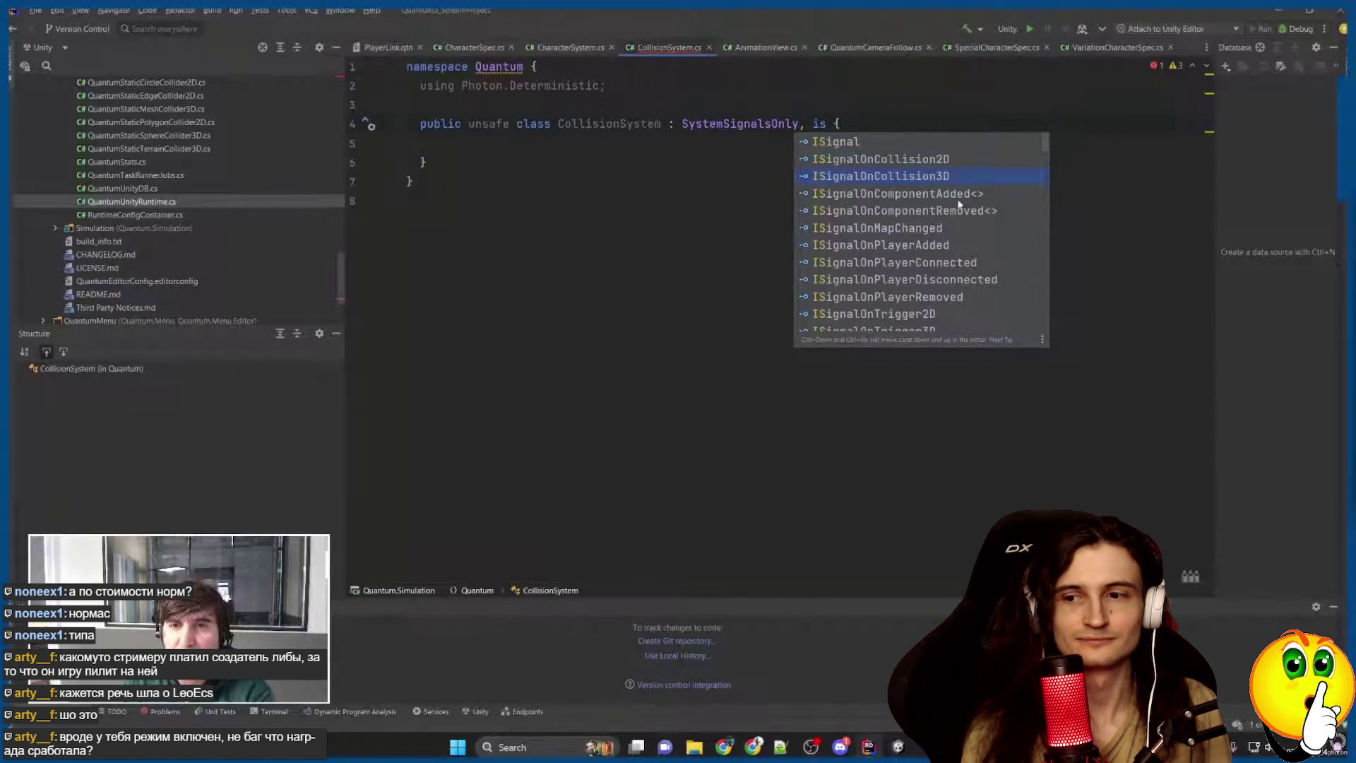
scroll(941, 312, "down", 1)
scroll(942, 311, "down", 1)
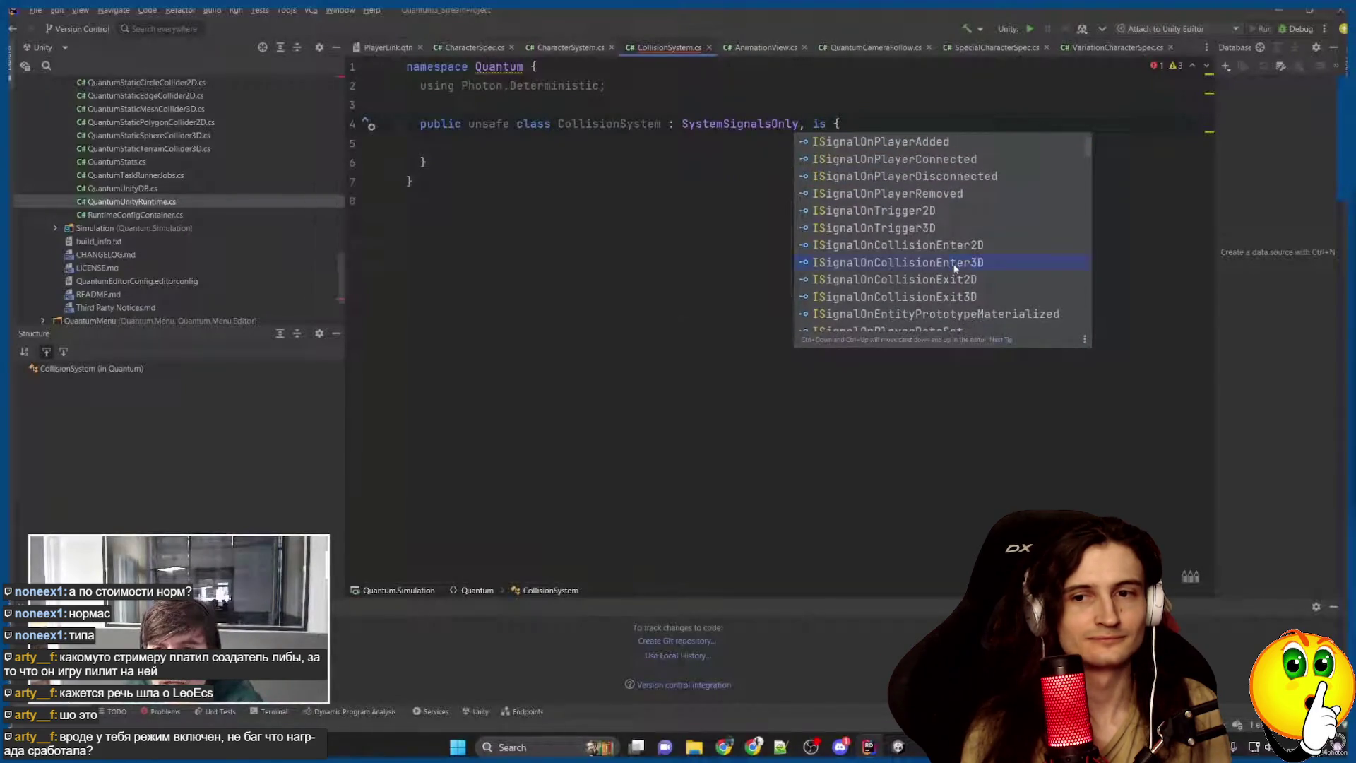
key("Return")
Watch the OnCollisionEnter3D handler get its info members listed, then rewind a few seconds and resume.
right_click(916, 124)
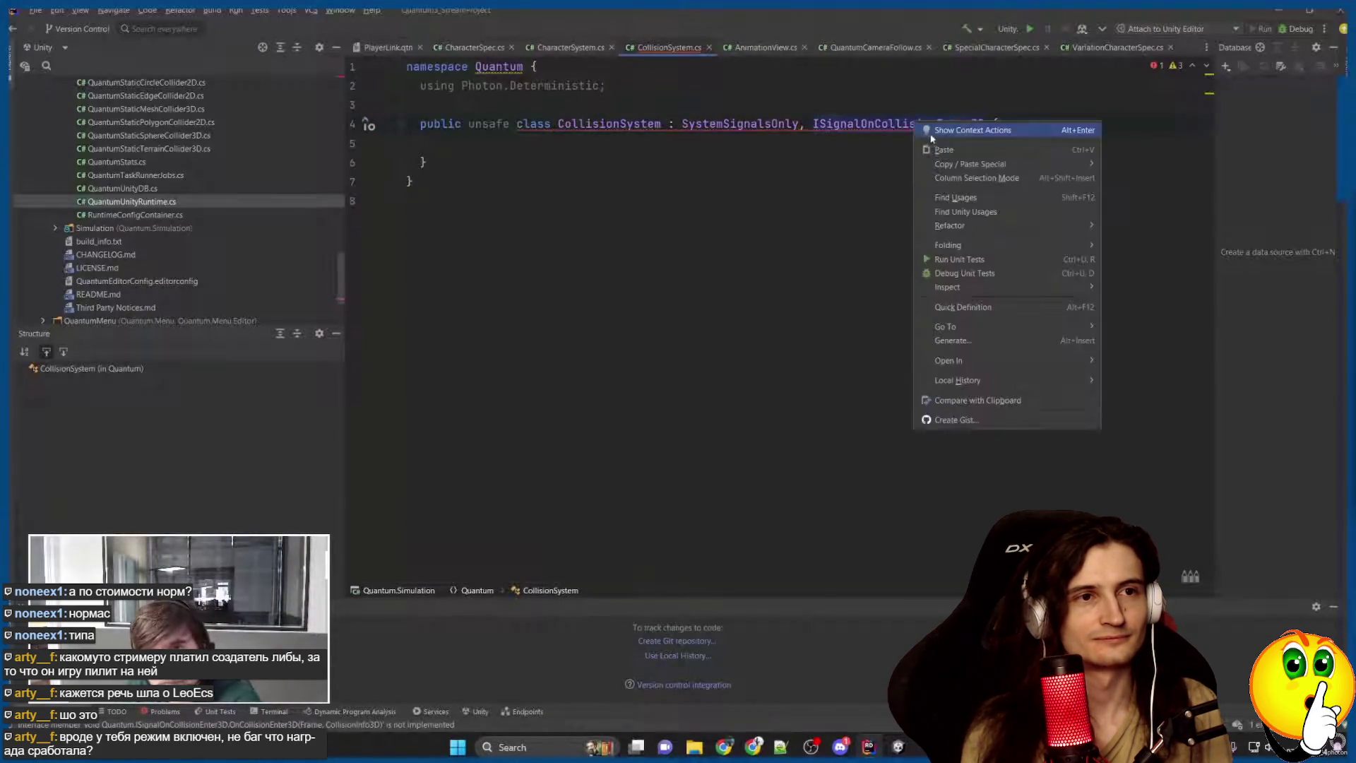
left_click(960, 131)
key("Return")
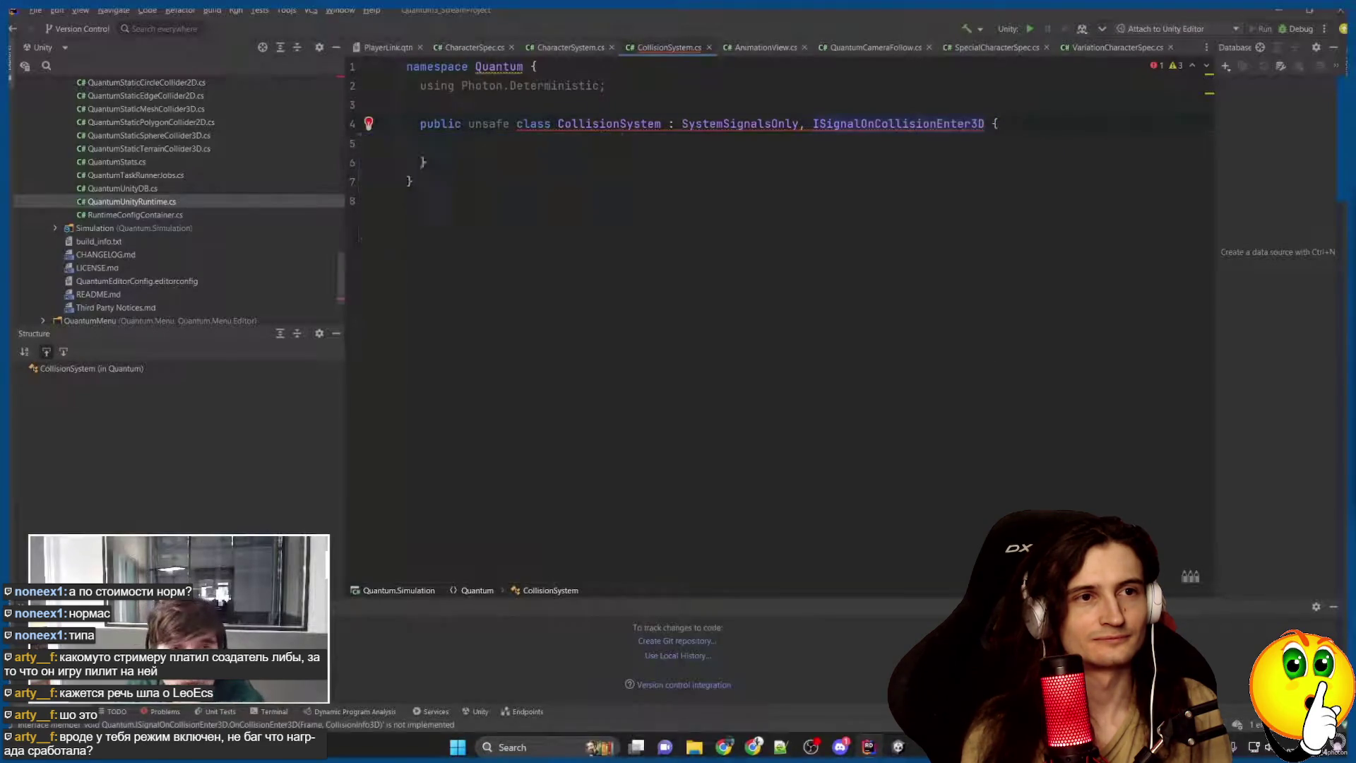
key("BackSpace")
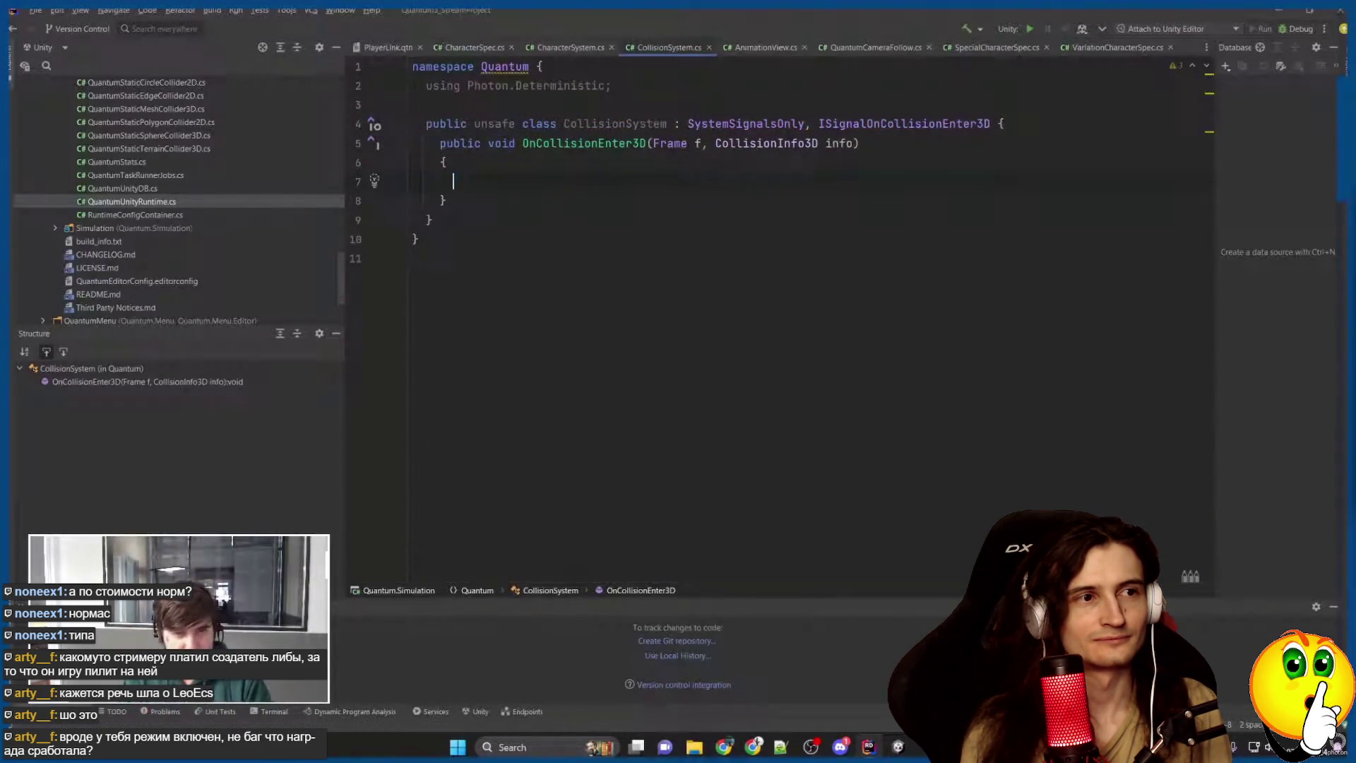
left_click(440, 143)
key("Return")
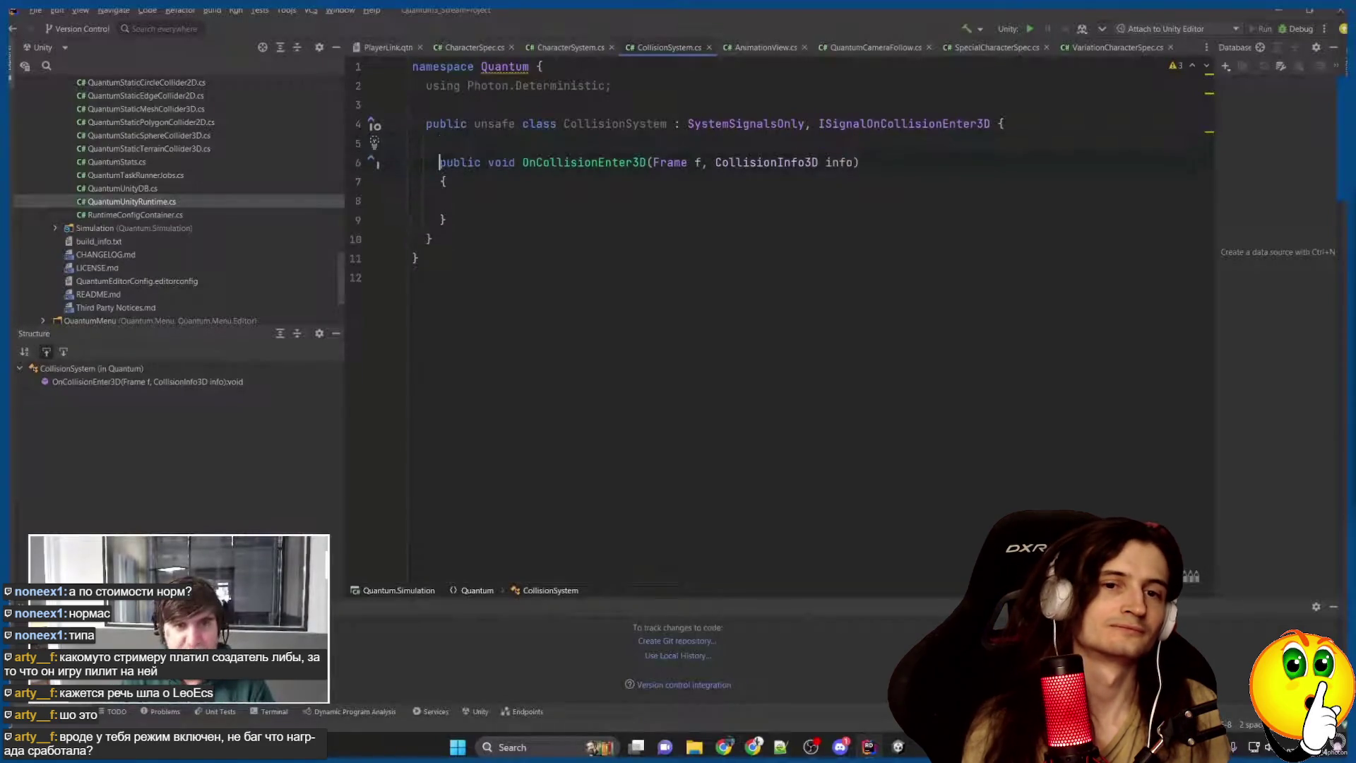
key("Down")
key("Down")
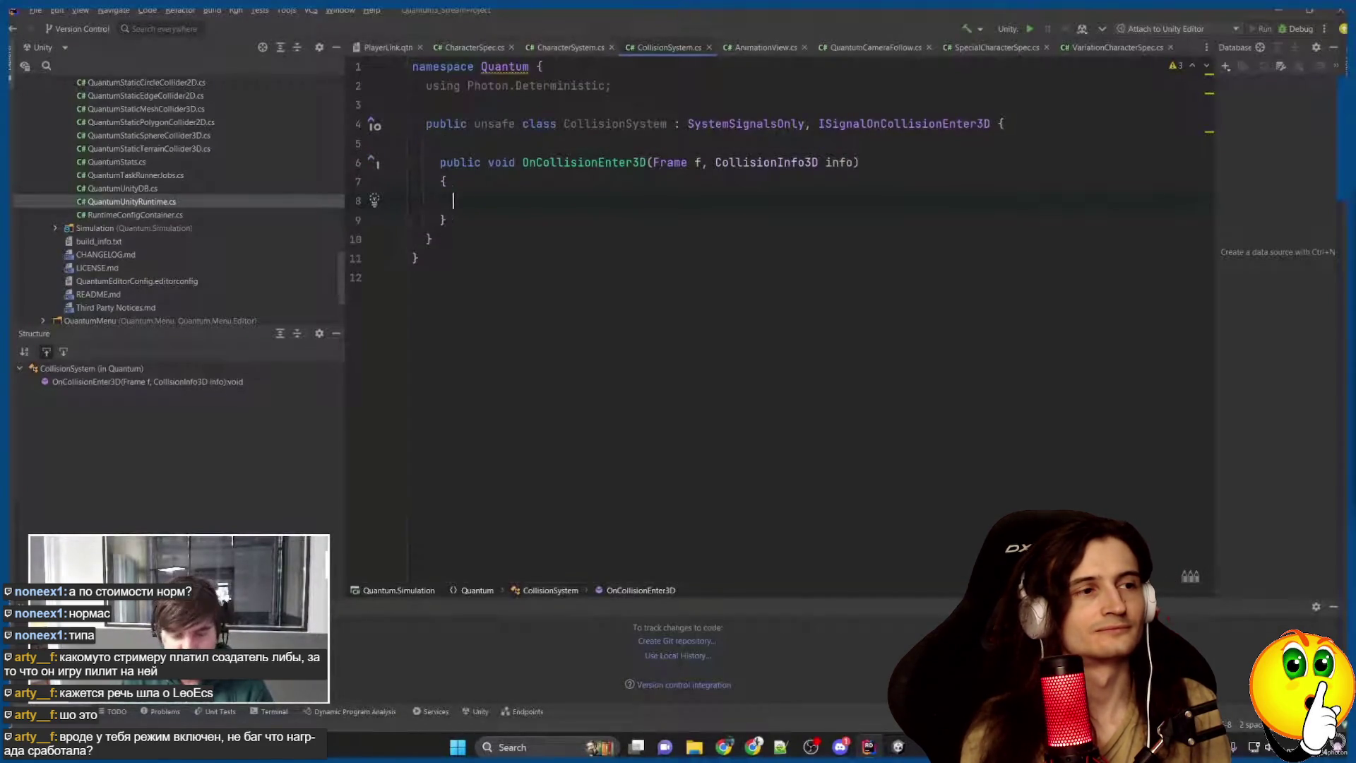
type("info.")
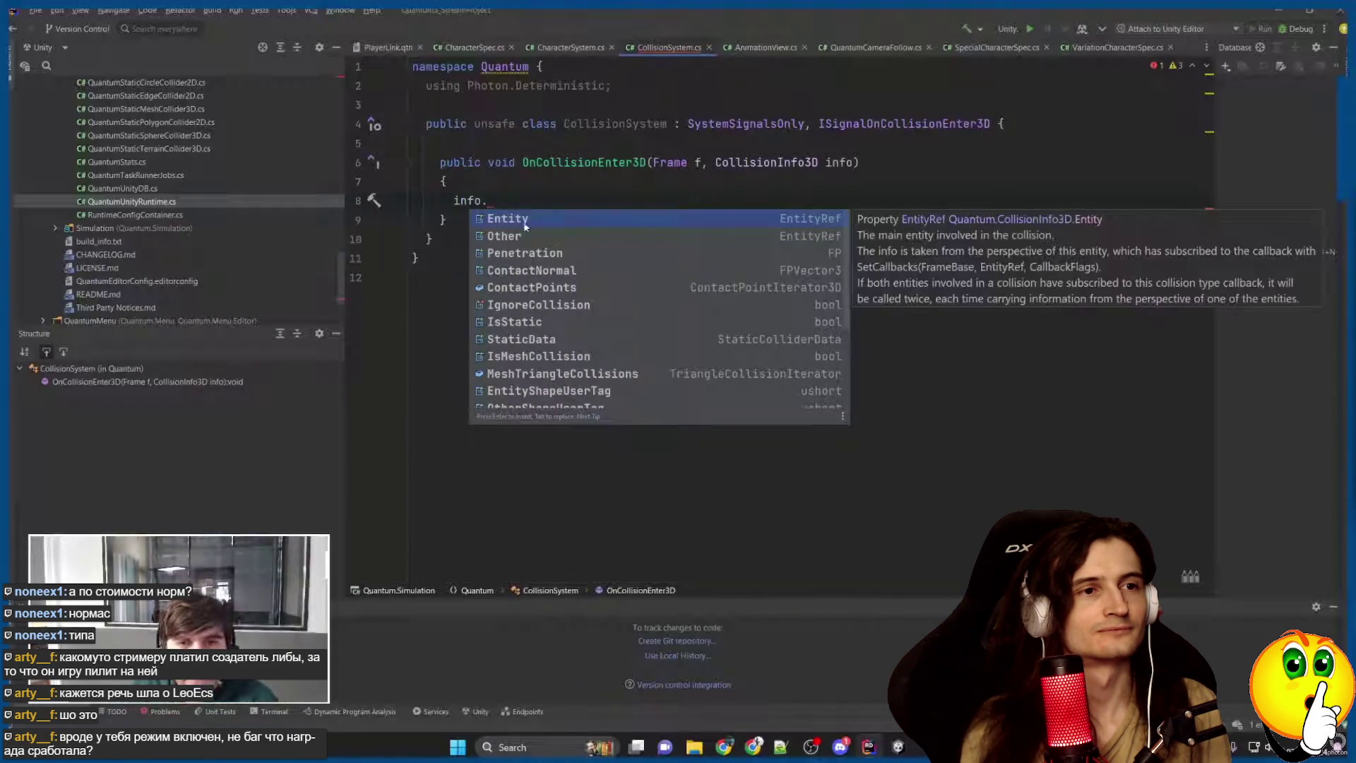
key("Down")
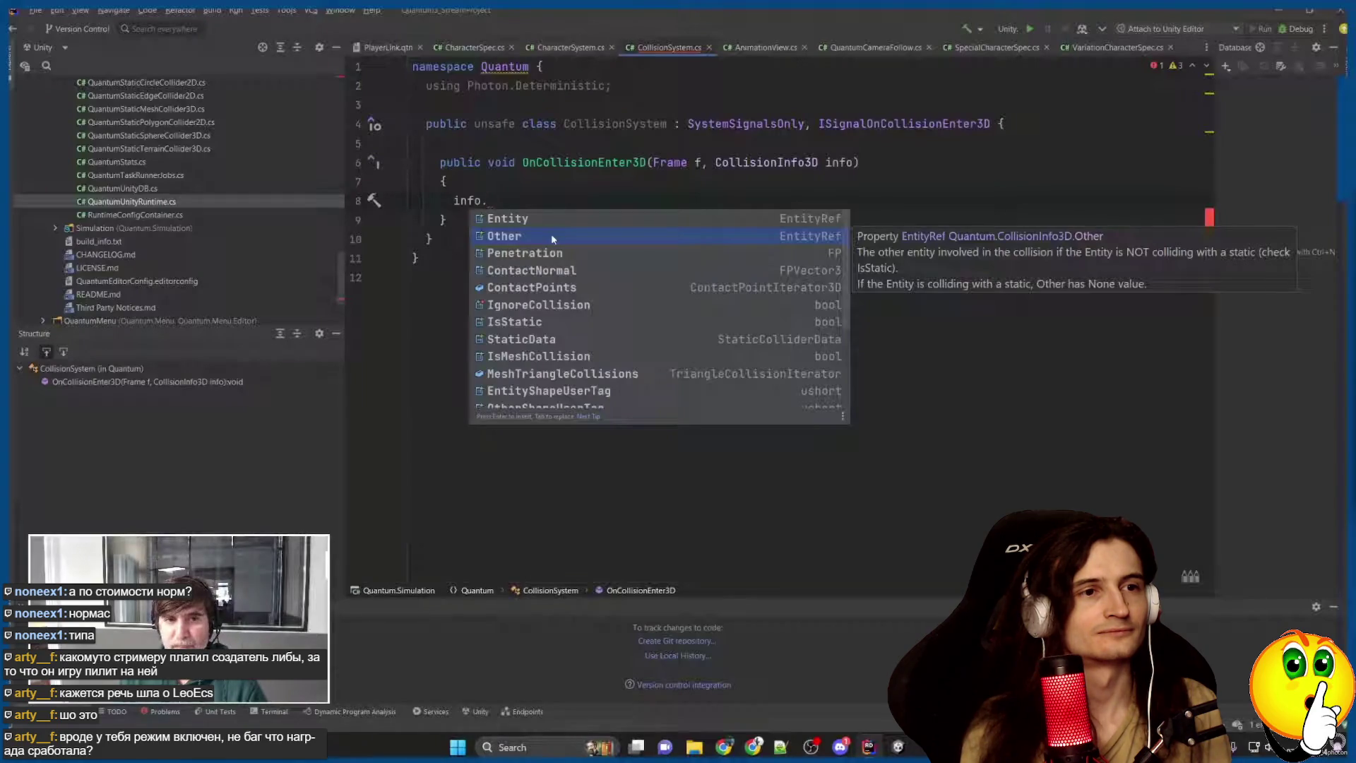
key("Escape")
key("Up")
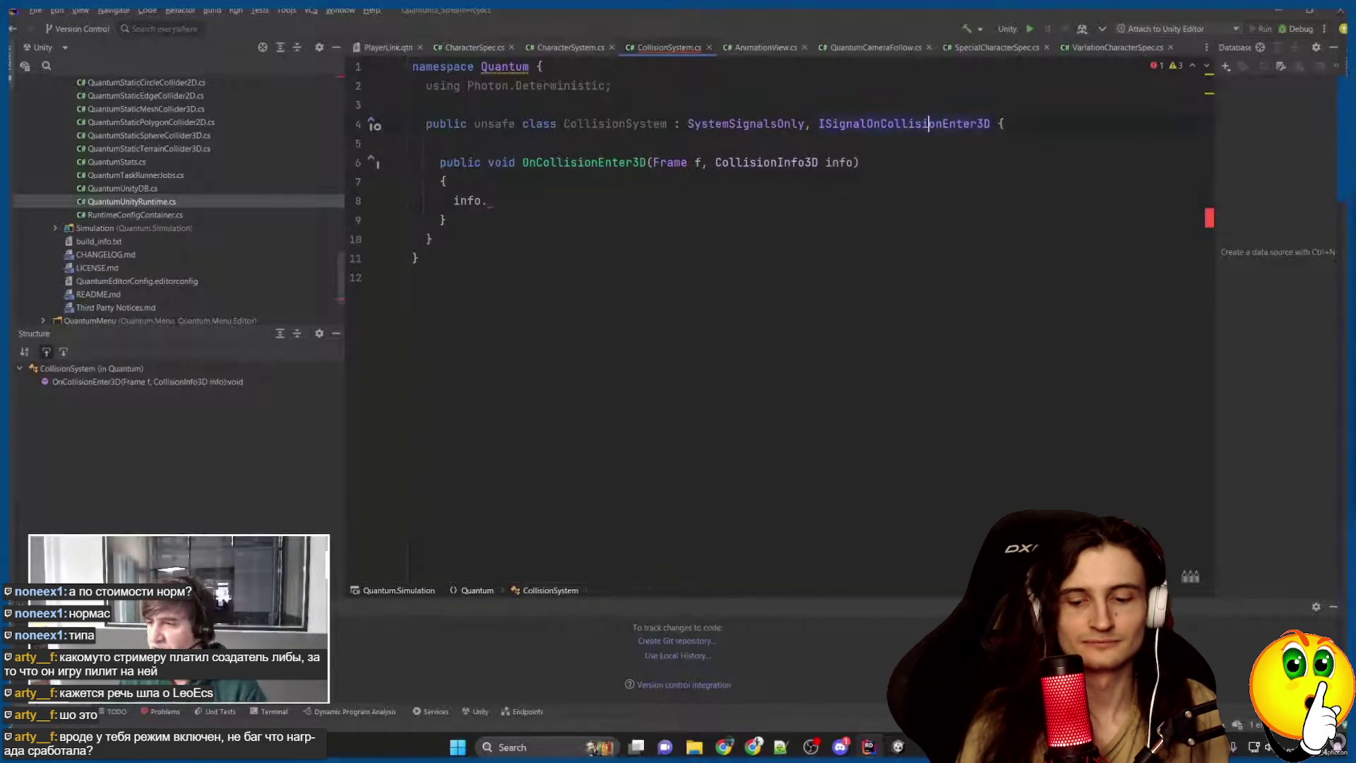
key("Left")
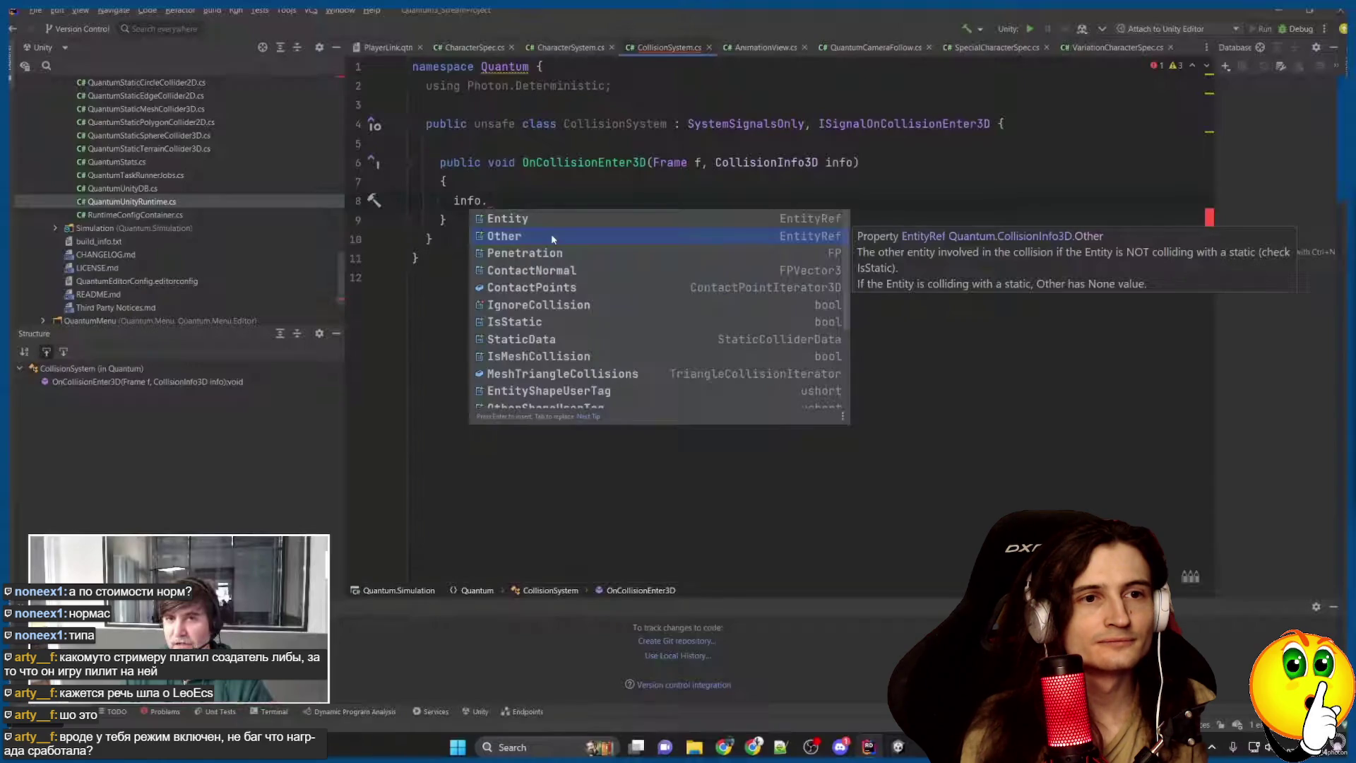
left_click(590, 274)
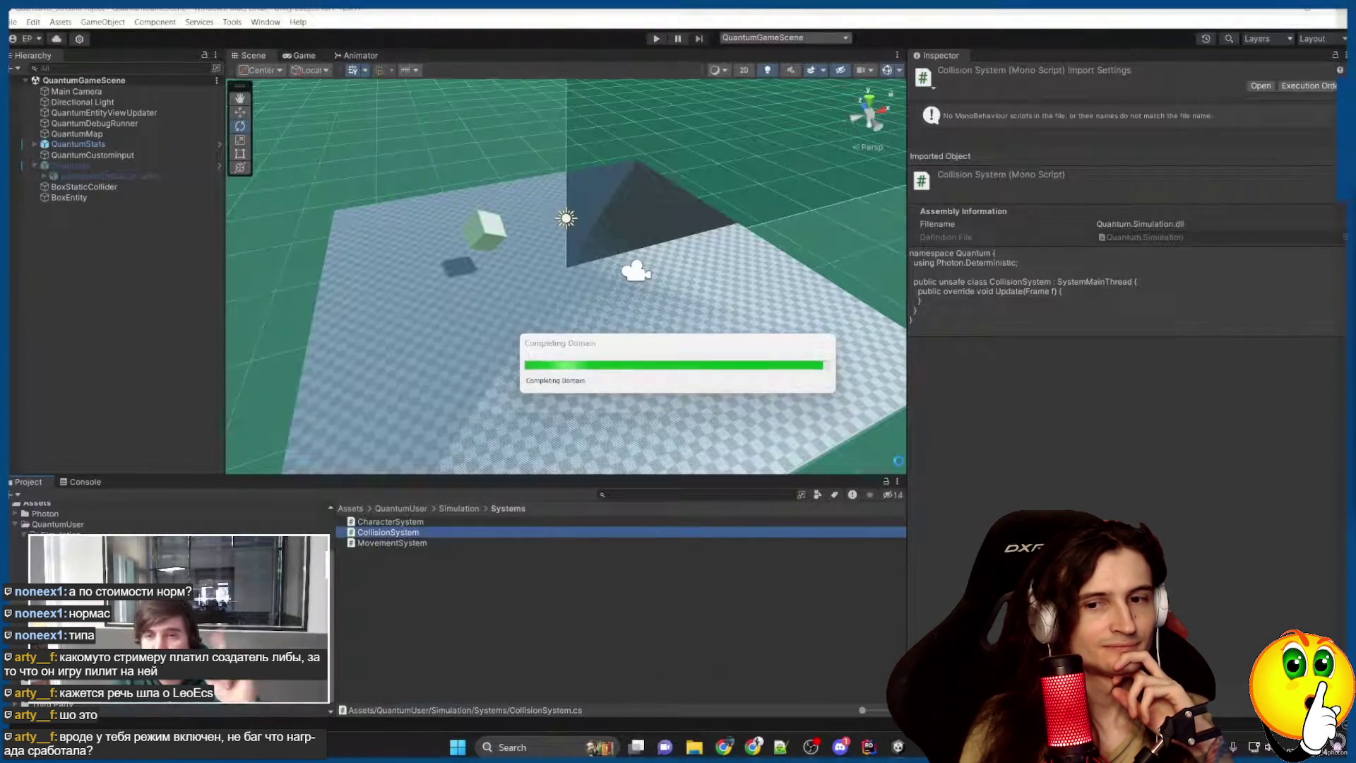
Watch the course raise DefaultConfigSystems from 7 to 8 entries for the collision system and press Play.
left_click(105, 124)
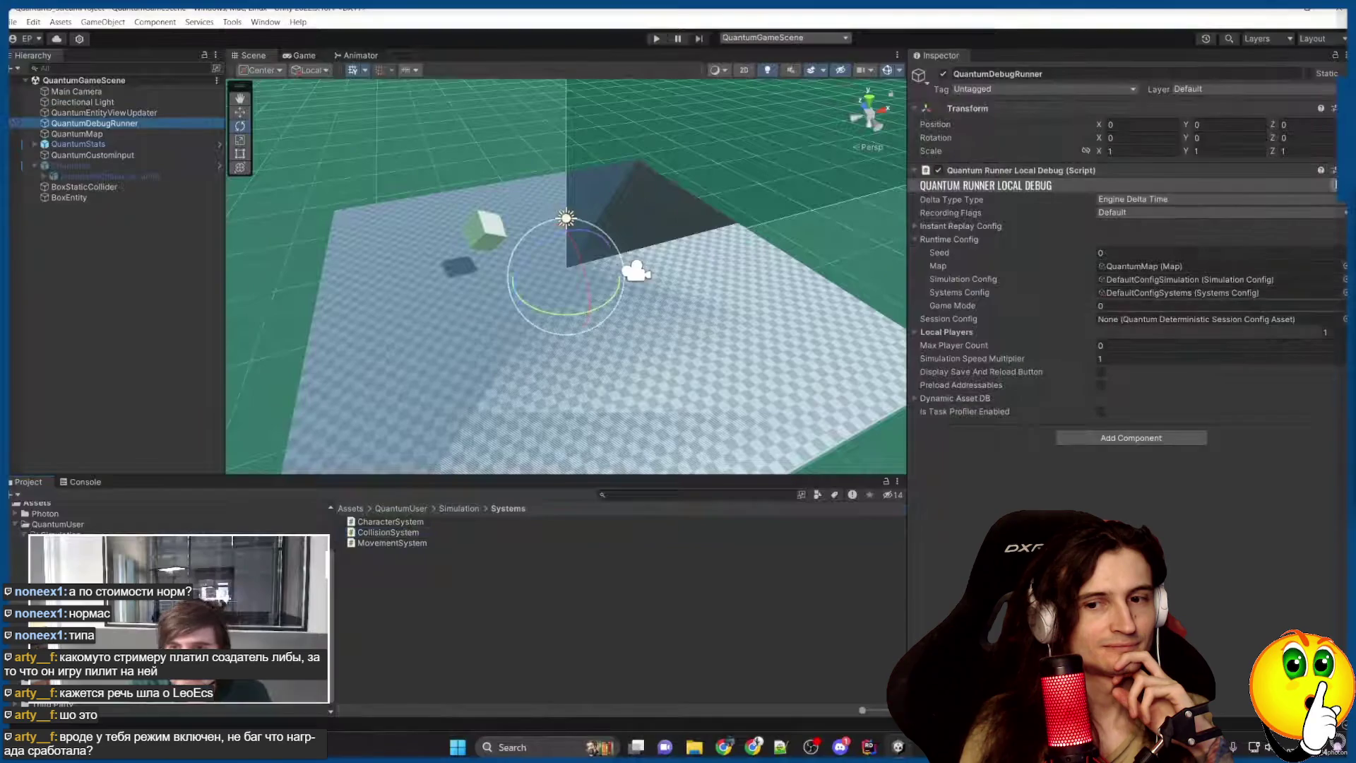
left_click(1159, 293)
left_click(405, 597)
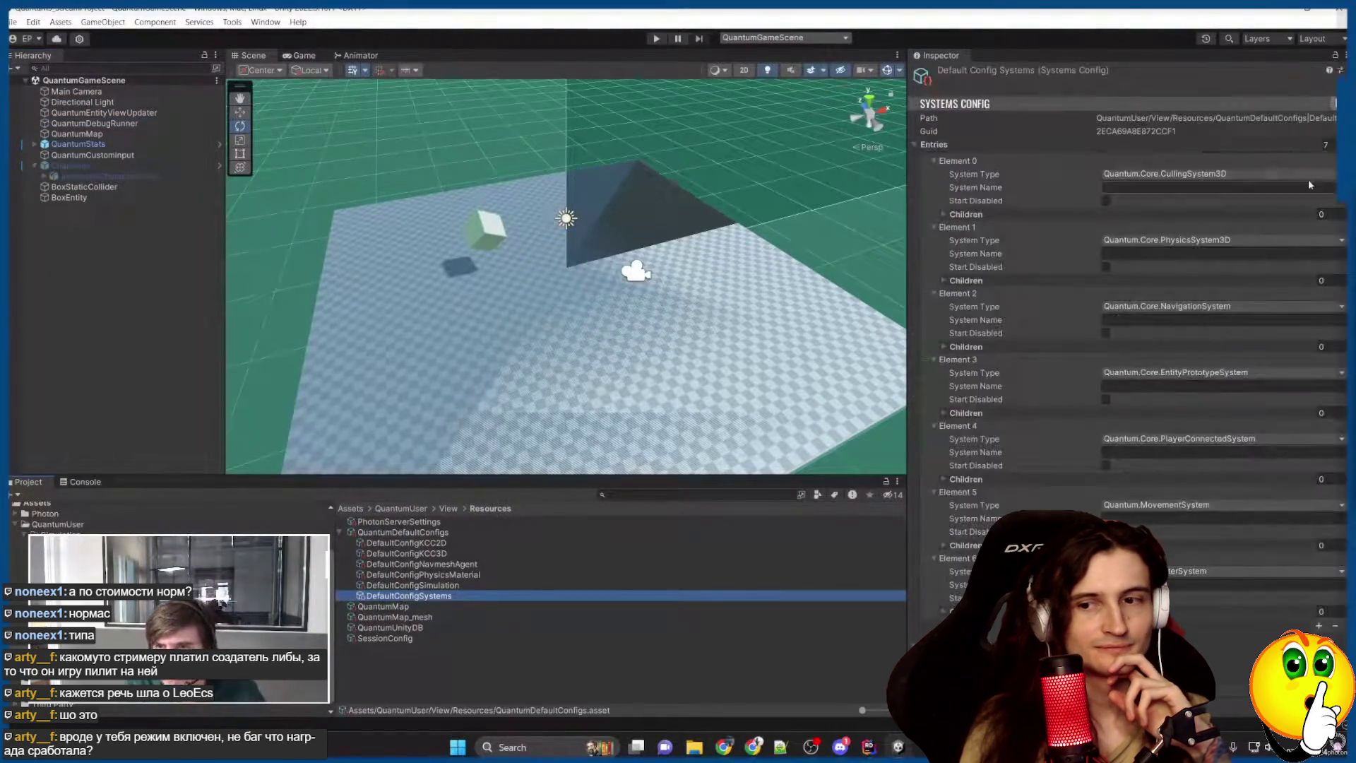
left_click(1318, 625)
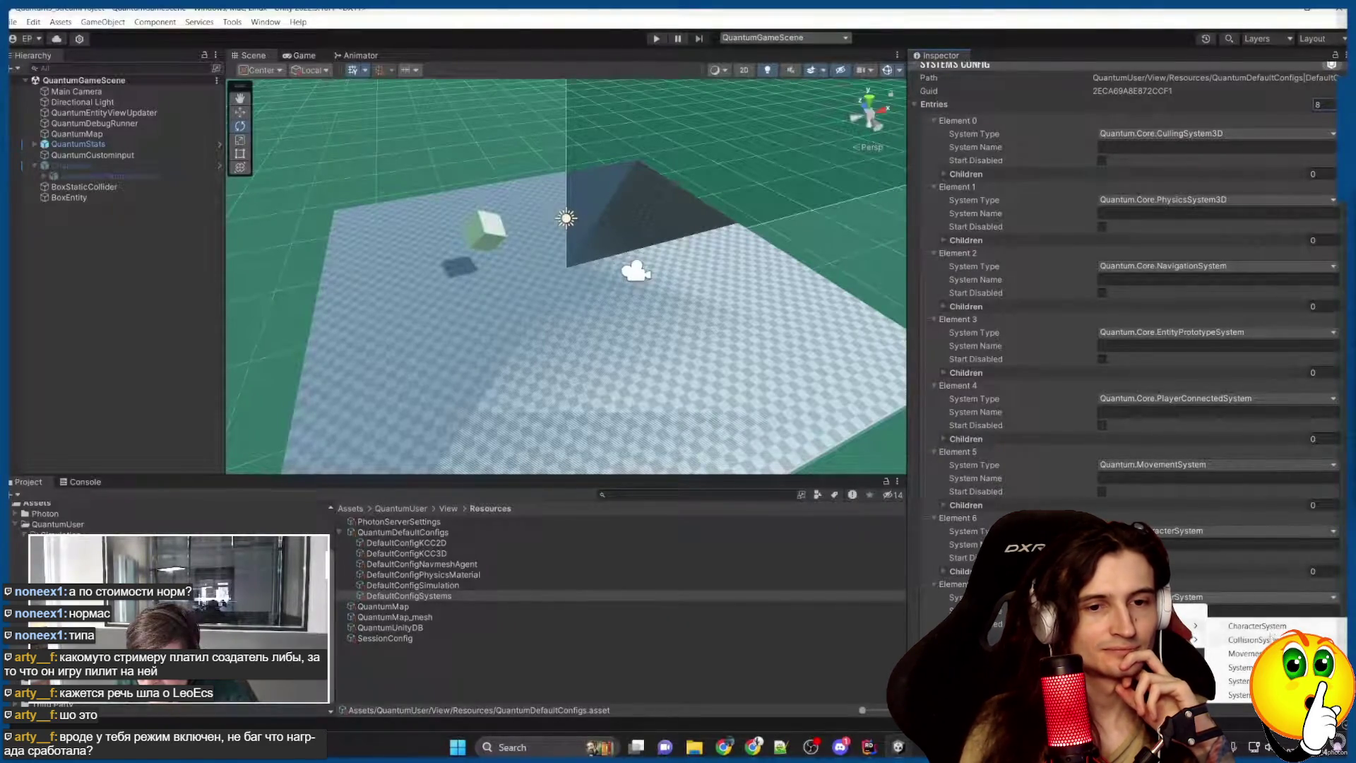
left_click(1270, 639)
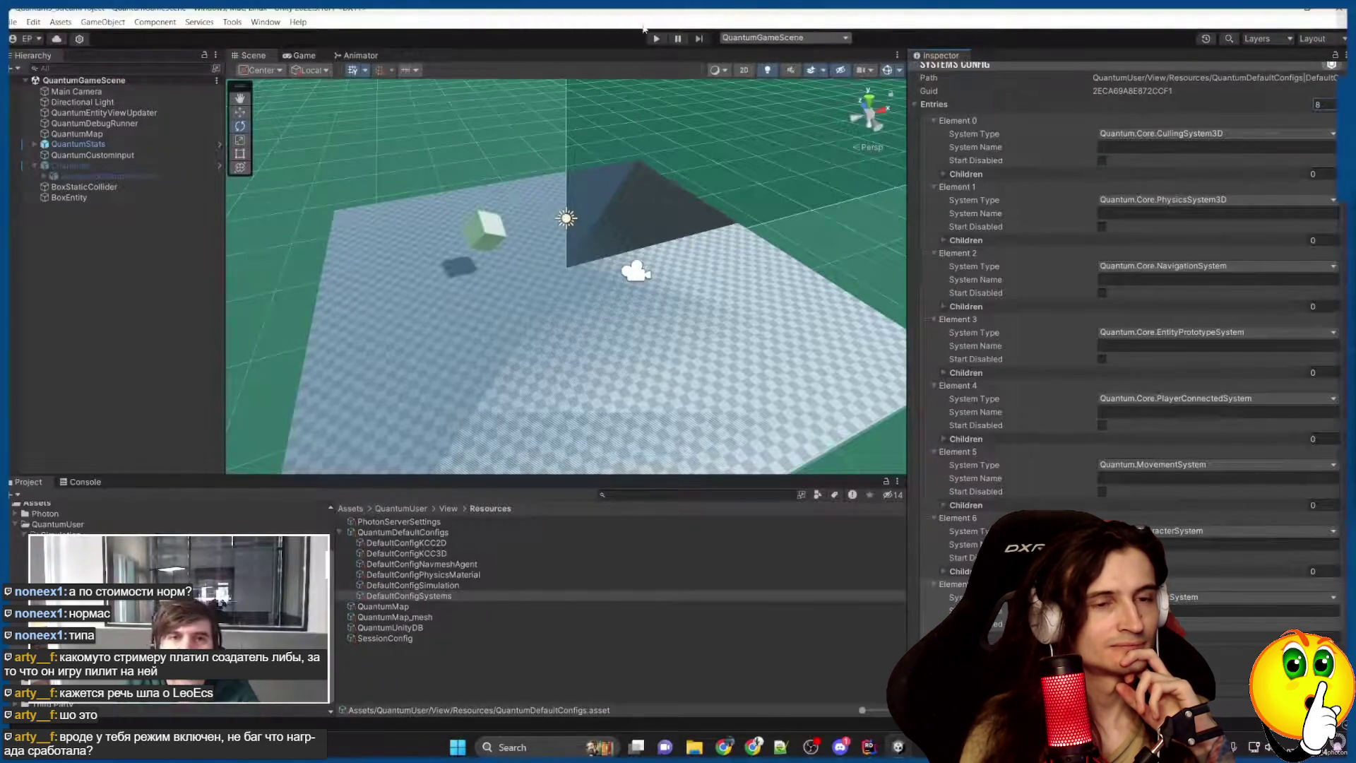
left_click(654, 38)
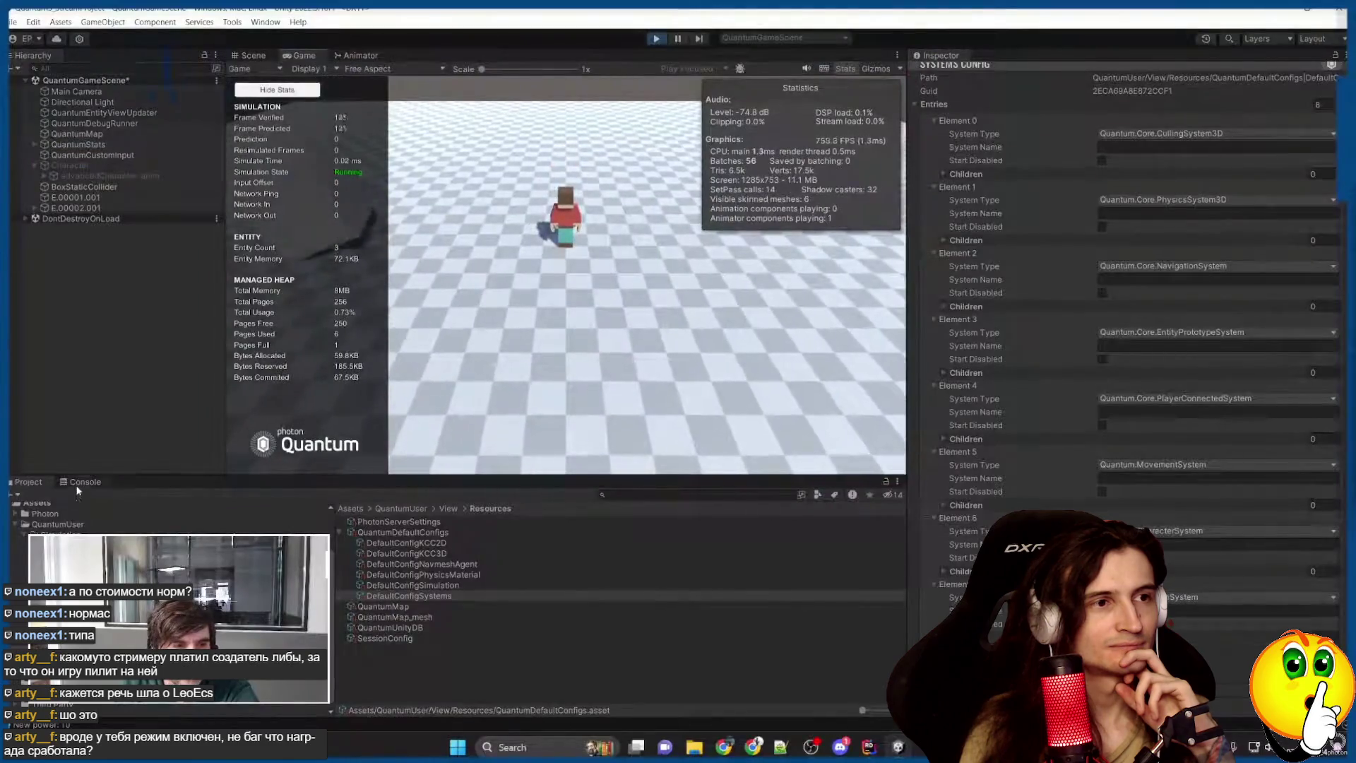
Watch the character walk around near the white box until the test run is stopped.
left_click(83, 482)
left_click(13, 495)
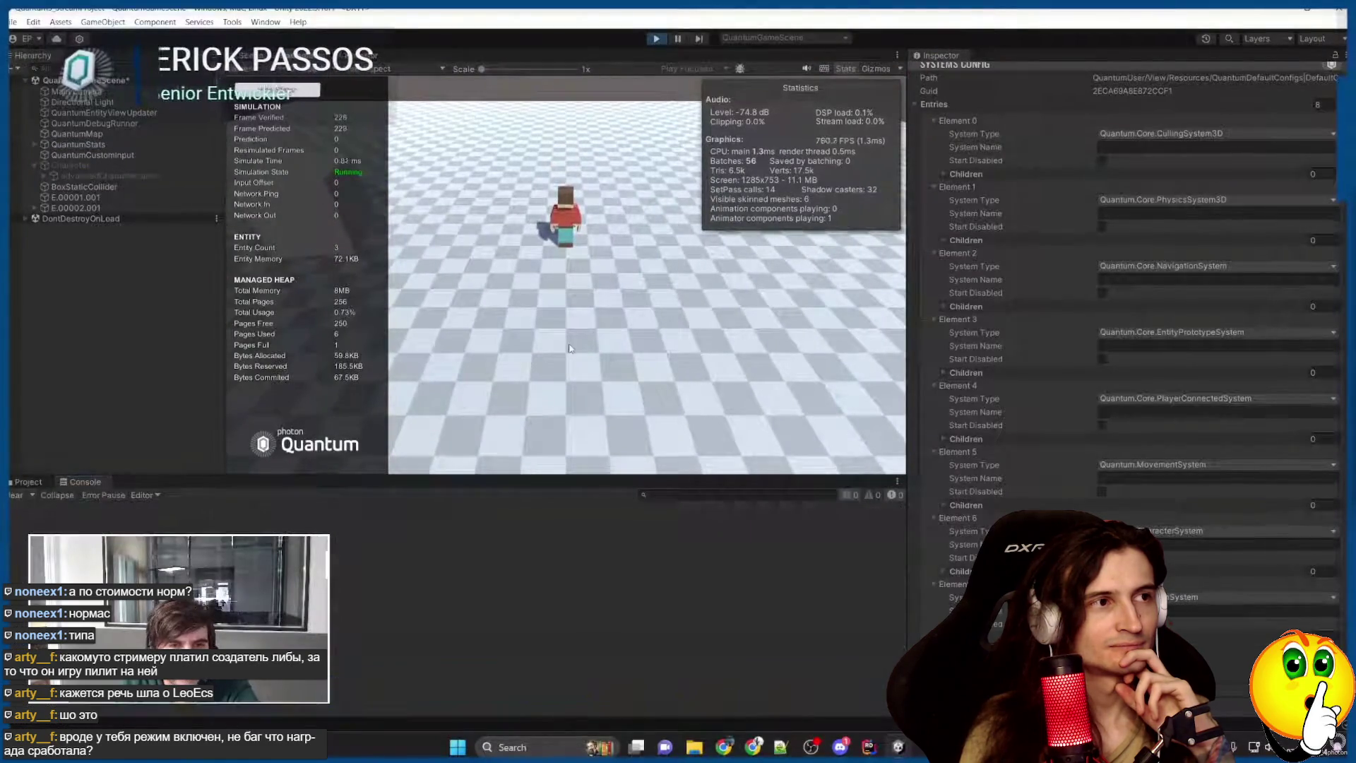
key("w")
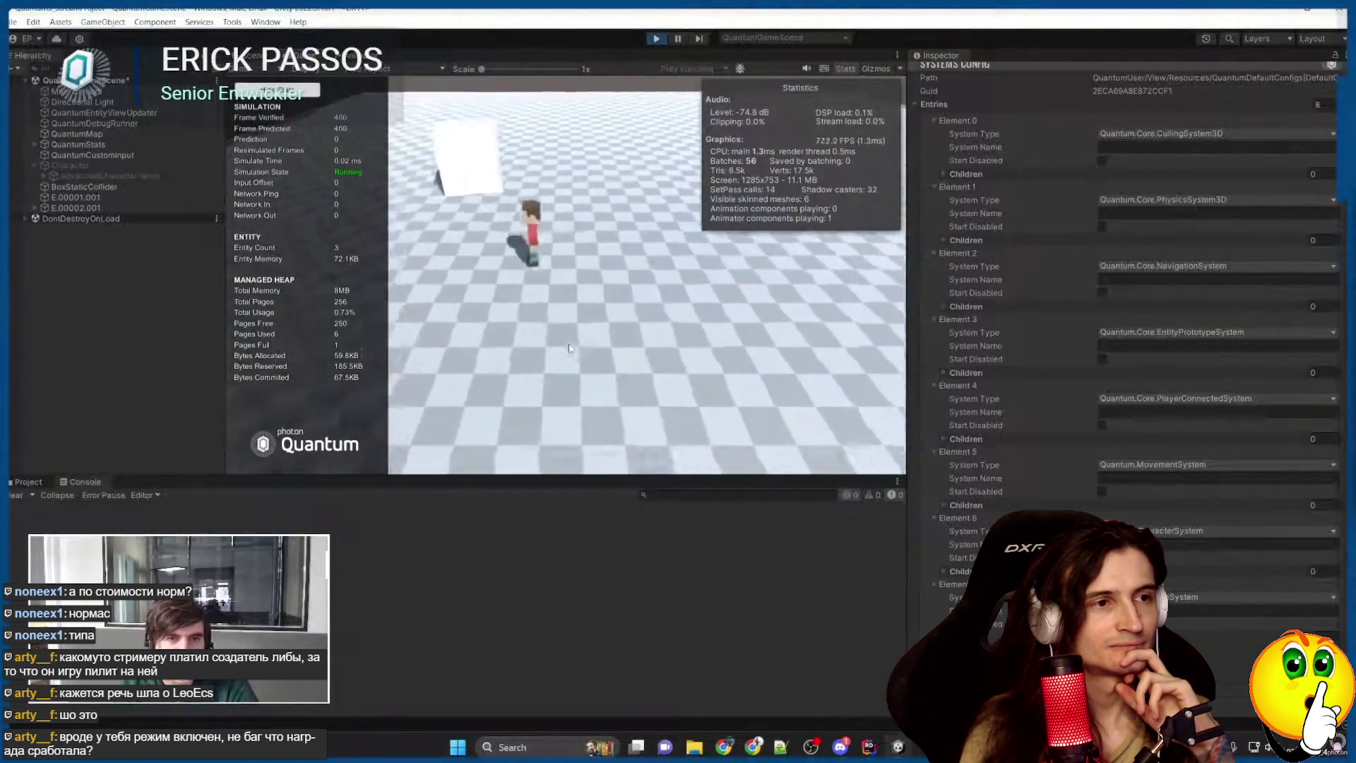
key("s")
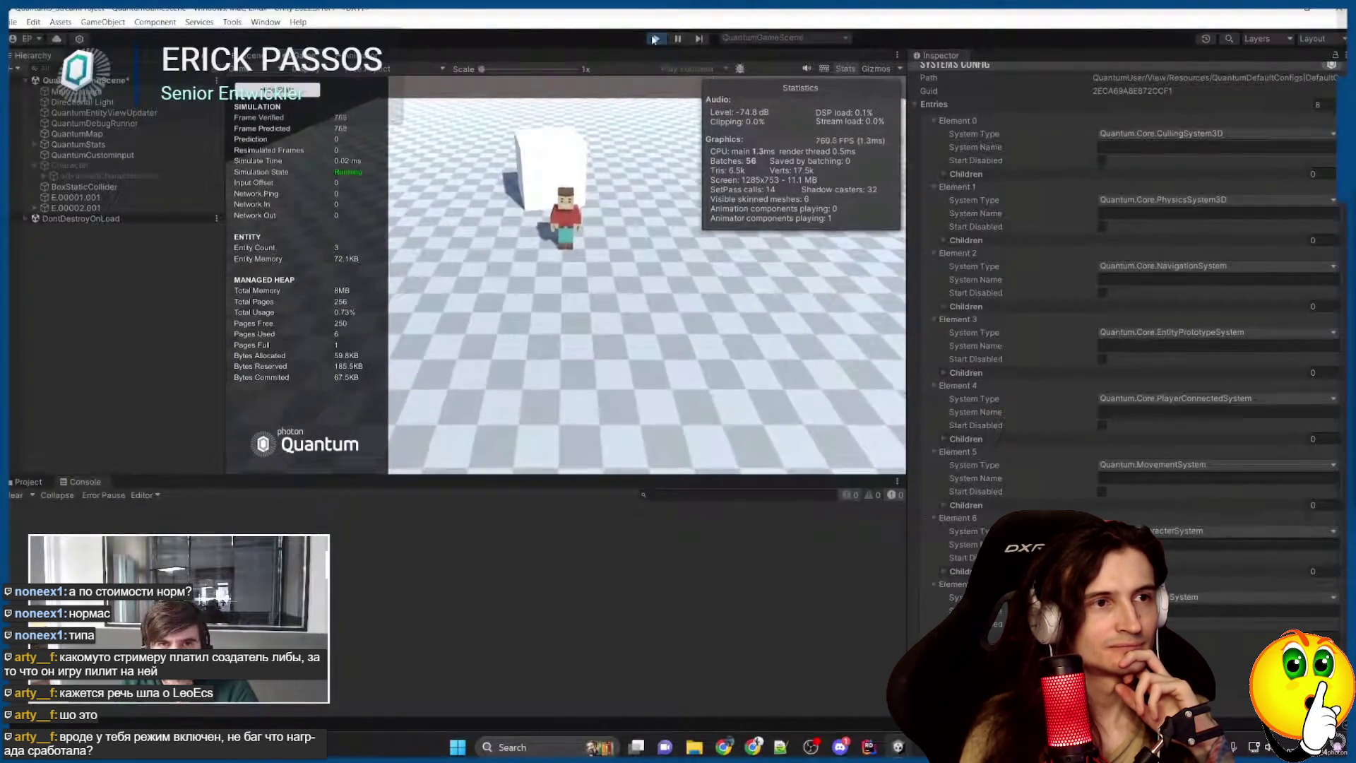
key("ctrl+p")
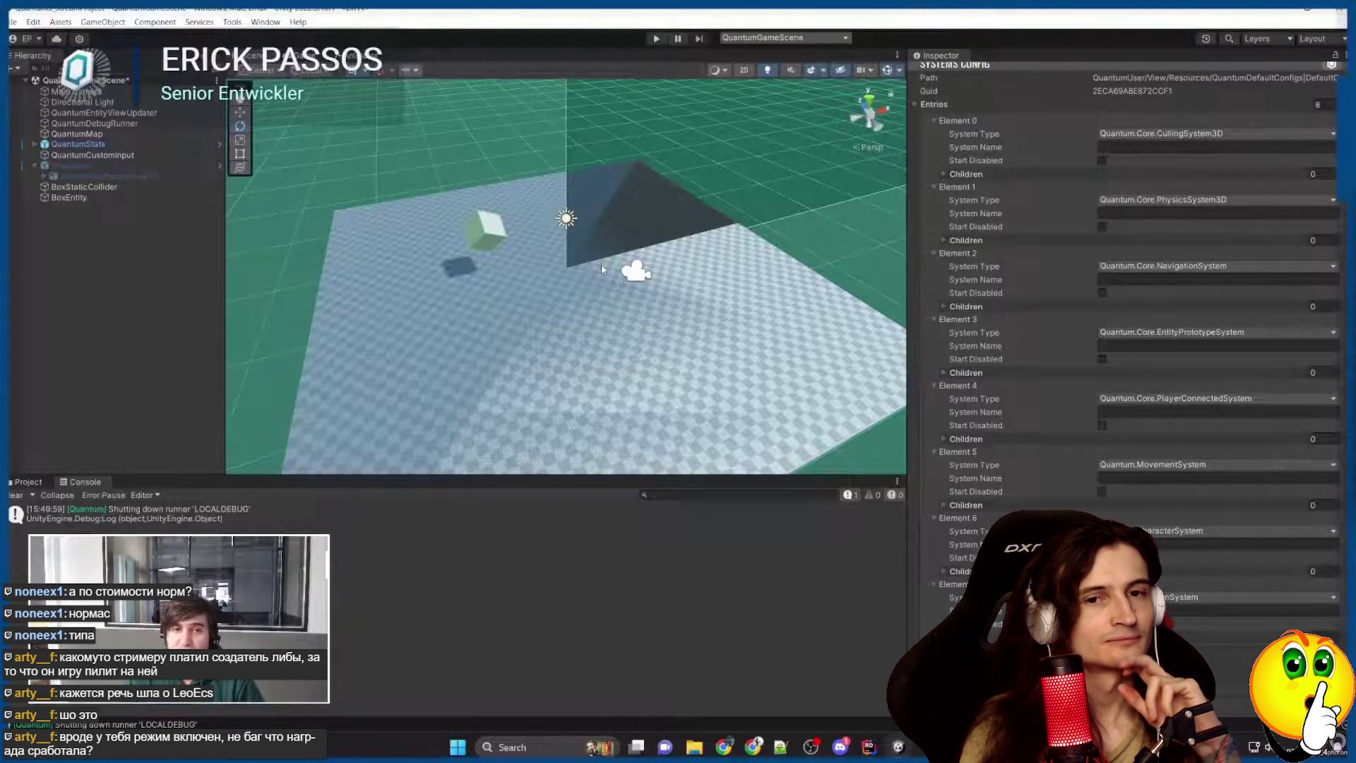
mouse_move(592, 277)
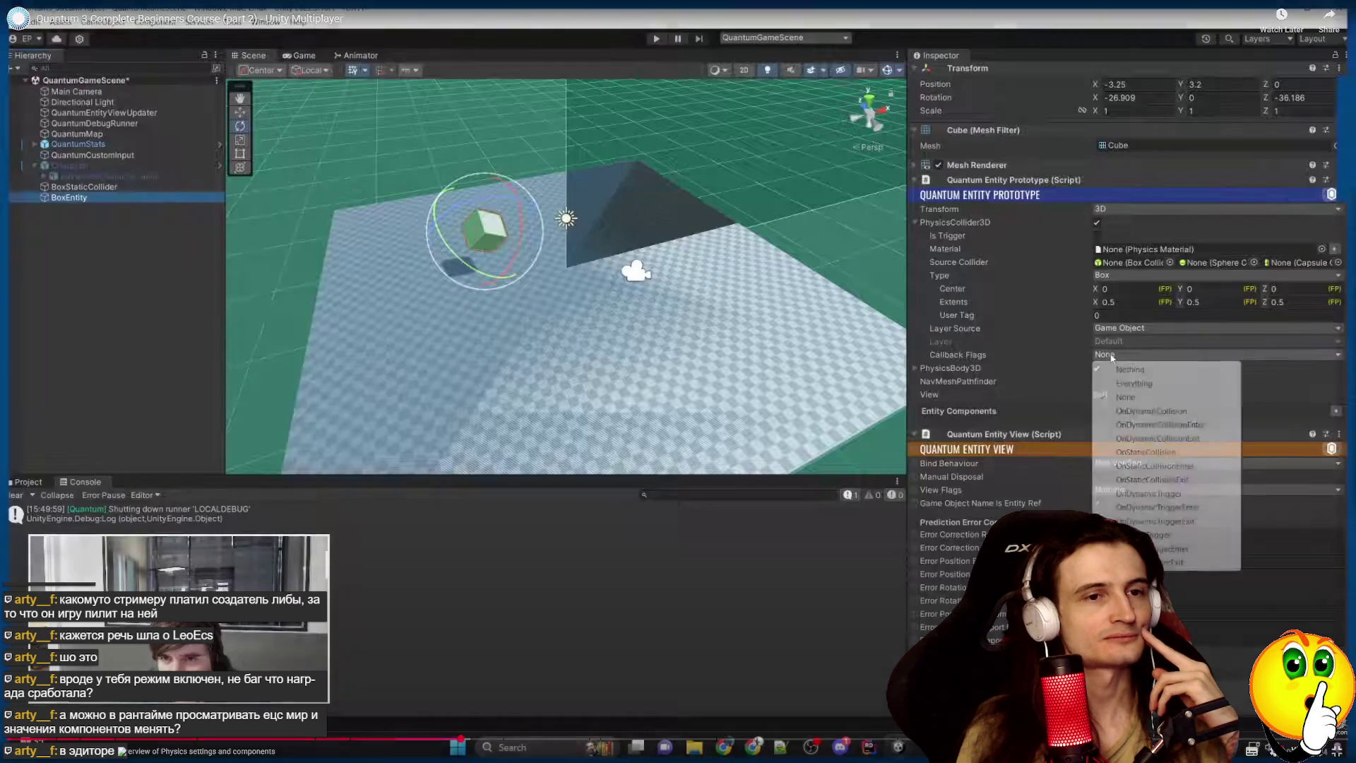
Pause the tutorial where BoxEntity gets OnDynamicCollisionEnter and exit fullscreen to the Photon docs page.
left_click(591, 274)
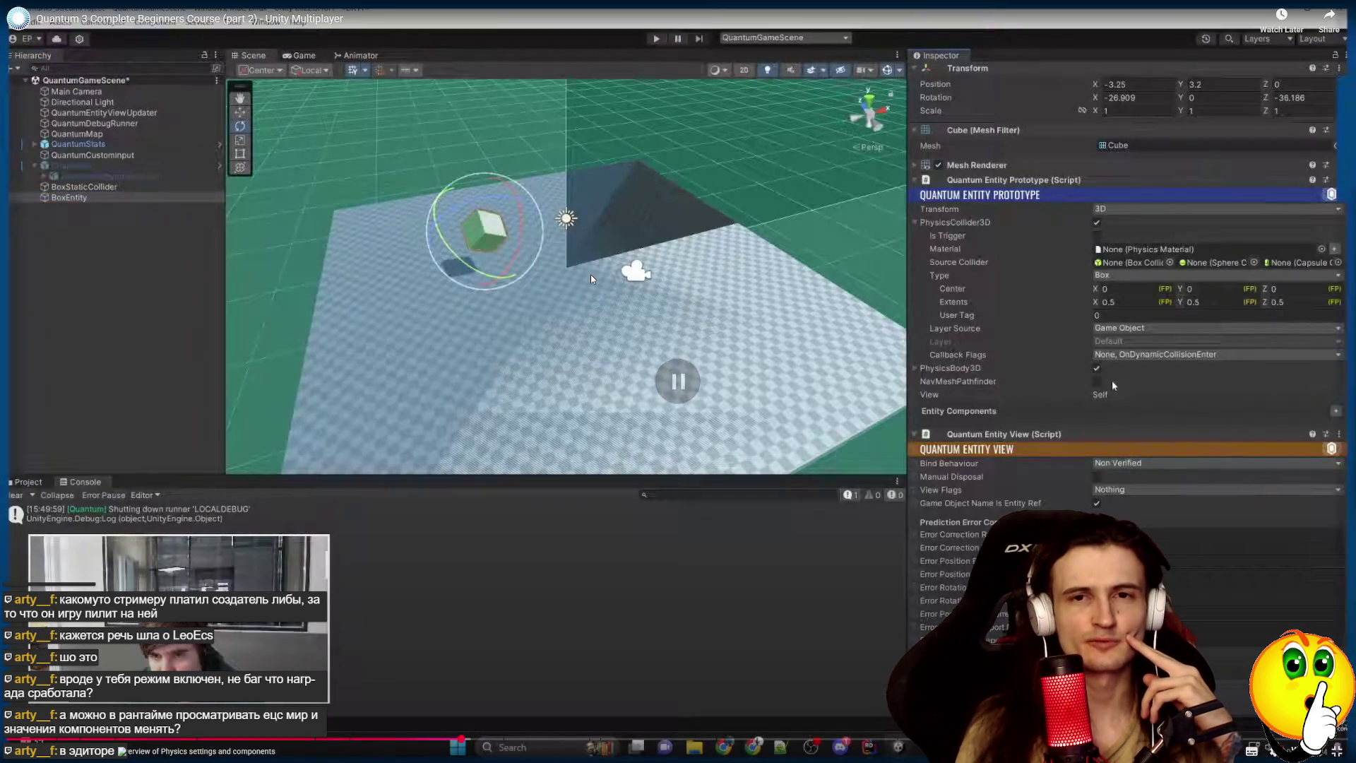
key("Escape")
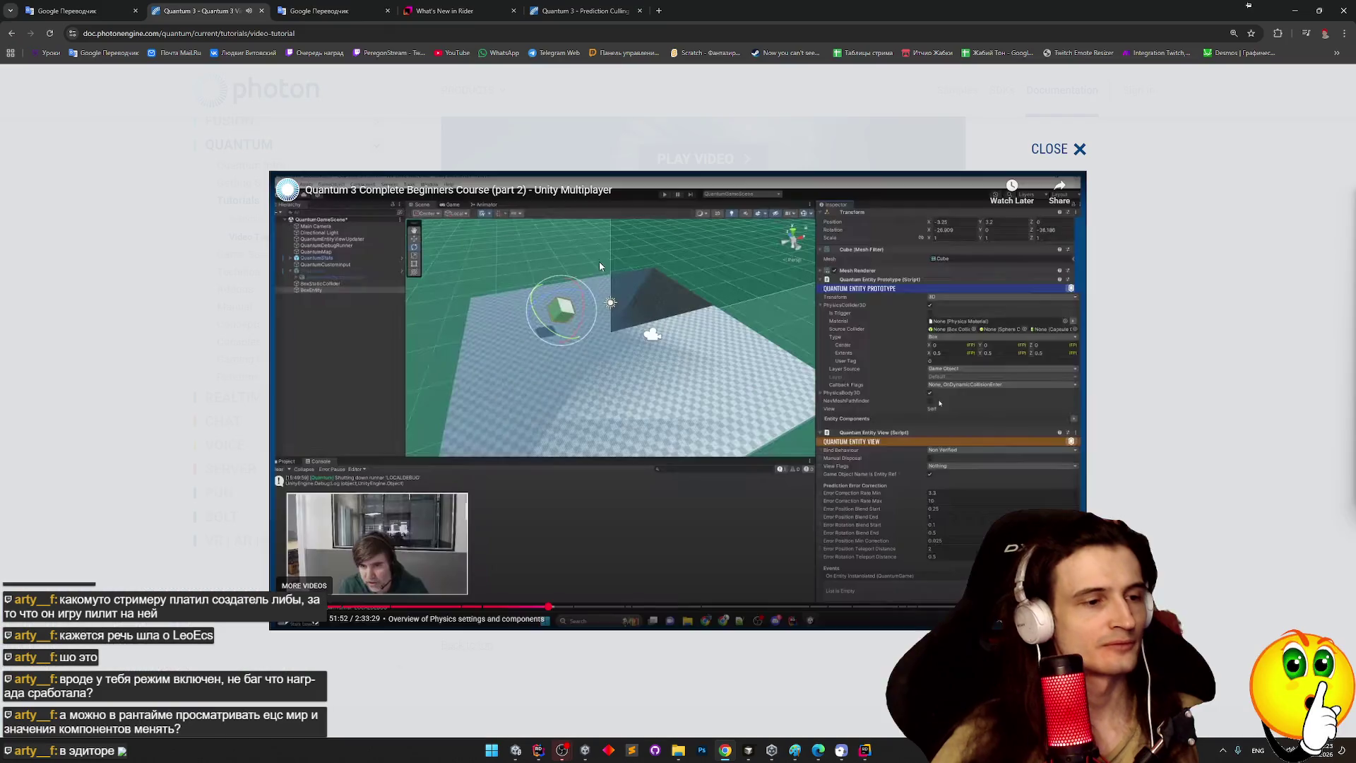
Run your own Quantum game in Unity play mode and select a character to spawn.
left_click(514, 752)
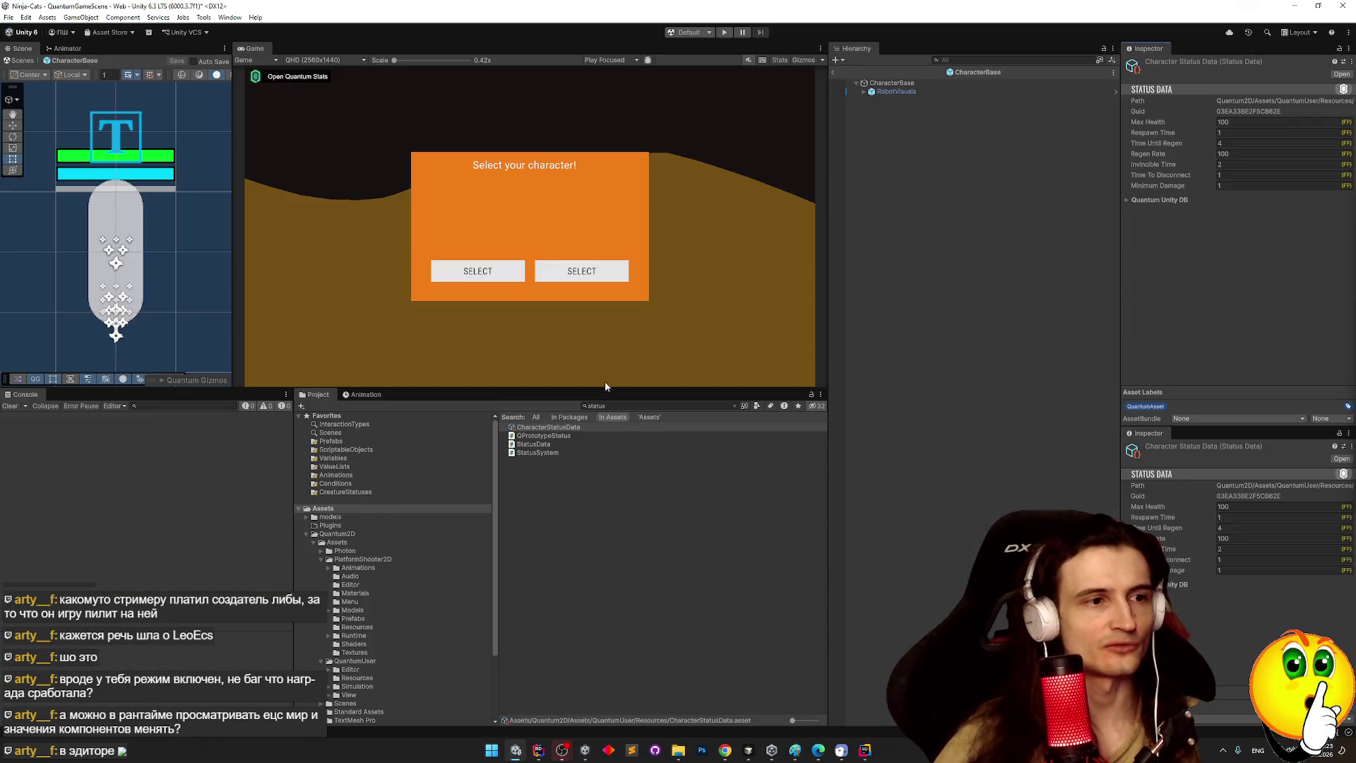
left_click(723, 33)
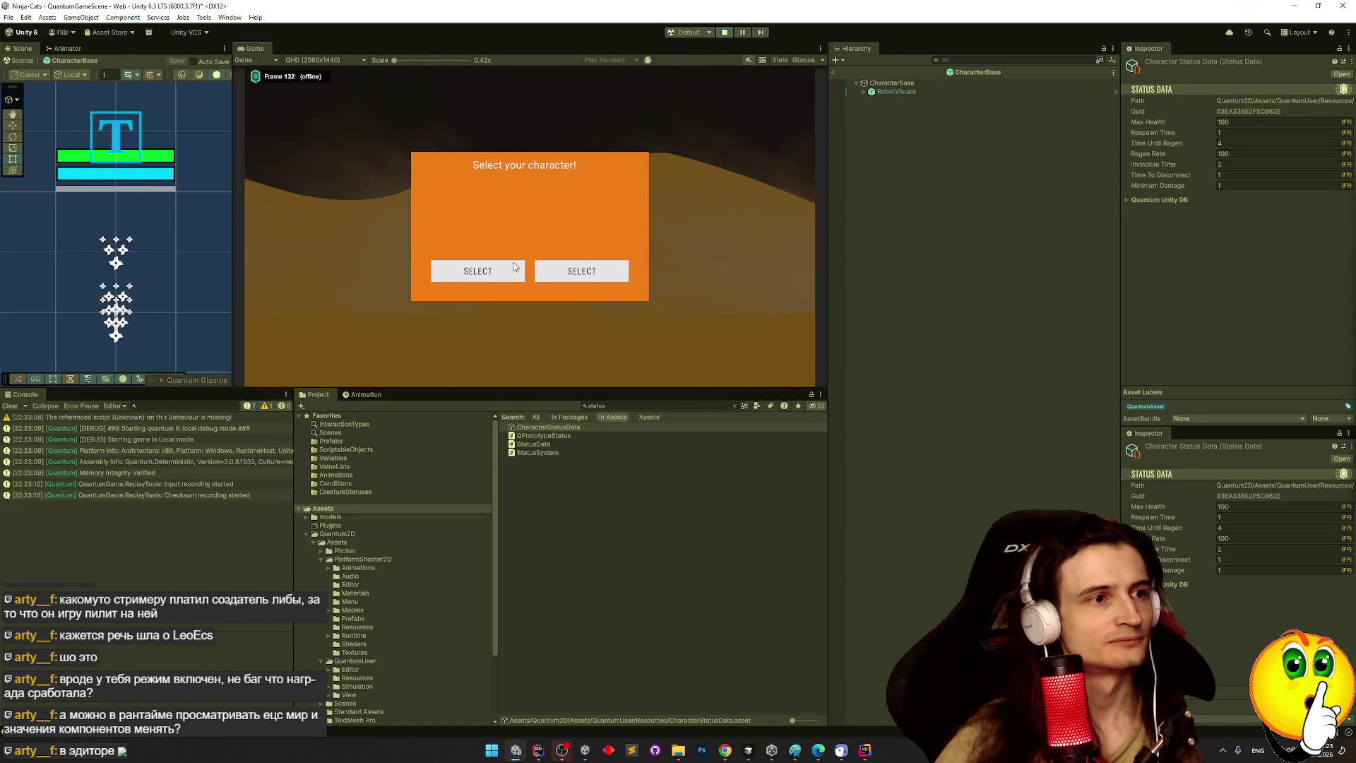
left_click(514, 267)
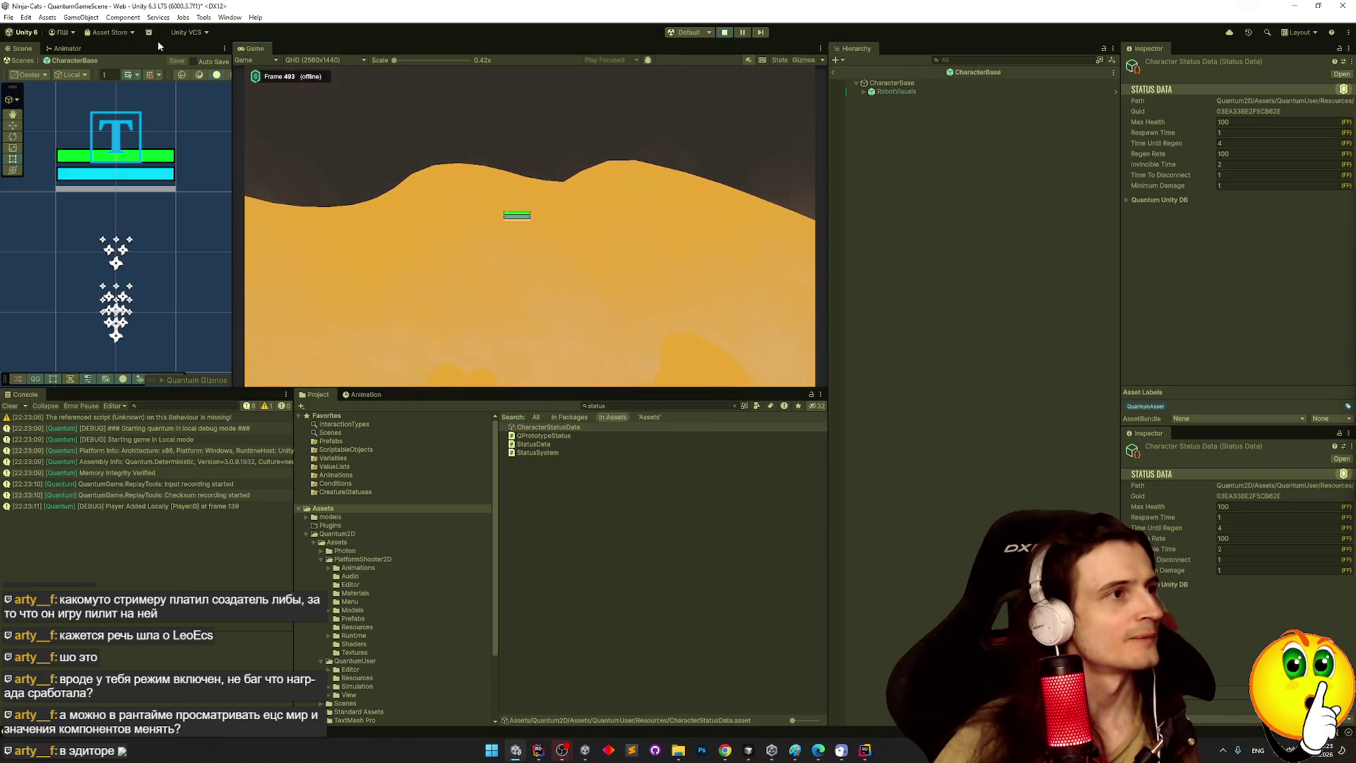
left_click(160, 18)
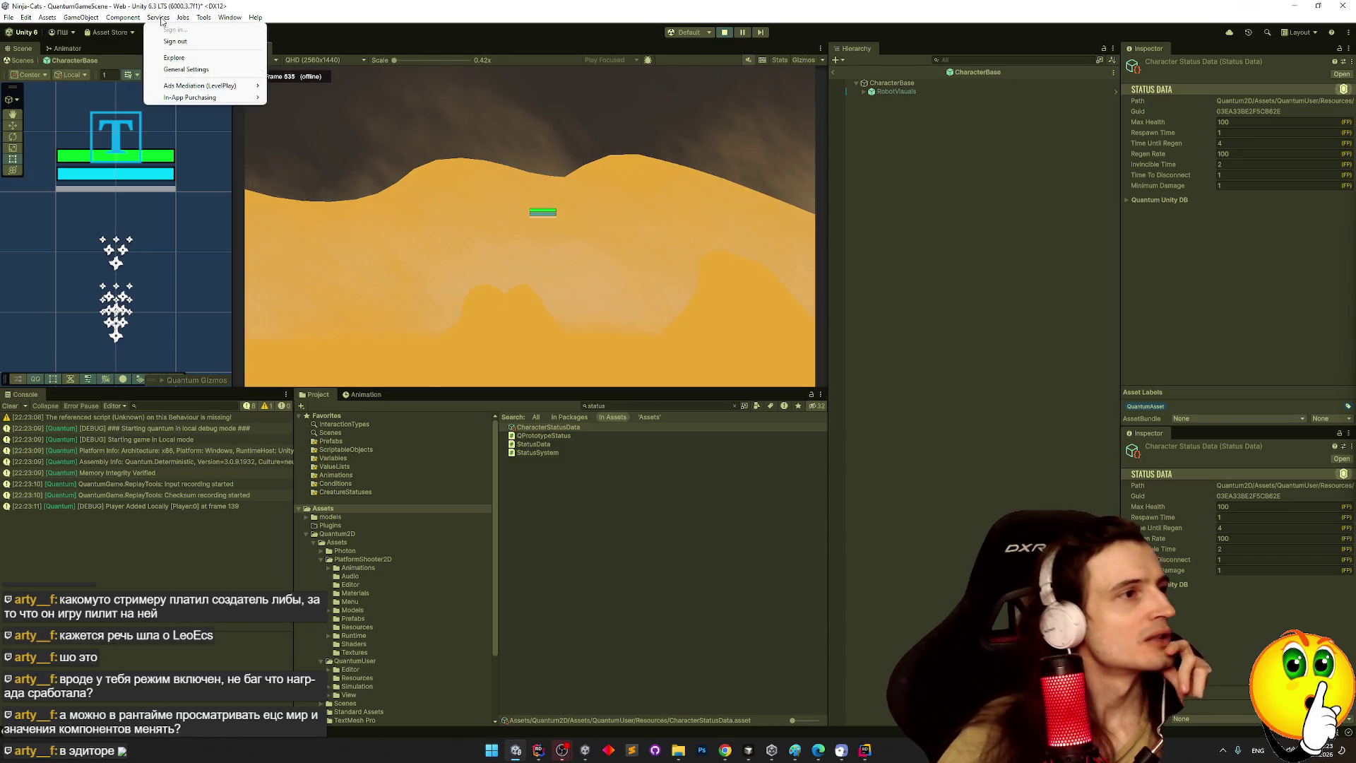
Open Tools > Quantum > Window > State Inspector, reposition it, and expand LOCALDEBUG and Entities.
mouse_move(177, 87)
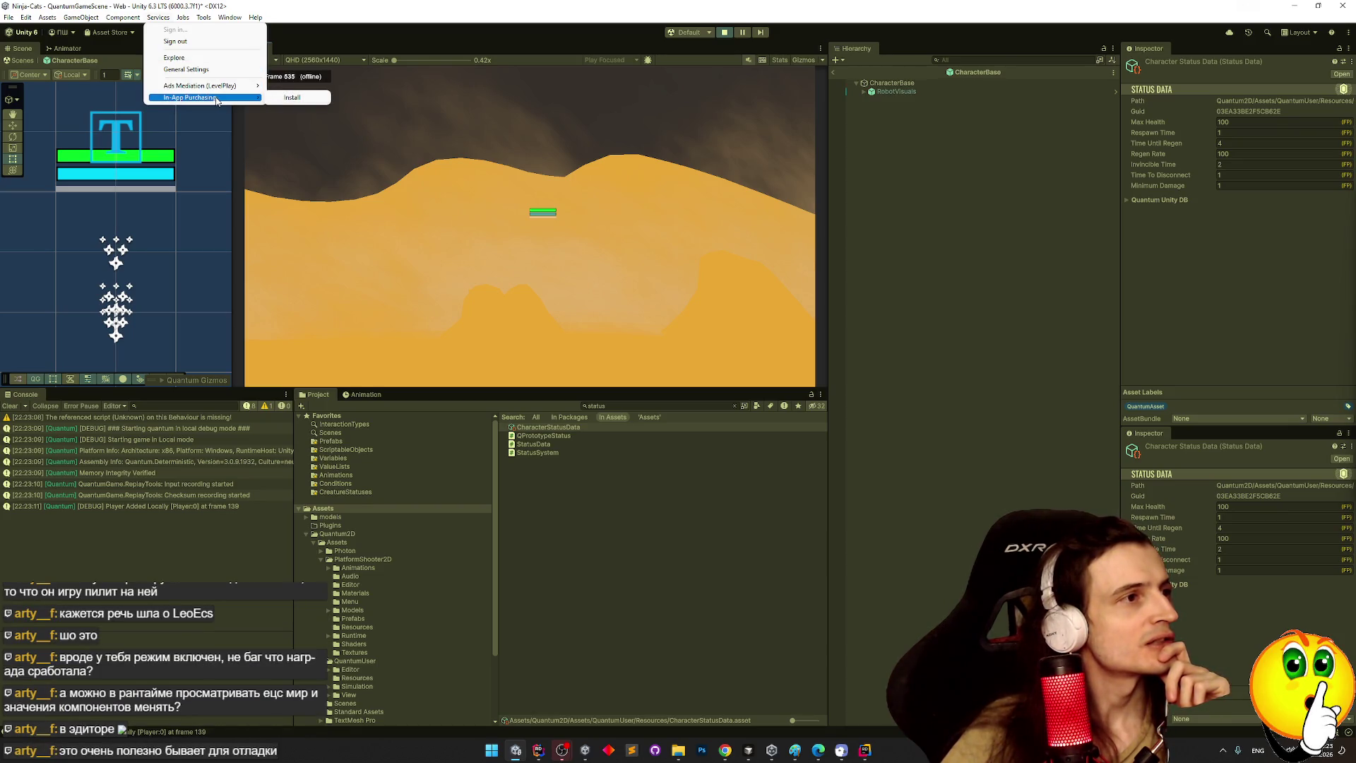
mouse_move(203, 20)
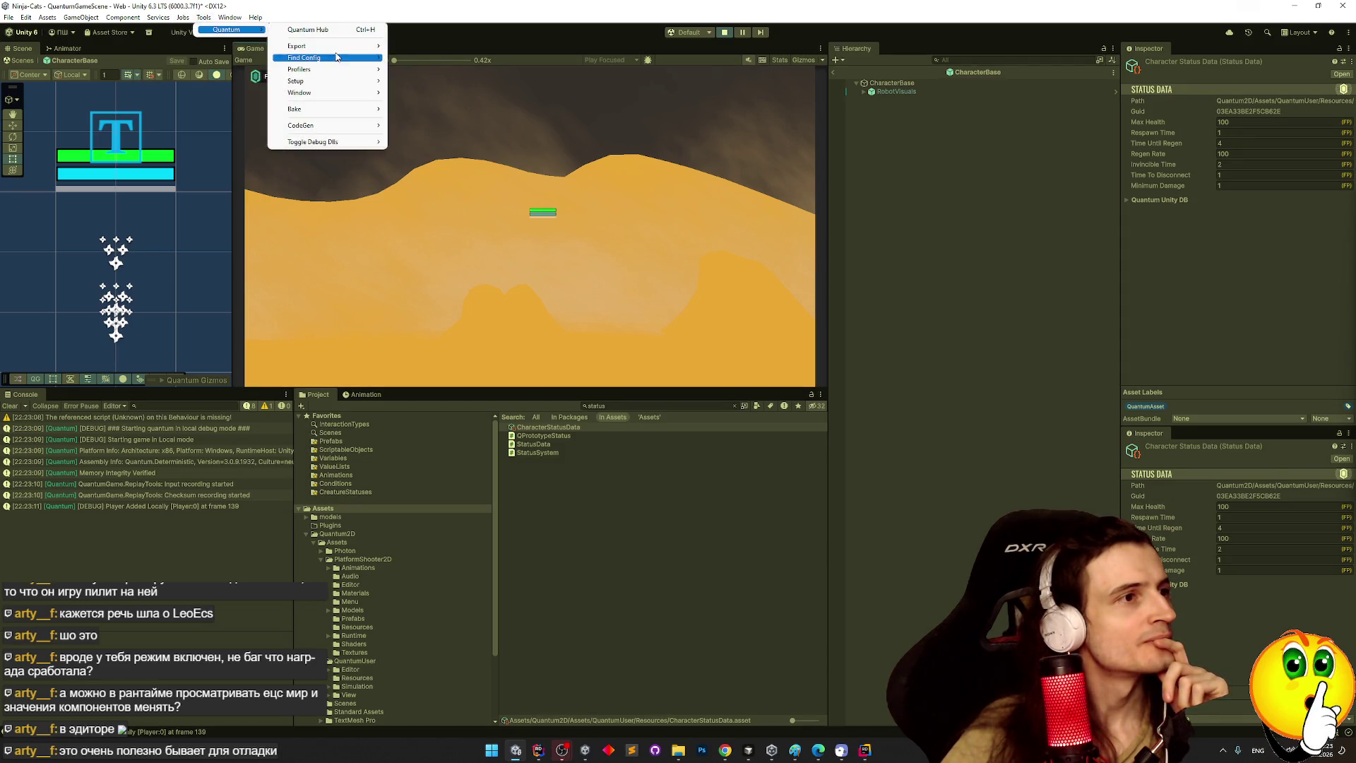
mouse_move(346, 73)
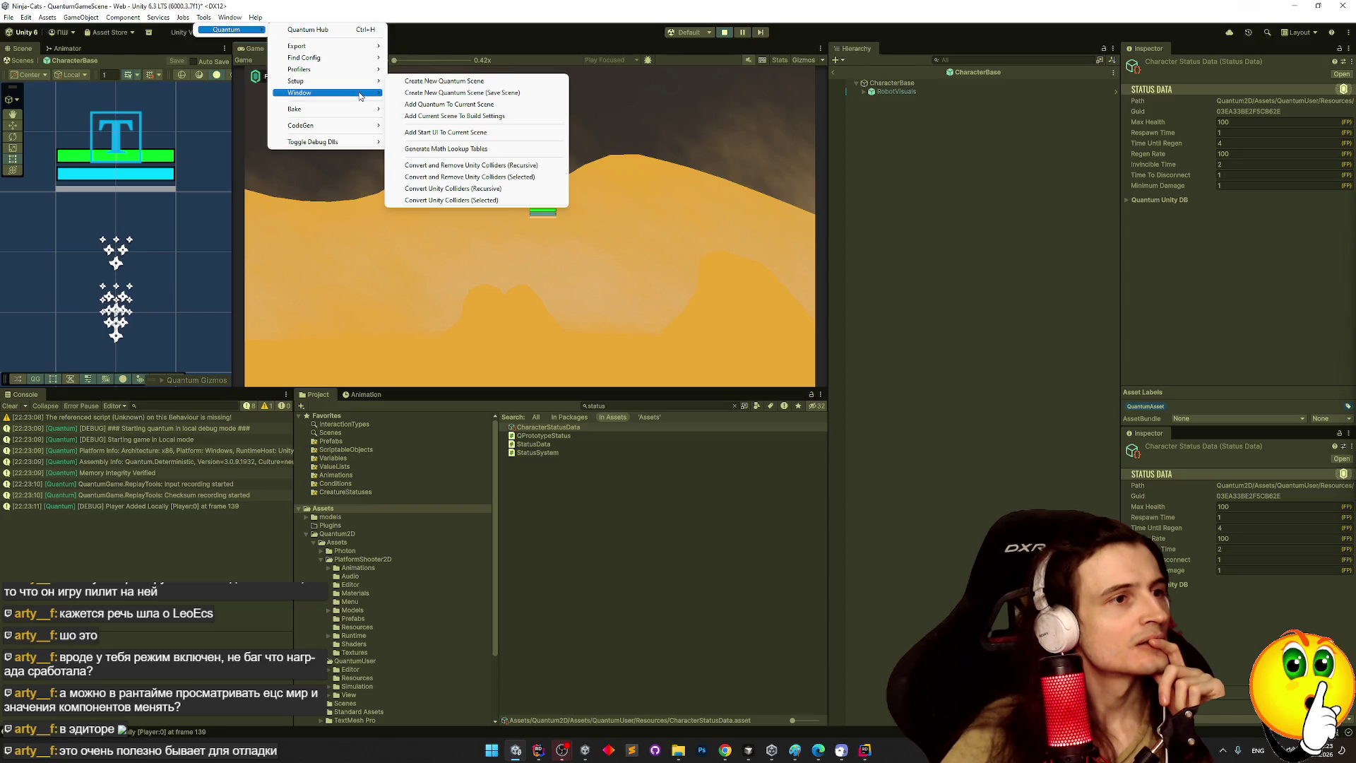
mouse_move(360, 95)
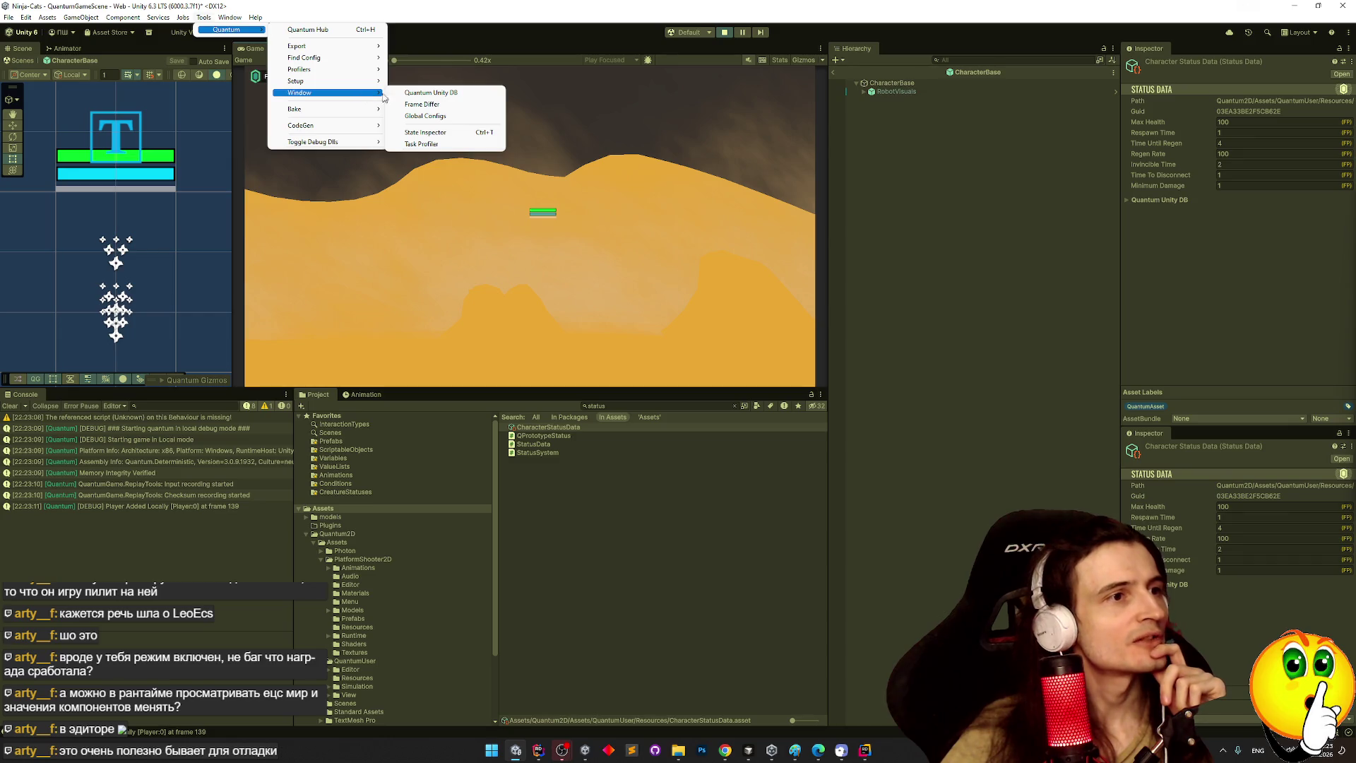
left_click(426, 133)
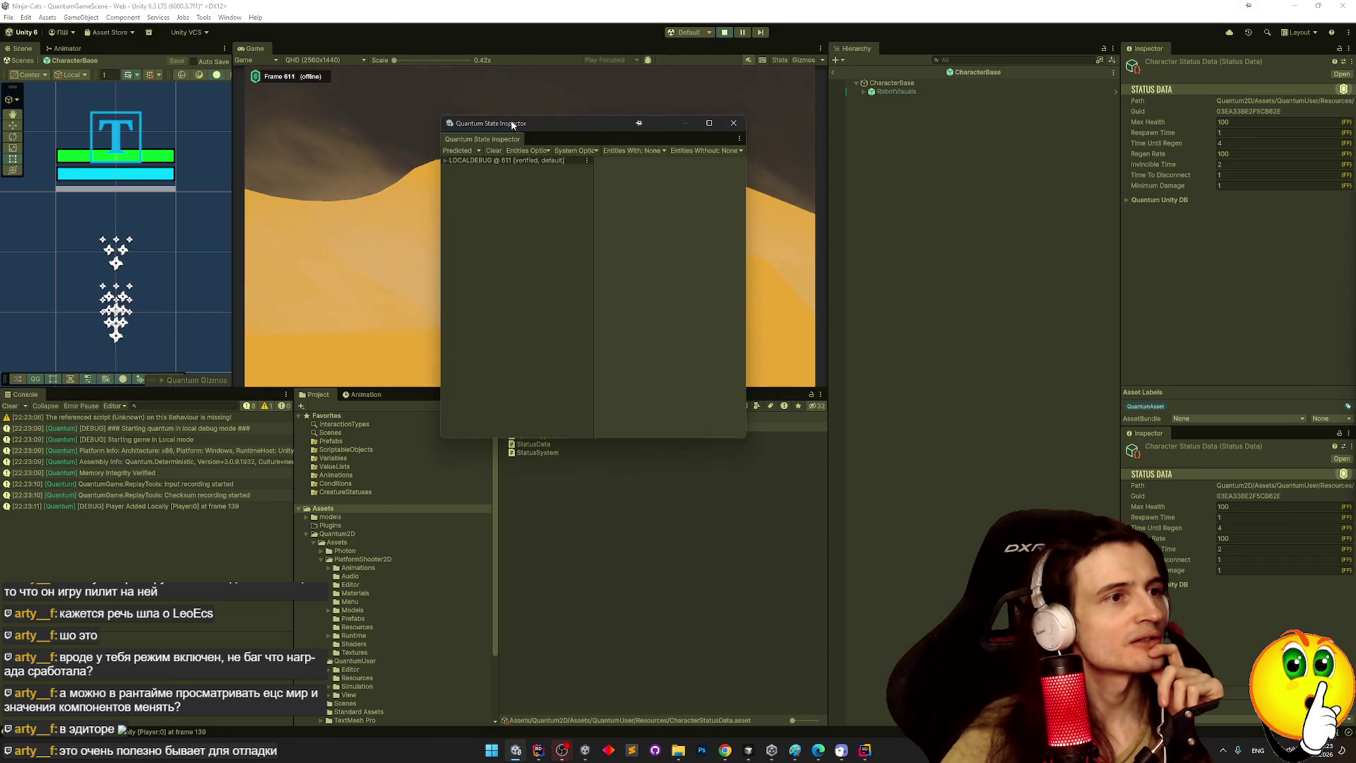
left_click_drag(513, 124, 630, 255)
left_click(563, 291)
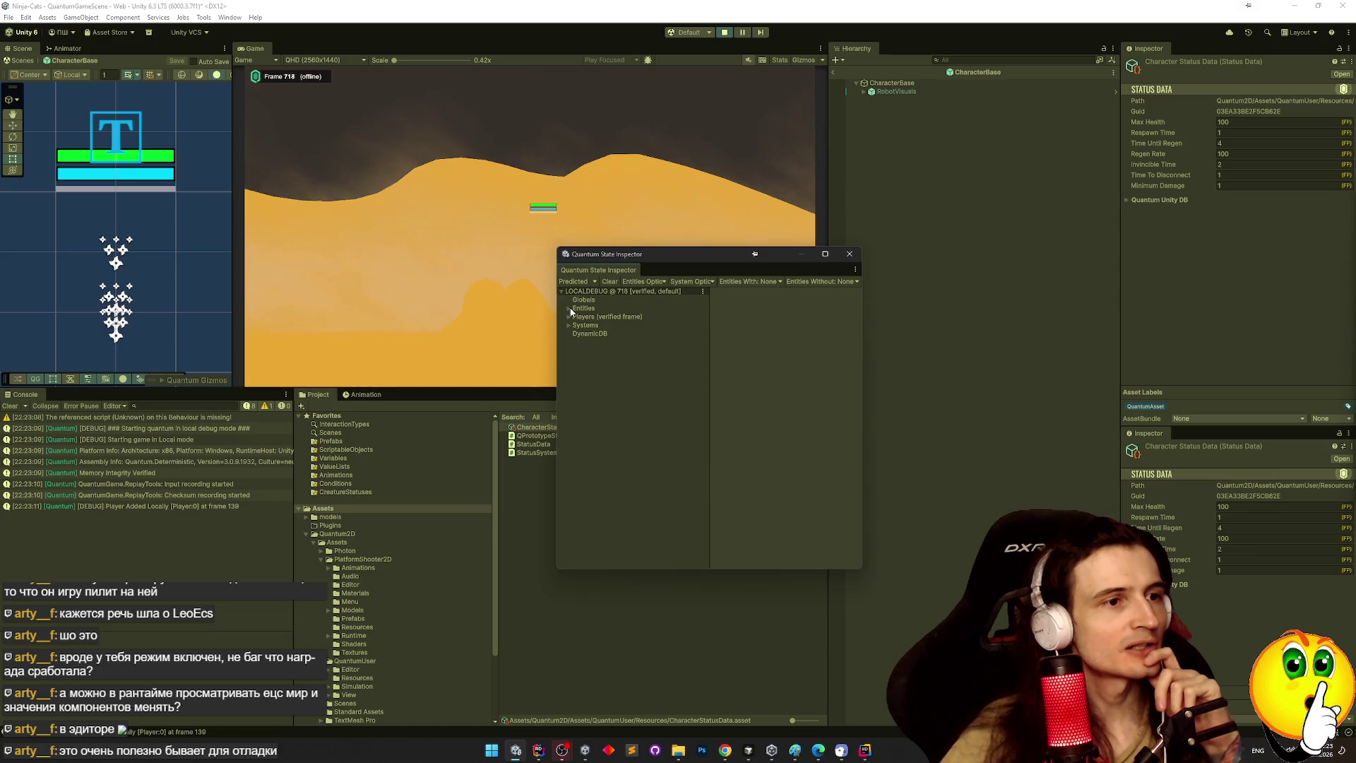
left_click(570, 308)
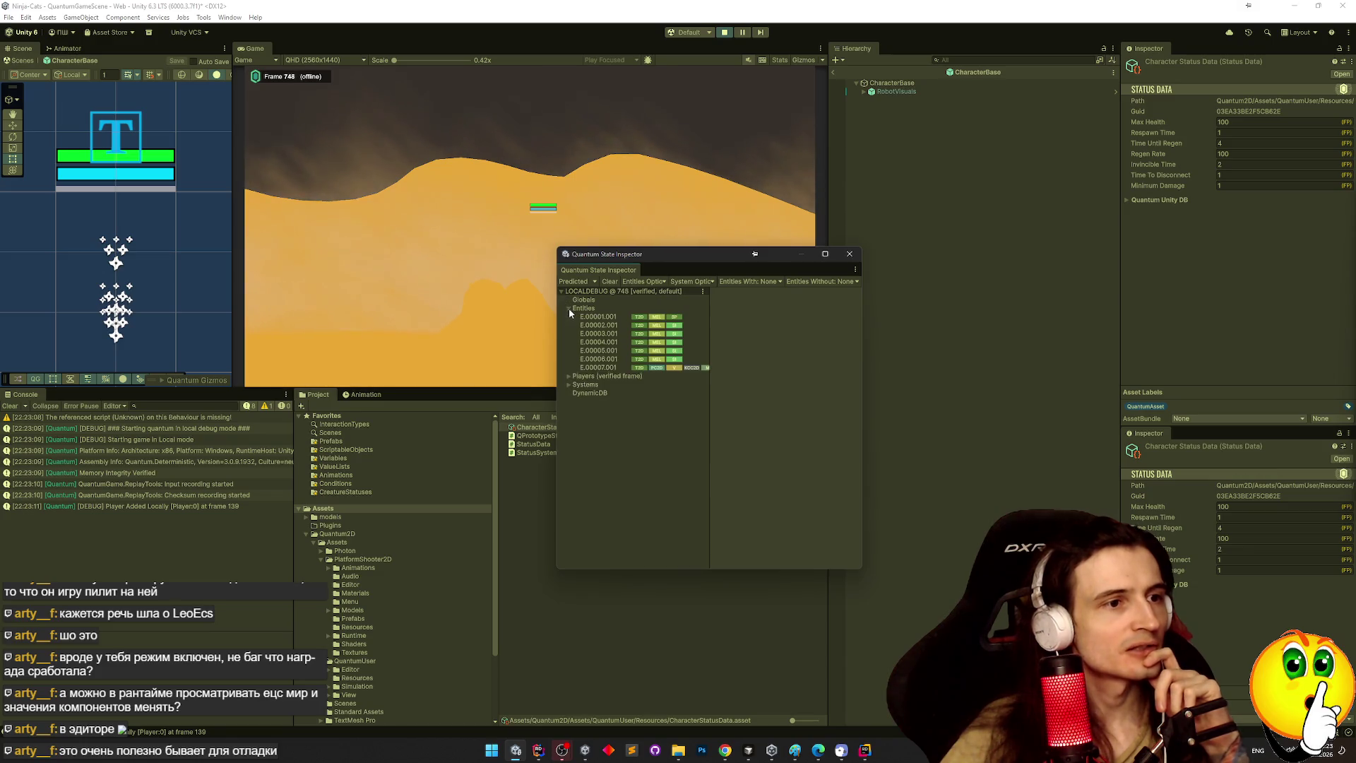
Select entity E.00004.001, widen the inspector, and expand Player:0 and its RuntimePlayer data.
left_click(557, 344)
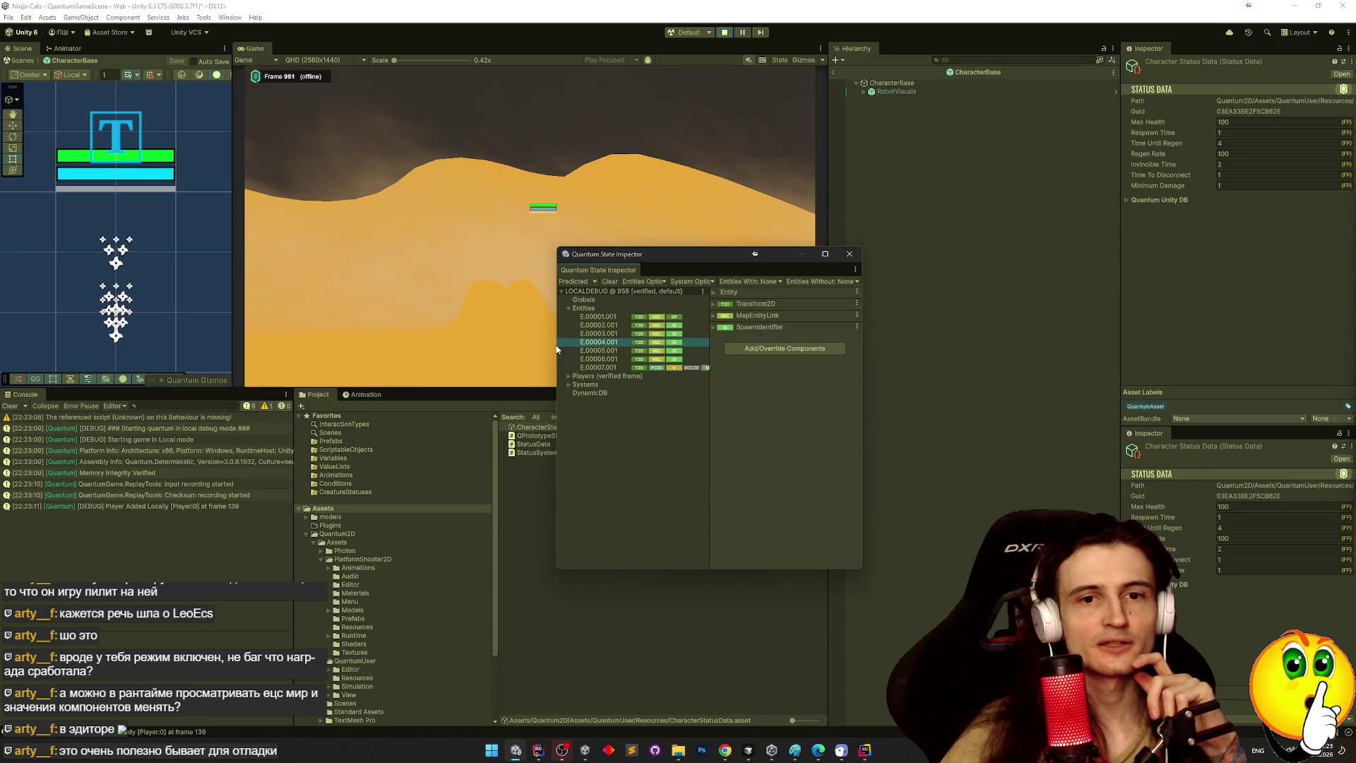
left_click_drag(558, 349, 455, 374)
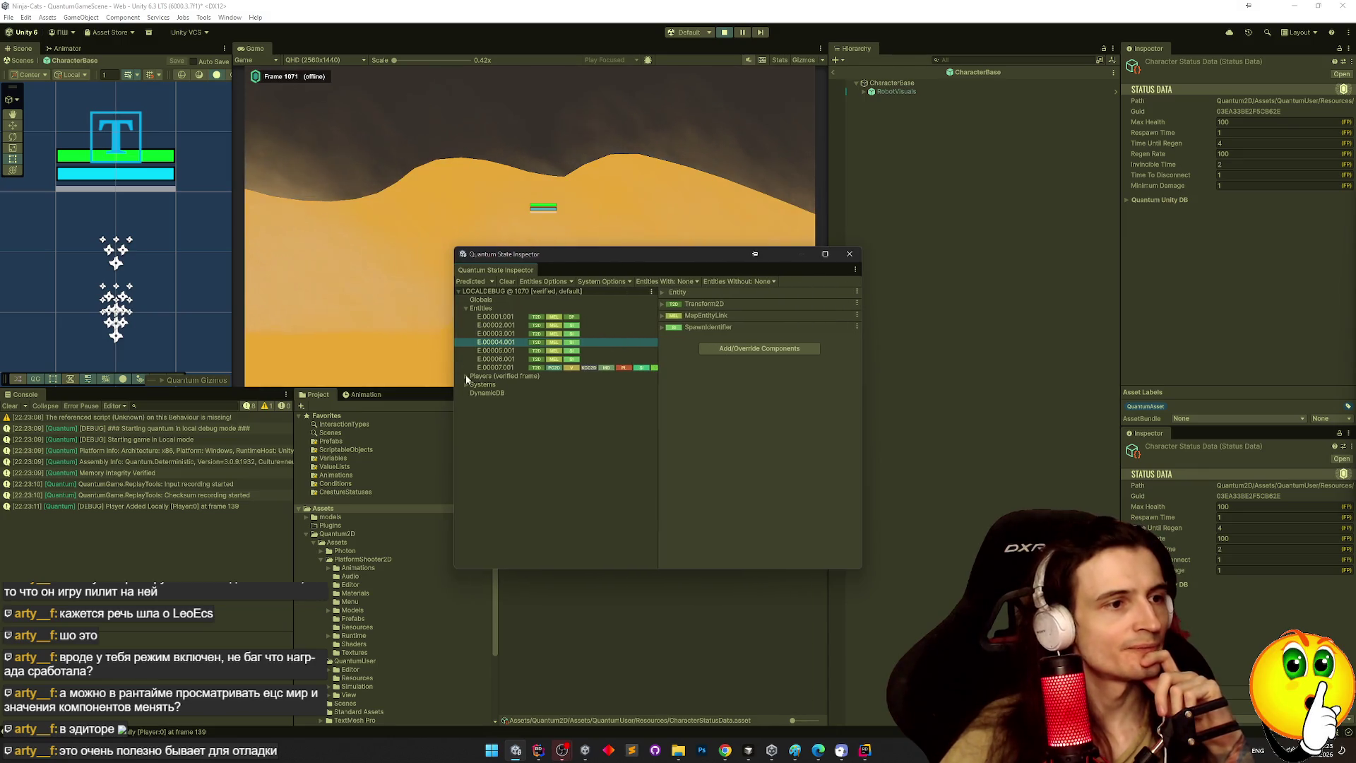
left_click(464, 376)
left_click(527, 385)
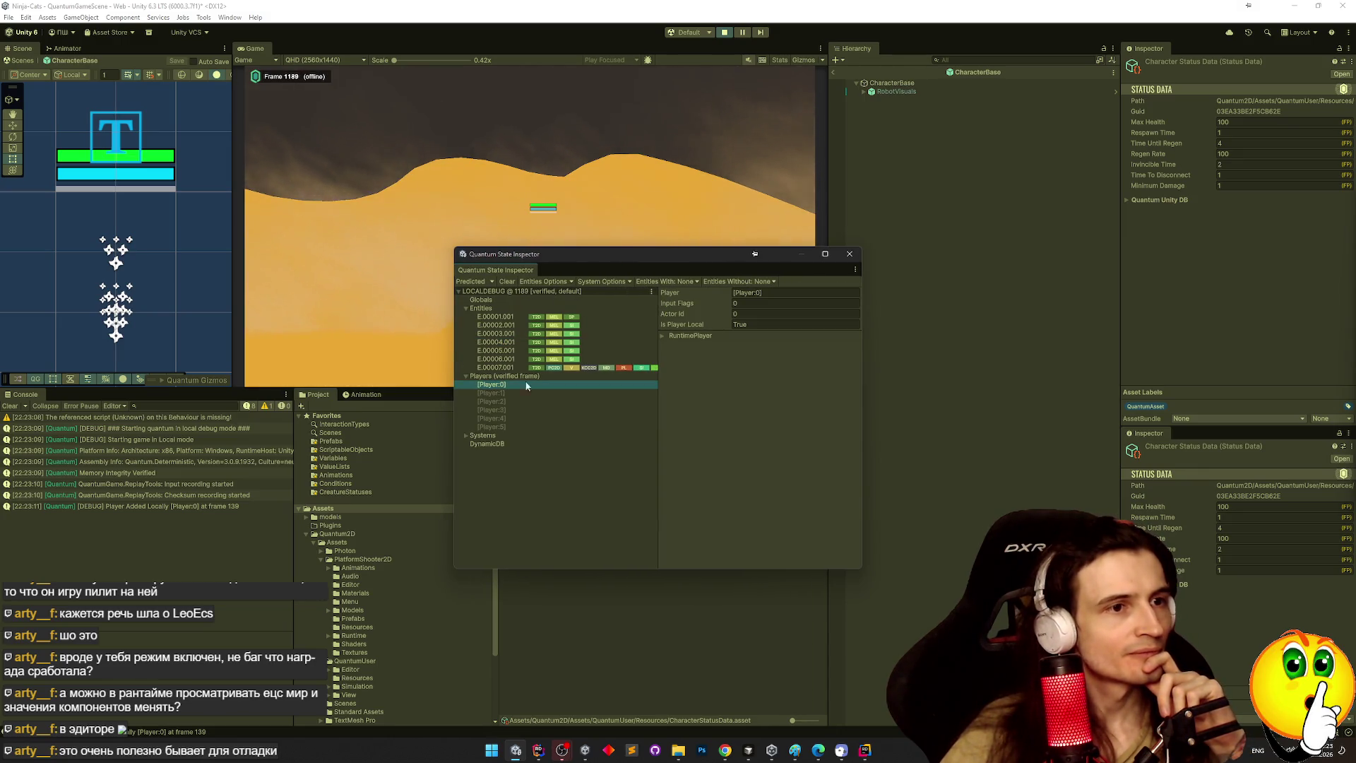
left_click(755, 313)
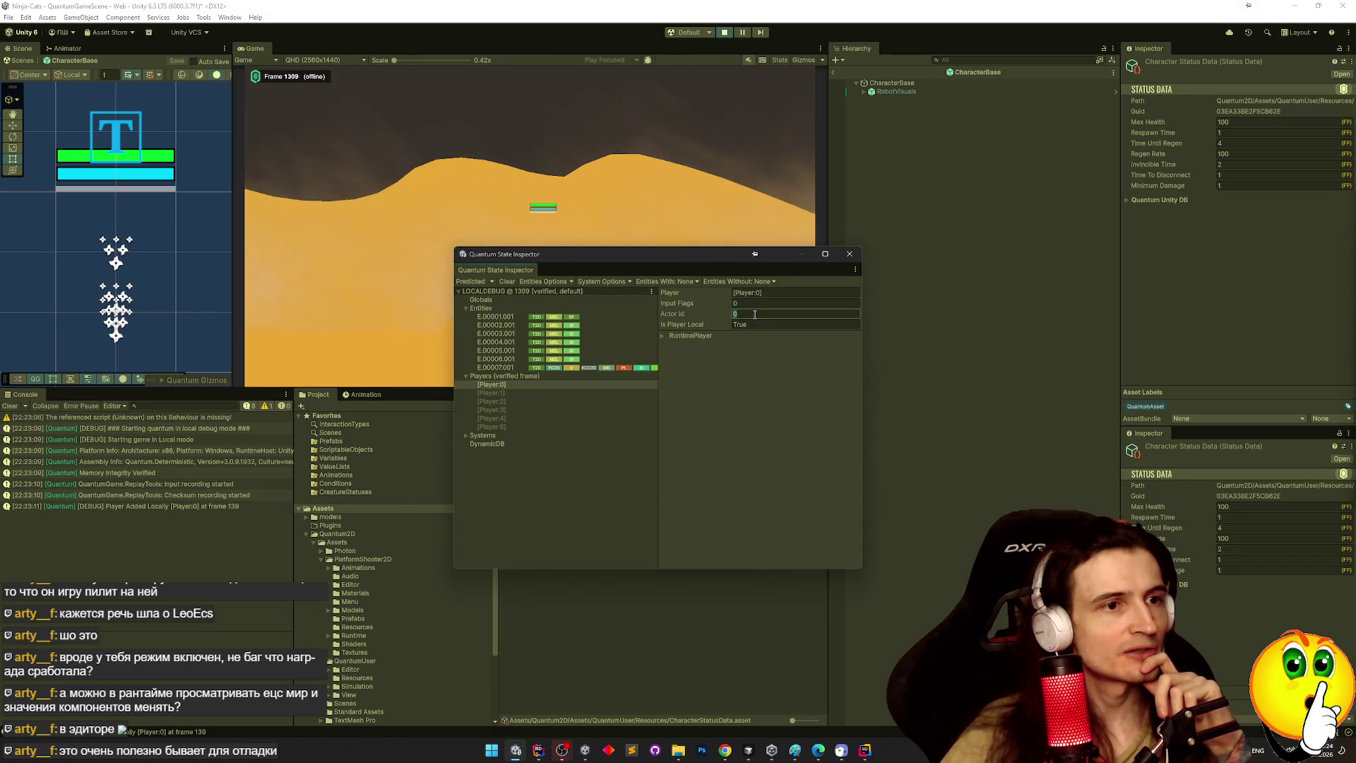
left_click(660, 336)
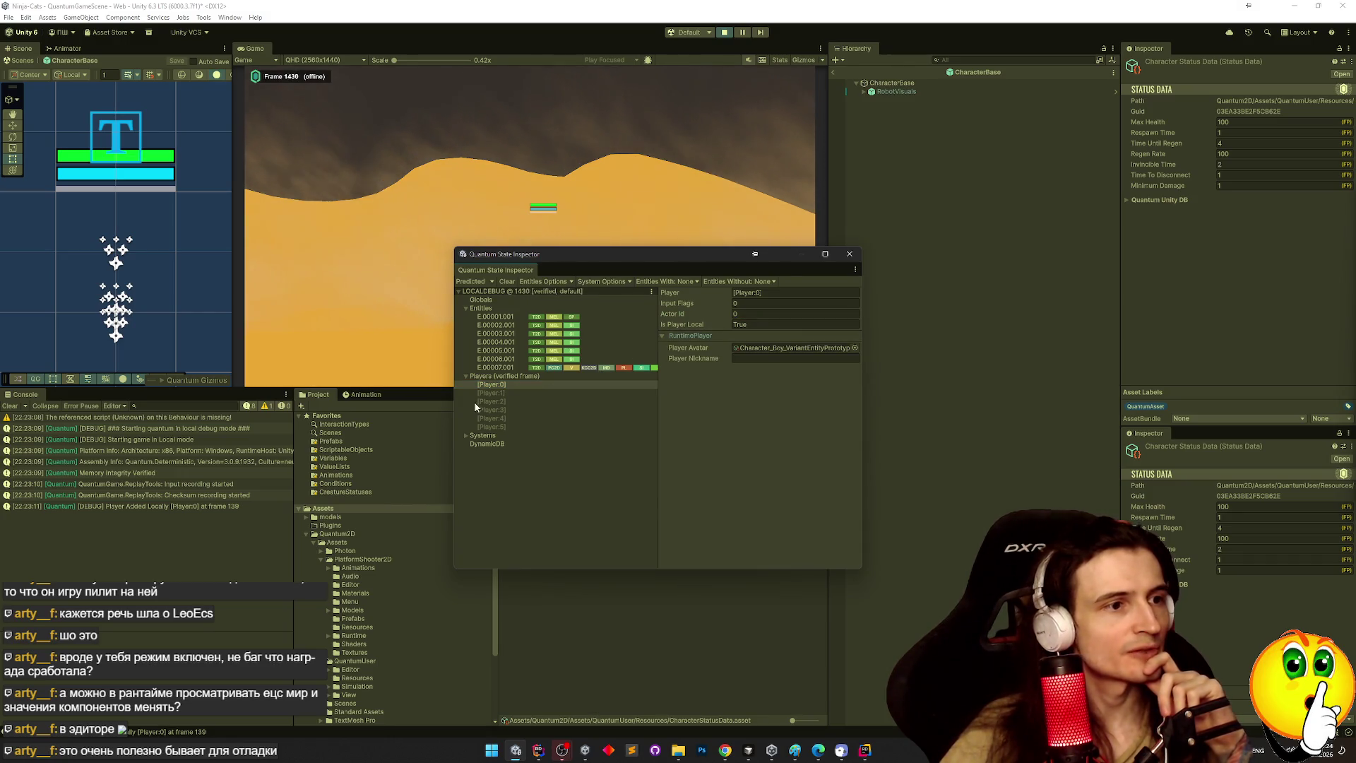
left_click(465, 376)
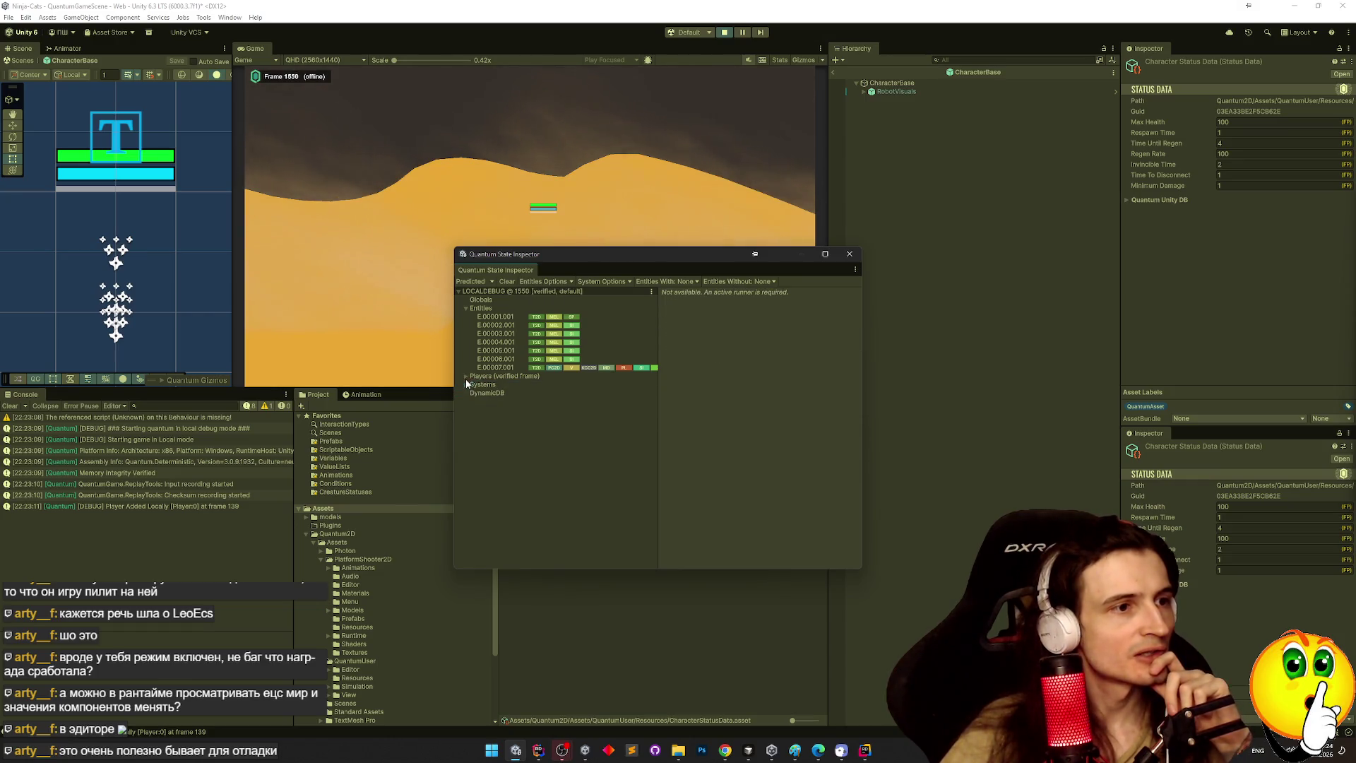
Select character entity E.00007.001 and expand Transform2D to see Position (30.9029, 8.041092).
left_click(483, 334)
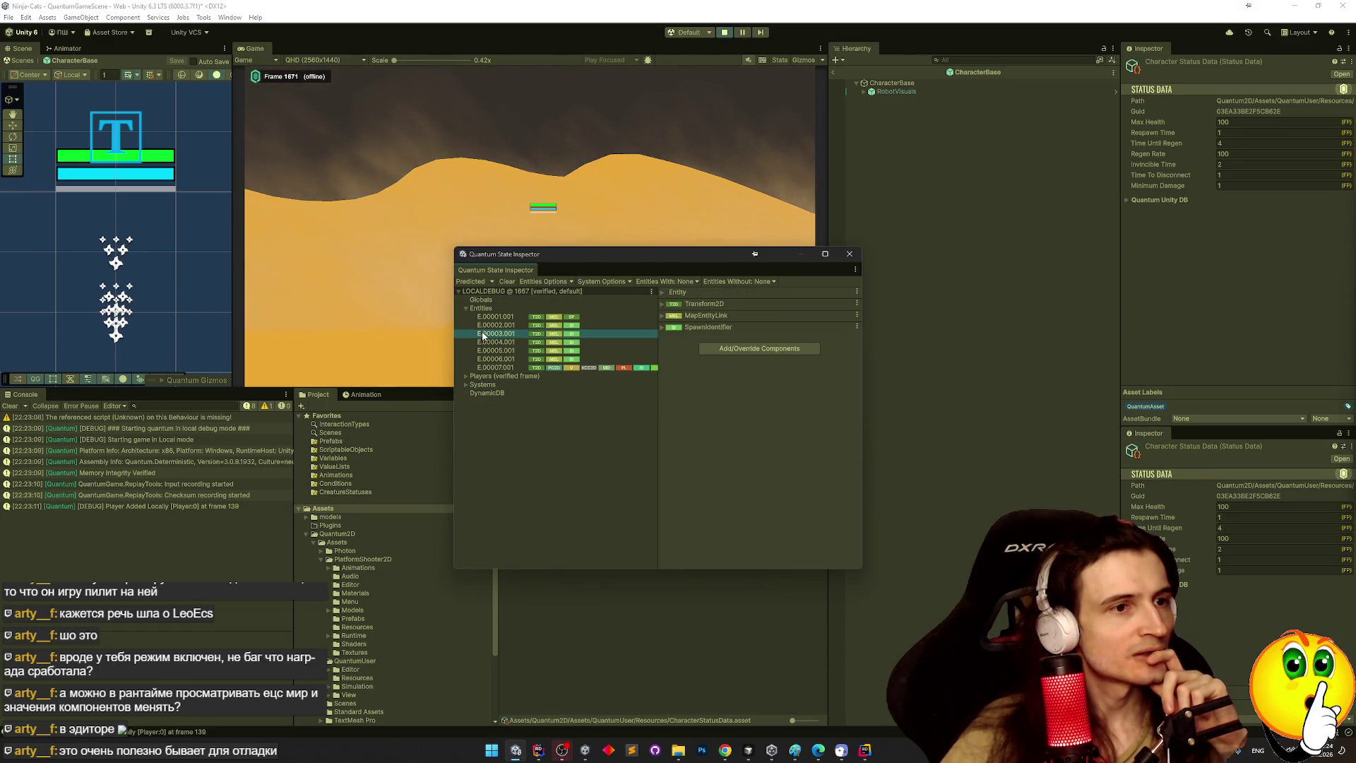
left_click(503, 368)
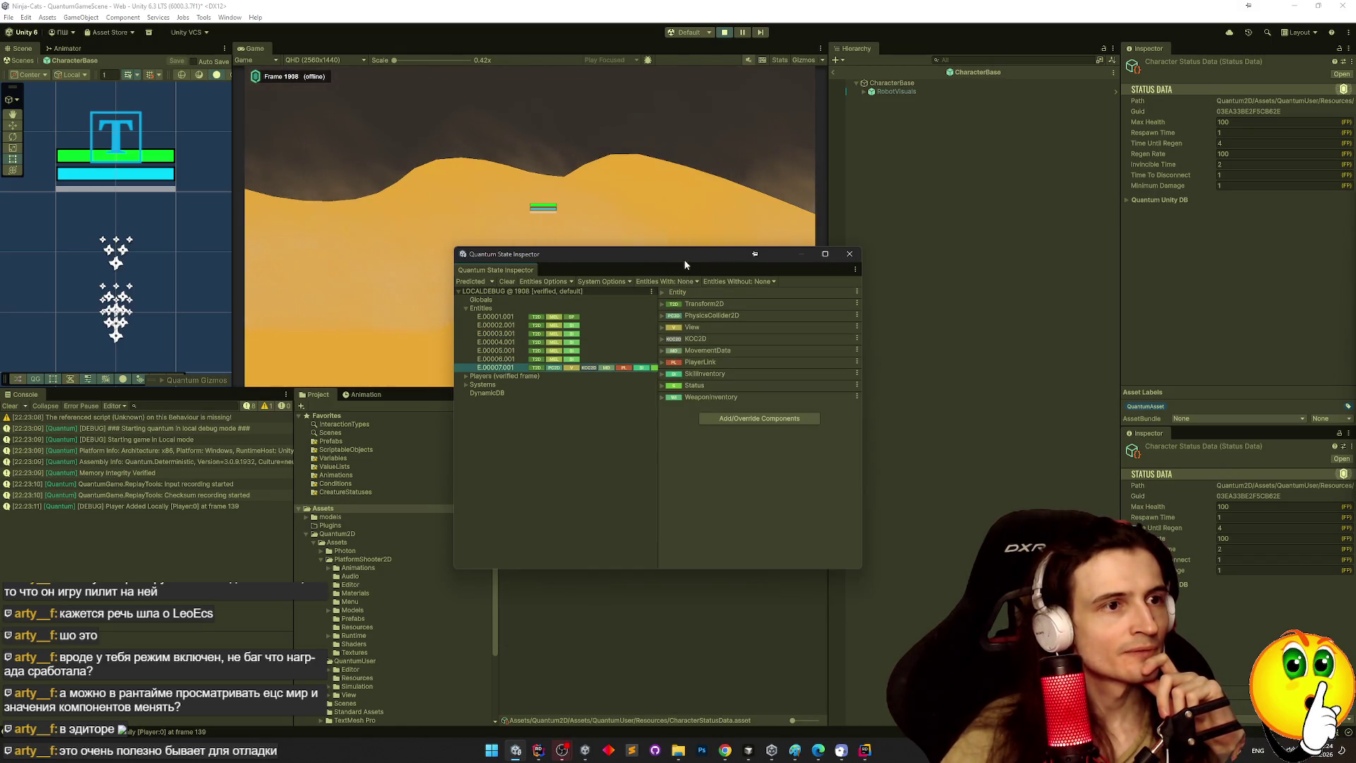
left_click_drag(684, 262, 658, 337)
left_click(634, 377)
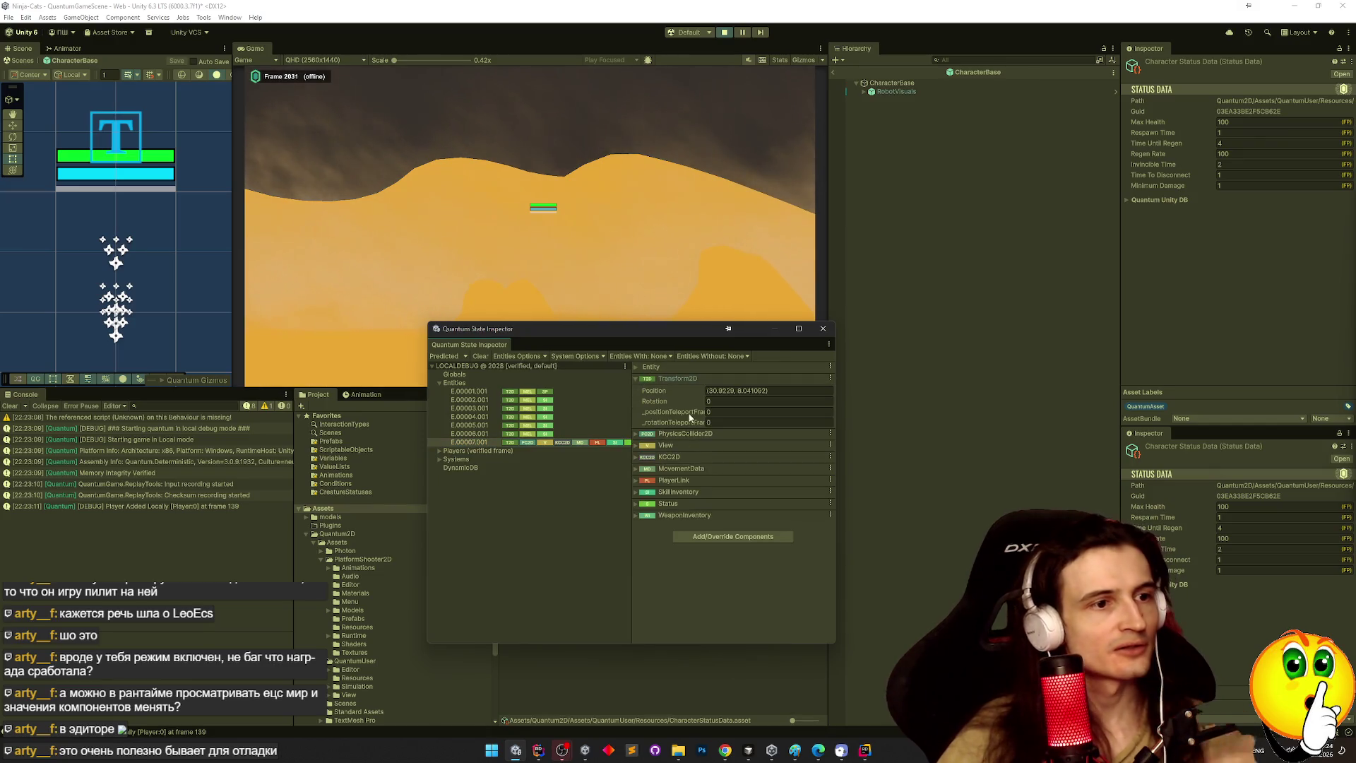
left_click(746, 391)
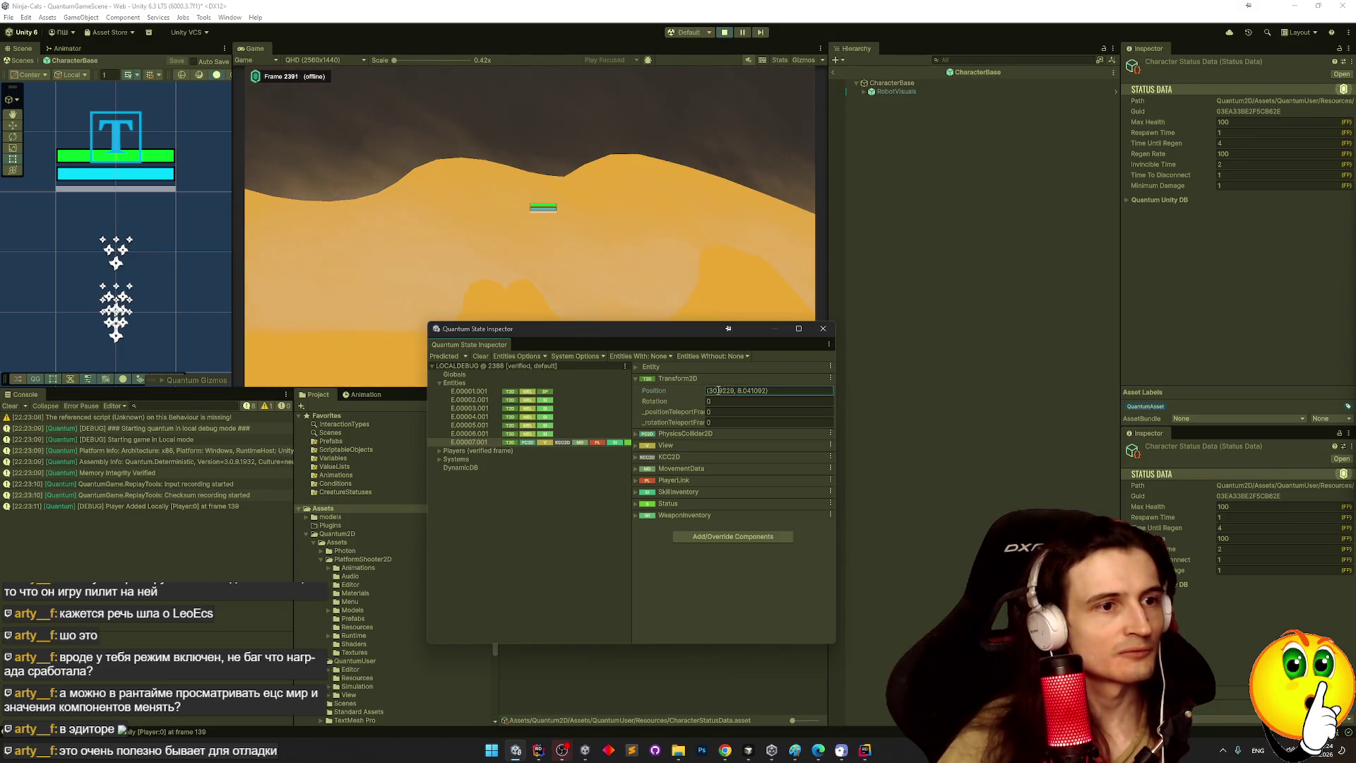
left_click(733, 539)
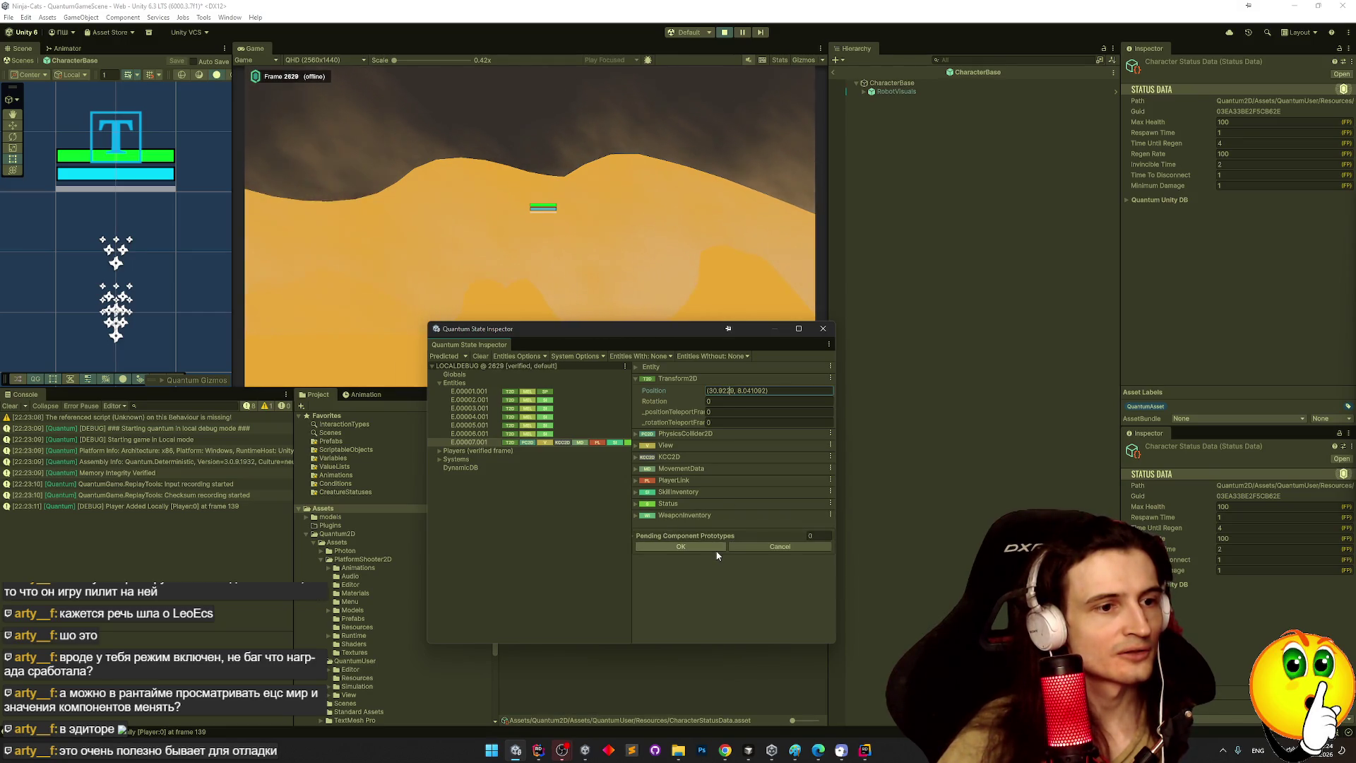
Enter 24 in the entity's Rotation field and set the pending component prototype count to 1.
left_click(810, 537)
left_click(783, 394)
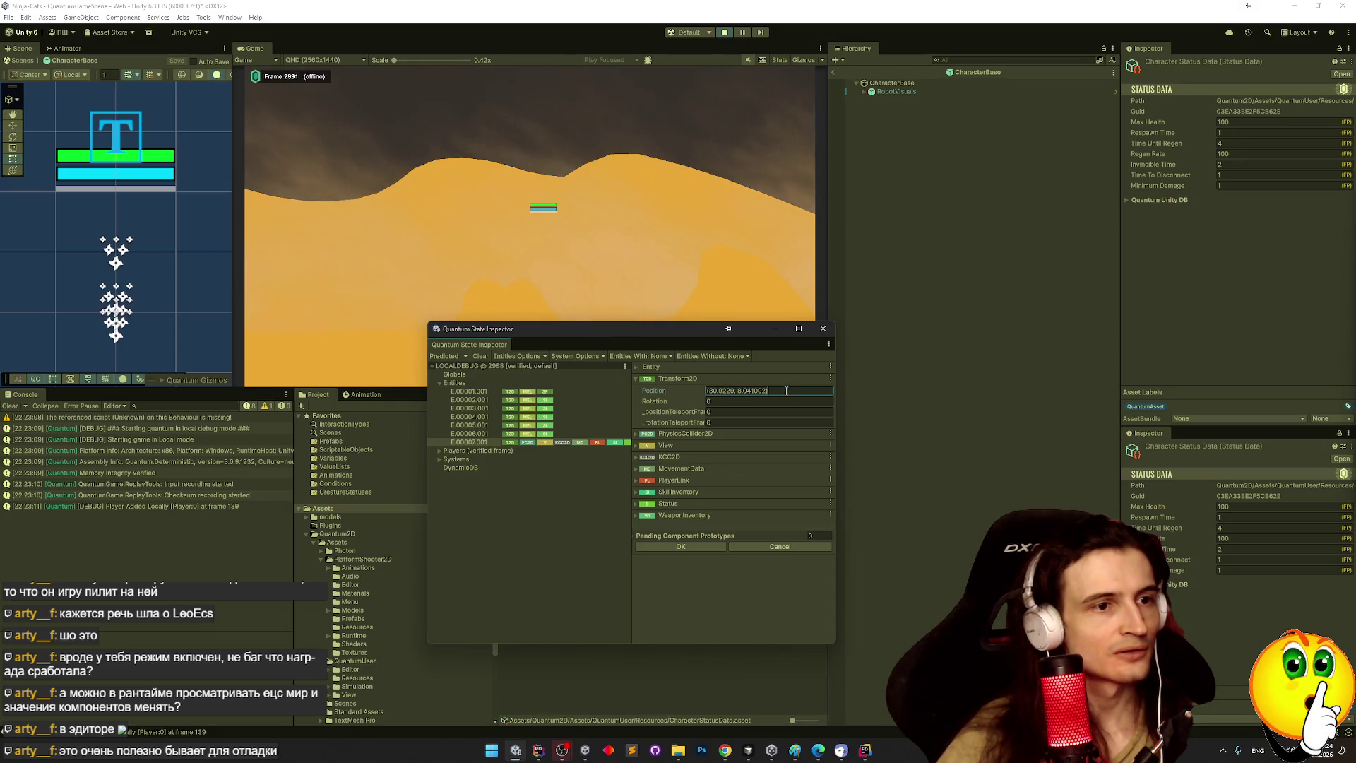
left_click(721, 401)
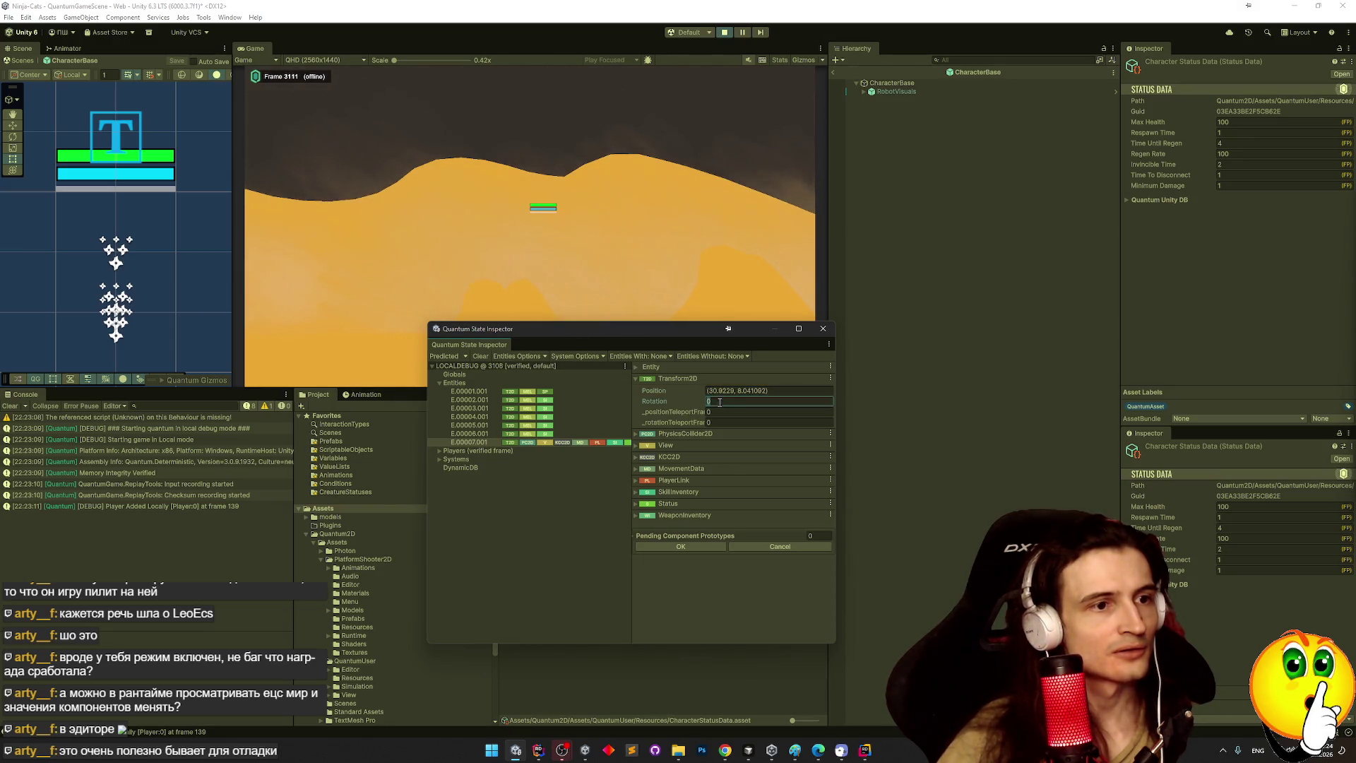
type("24")
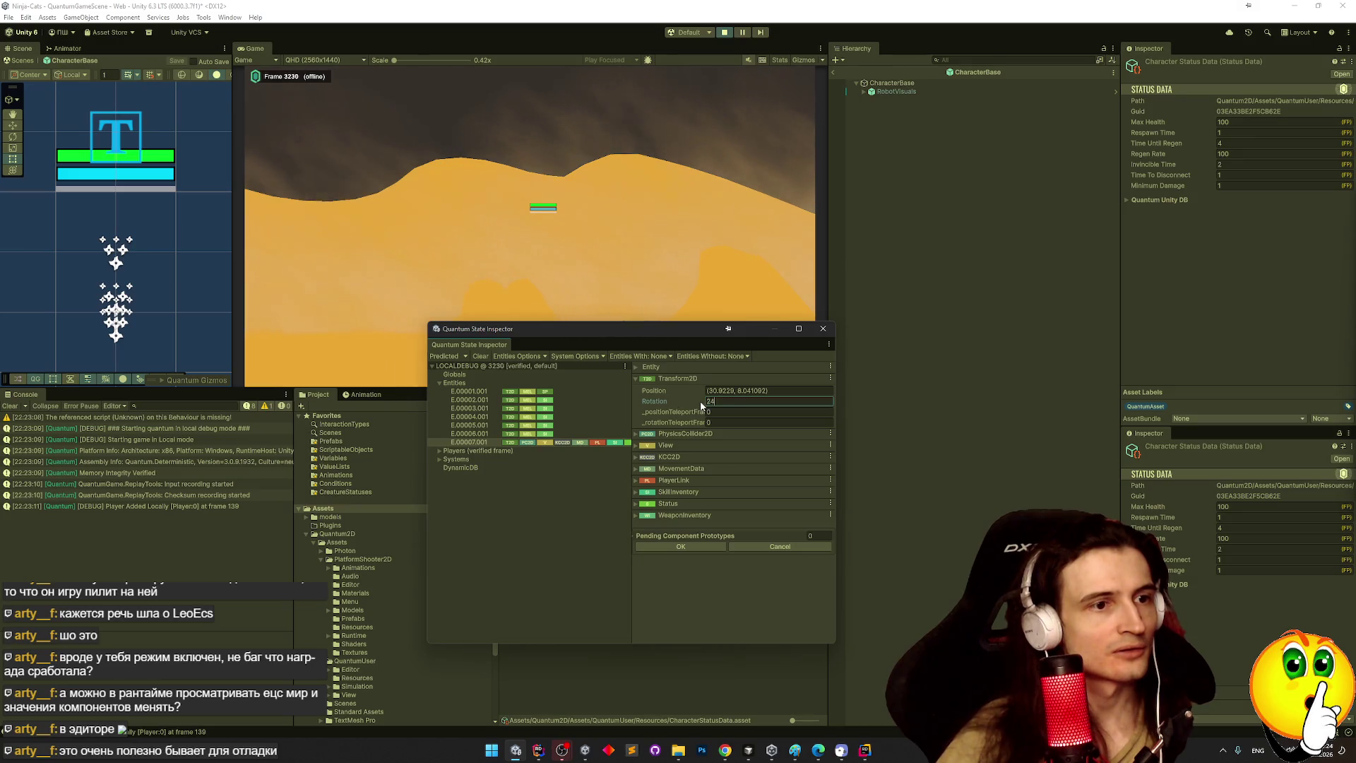
left_click(816, 537)
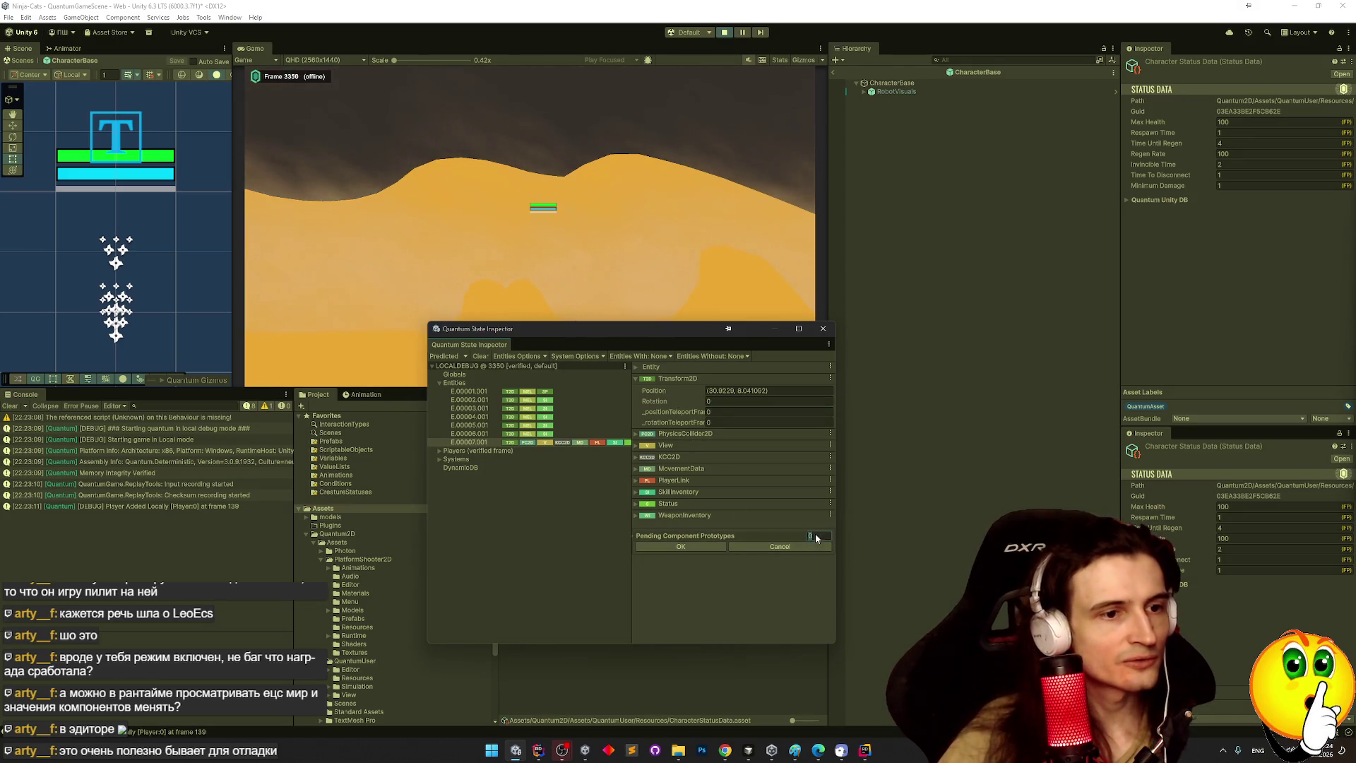
type("1")
key("Return")
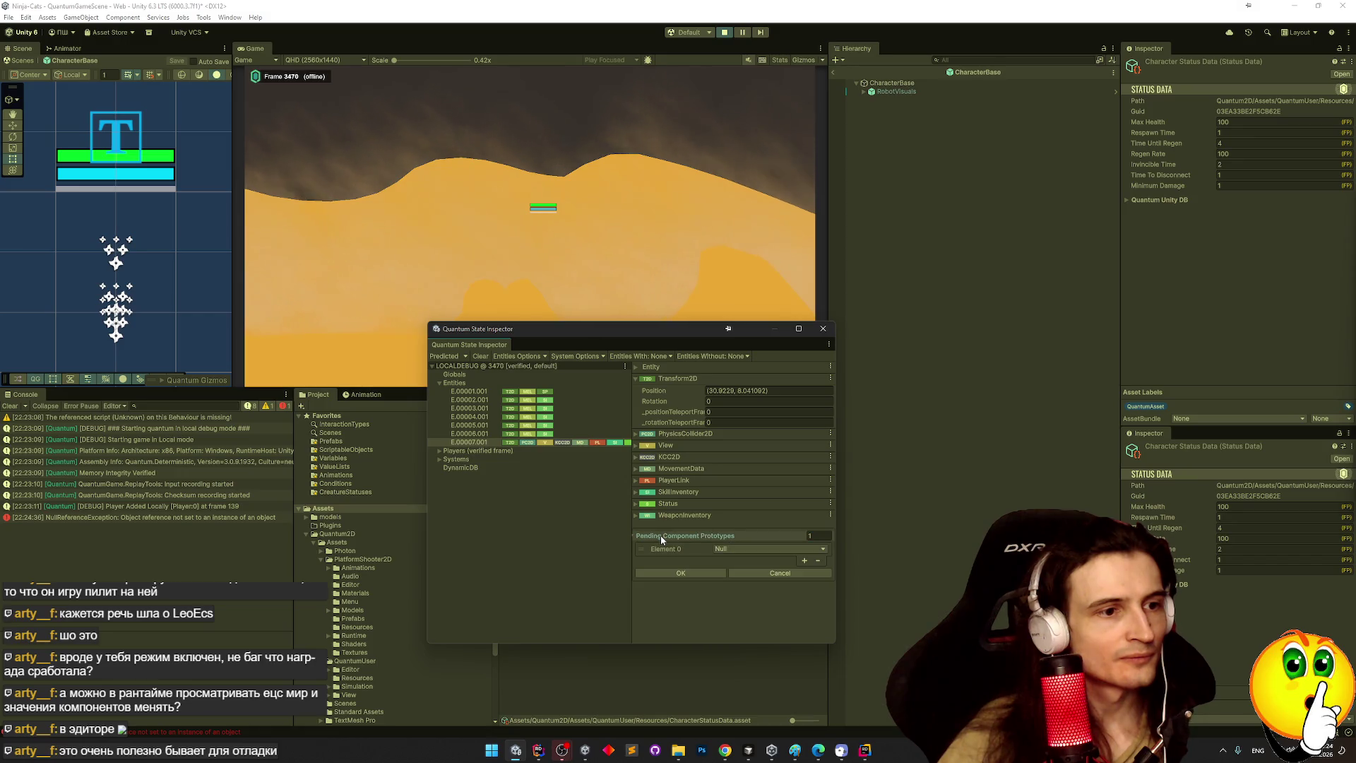
Make Element 0 a Transform2D prototype with Position X 50 and apply it to the entity.
left_click(703, 546)
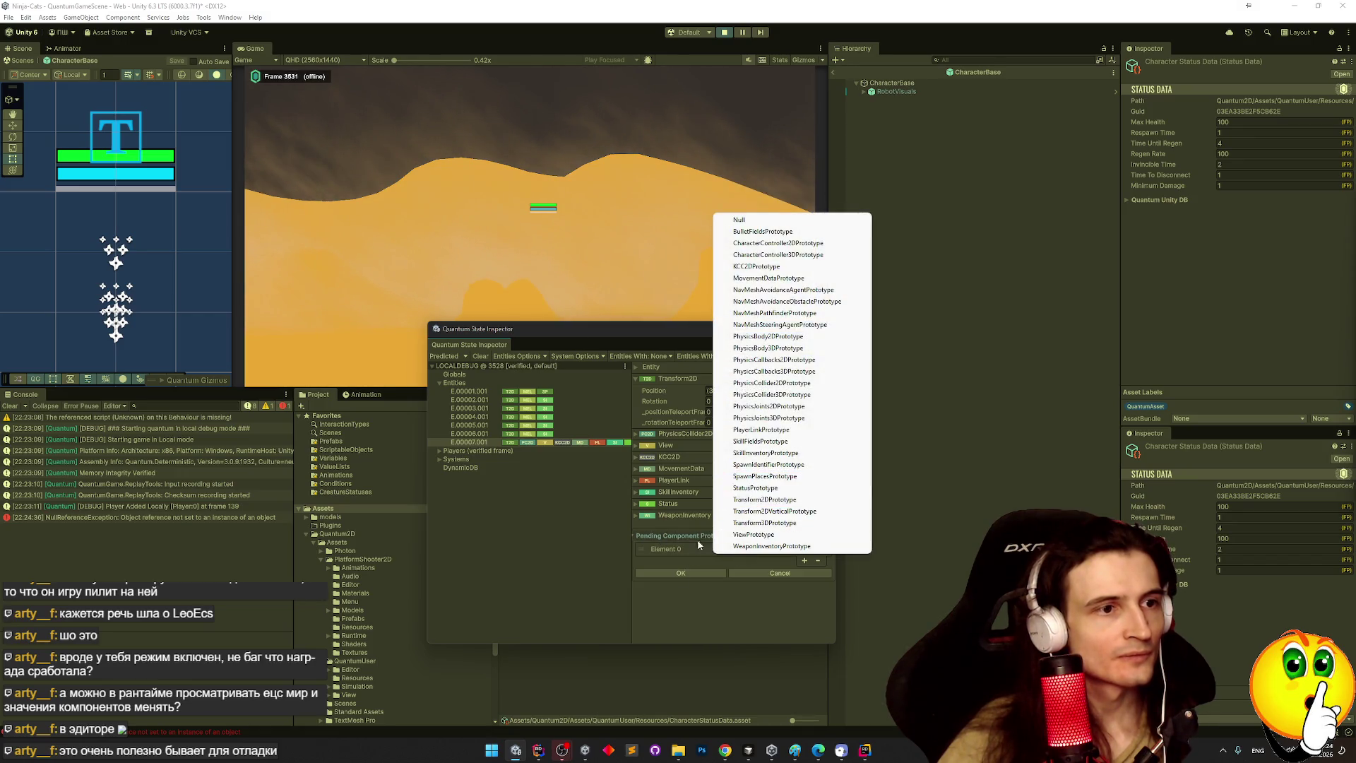
left_click(706, 548)
left_click(740, 545)
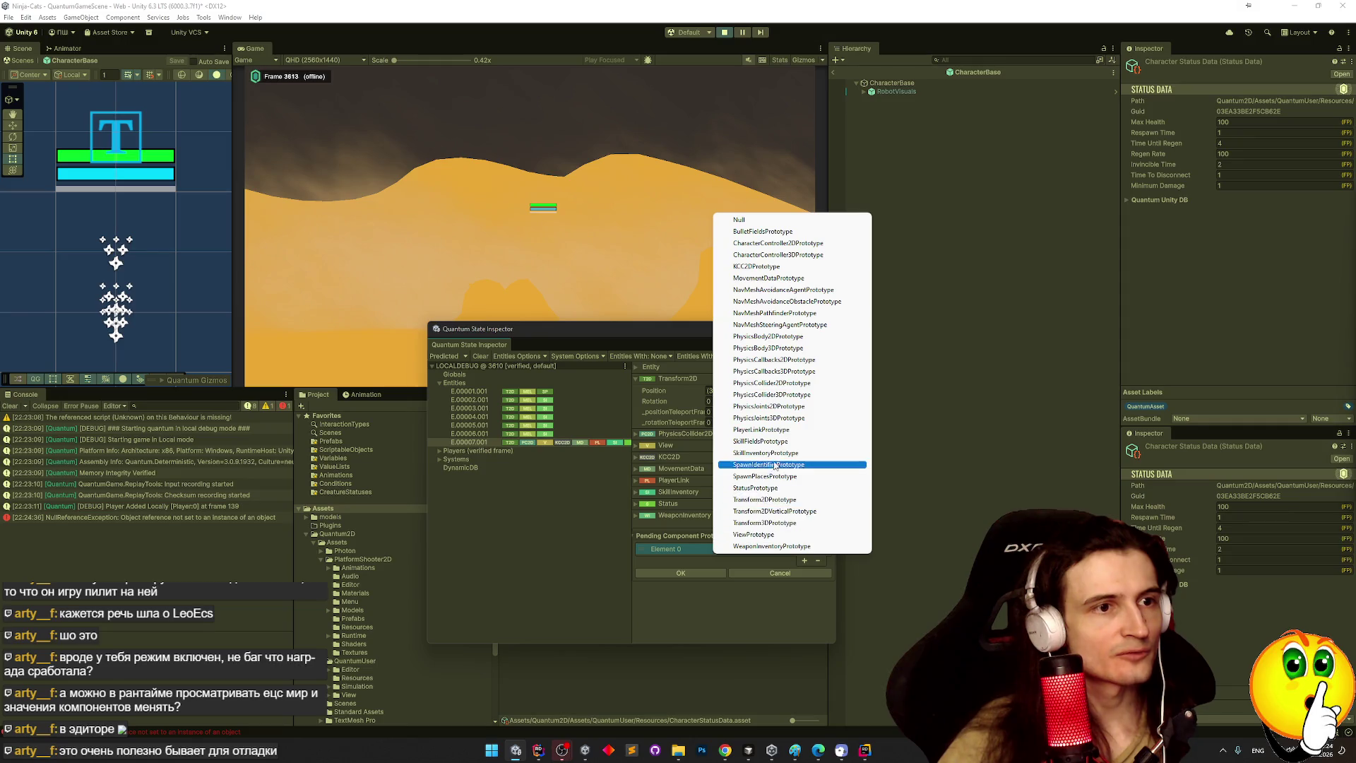
left_click(789, 501)
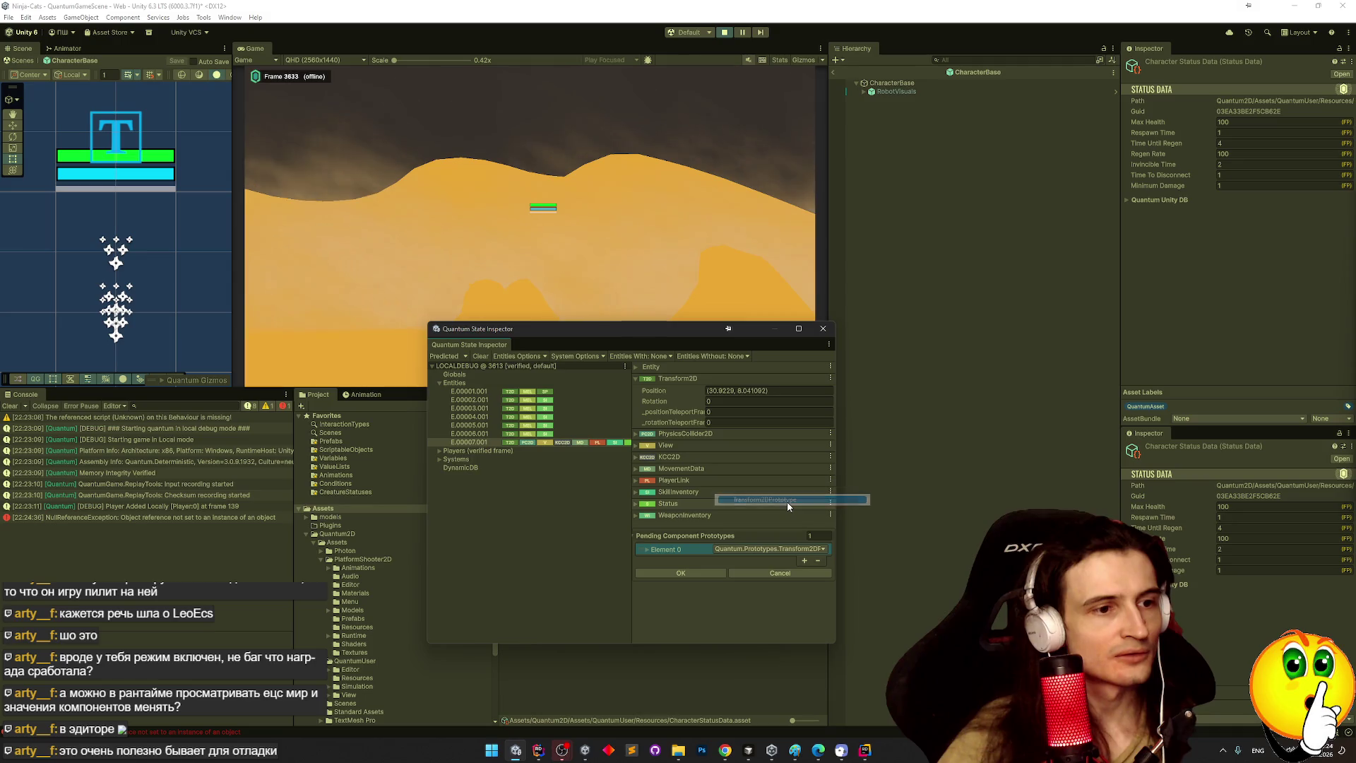
left_click(650, 553)
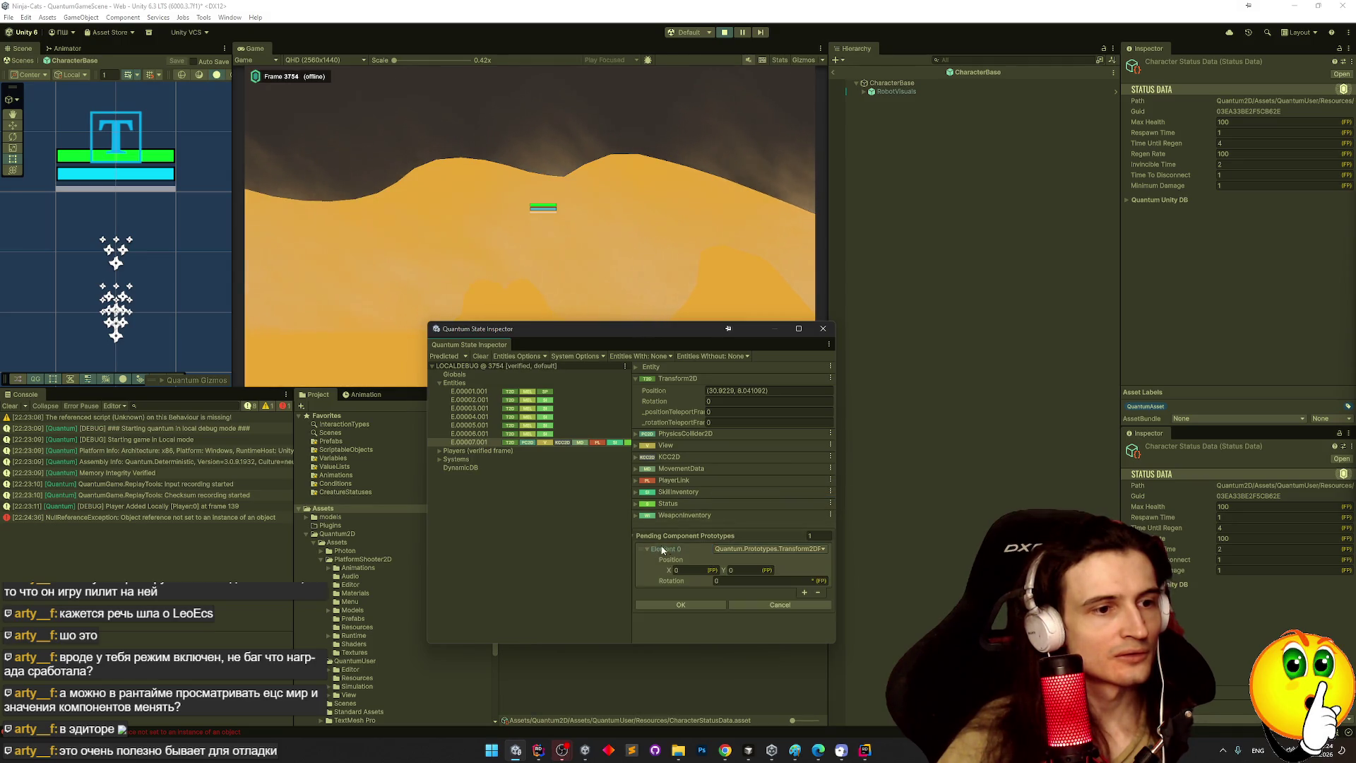
left_click(697, 570)
type("50")
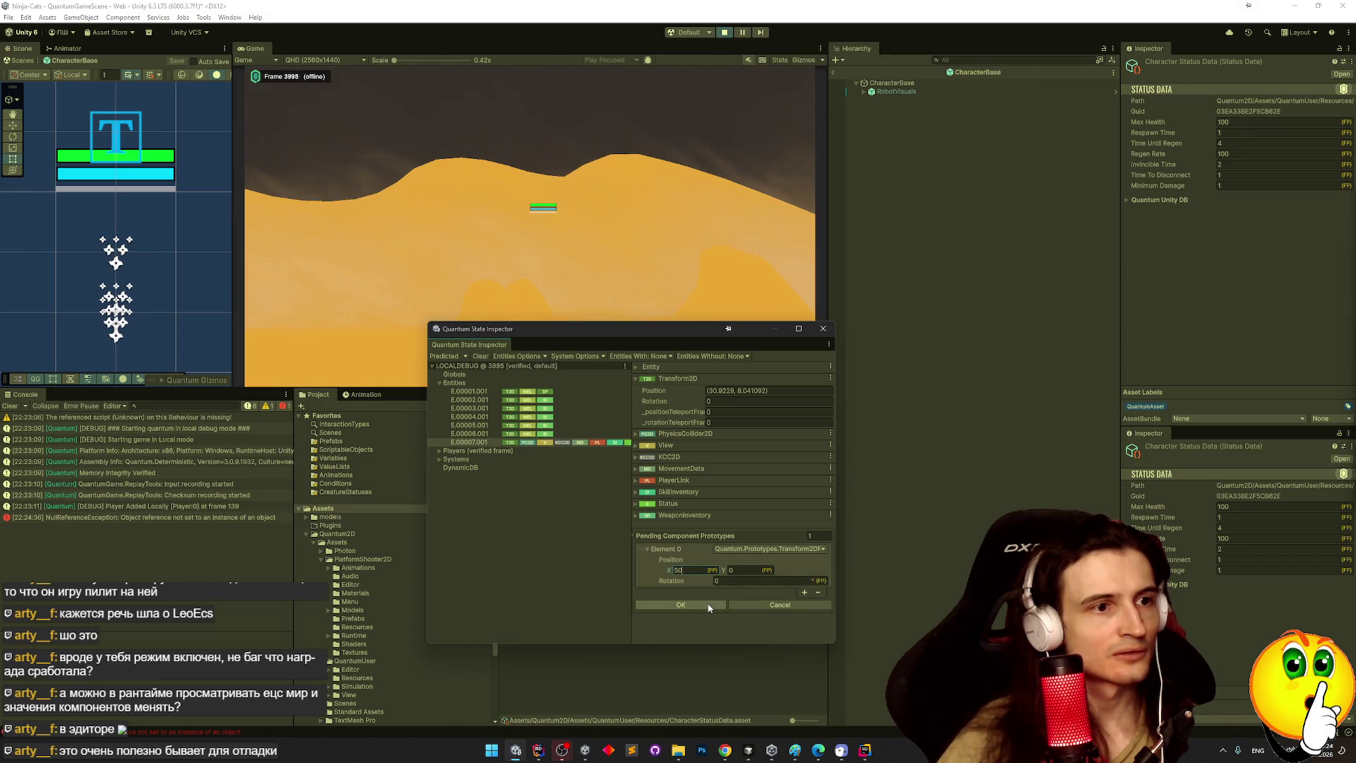
left_click(711, 605)
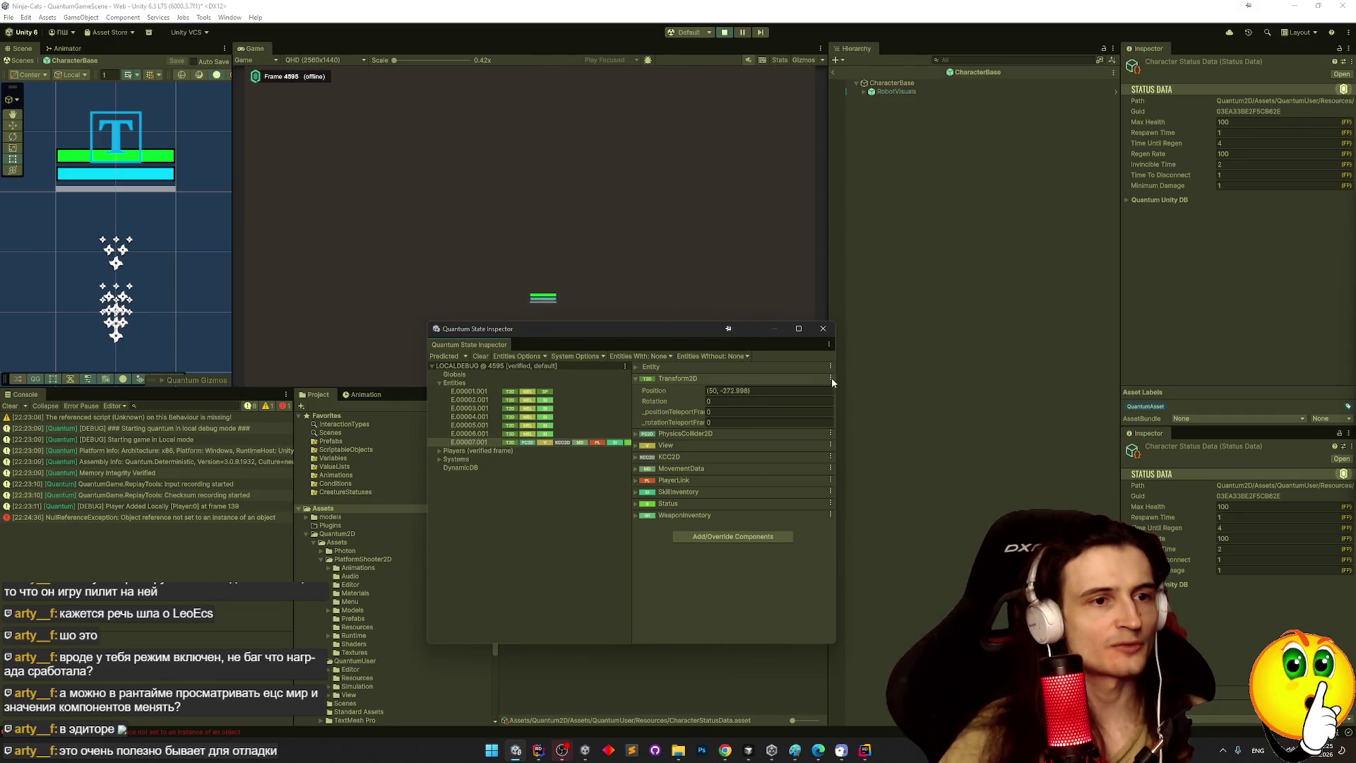
Collapse and re-expand the Transform2D and Entity foldouts in the State Inspector.
left_click(804, 379)
left_click(805, 383)
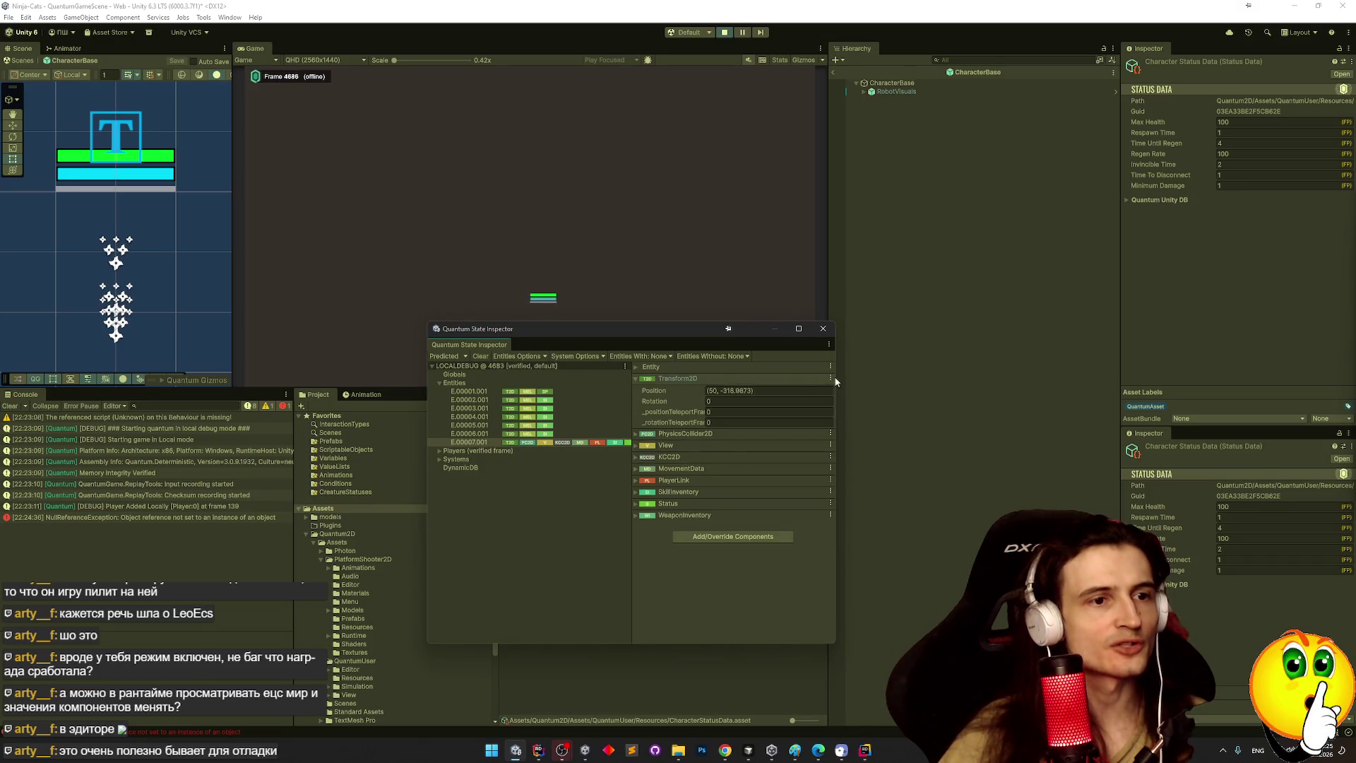
left_click(830, 380)
left_click(635, 367)
left_click(635, 367)
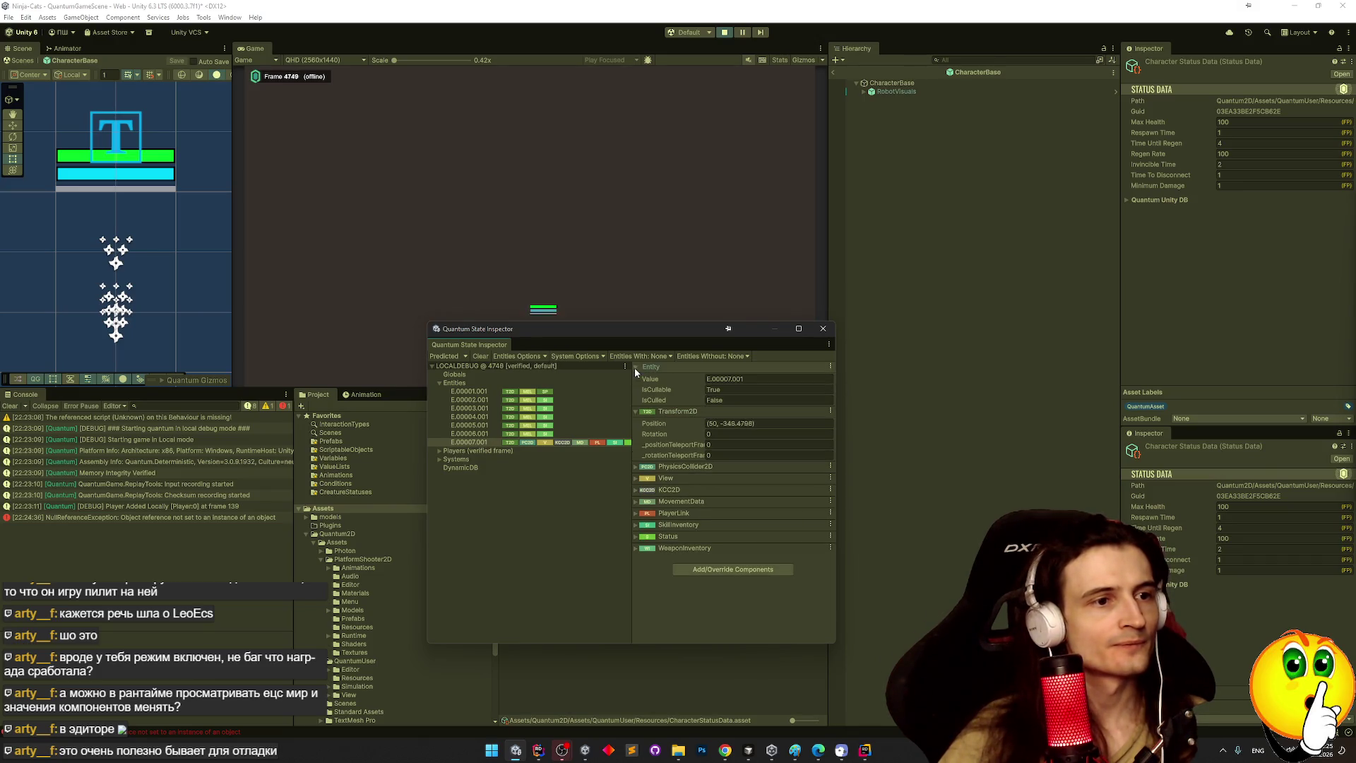
left_click(634, 368)
Stop Play mode and browse the inspector's component filters and display options, keeping the Predicted frame.
key("ctrl+p")
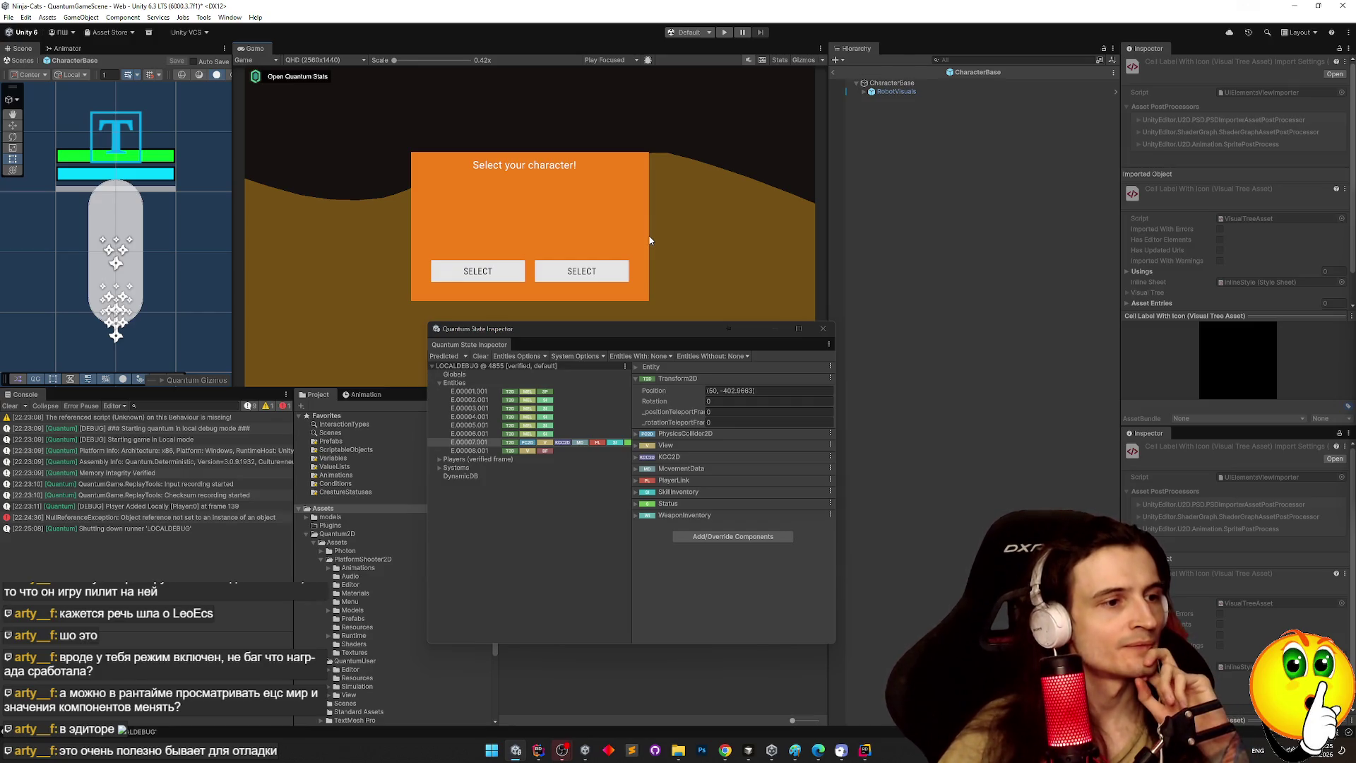
left_click(656, 357)
left_click(655, 360)
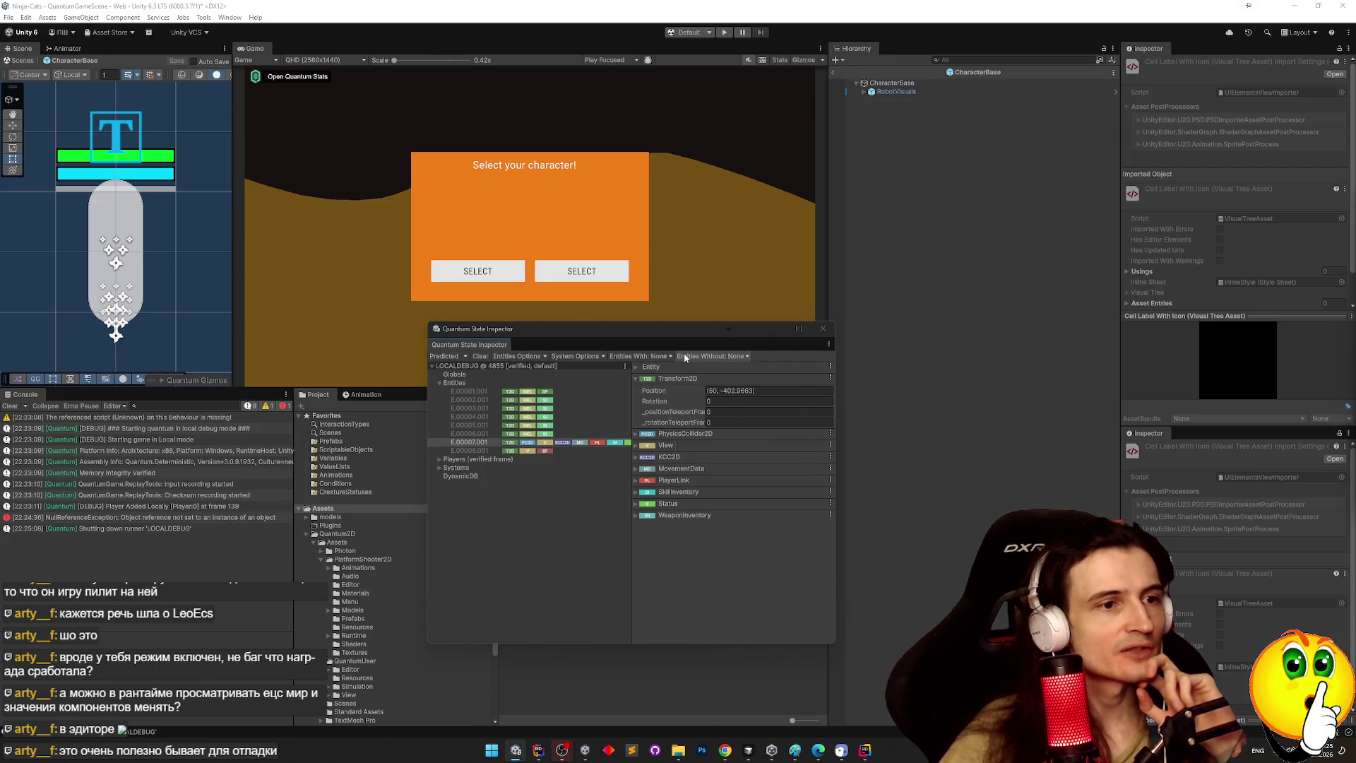
left_click(685, 358)
left_click(585, 357)
left_click(585, 357)
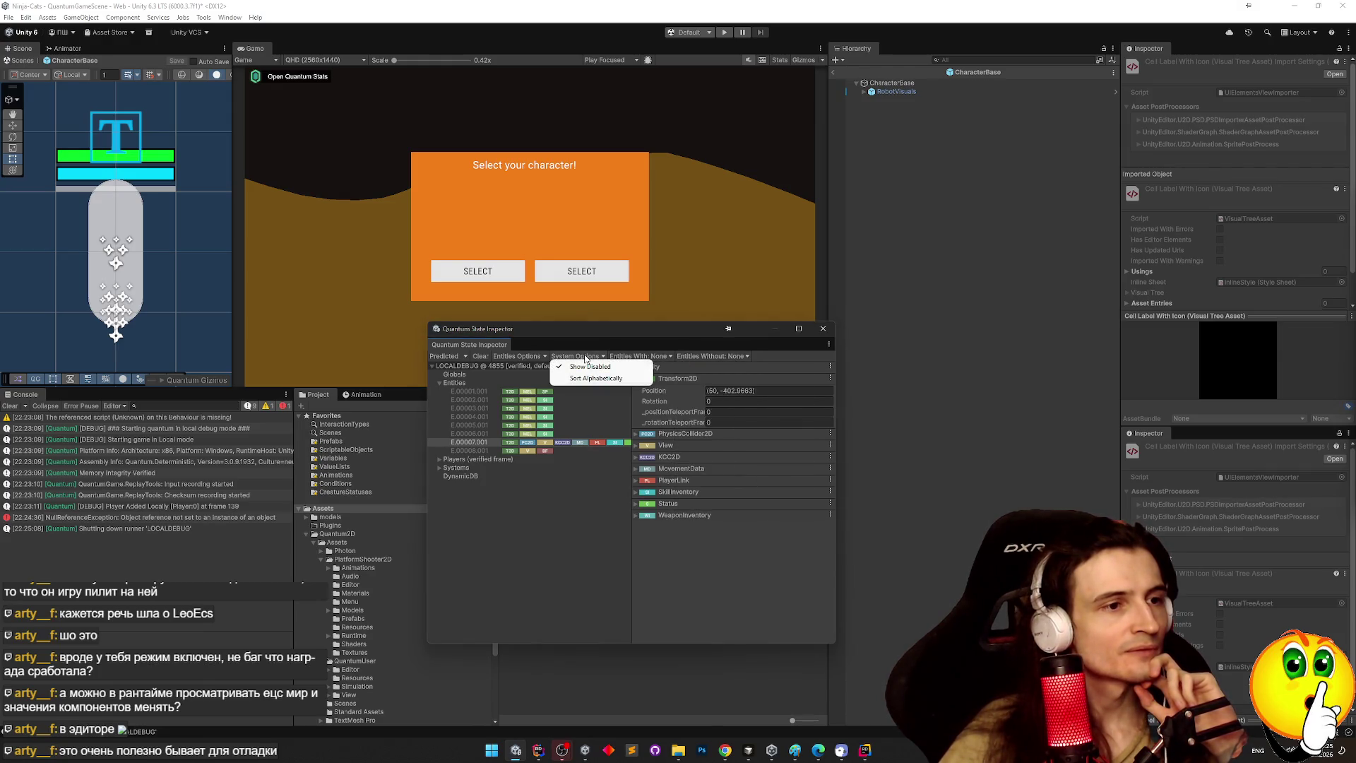
left_click(541, 357)
left_click(541, 357)
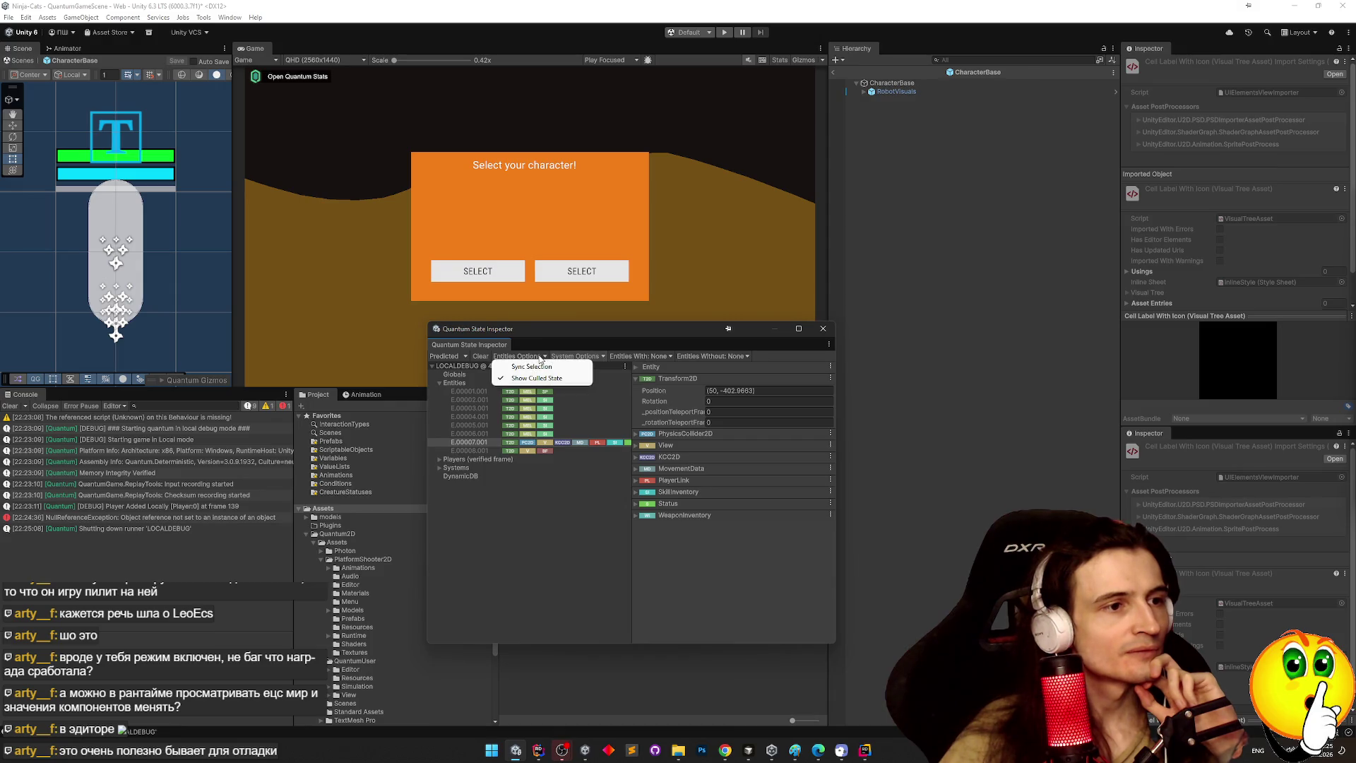
left_click(452, 357)
left_click(455, 356)
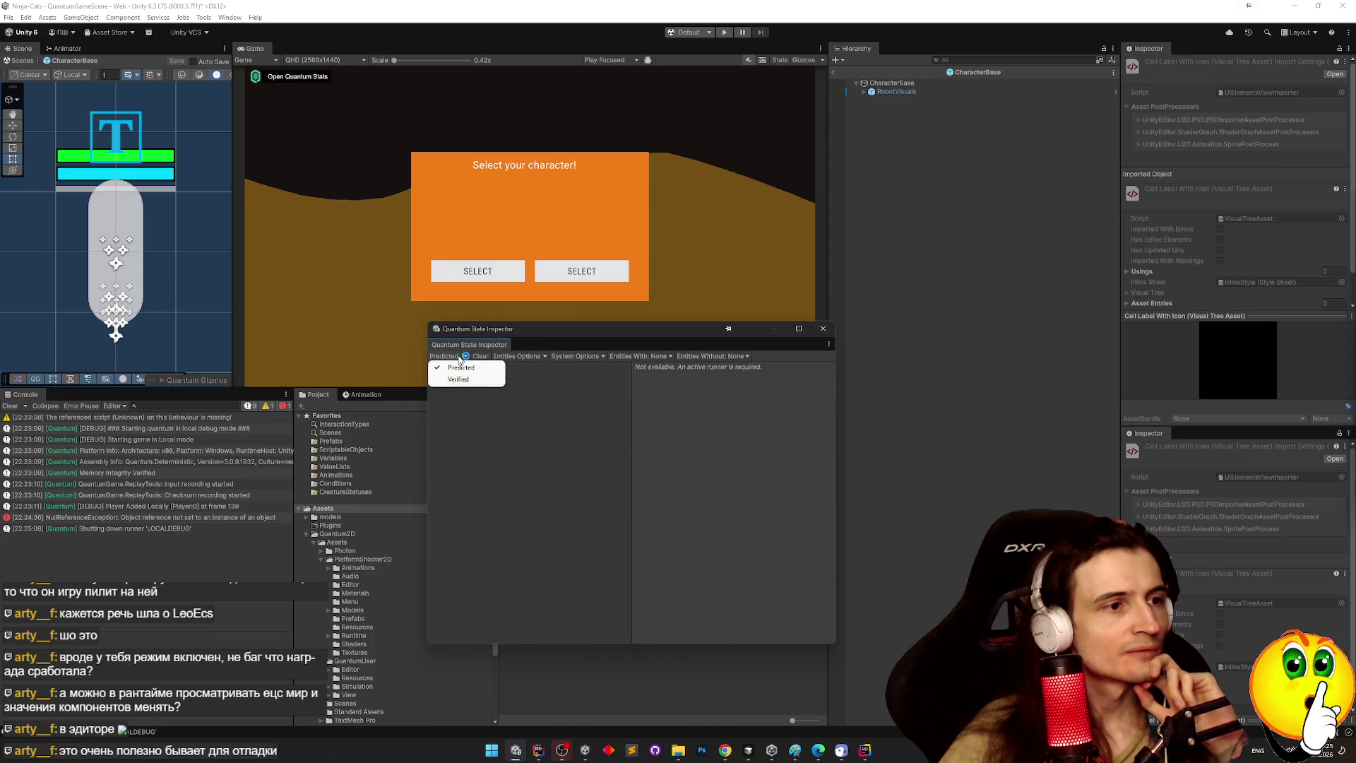
left_click(511, 458)
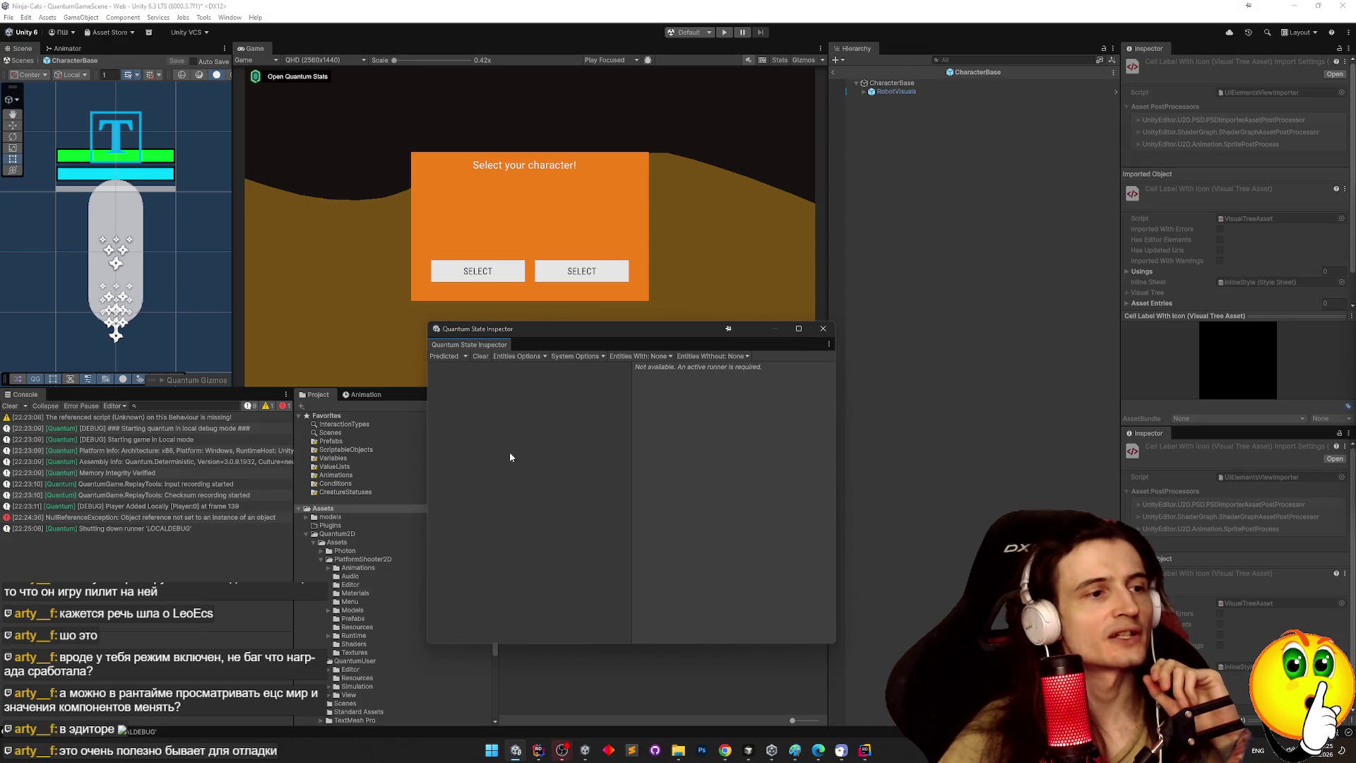
Close the Quantum State Inspector and bring the course video up full screen.
left_click(822, 329)
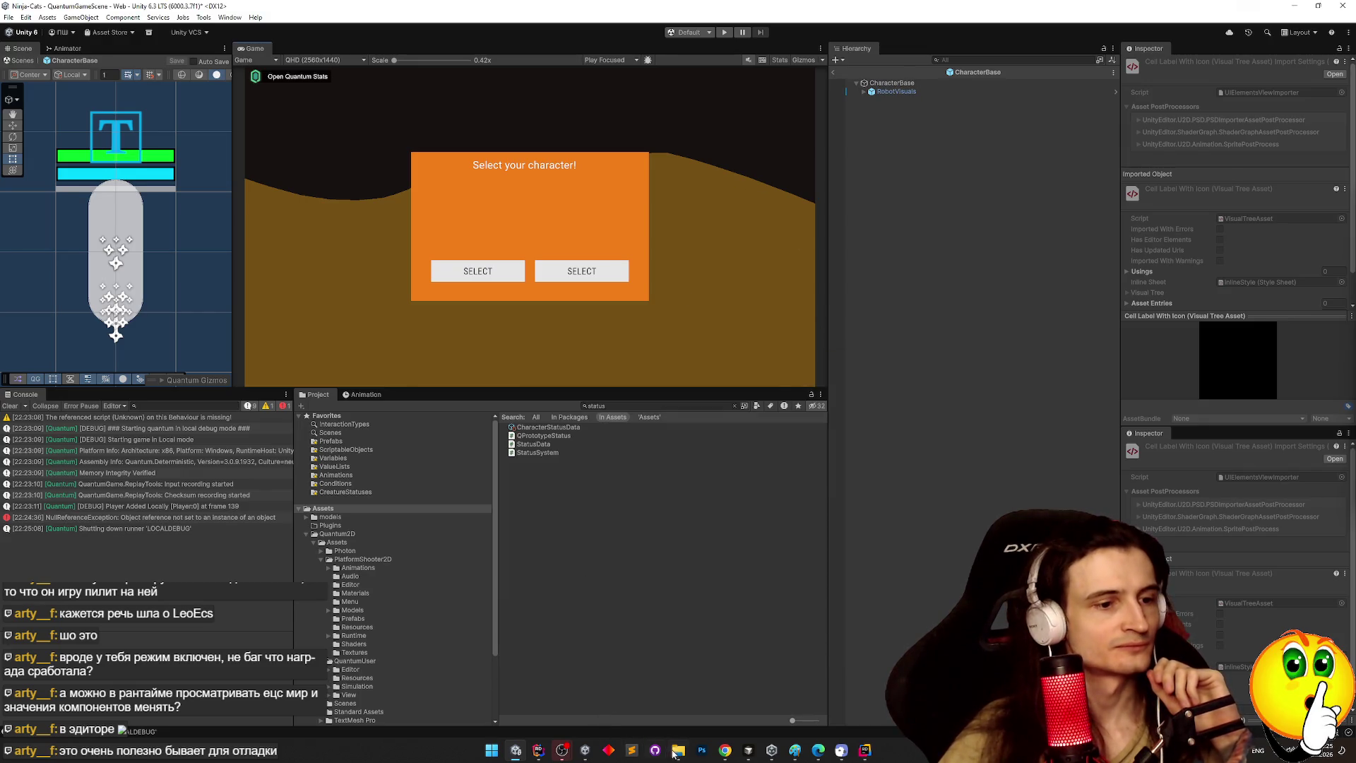
left_click(723, 751)
double_click(632, 349)
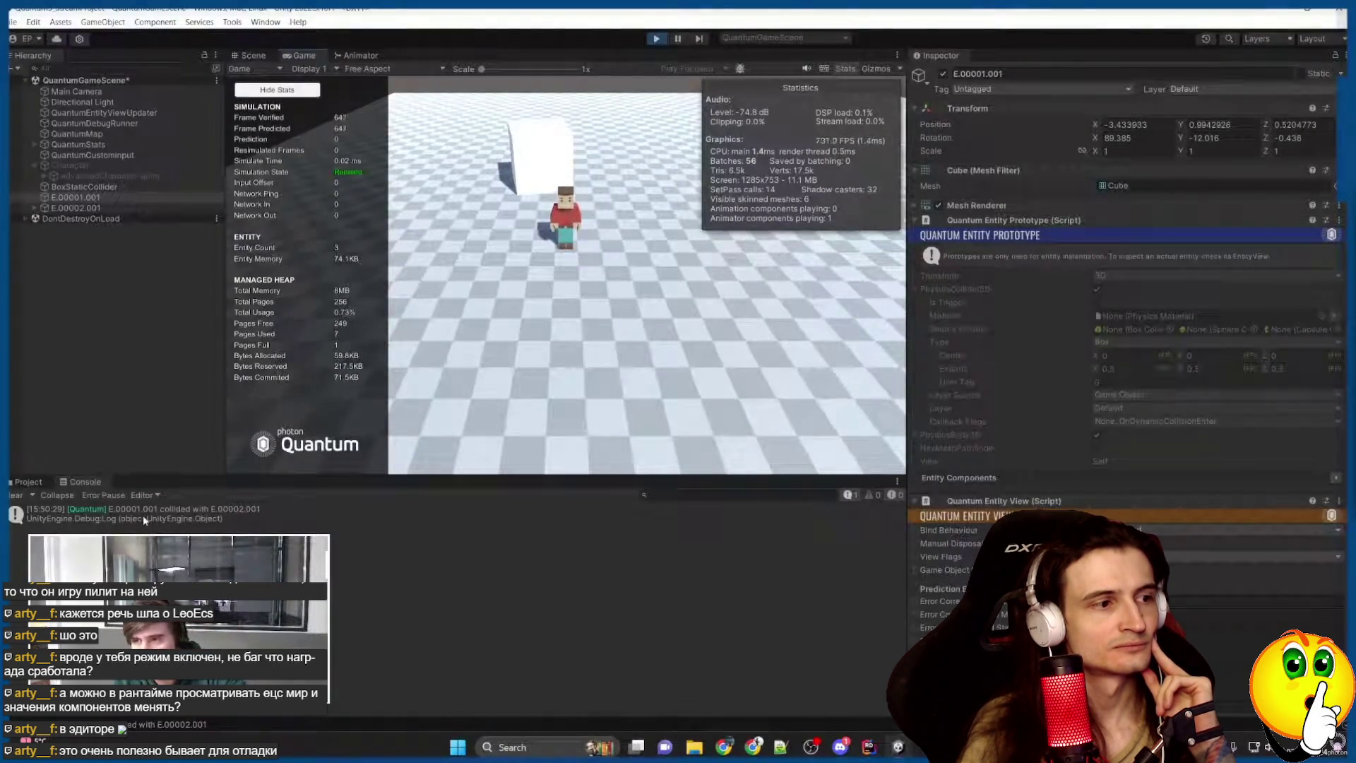
Pause the course video for about 20 seconds, then resume playback.
left_click(634, 353)
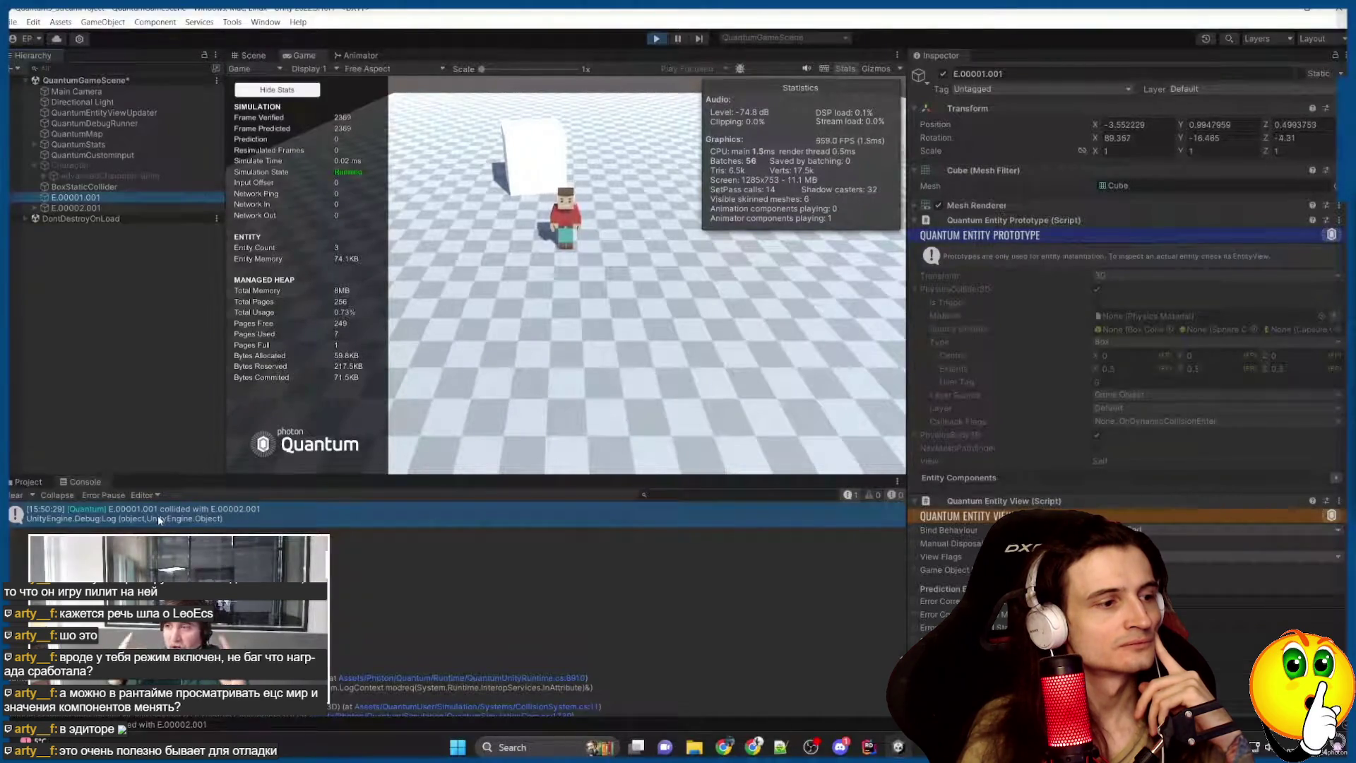
left_click(656, 38)
left_click(1150, 395)
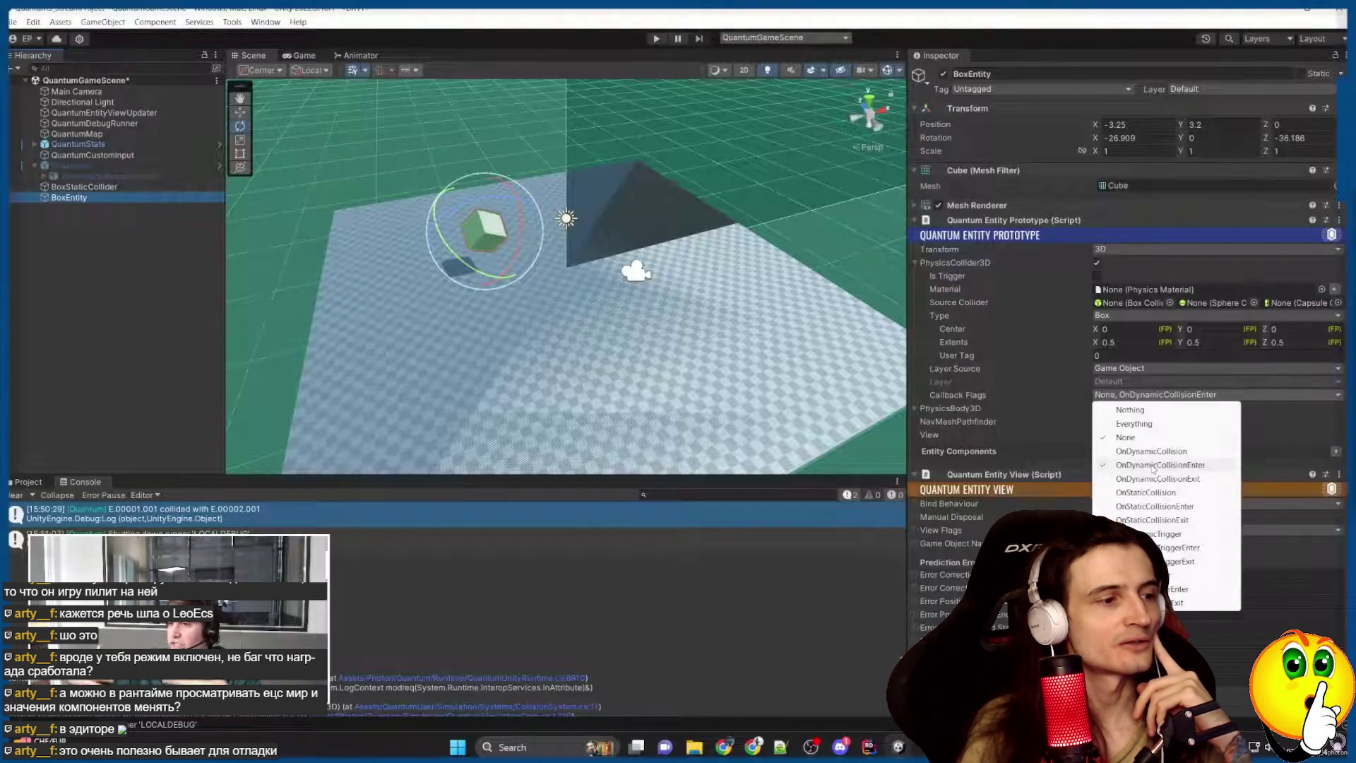
Rewind the course video twice by five seconds to replay the Callback Flags part, pausing to check it.
left_click(634, 354)
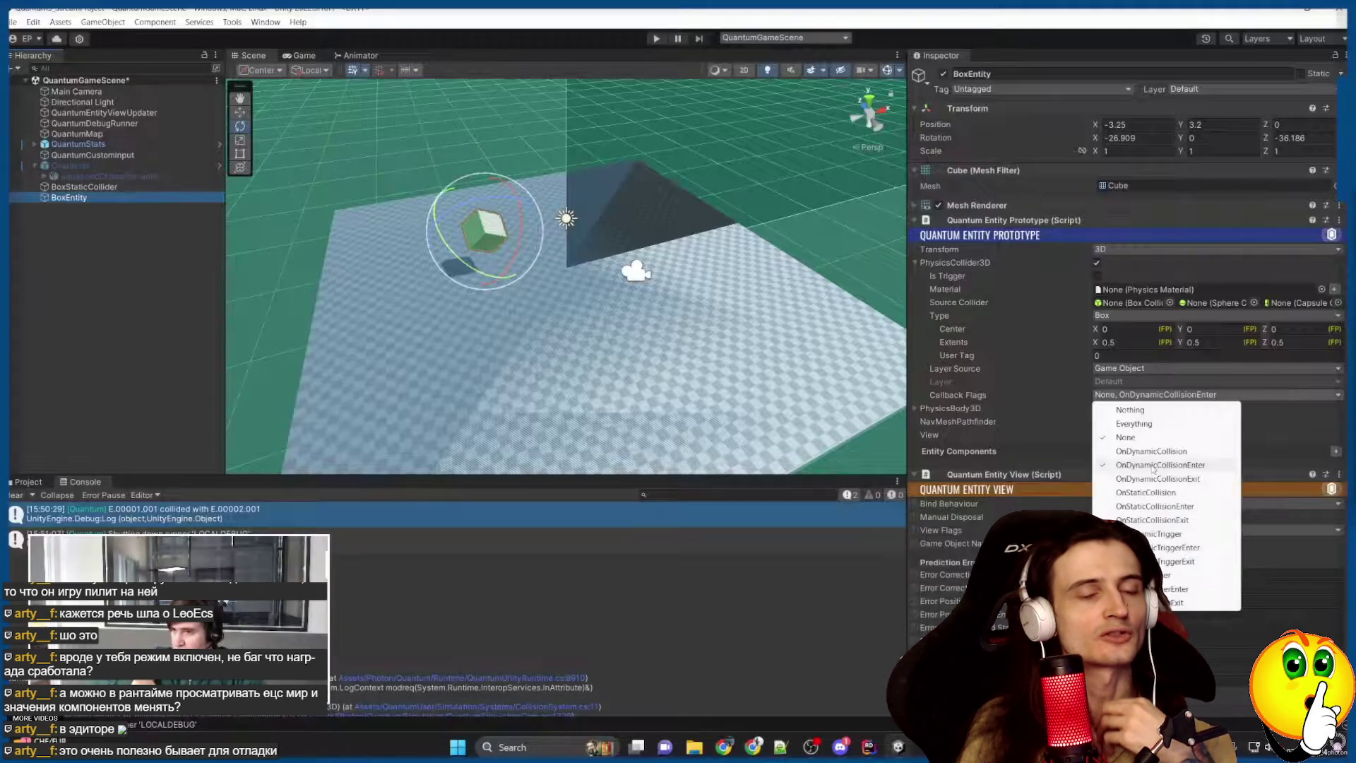
left_click(634, 354)
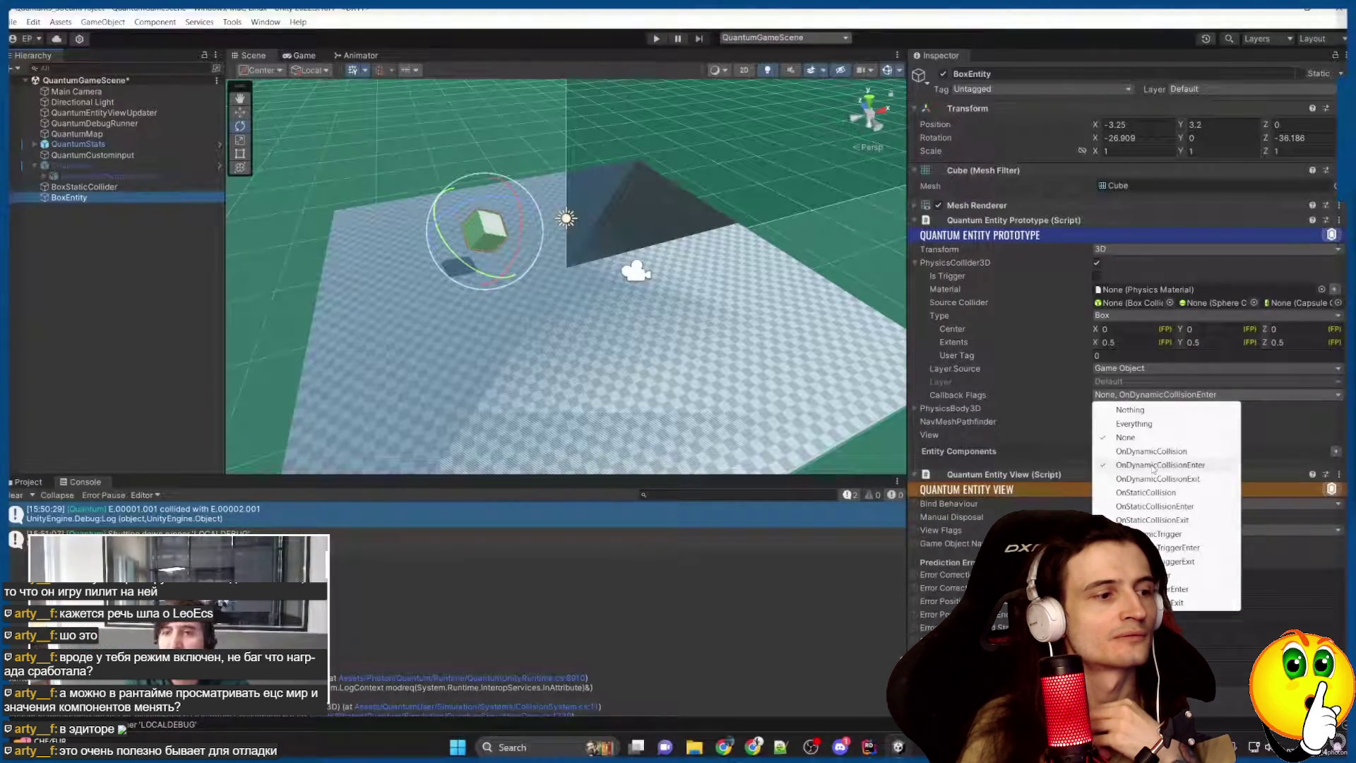
left_click(634, 354)
left_click(634, 354)
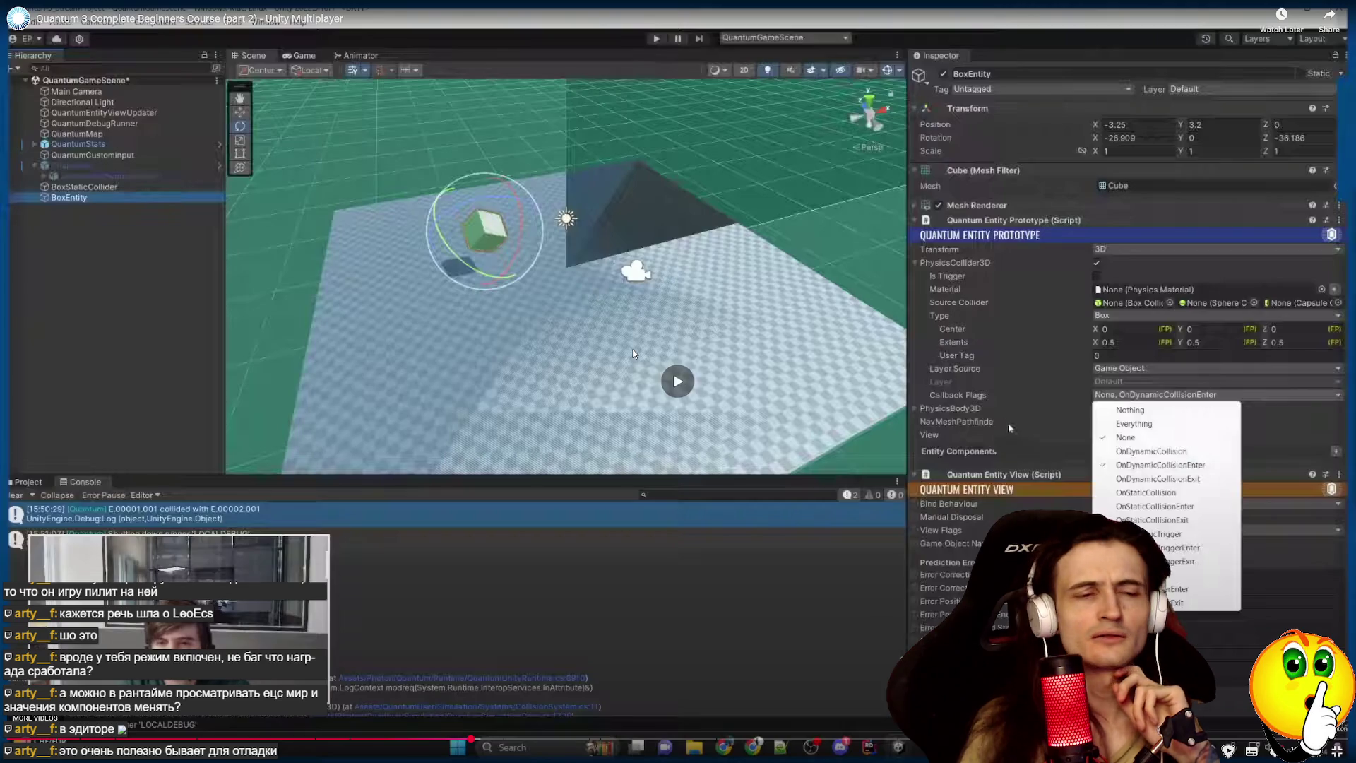
key("Left")
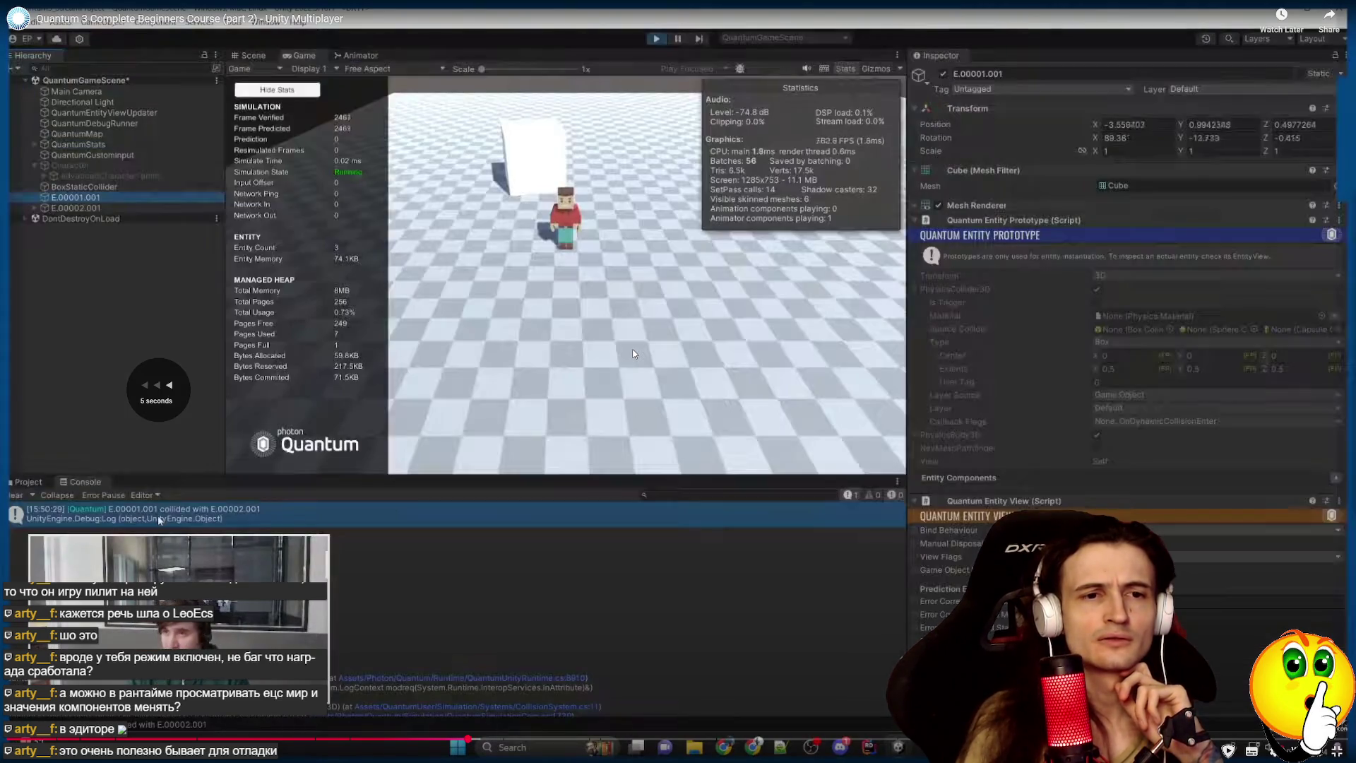
key("Left")
key("Left")
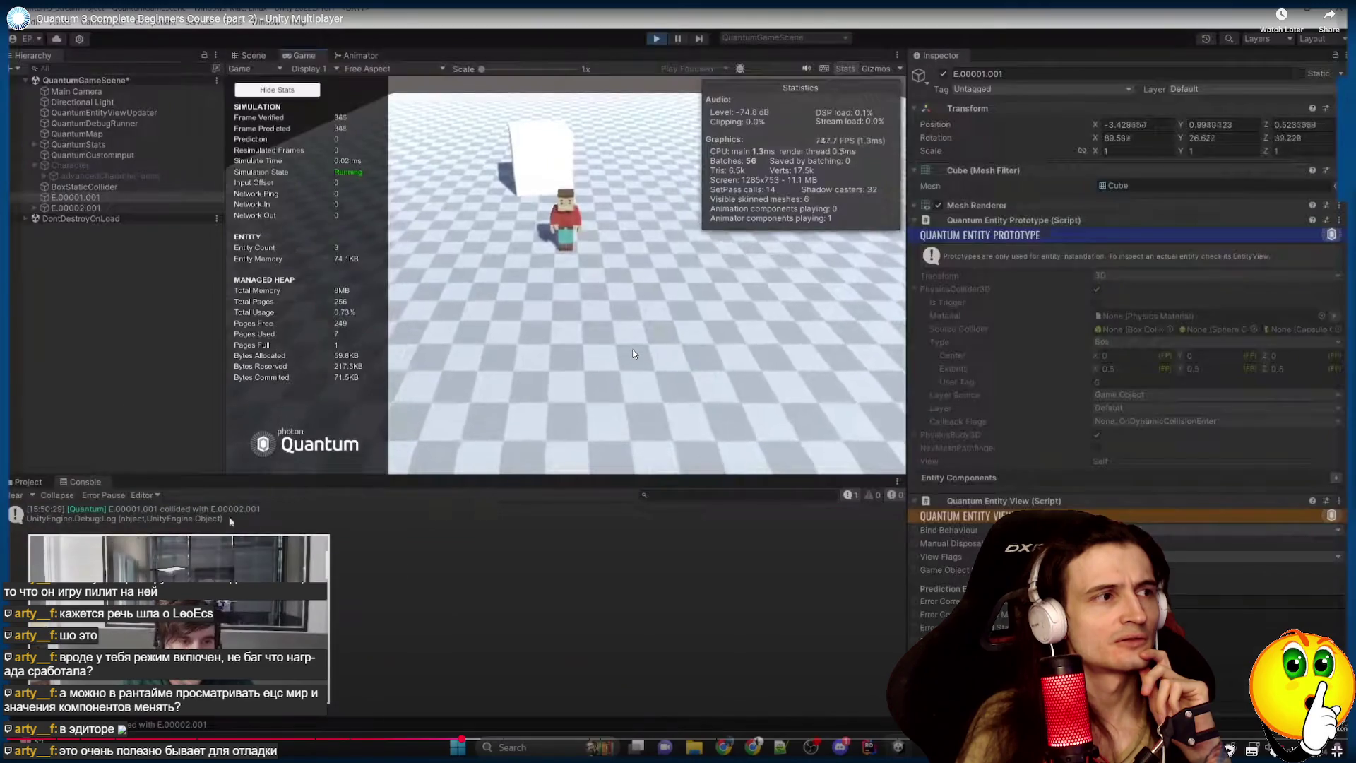
key("Left")
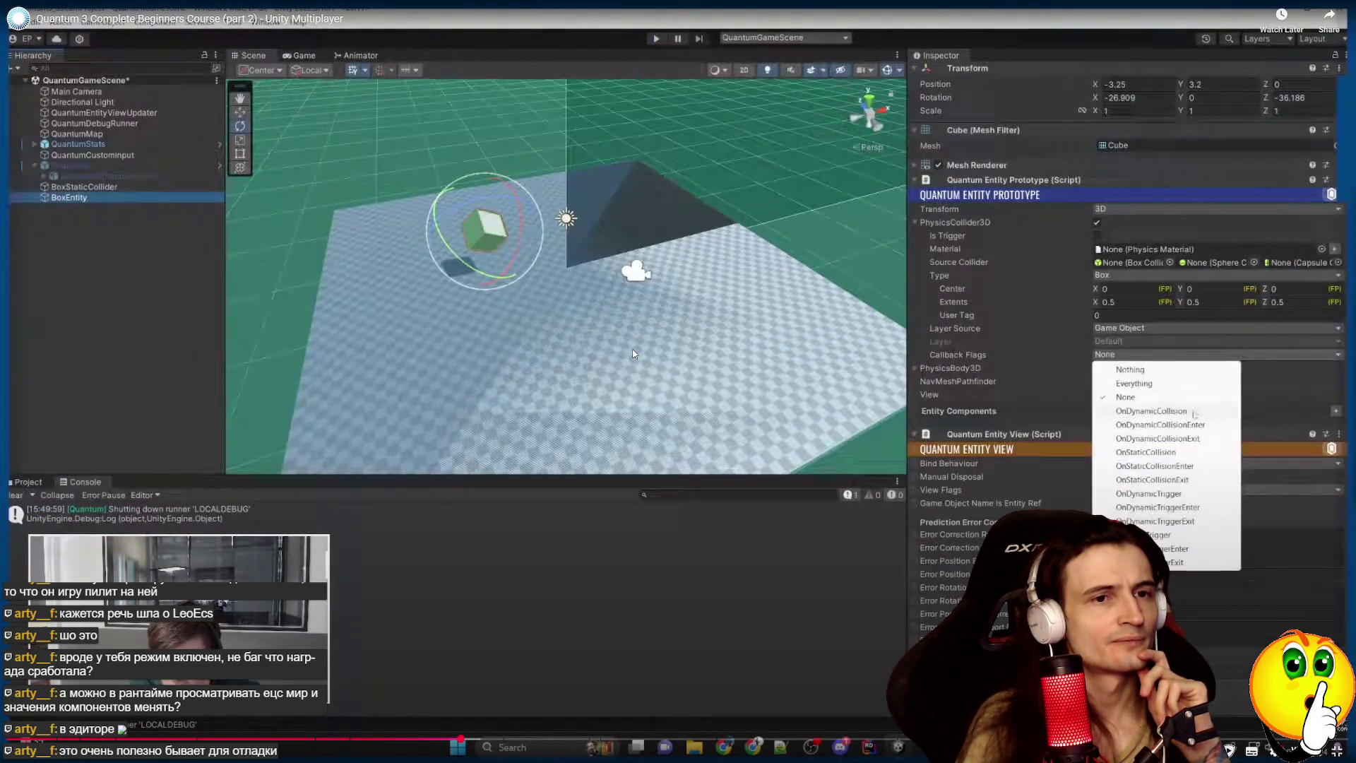
key("space")
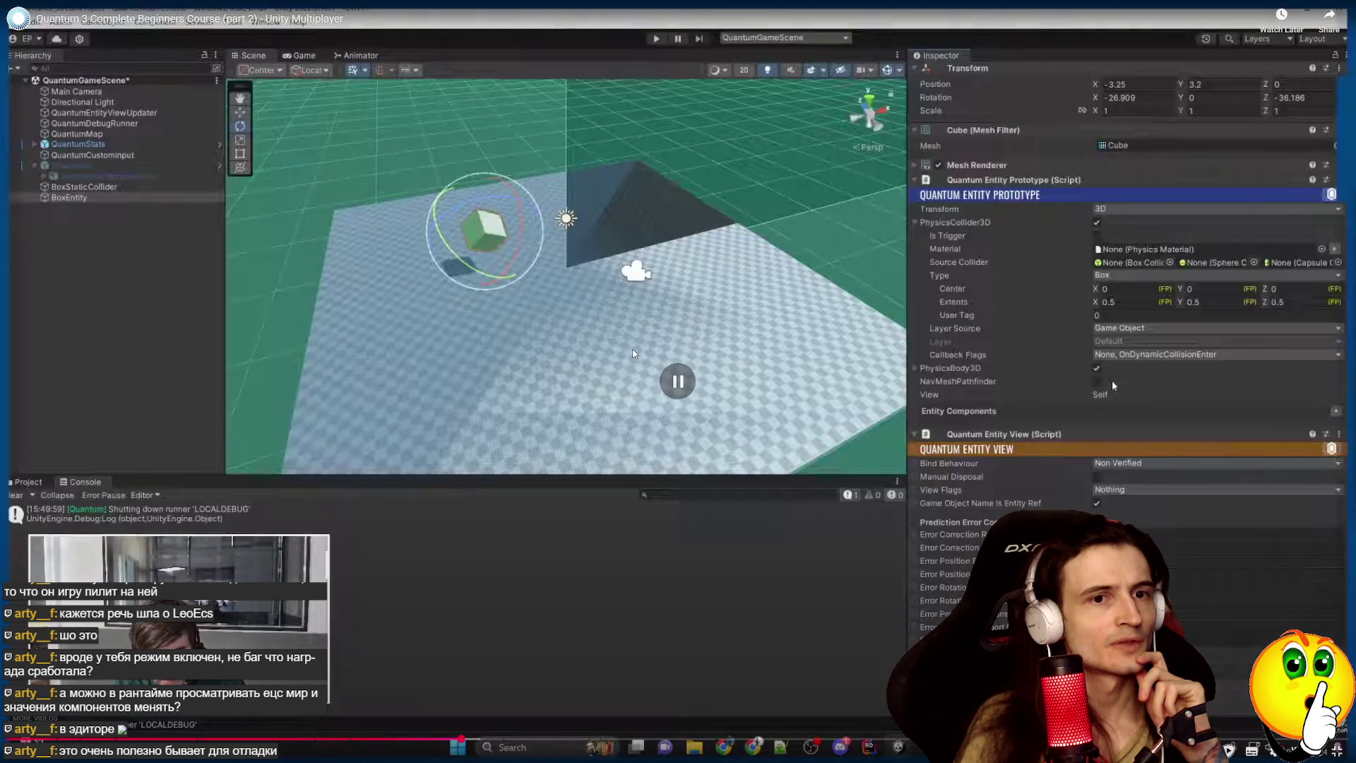
key("space")
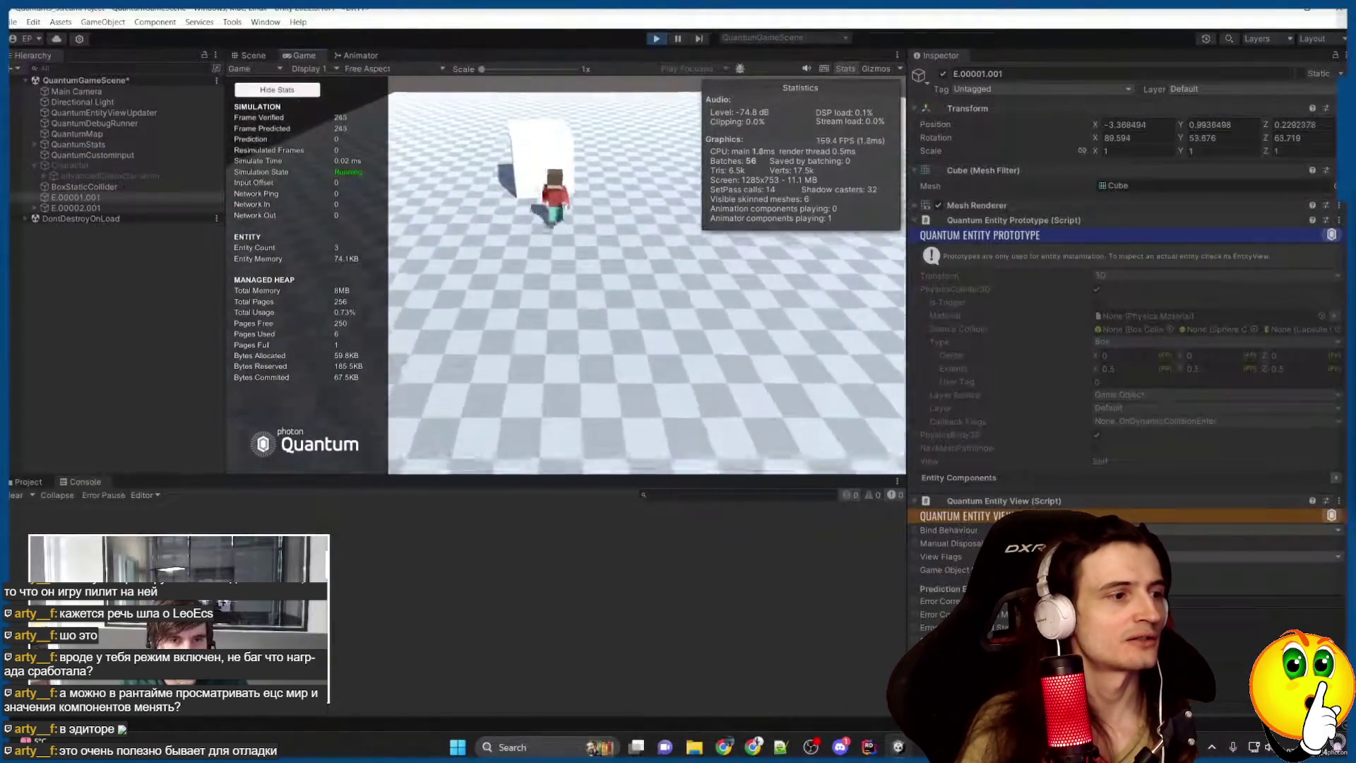
left_click(462, 603)
left_click(461, 603)
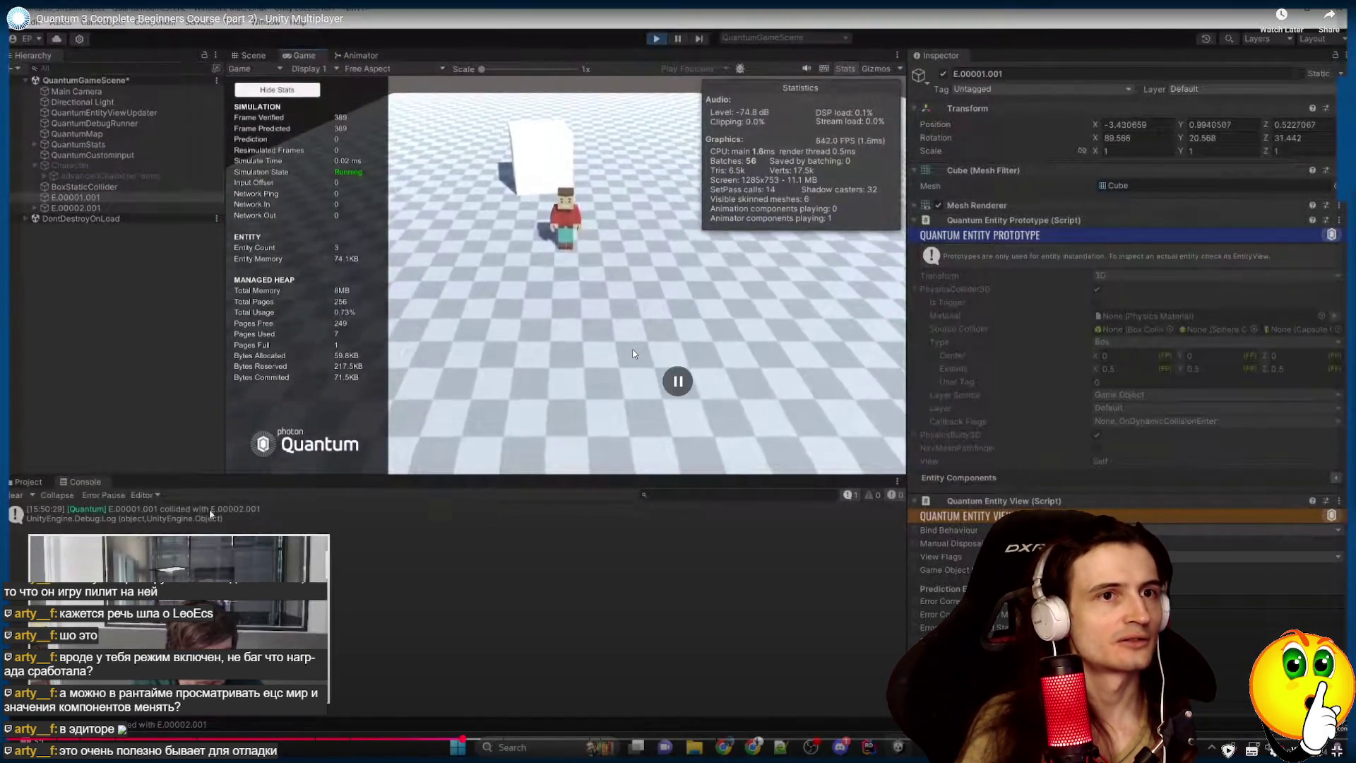
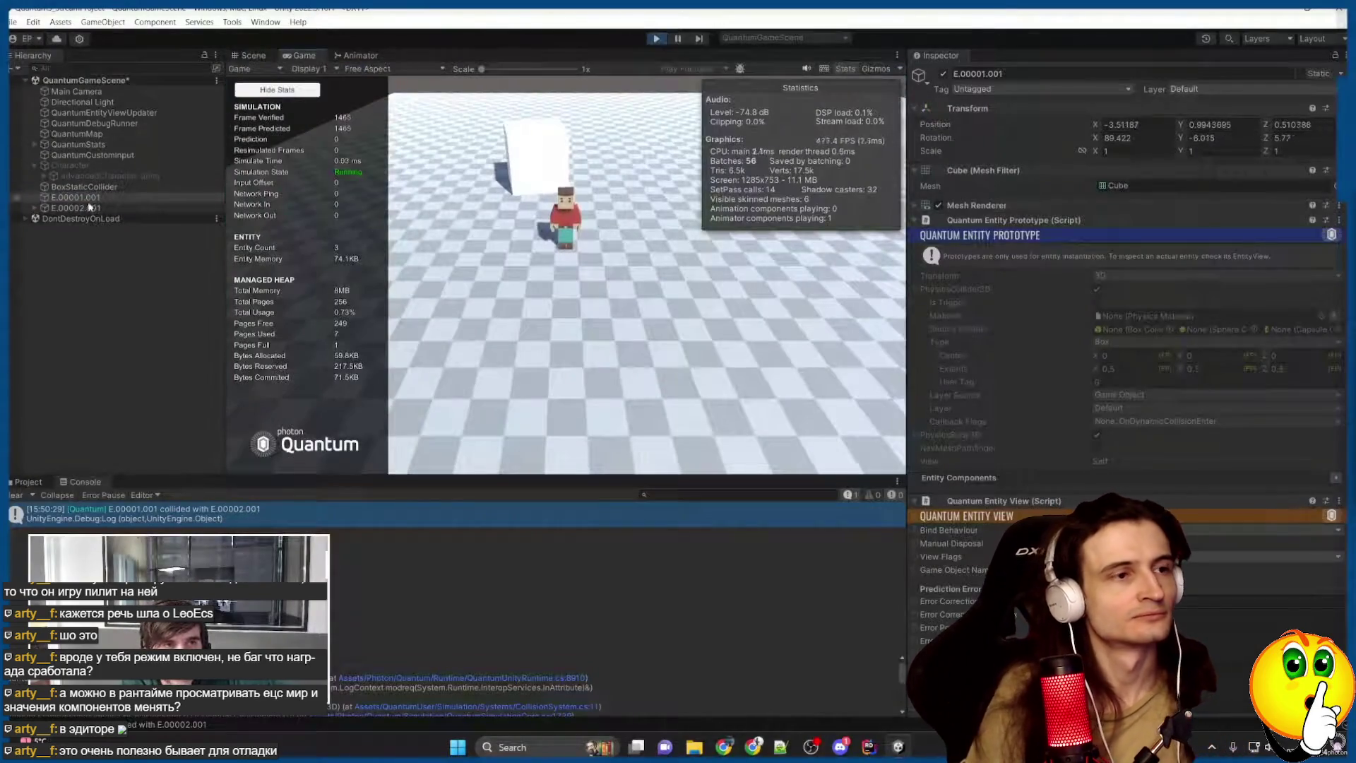
Exit Play mode from the Game view and open BoxEntity's Callback Flags dropdown.
left_click(304, 55)
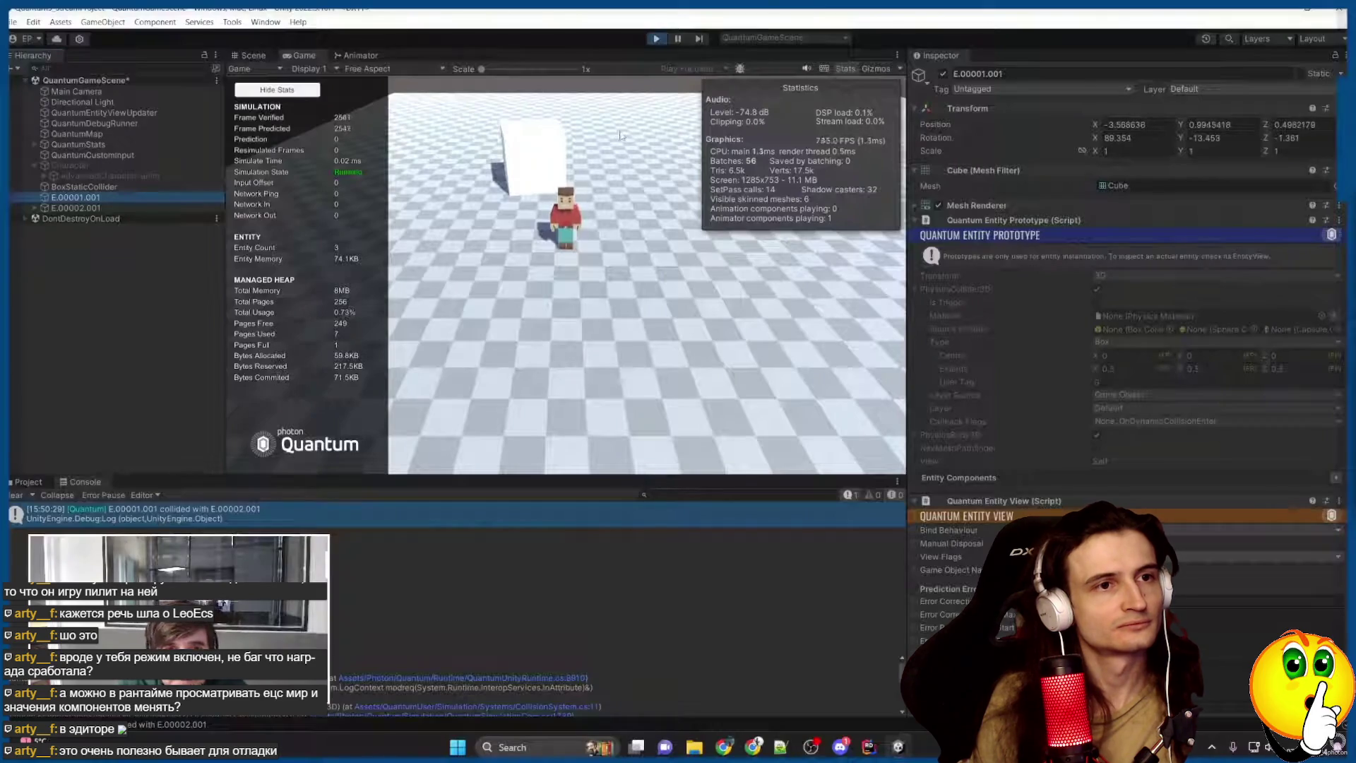
key("ctrl+p")
left_click(1155, 394)
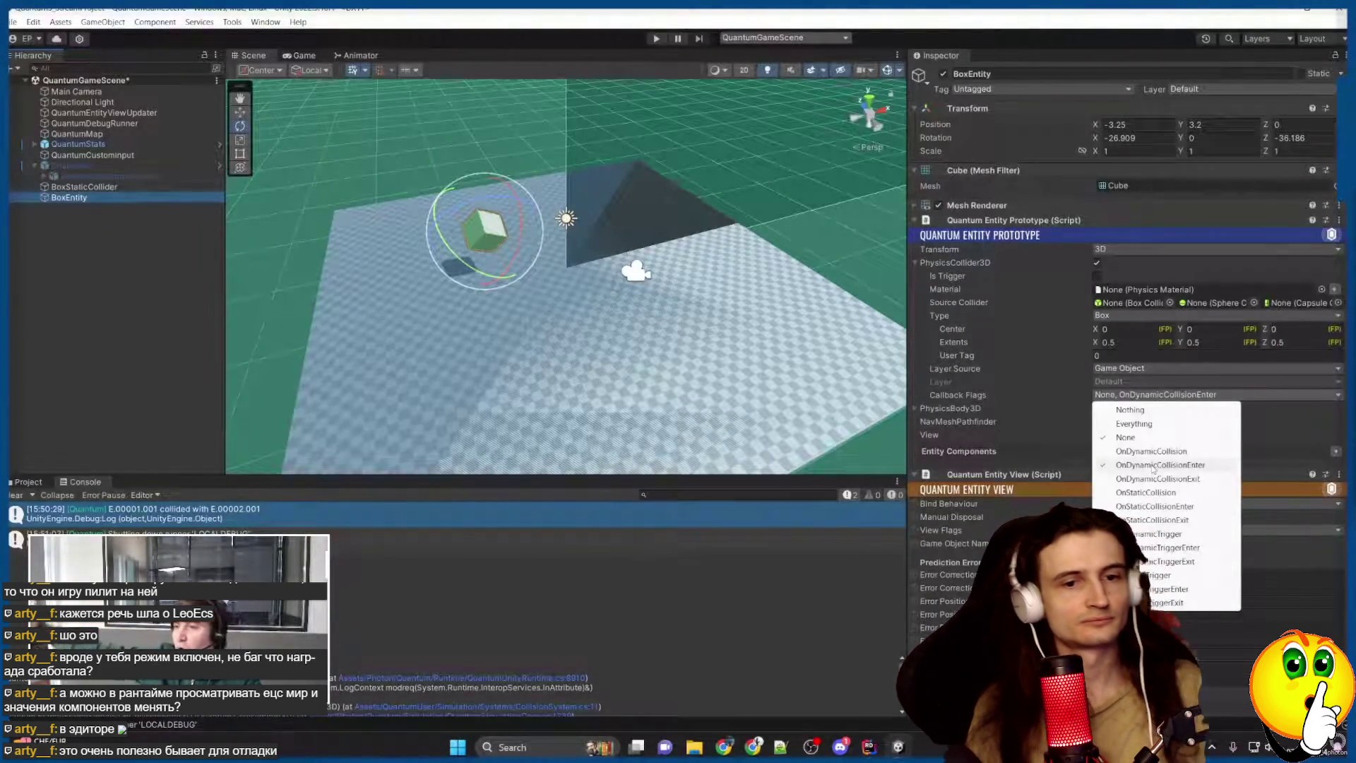
Clear BoxEntity's callbacks, save, and set Character to OnDynamicCollisionEnter with all overrides applied.
left_click(1123, 410)
key("ctrl+s")
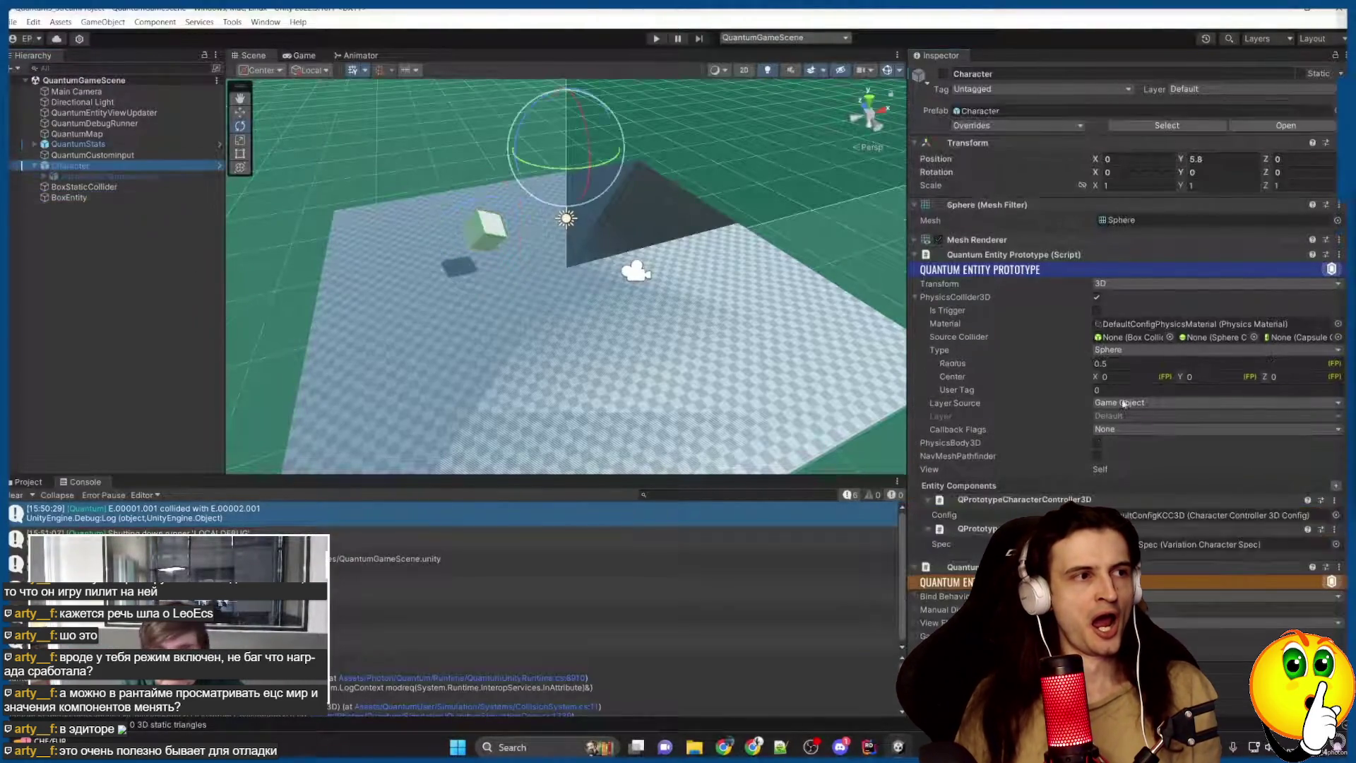
left_click(1113, 429)
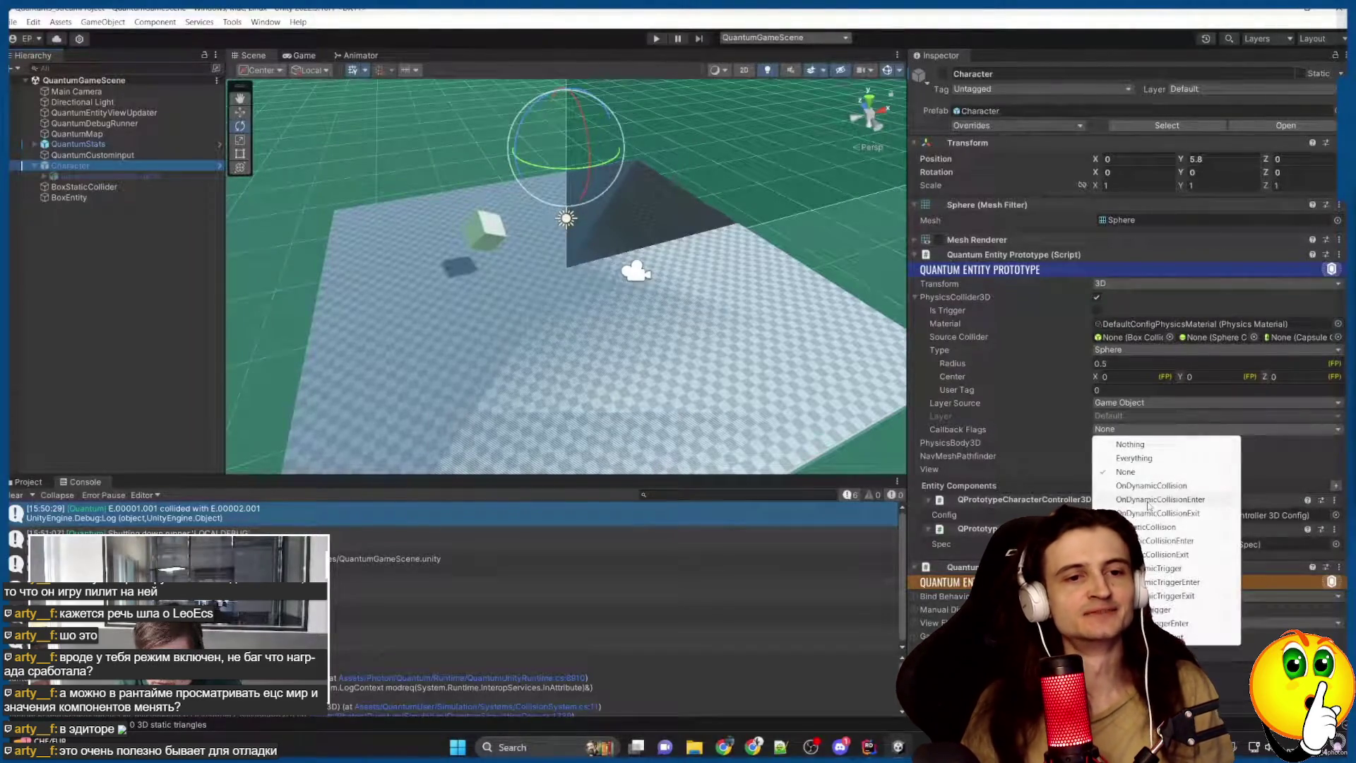
left_click(1130, 506)
left_click(944, 74)
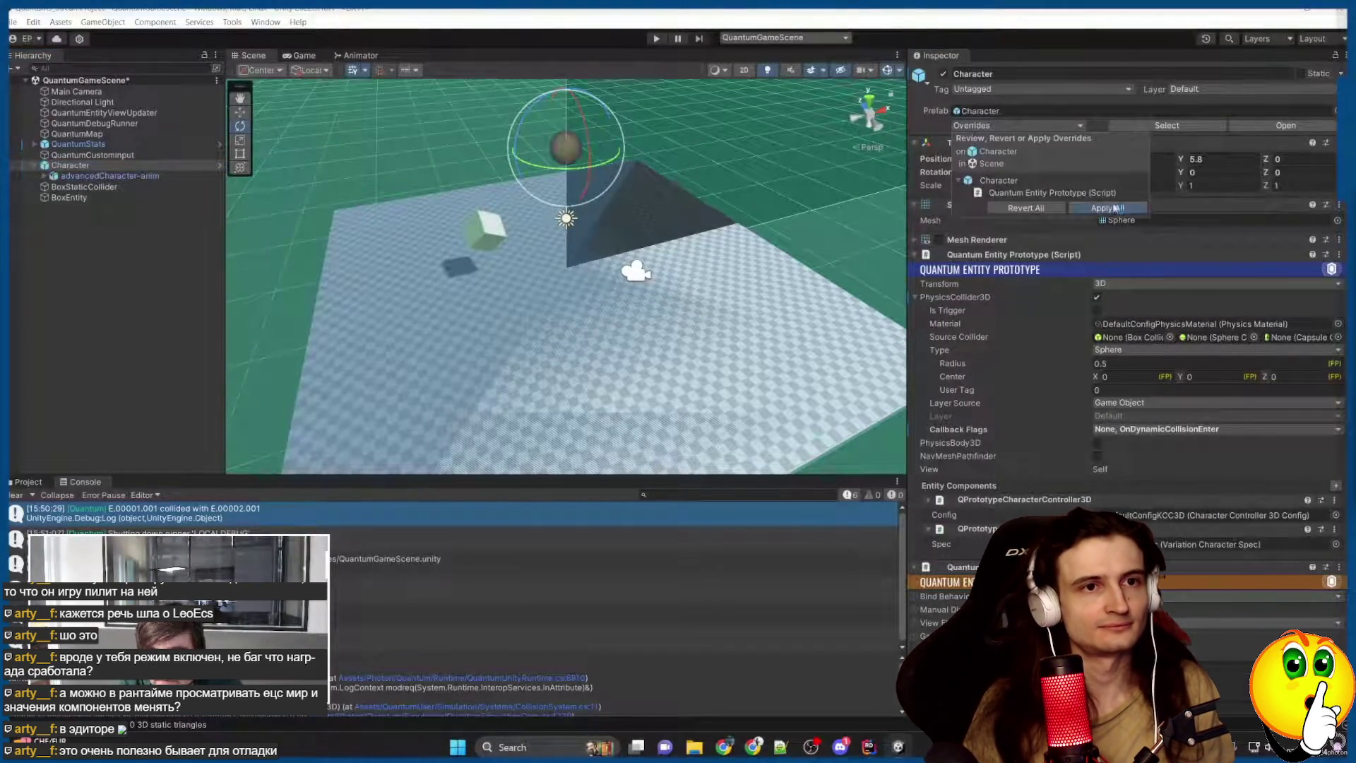
left_click(944, 74)
Run the game briefly with a taller console, then stop it.
left_click(657, 39)
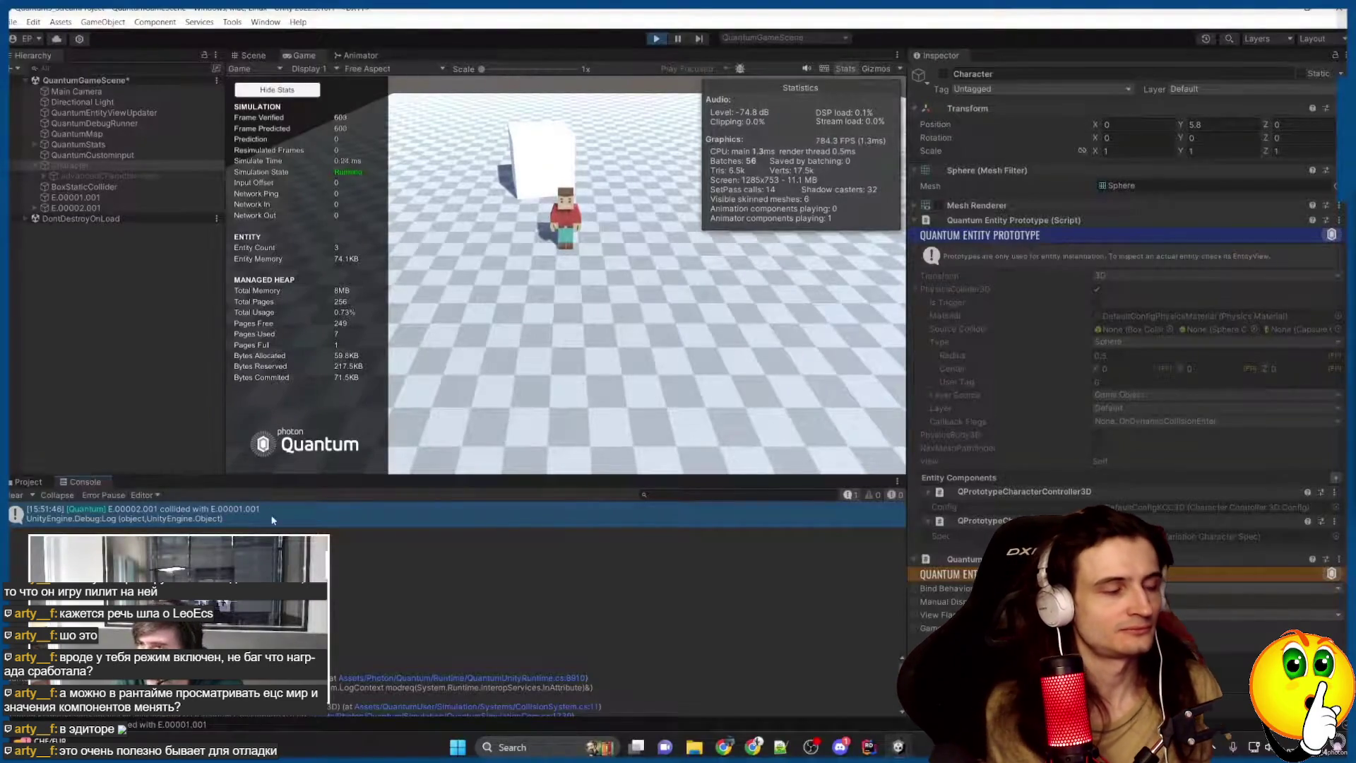
left_click_drag(503, 476, 503, 445)
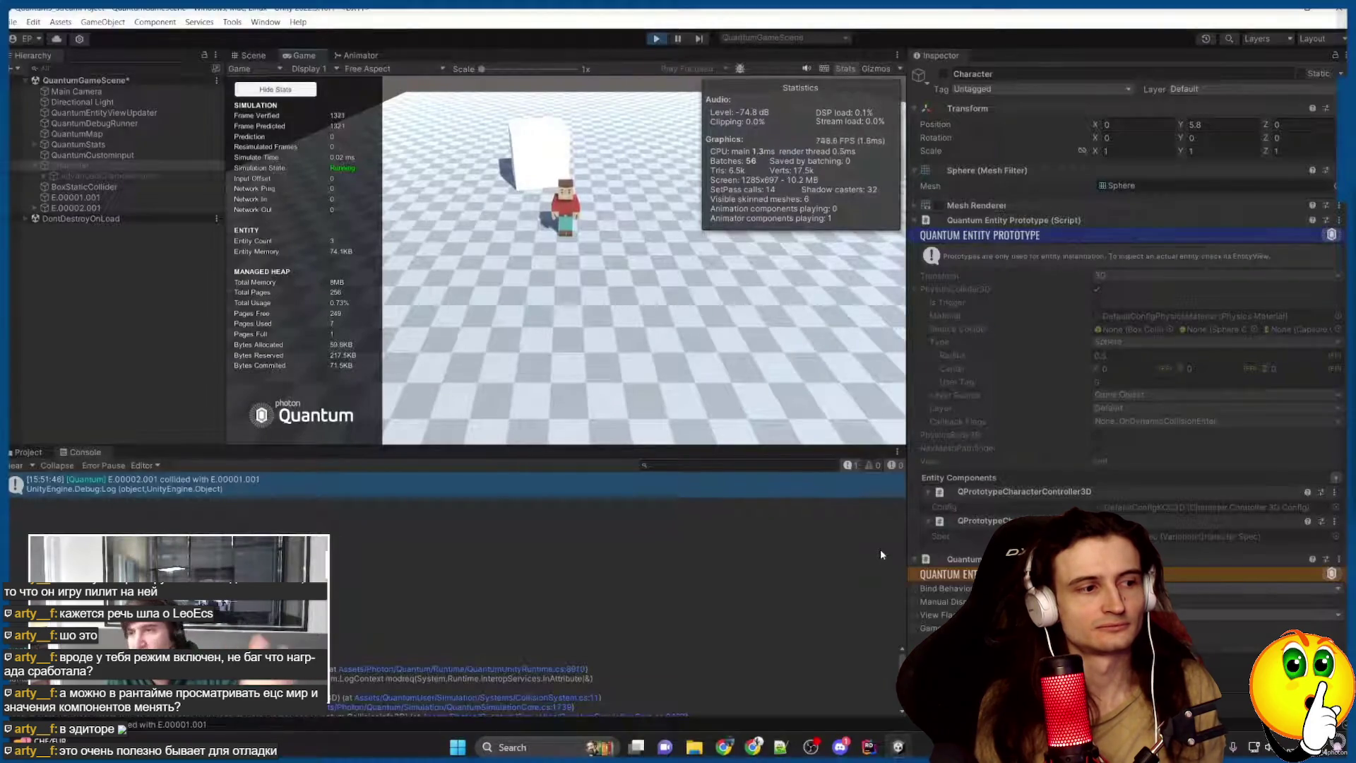
left_click(657, 39)
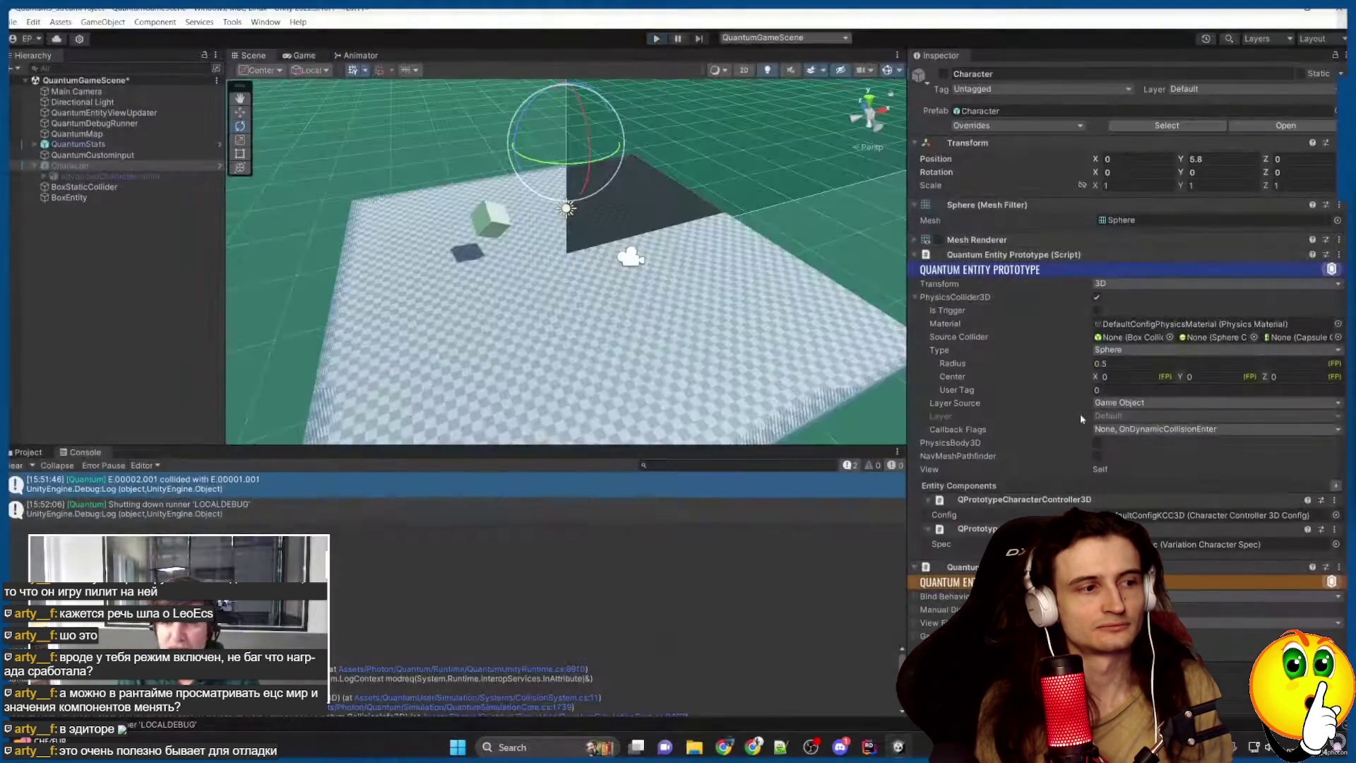
Subscribe BoxEntity to OnDynamicCollisionEnter and start Play mode again.
left_click(70, 197)
left_click(1141, 394)
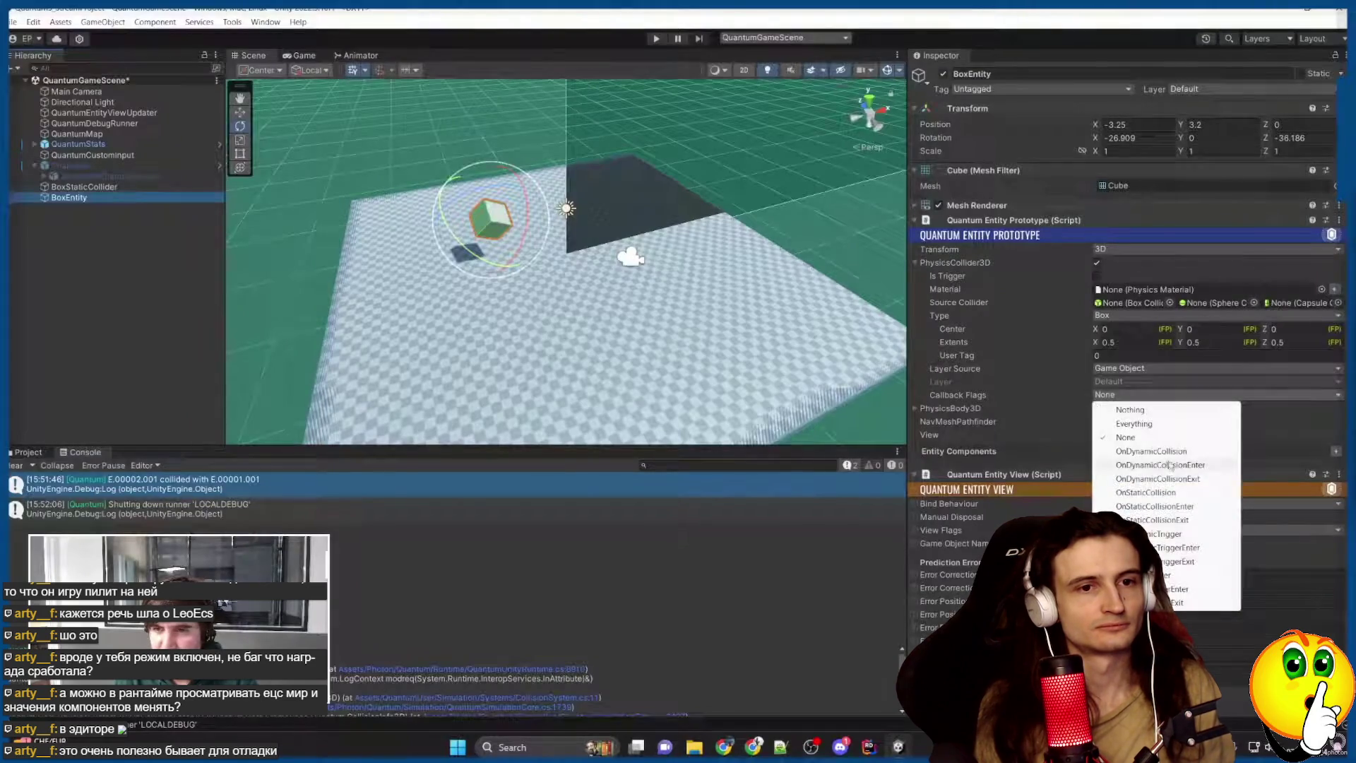
left_click(1166, 463)
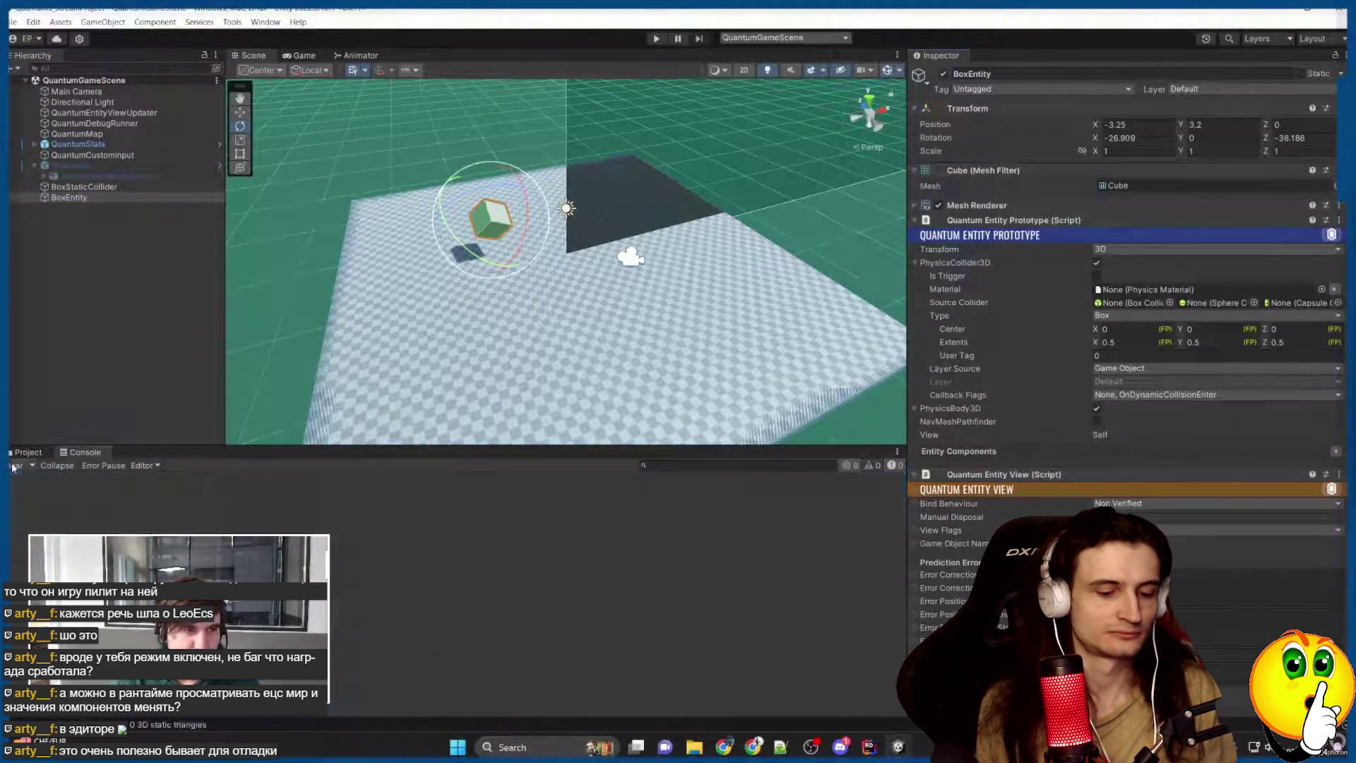
left_click(657, 38)
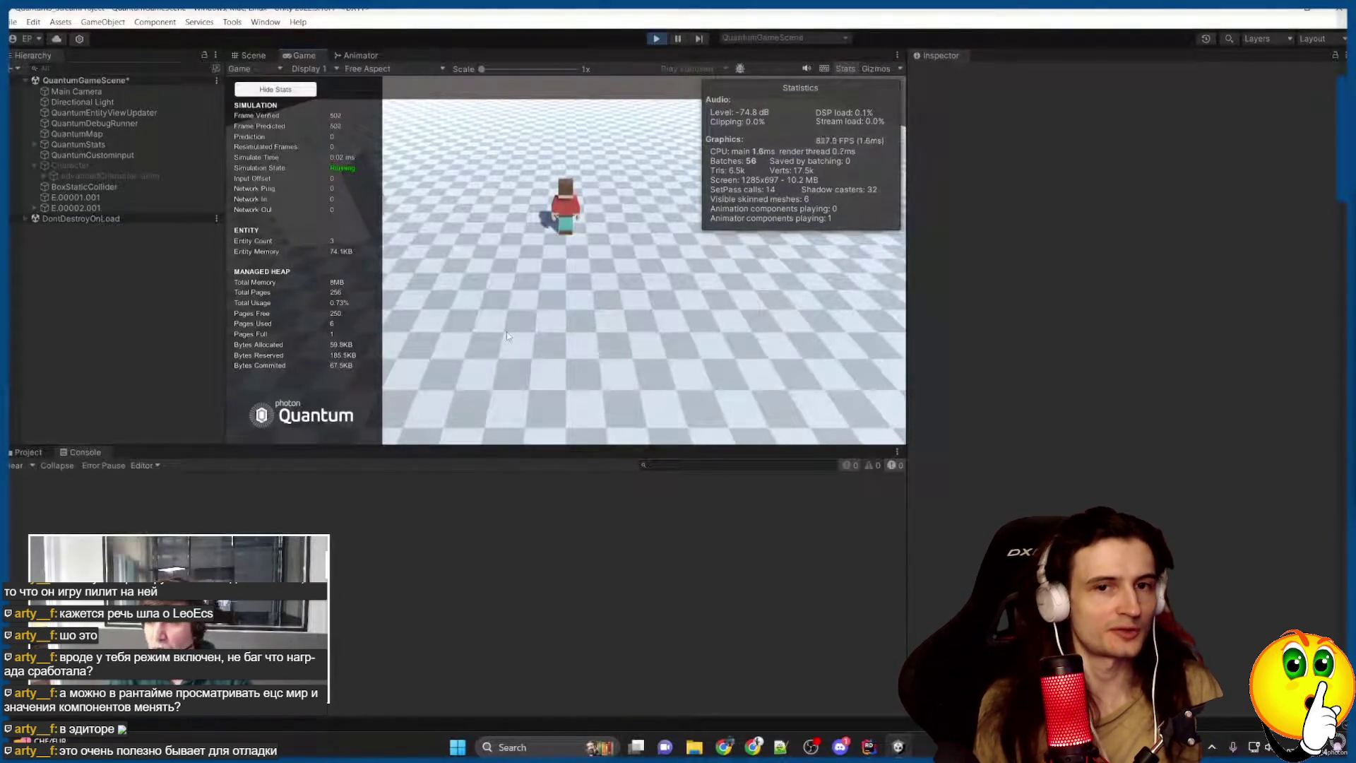
Move the character into the cube, read the collision log, and exit Play mode.
key("a")
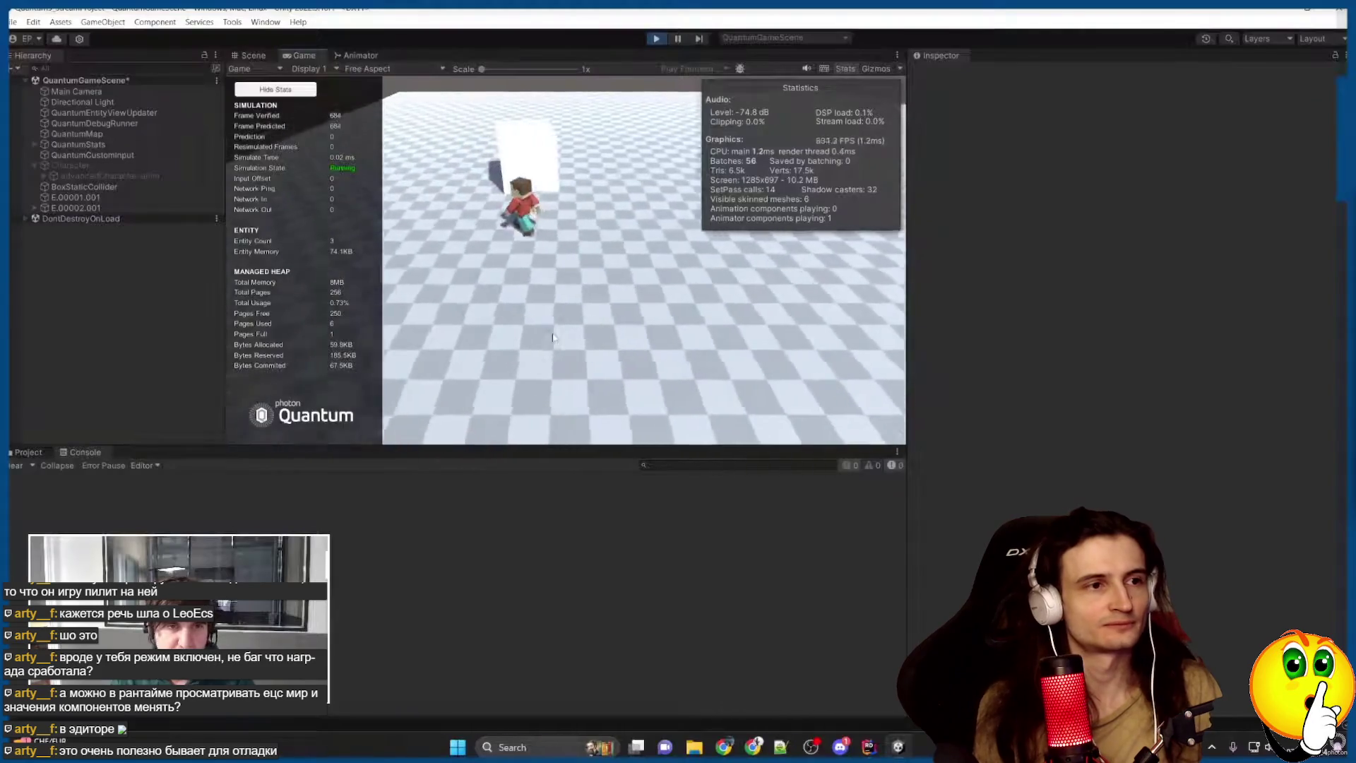
left_click(189, 502)
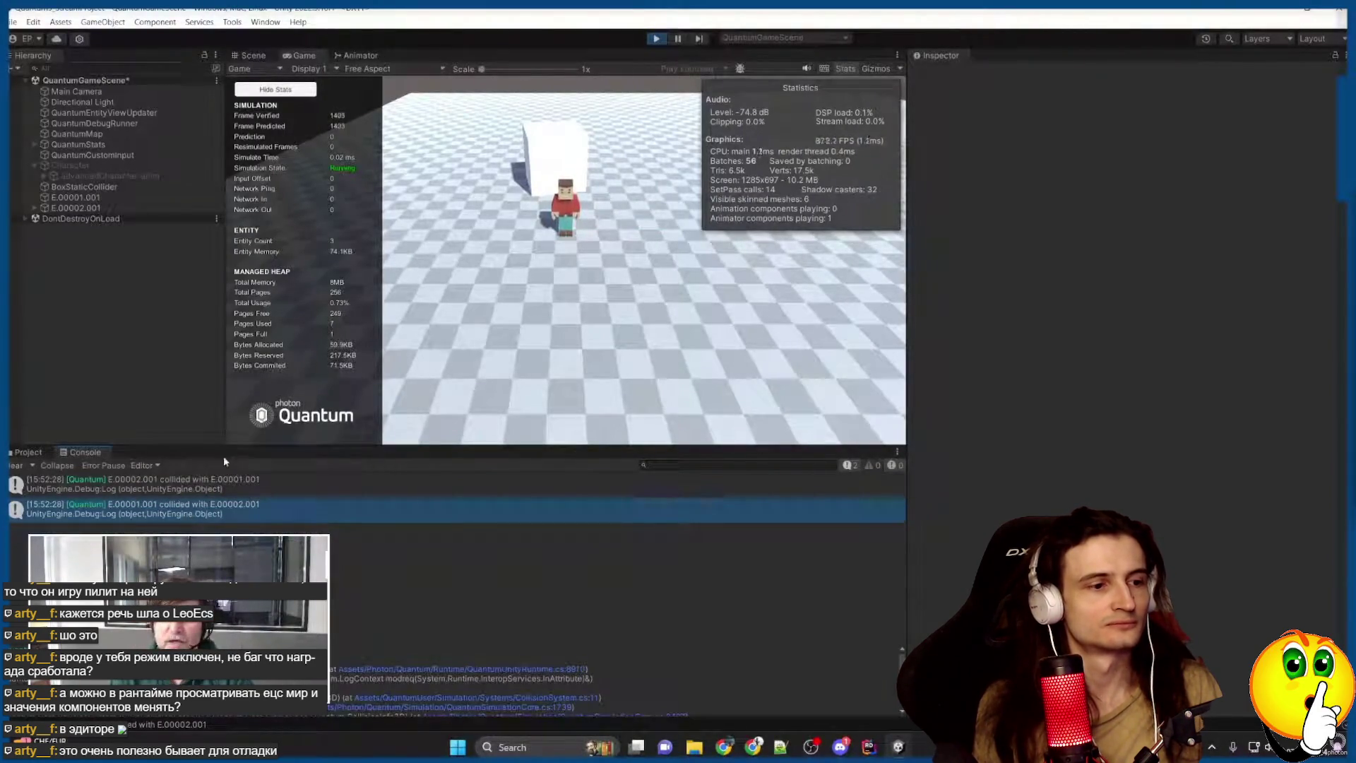
key("ctrl+p")
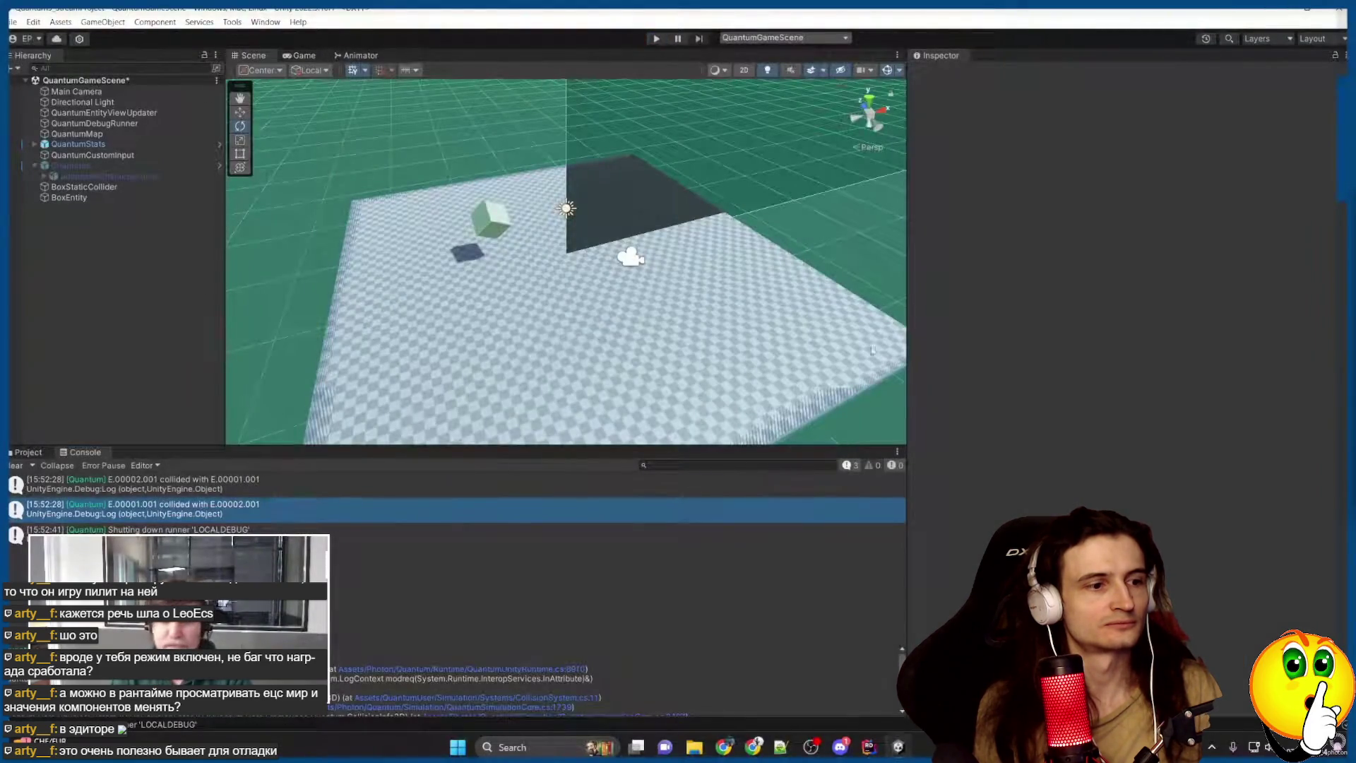
Deactivate Character, save the scene, recheck BoxEntity's flags unchanged, and bring up CollisionSystem.cs in Rider.
left_click(70, 165)
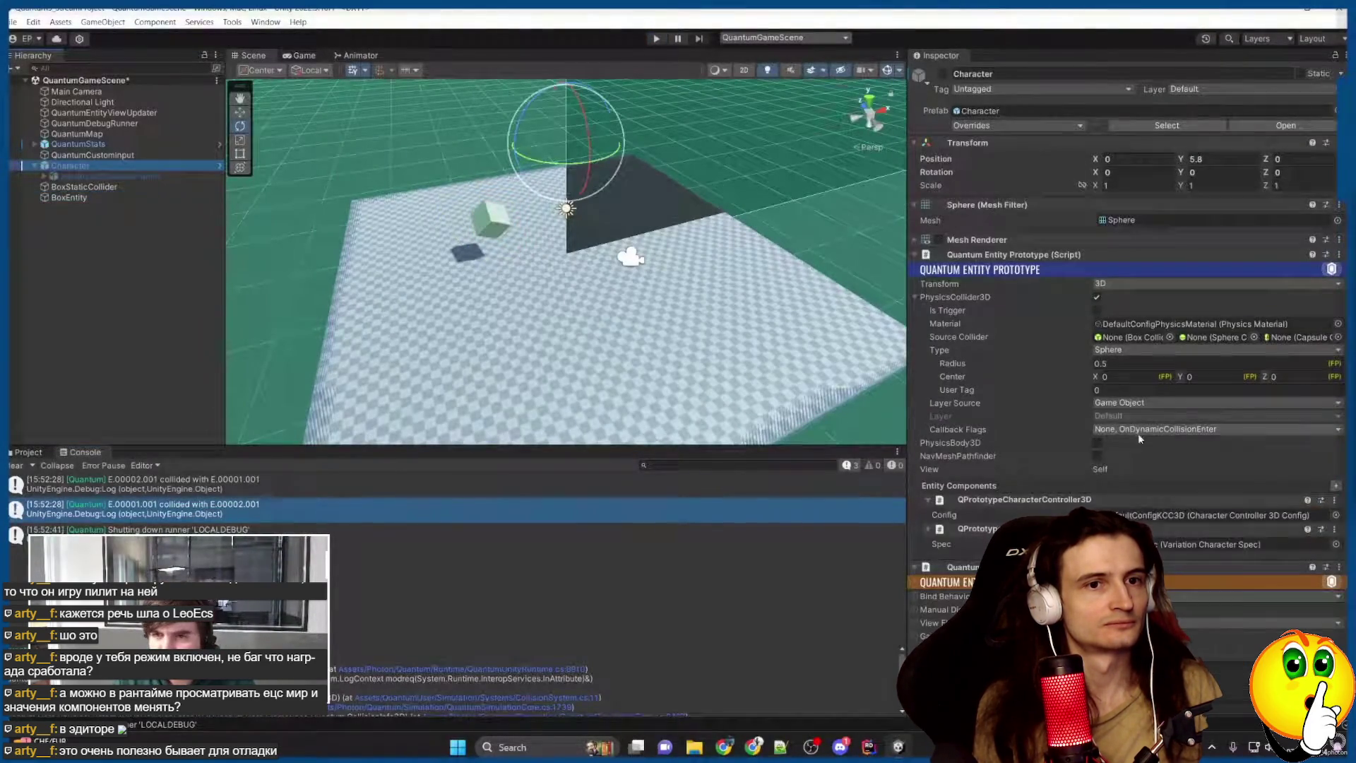
left_click(943, 73)
key("ctrl+s")
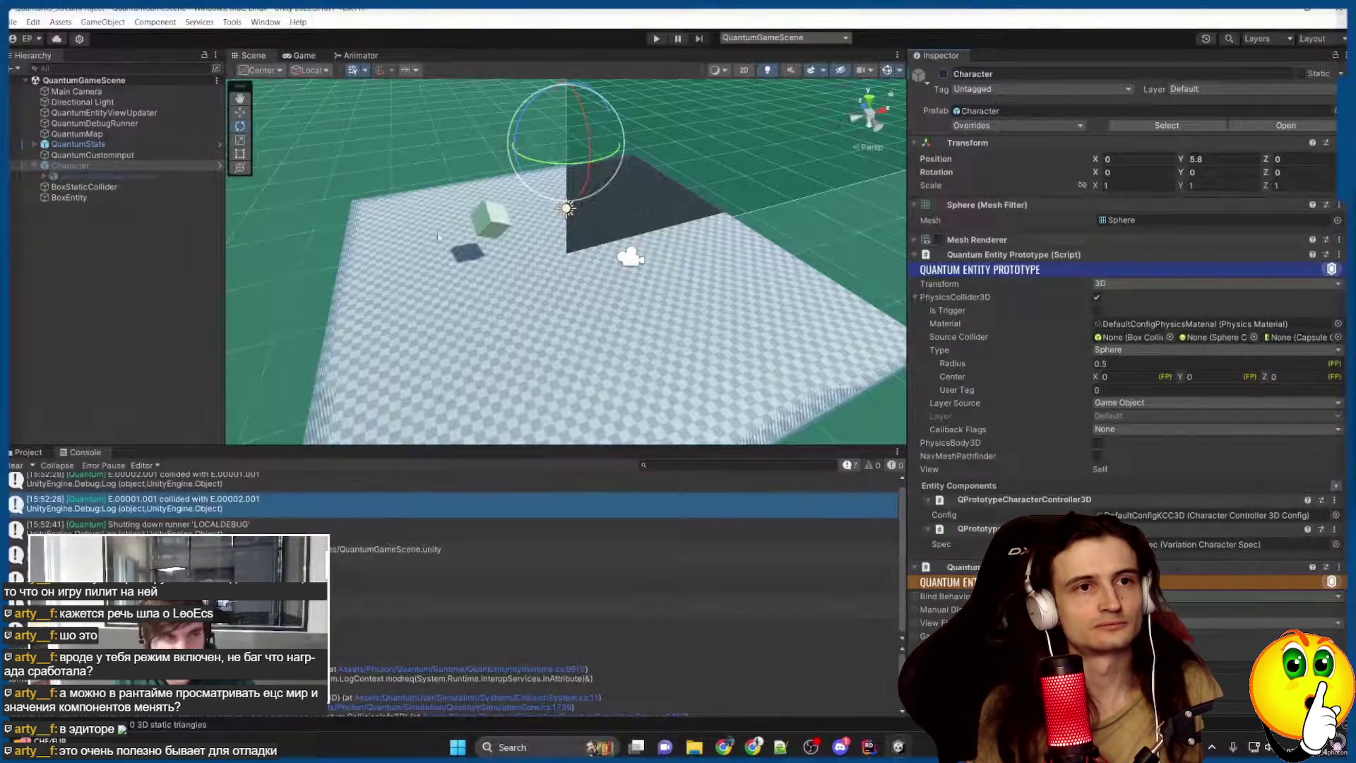
left_click(488, 222)
left_click(1146, 396)
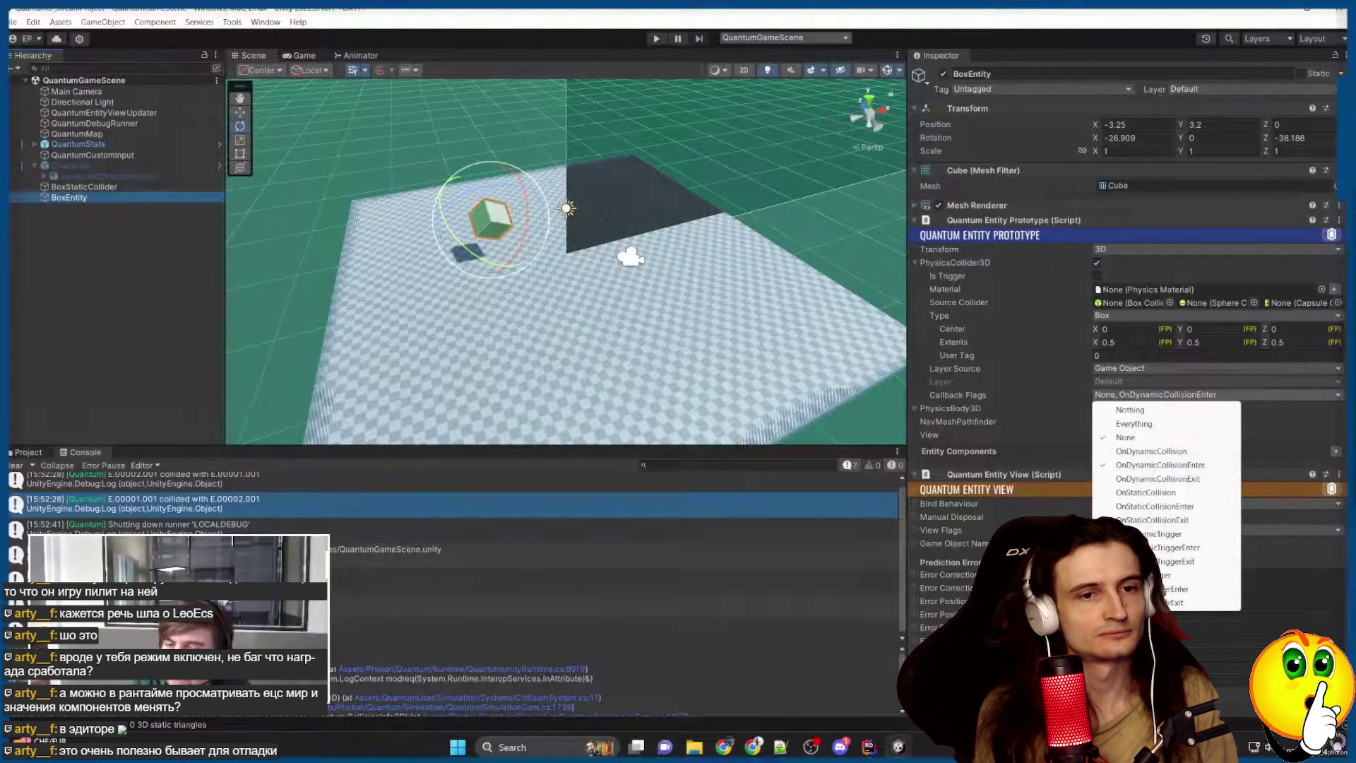
left_click(996, 404)
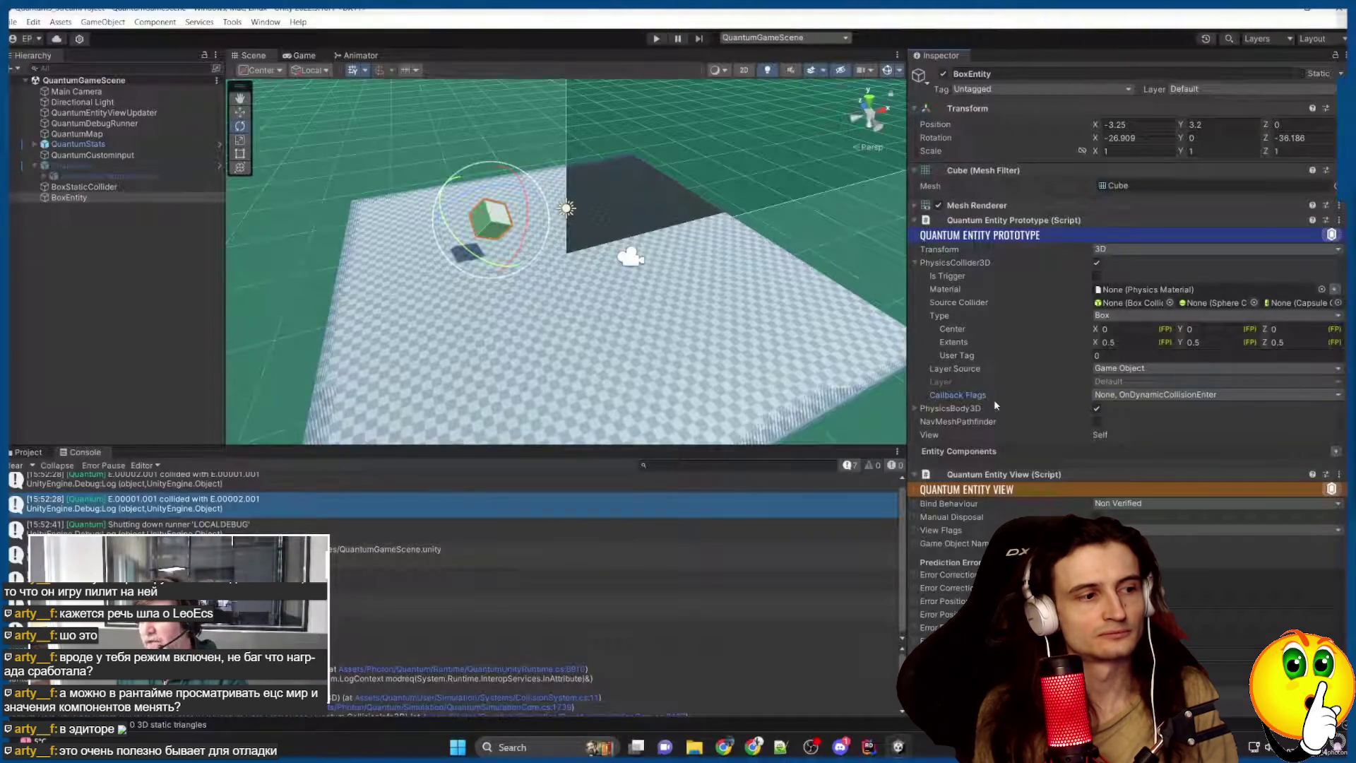
left_click(869, 747)
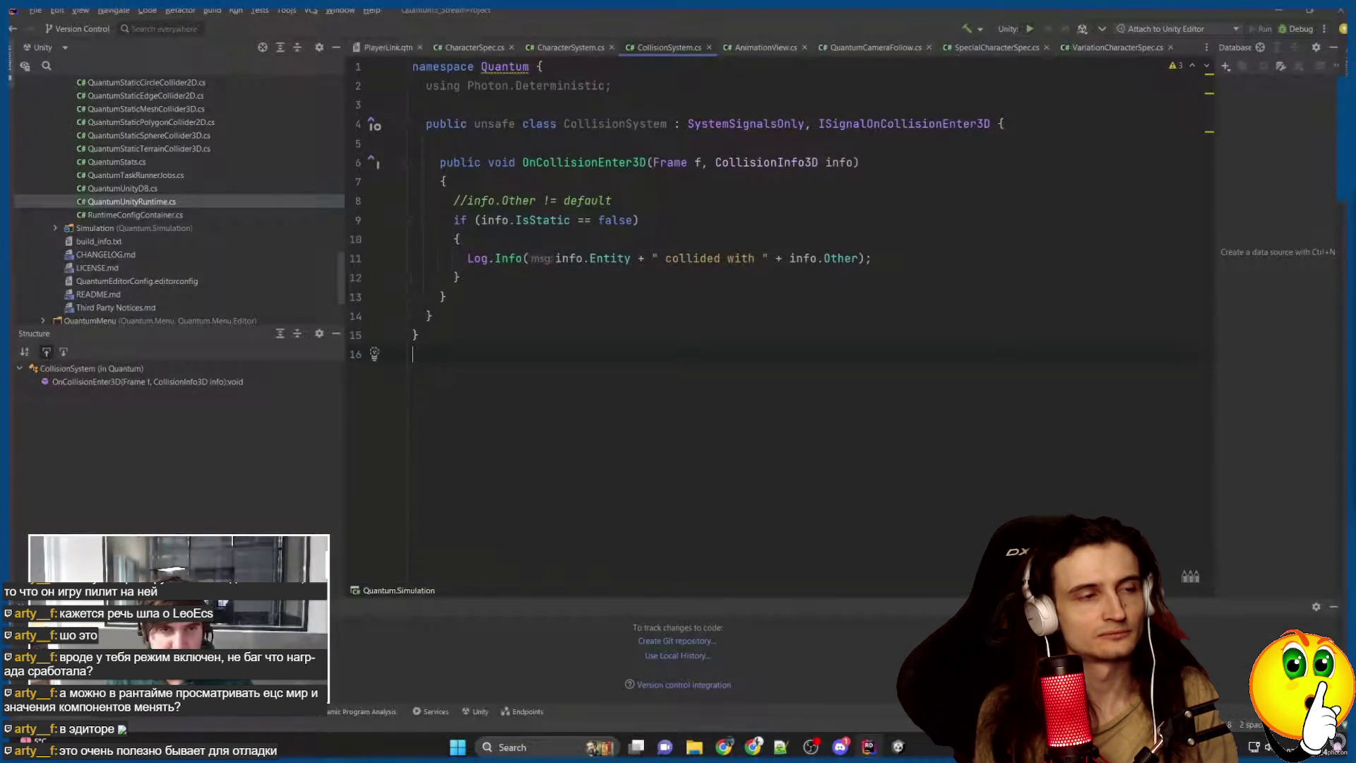
Inspect info.Entity in CollisionSystem.cs, glance at the Notepad++ outline, and return to Unity.
left_click(621, 258)
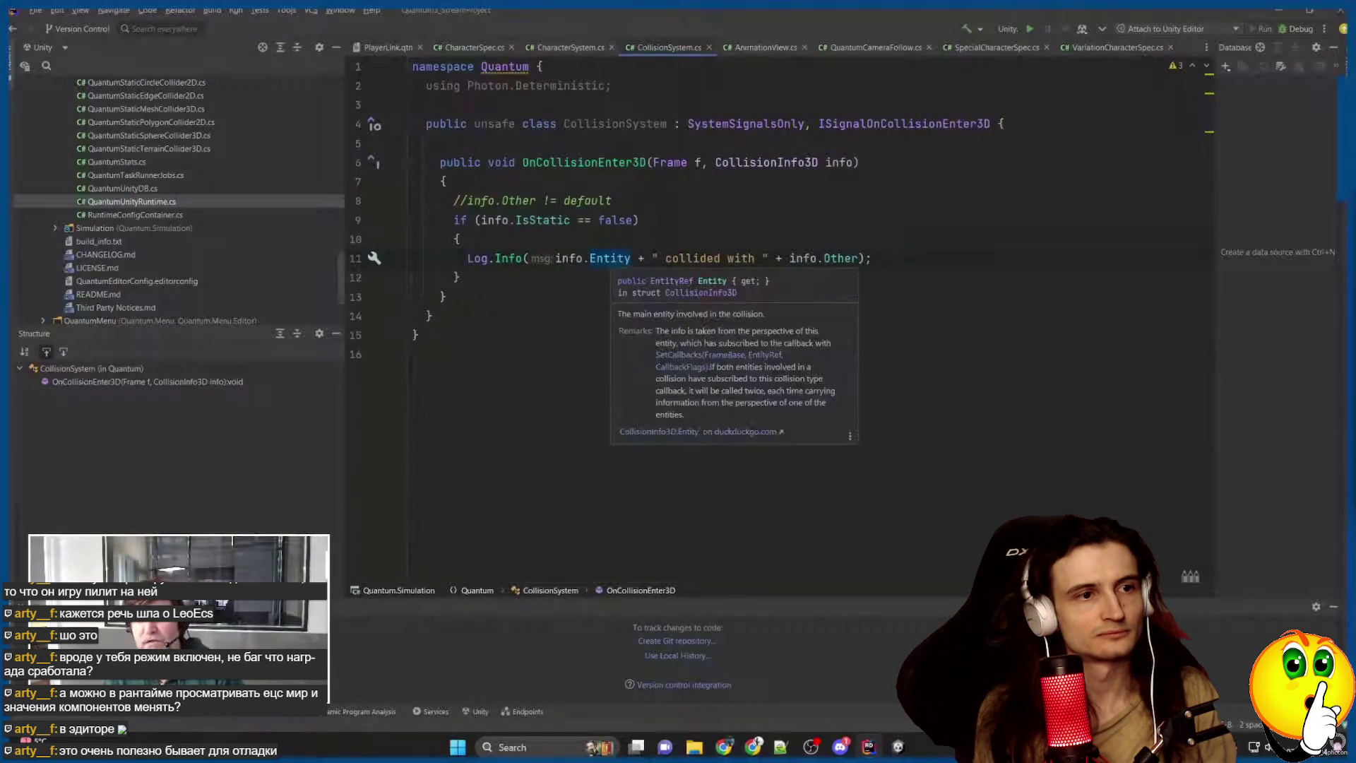
left_click(460, 277)
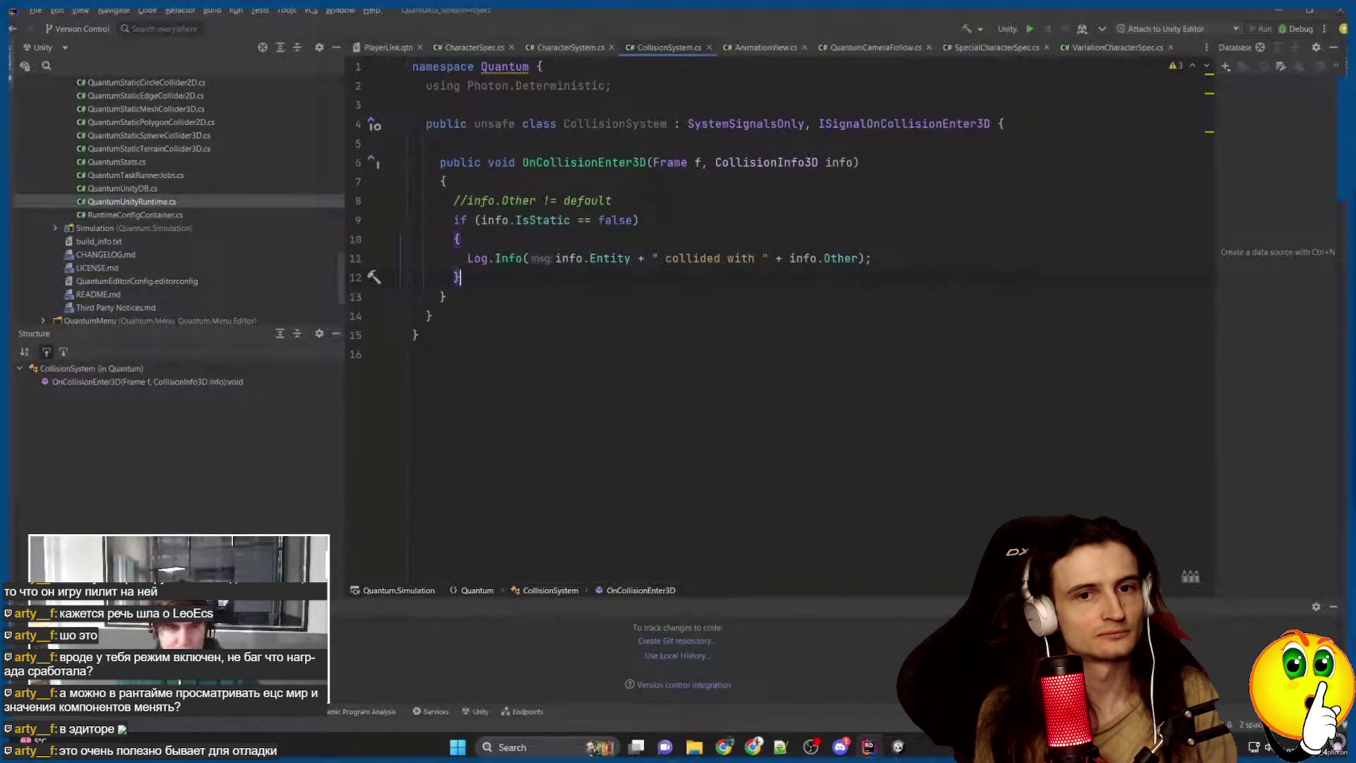
left_click(779, 748)
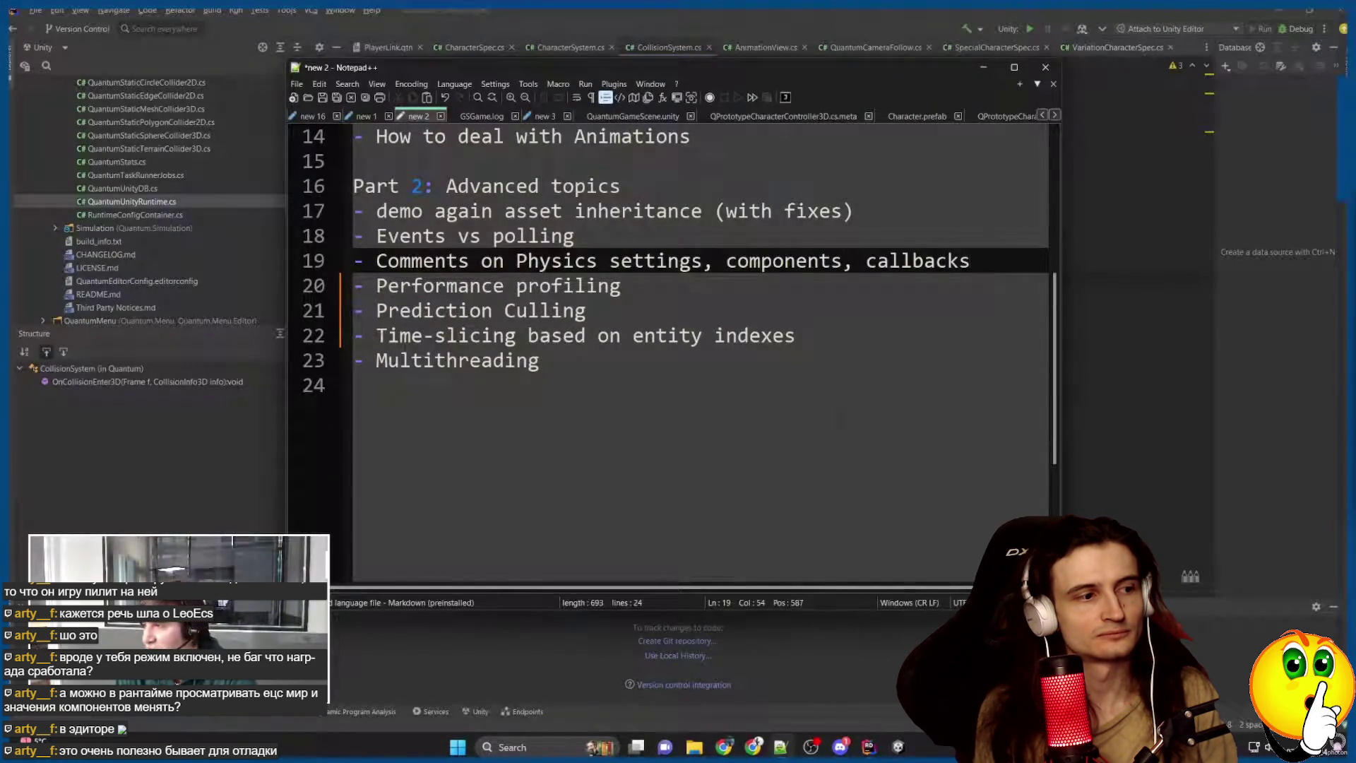
left_click(897, 747)
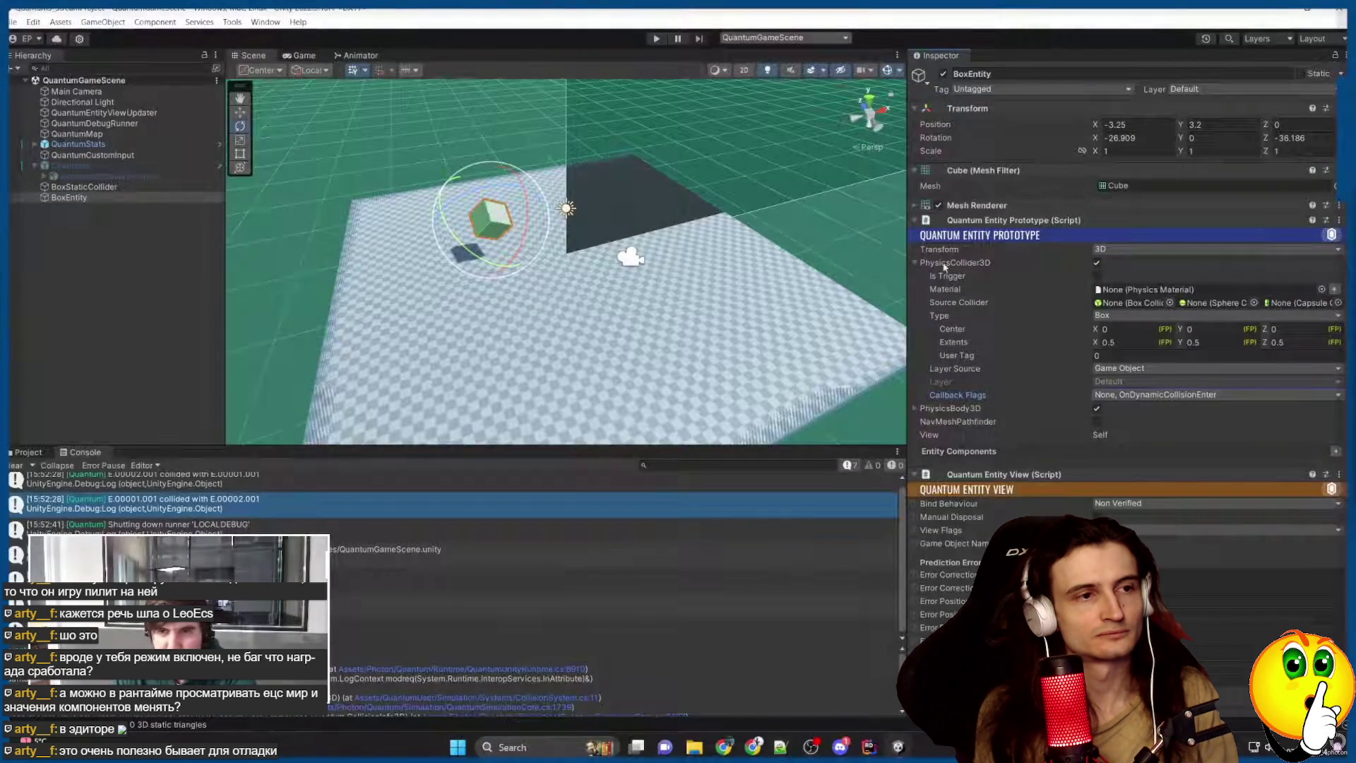
Swap BoxEntity's PhysicsCollider3D section for PhysicsBody3D and review its Config flags unchanged.
left_click(916, 264)
left_click(915, 276)
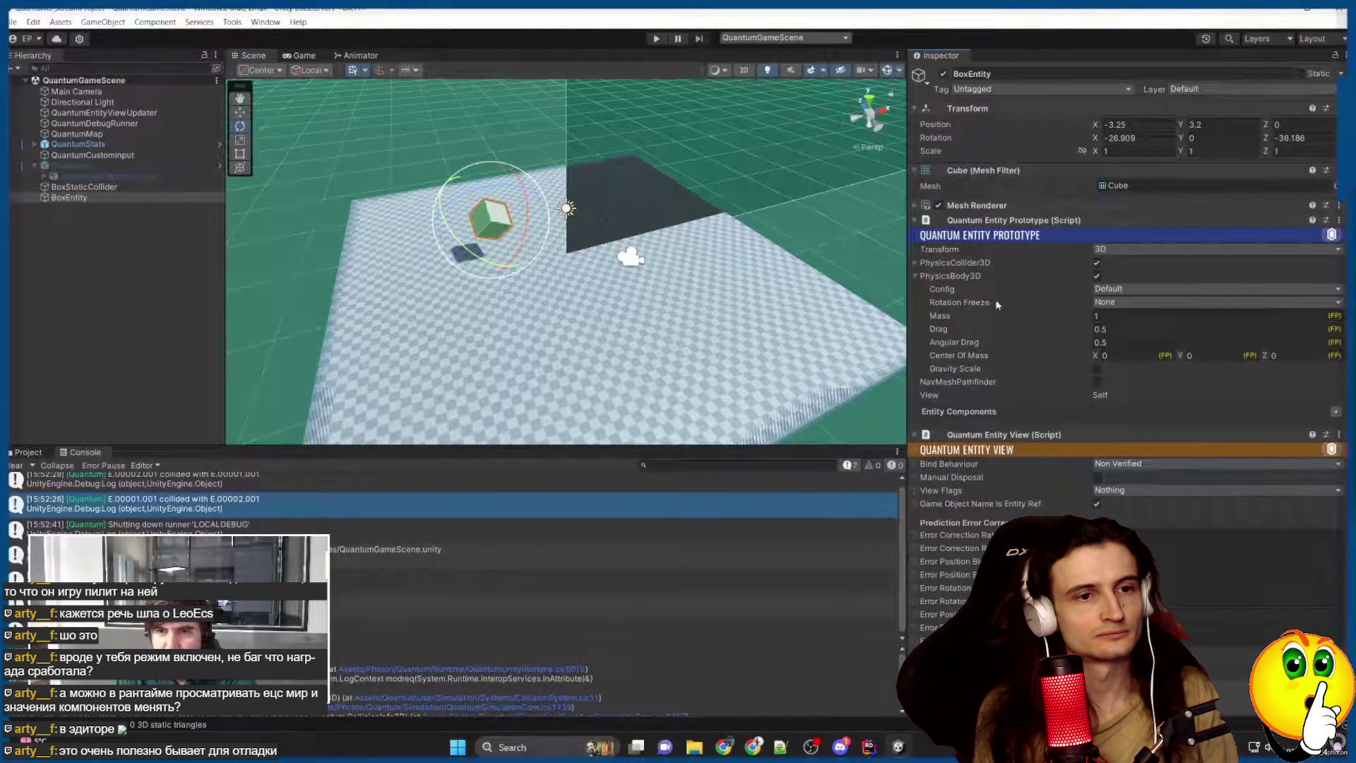
left_click(968, 275)
left_click(965, 276)
left_click(1137, 289)
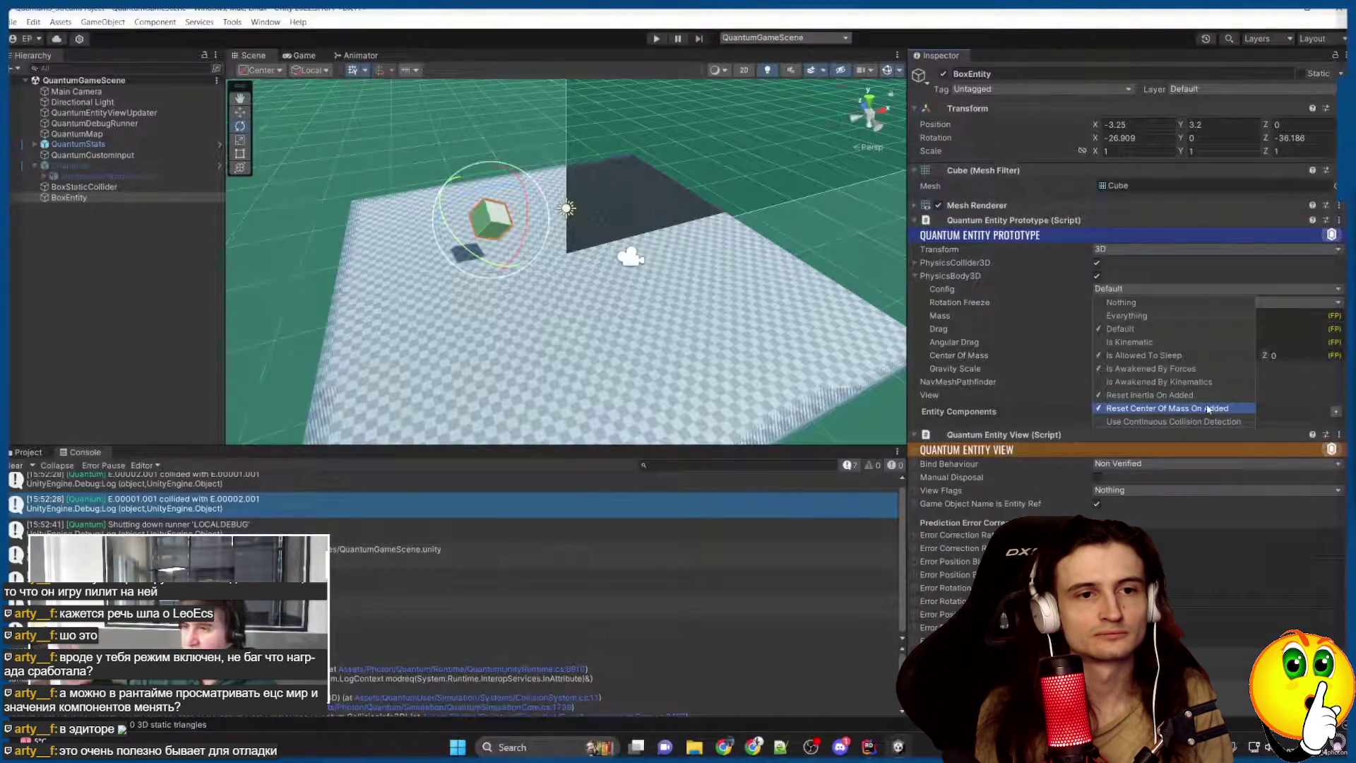
left_click(953, 325)
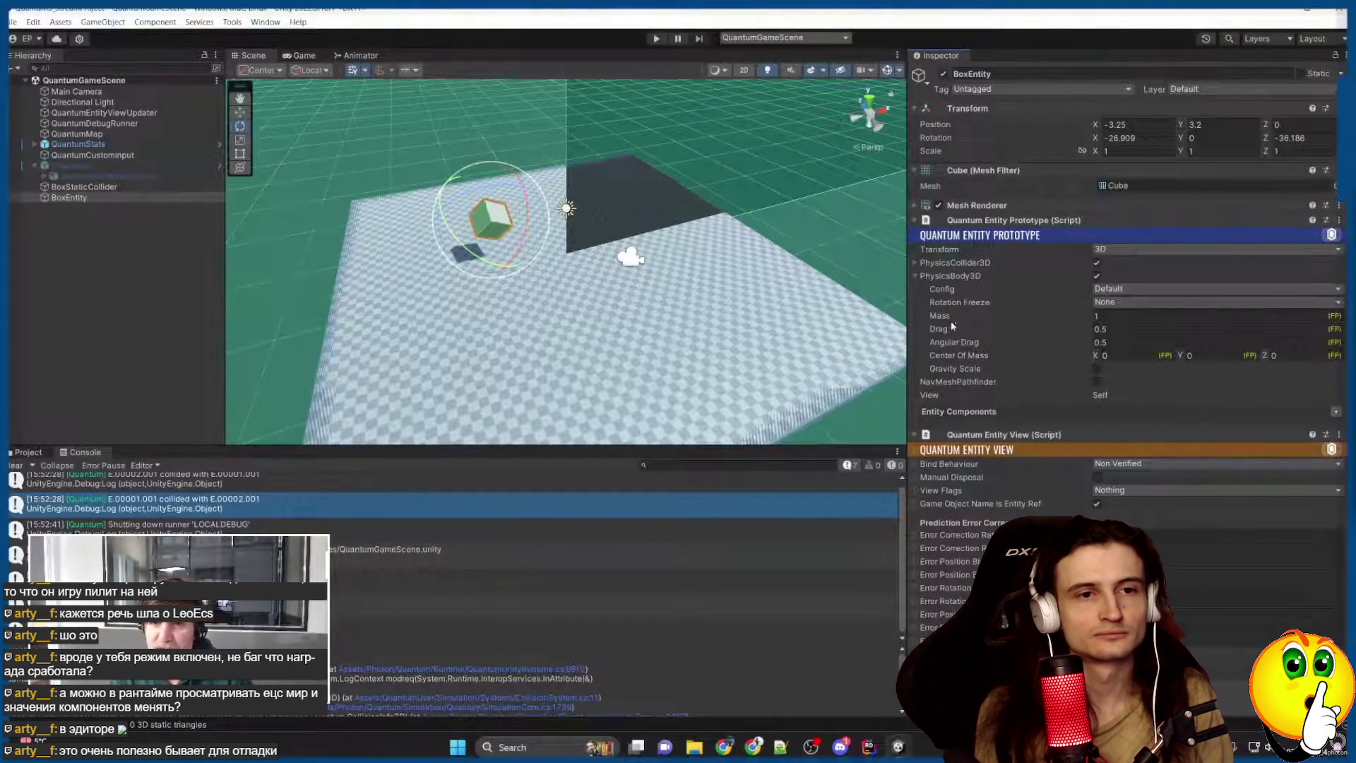
Keep Rotation Freeze at None and leave the Gravity Scale override off, then show the outline.
left_click(1105, 302)
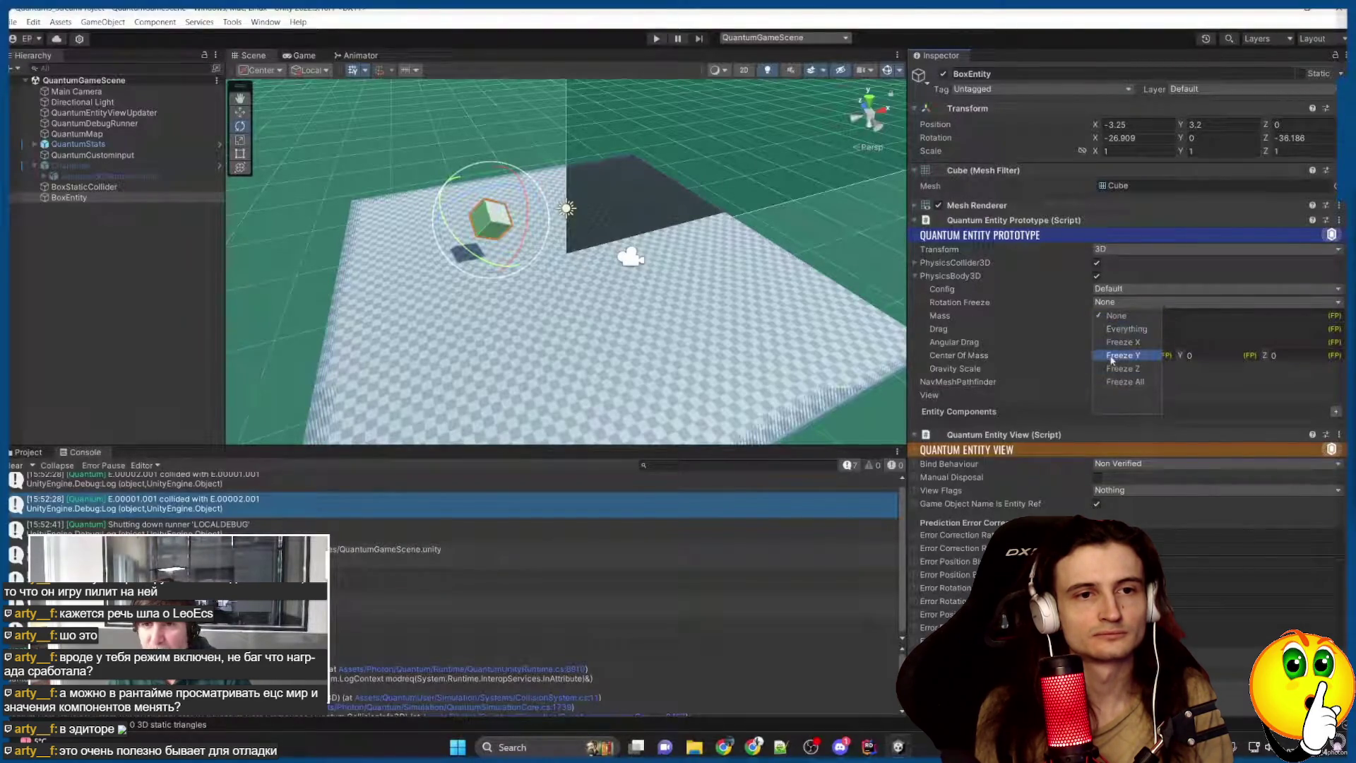
left_click(1014, 308)
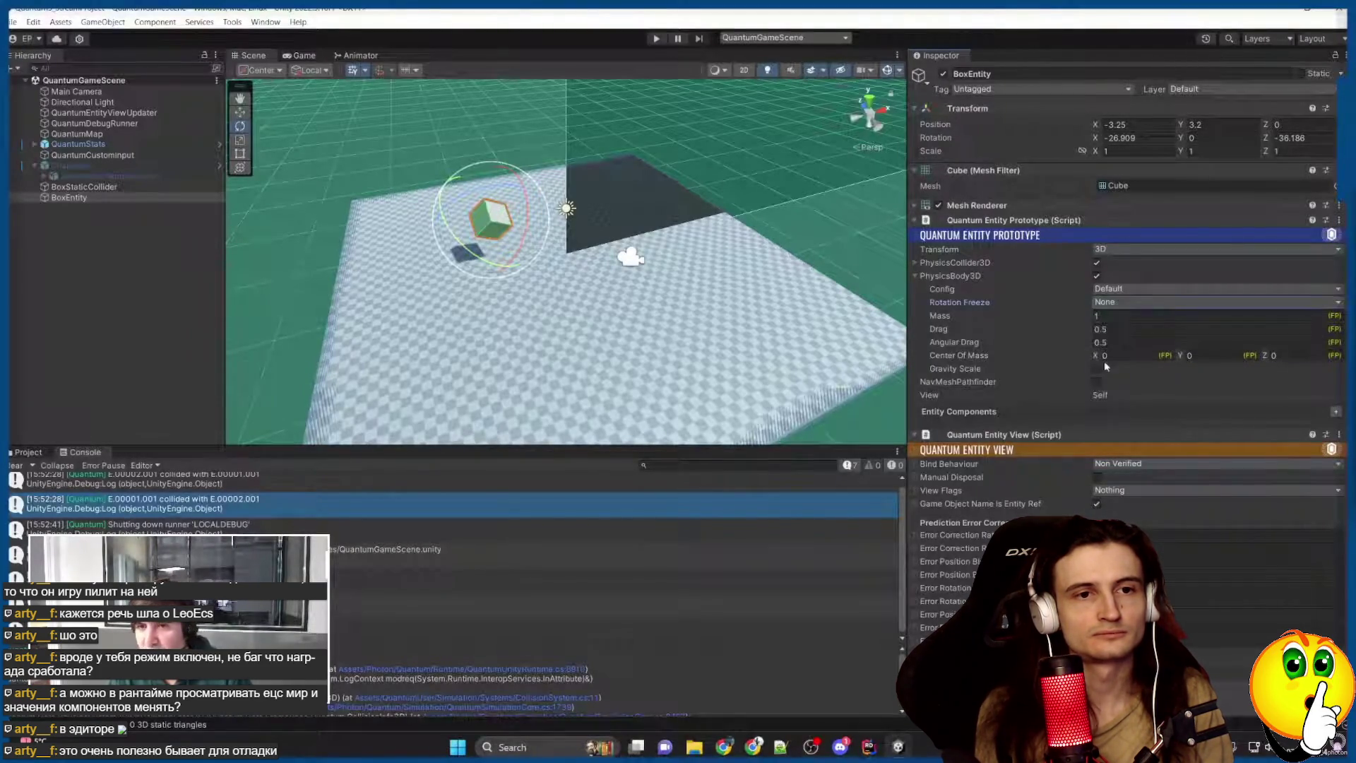
left_click(989, 354)
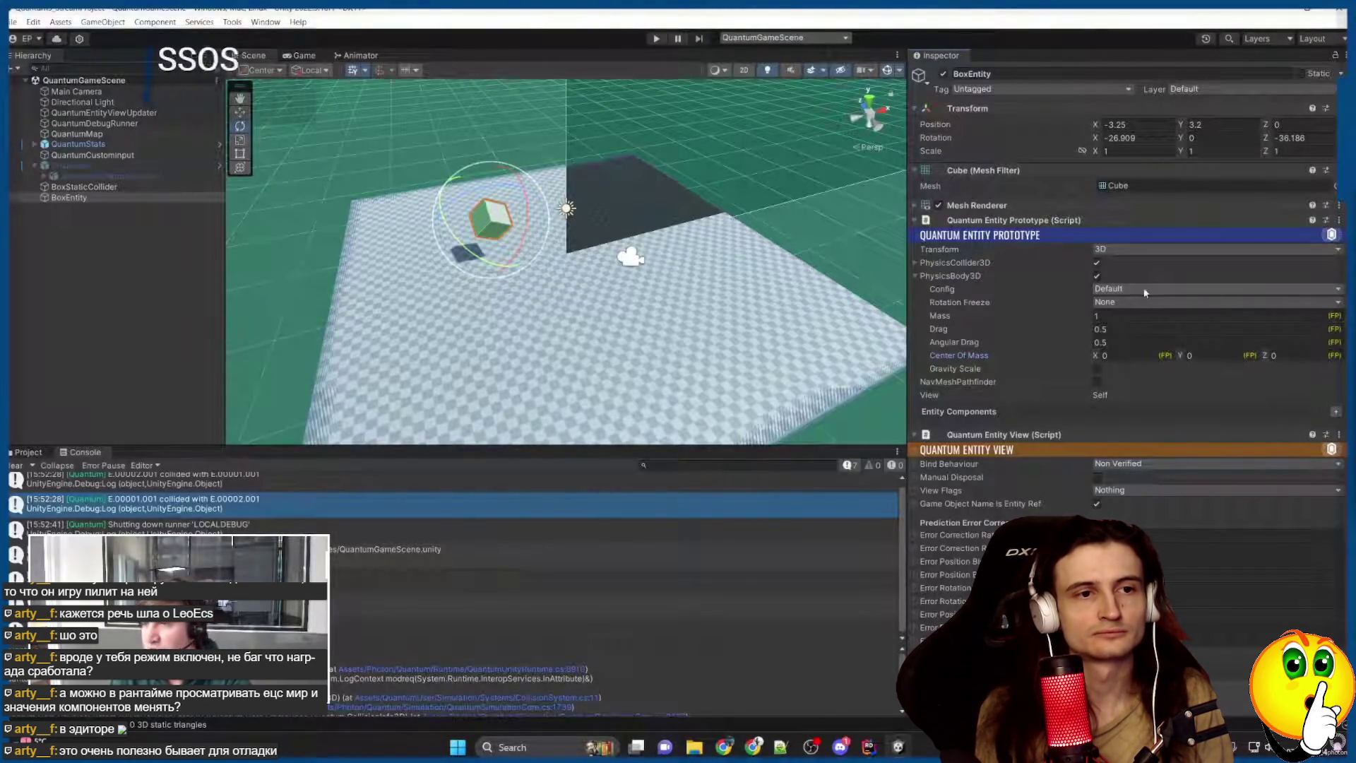
left_click(965, 369)
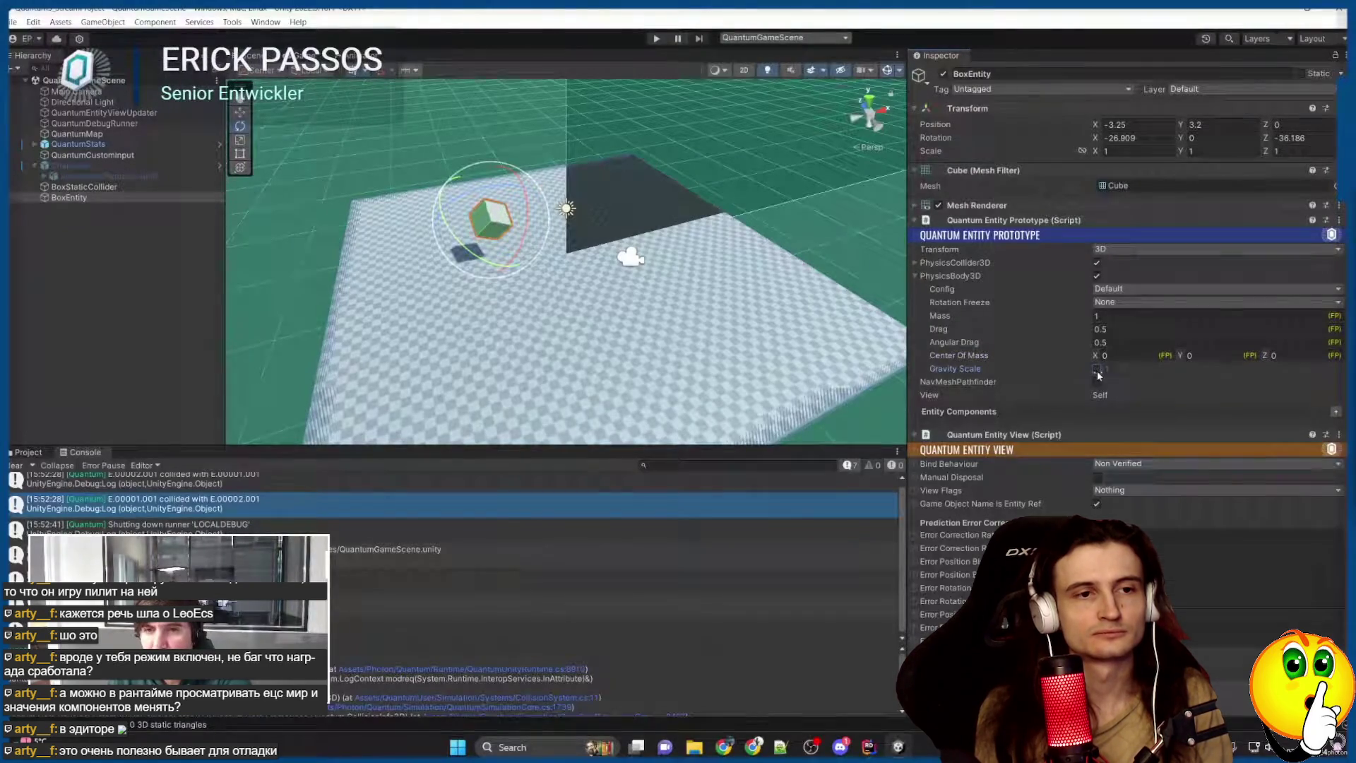
left_click(1097, 369)
left_click(1097, 369)
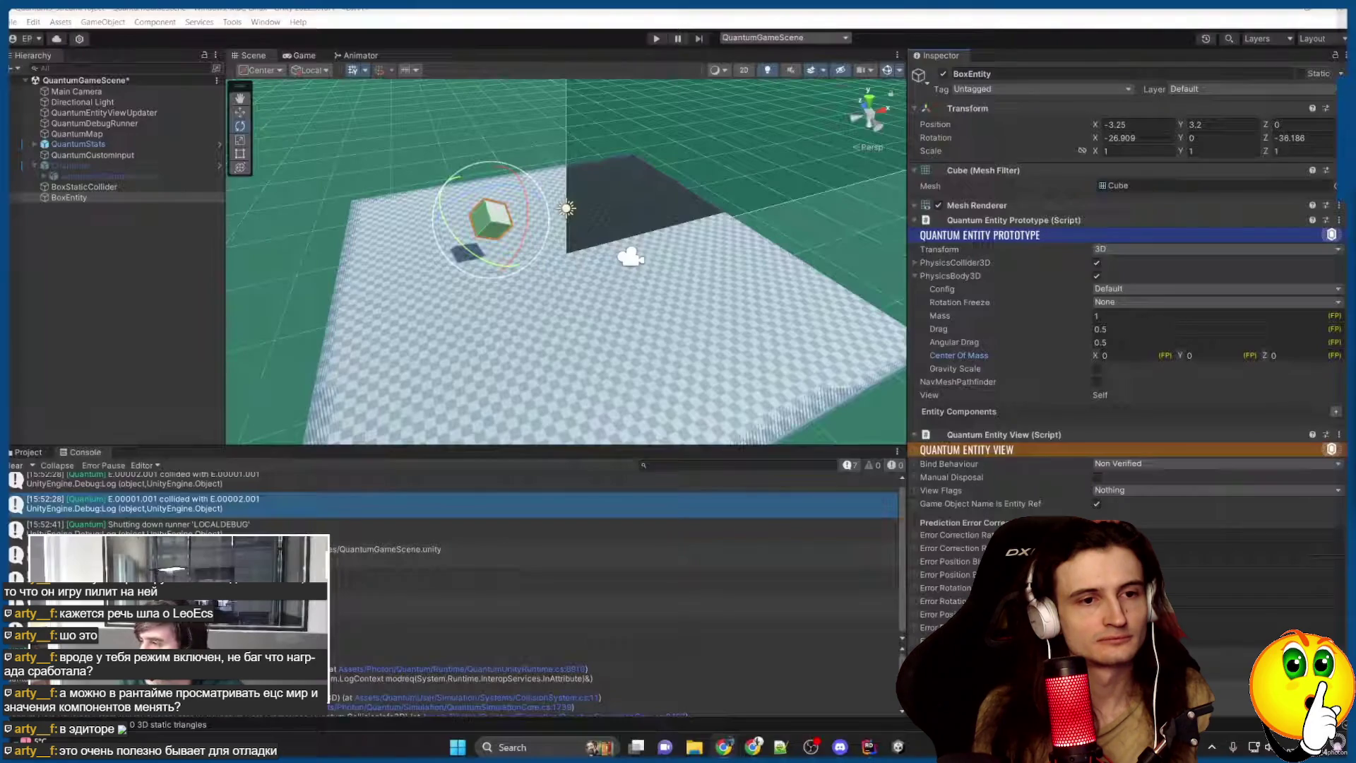
left_click(781, 747)
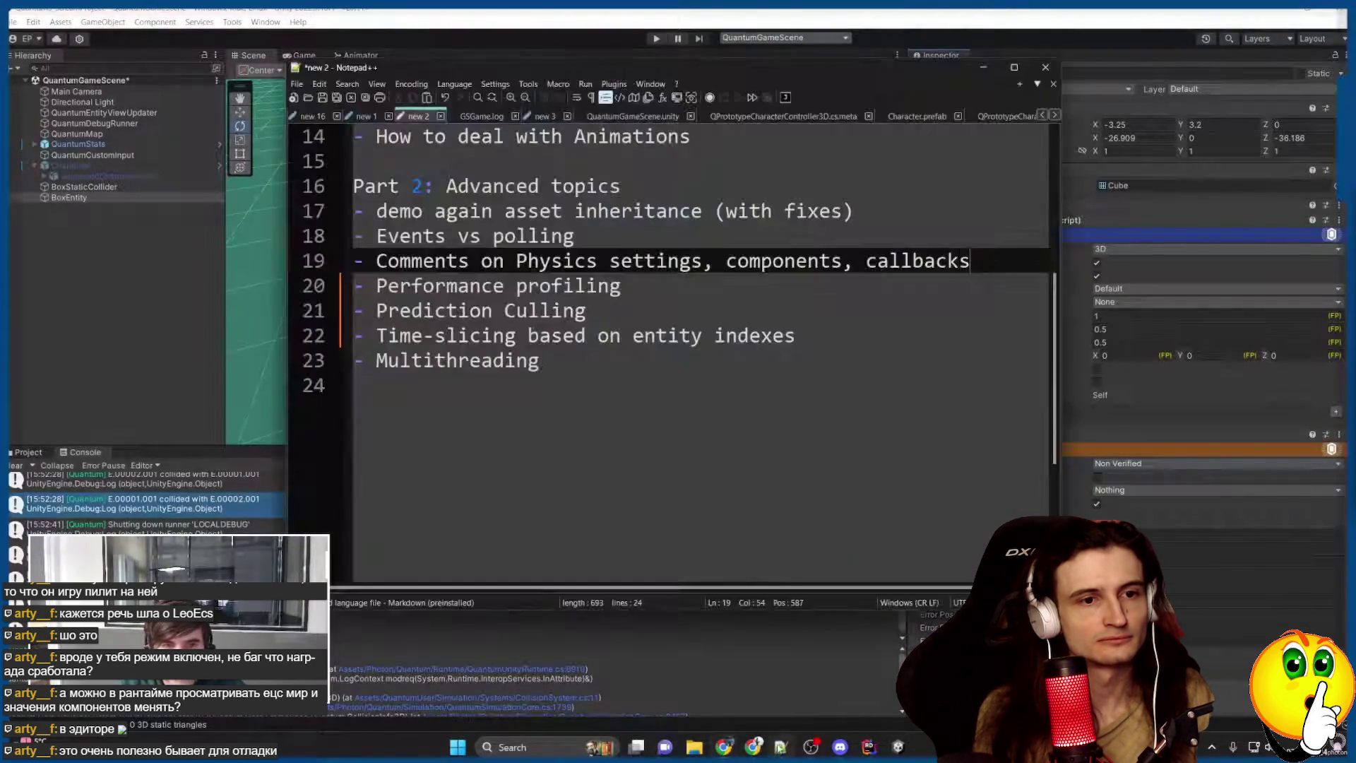
Highlight the Performance profiling and Prediction Culling lines in the Part 2 outline, then go to the Photon docs.
left_click(620, 286)
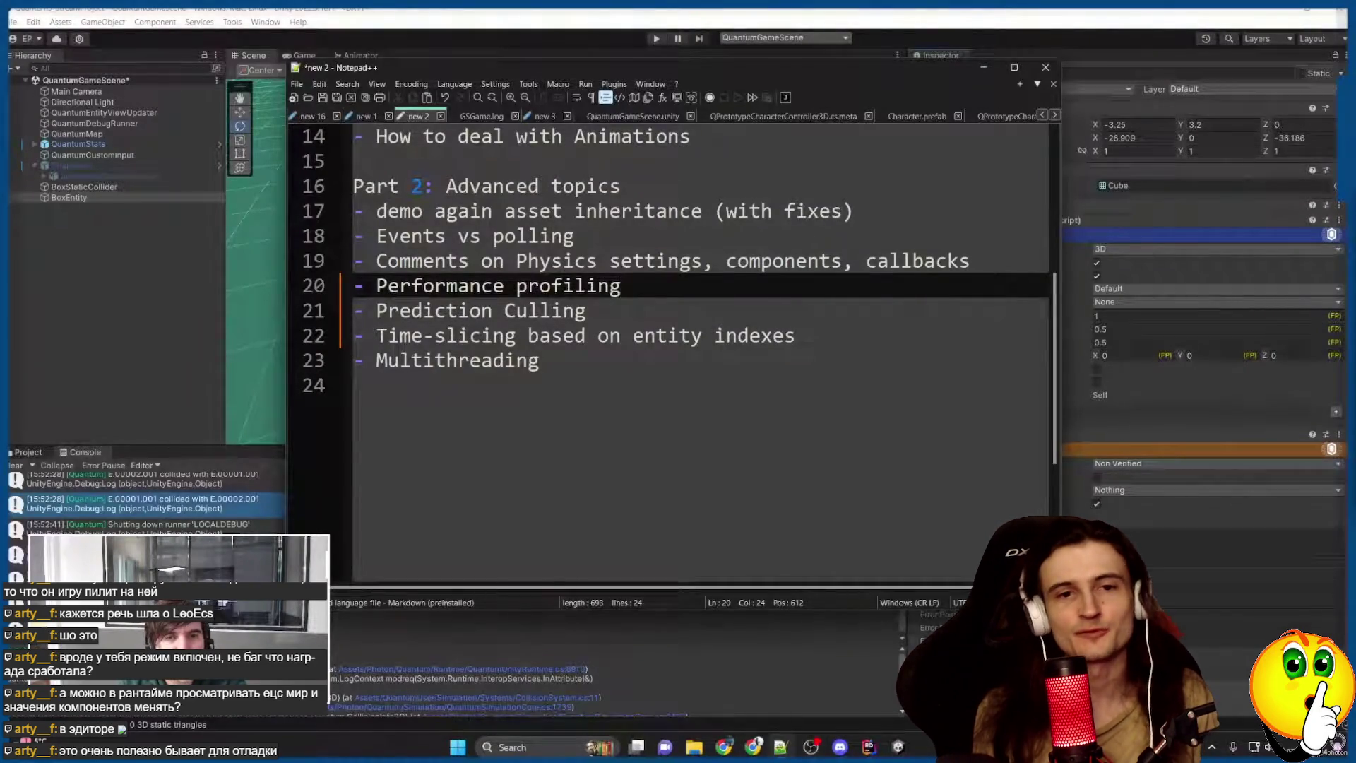
left_click(586, 310)
mouse_move(586, 311)
left_mouse_down()
mouse_move(356, 310)
mouse_move(341, 293)
left_mouse_up()
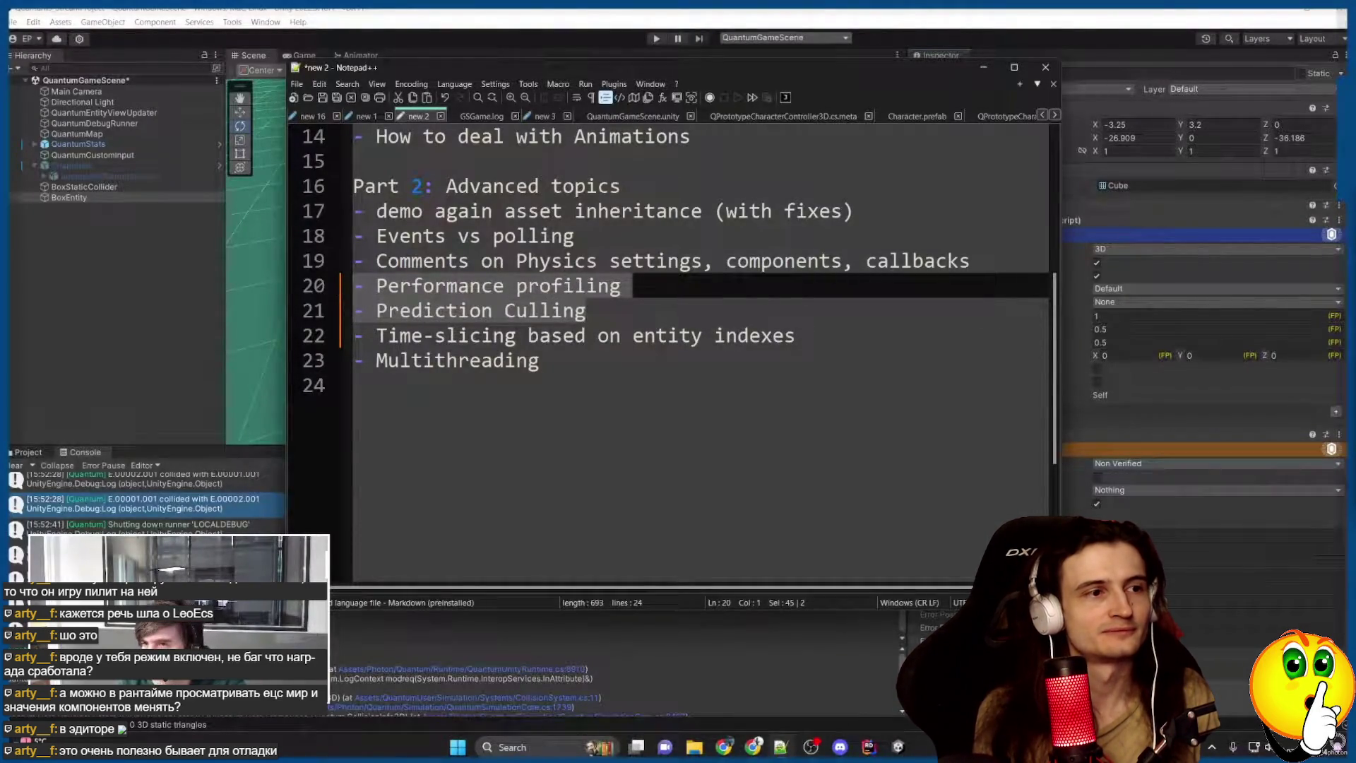
key("Down")
key("Up")
mouse_move(724, 747)
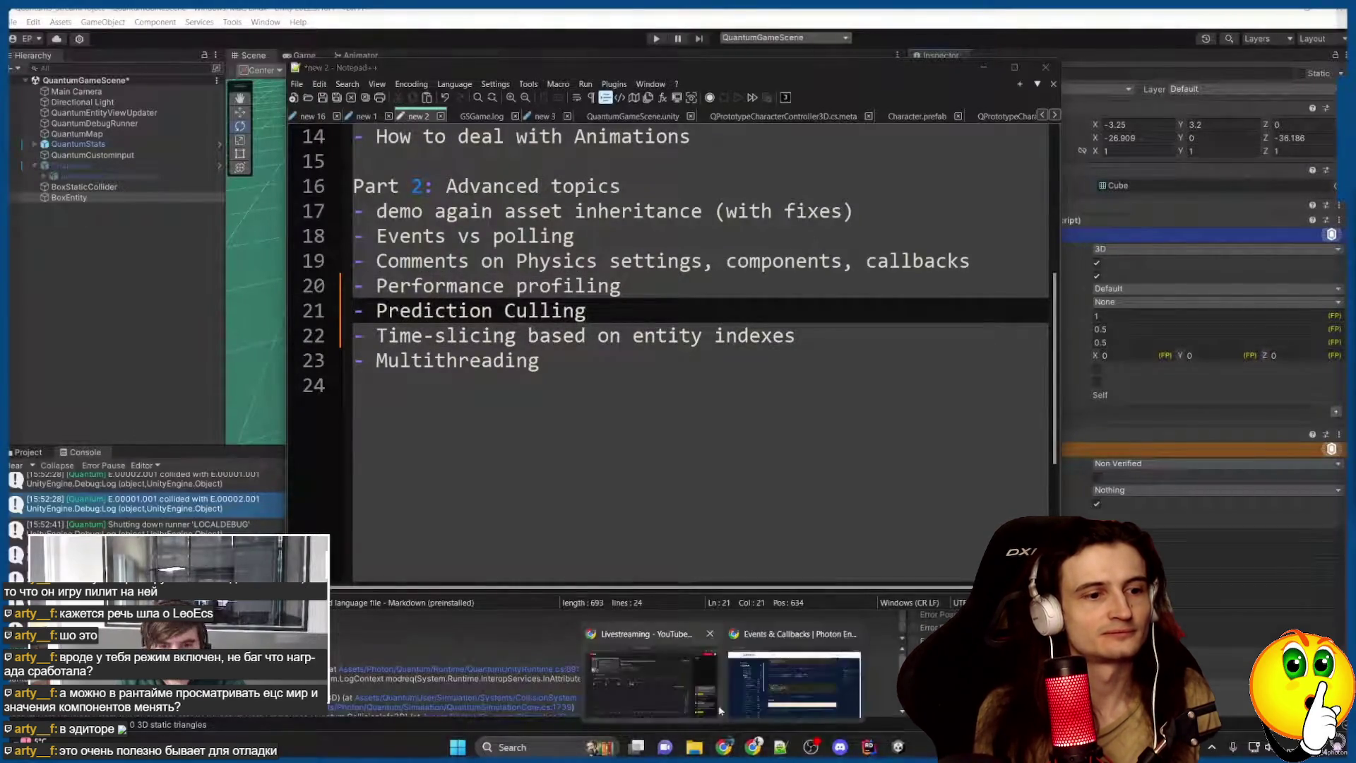
left_click(784, 683)
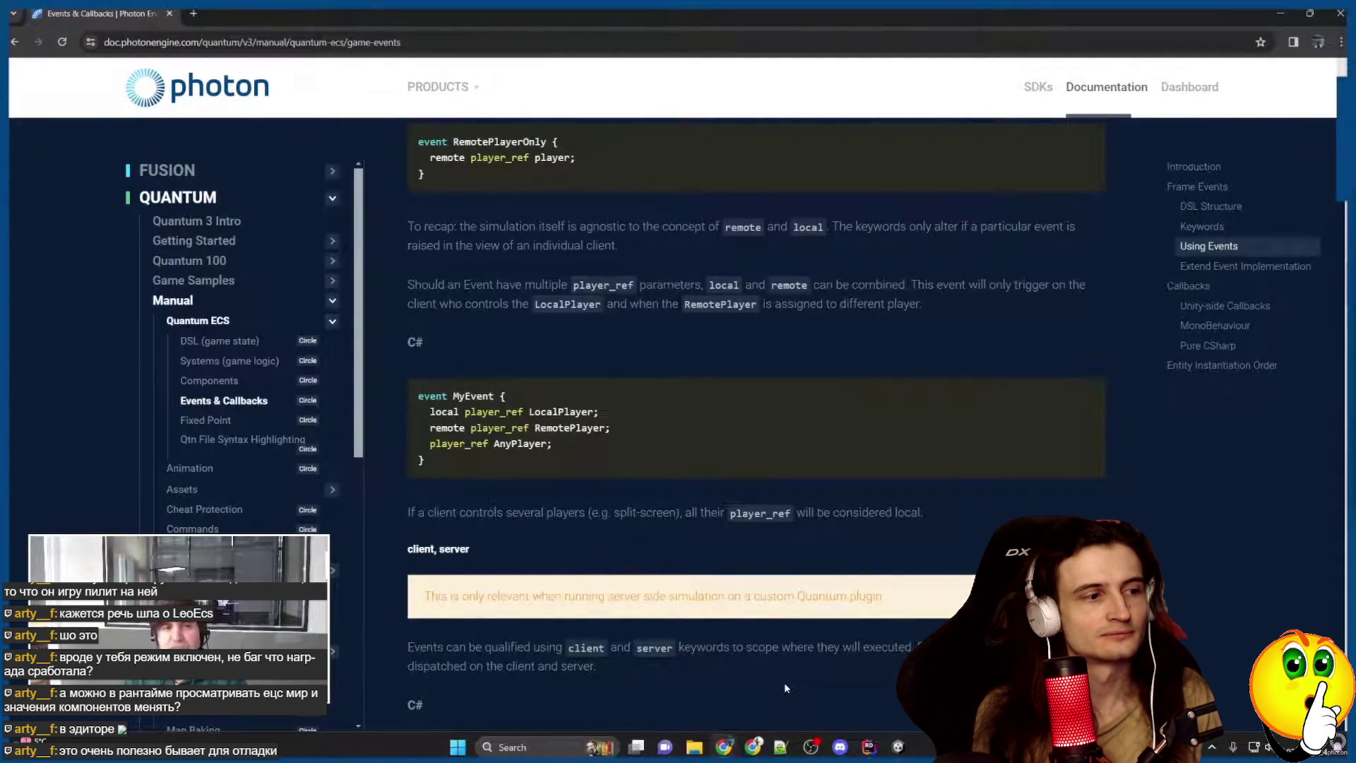
Collapse Quantum ECS in the manual sidebar and open the Profiling page.
mouse_move(634, 354)
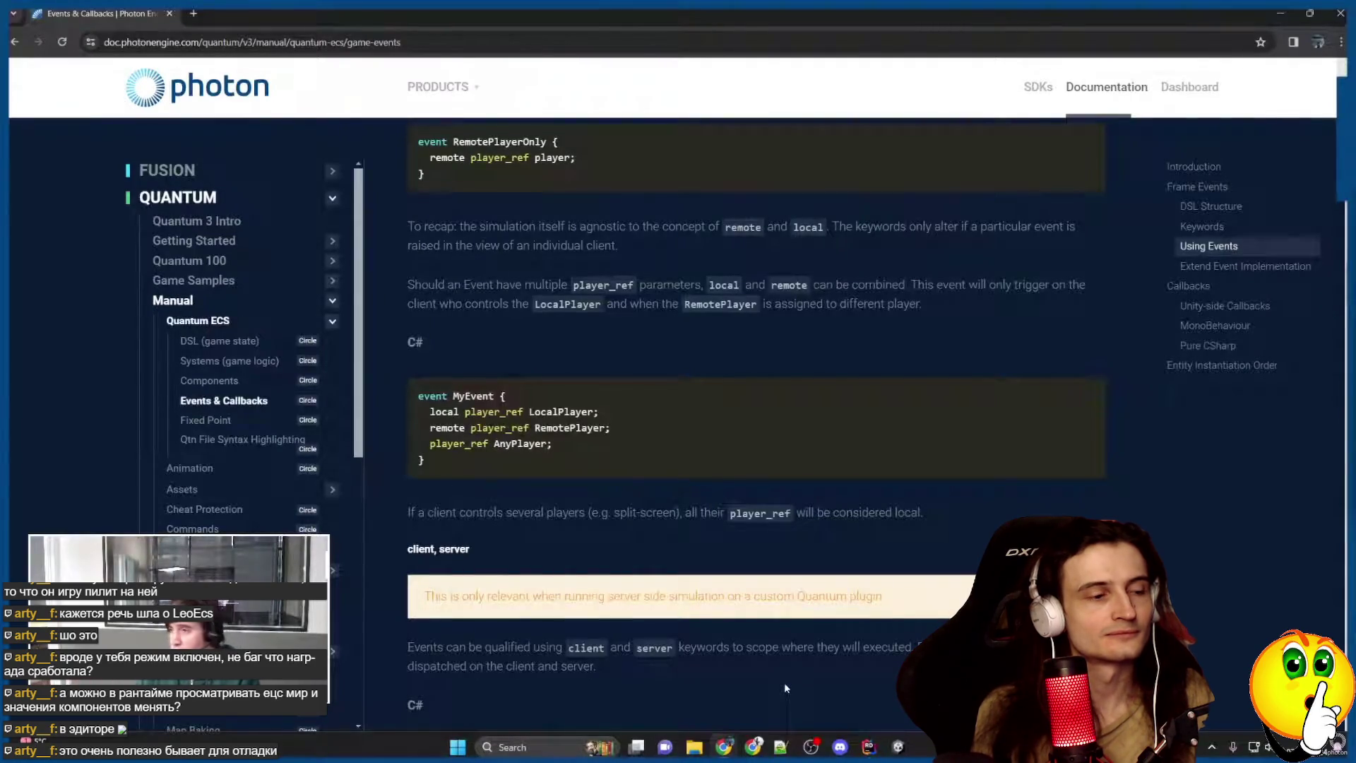
left_click(634, 353)
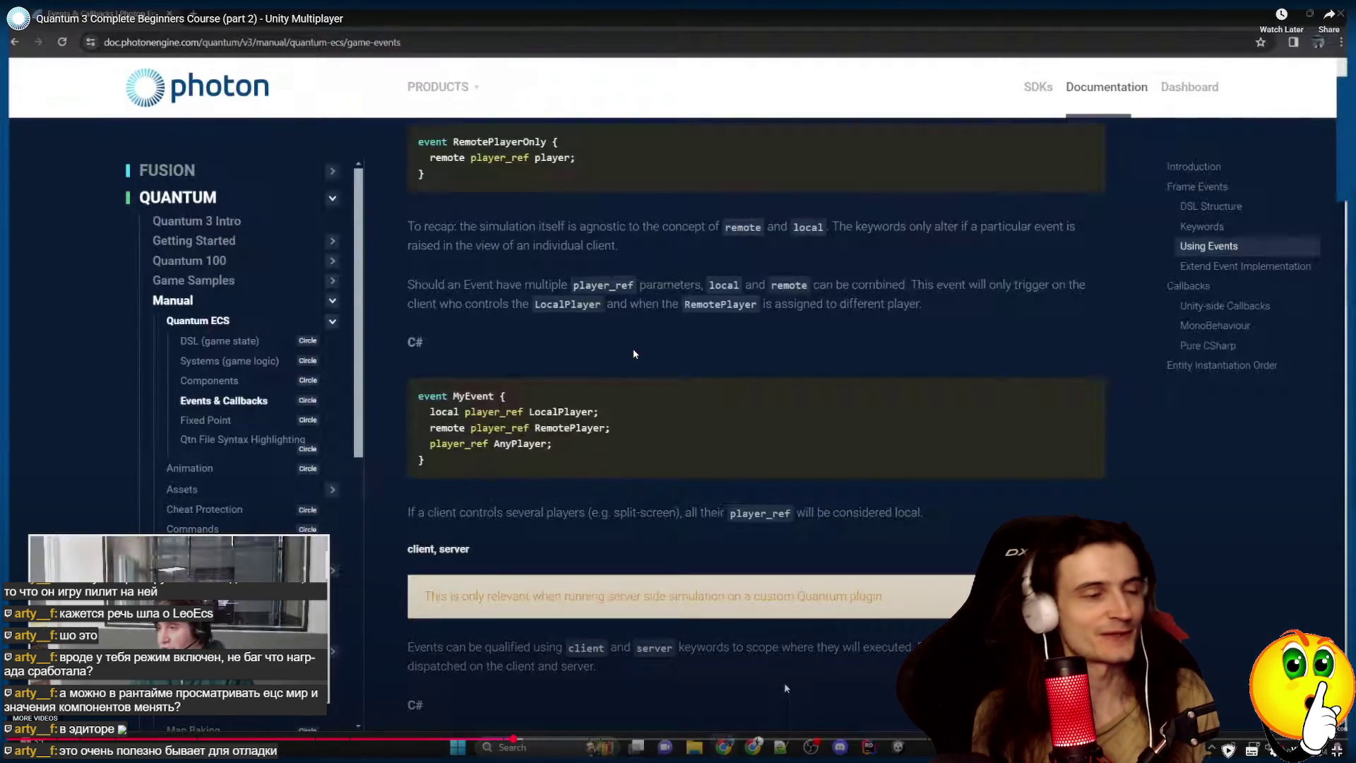
left_click(634, 353)
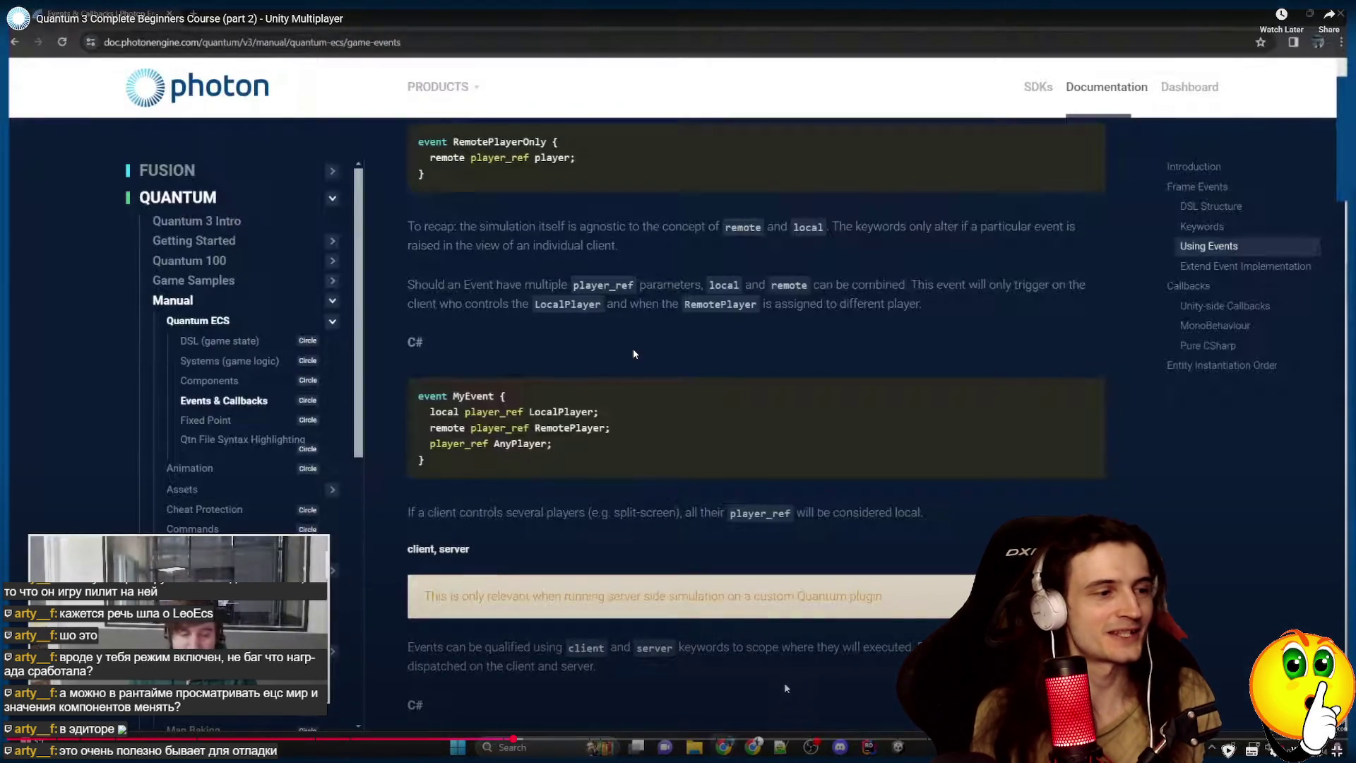
left_click(633, 354)
left_click(633, 354)
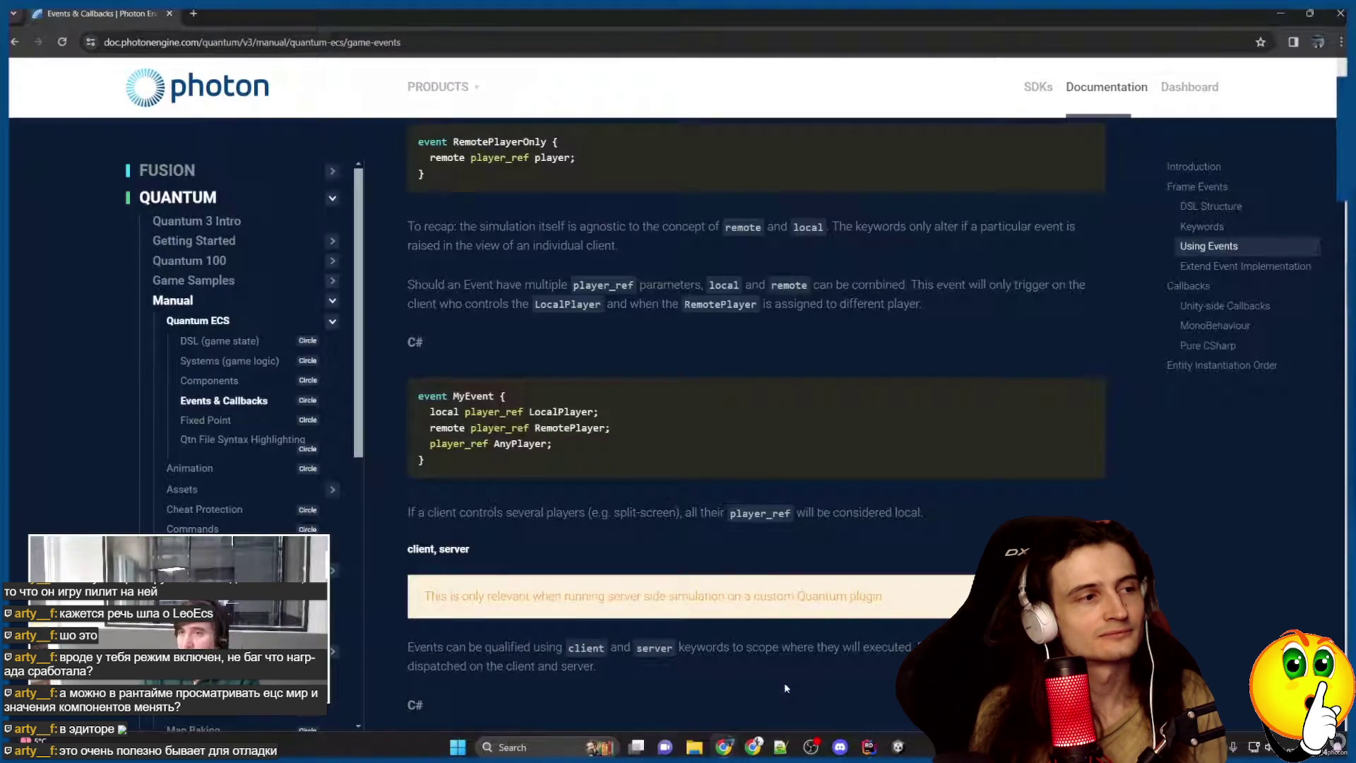
left_click(332, 322)
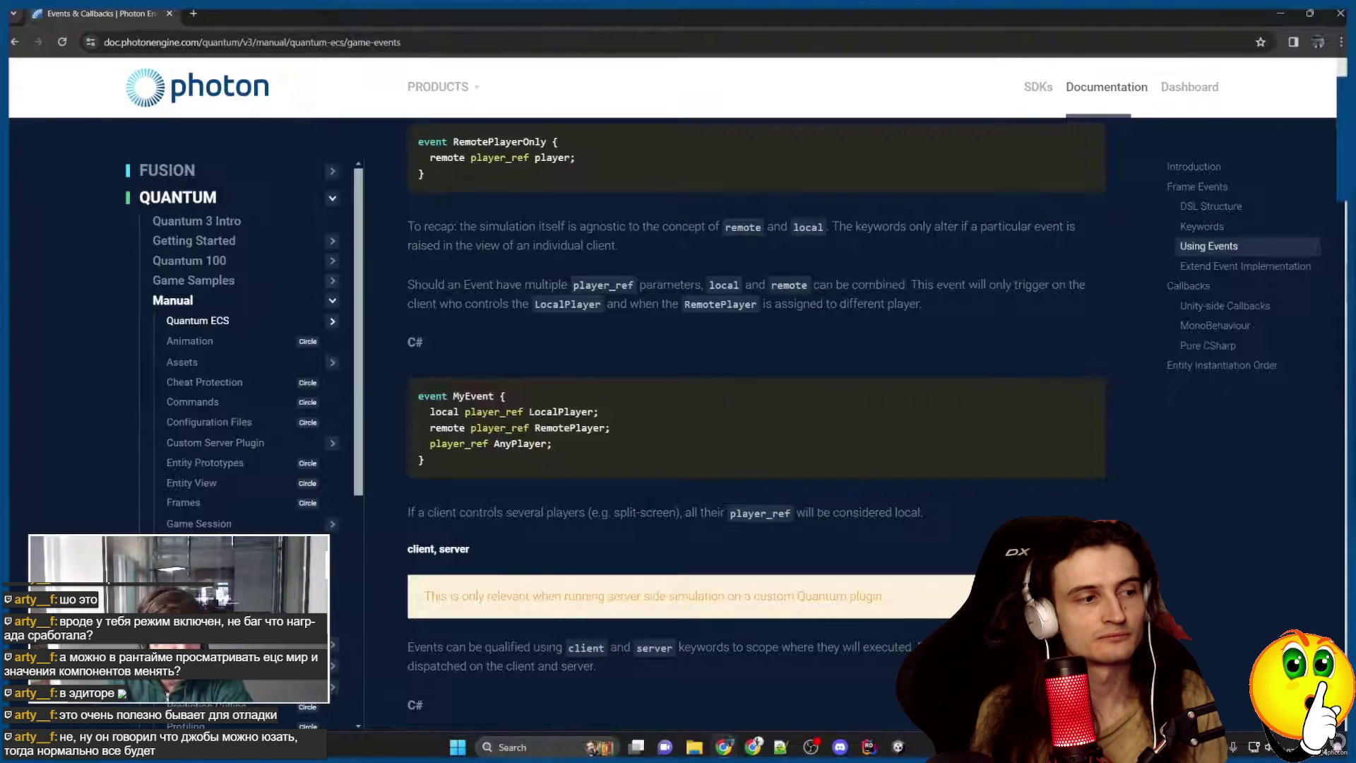
scroll(212, 424, "down", 2)
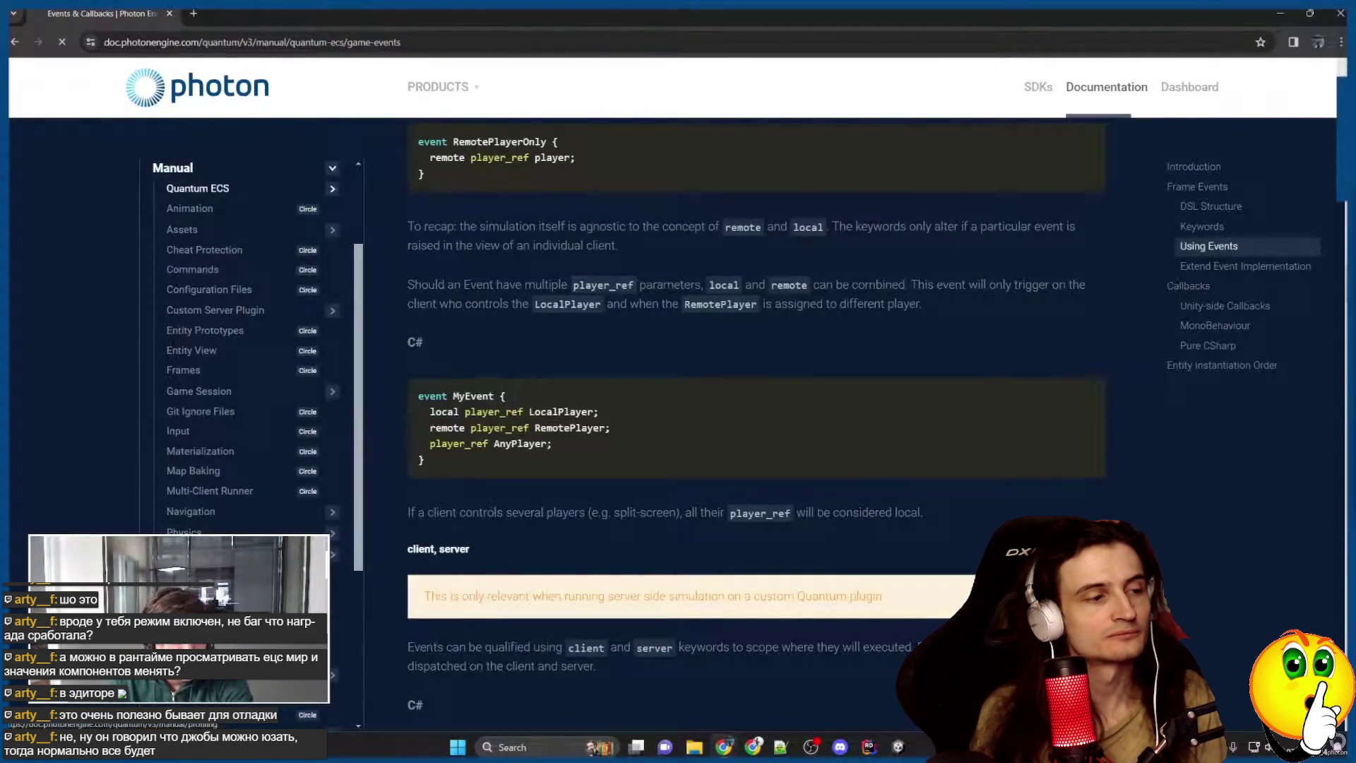
left_click(186, 592)
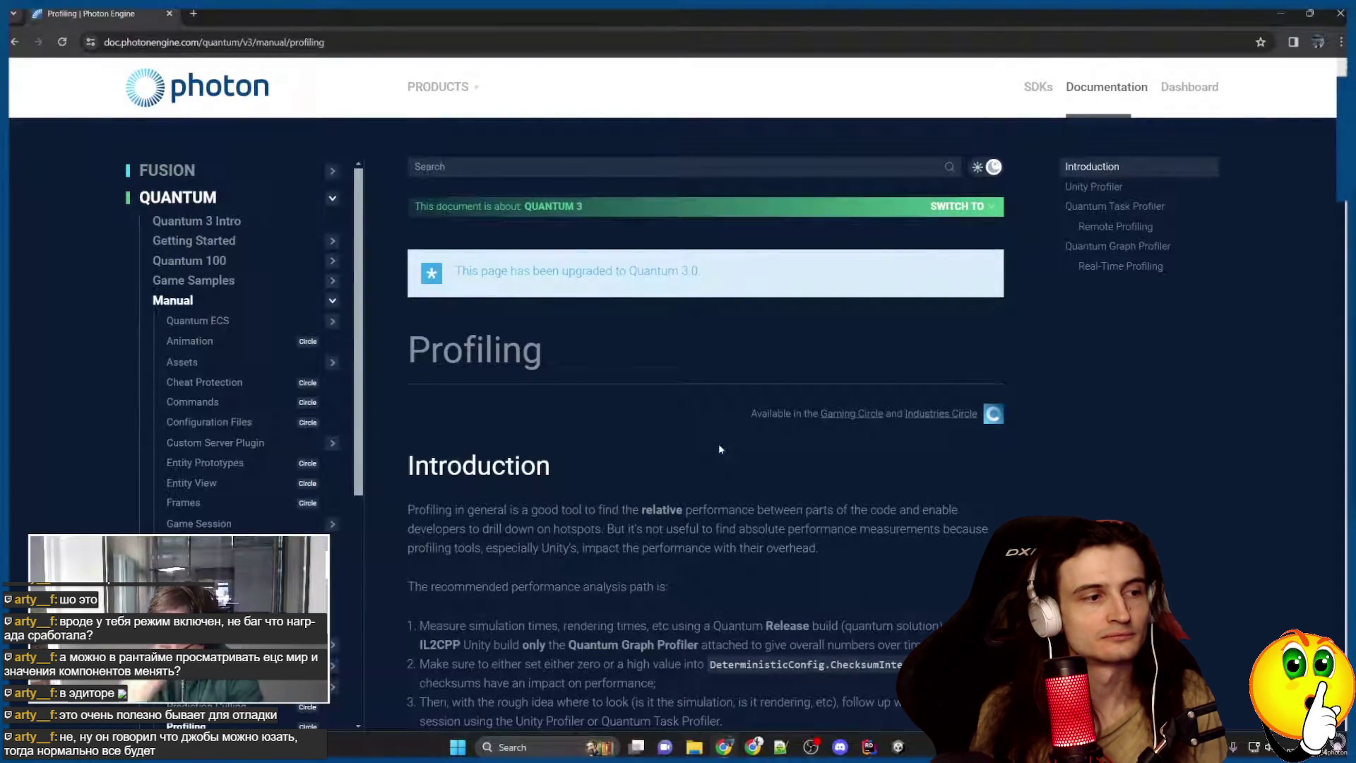
Read the Profiling introduction's Release-build advice, then view Unity's Tools > Quantum > Toggle Debug Dlls options.
scroll(734, 494, "down", 4)
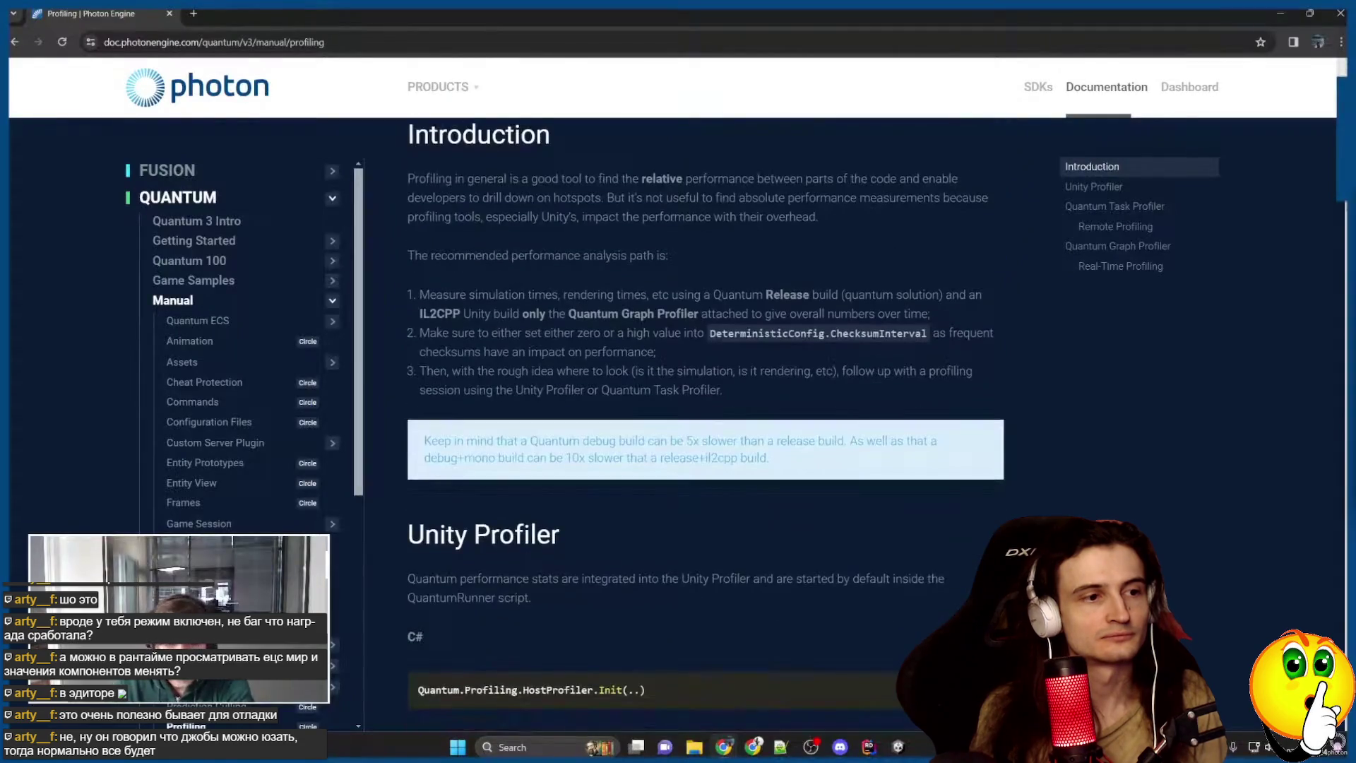
scroll(753, 532, "up", 1)
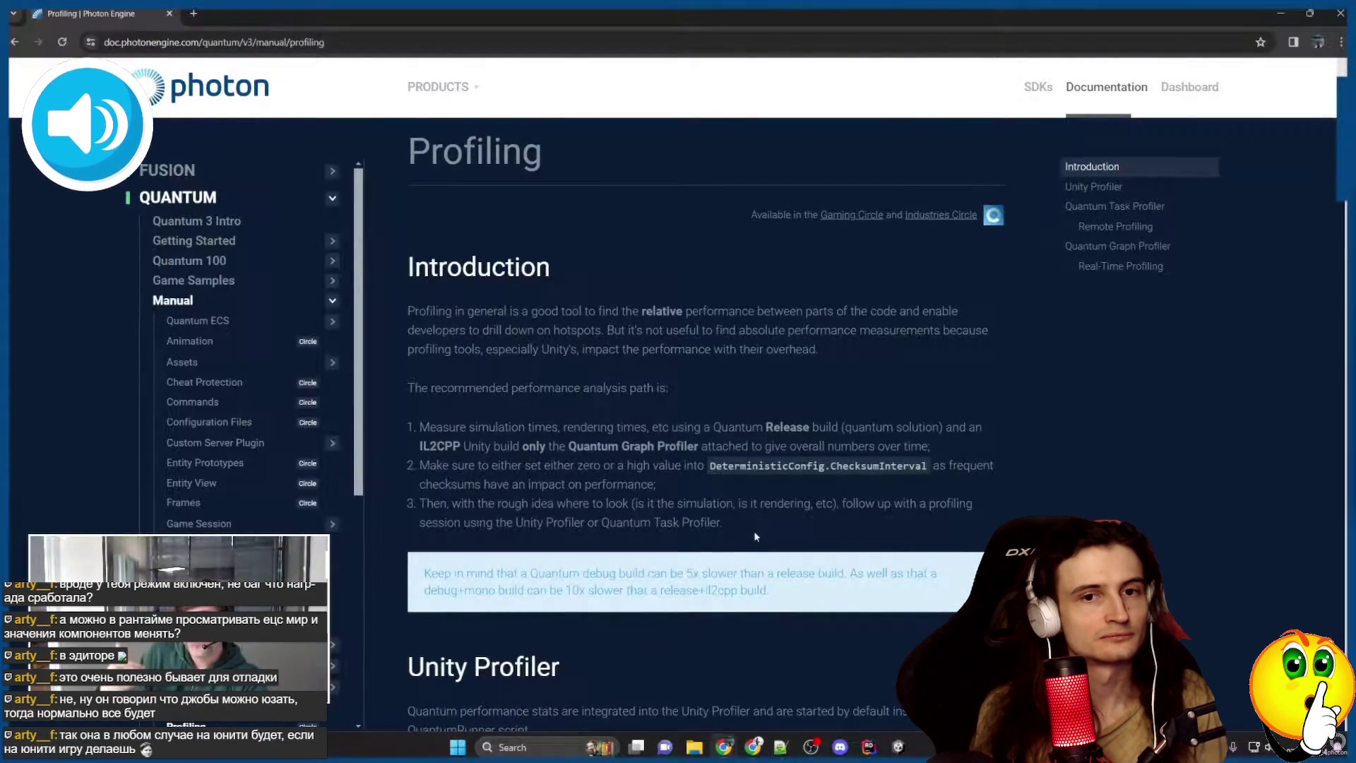
mouse_move(678, 378)
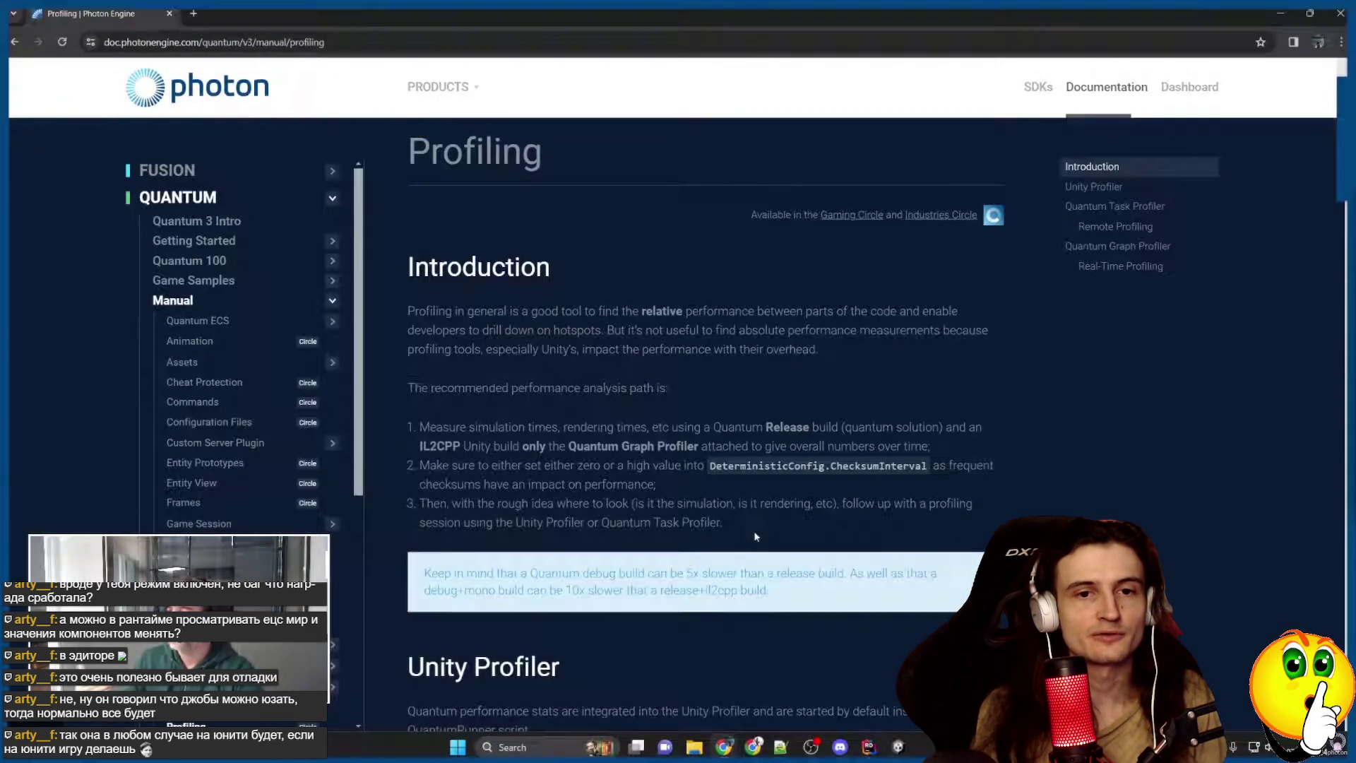
mouse_move(633, 353)
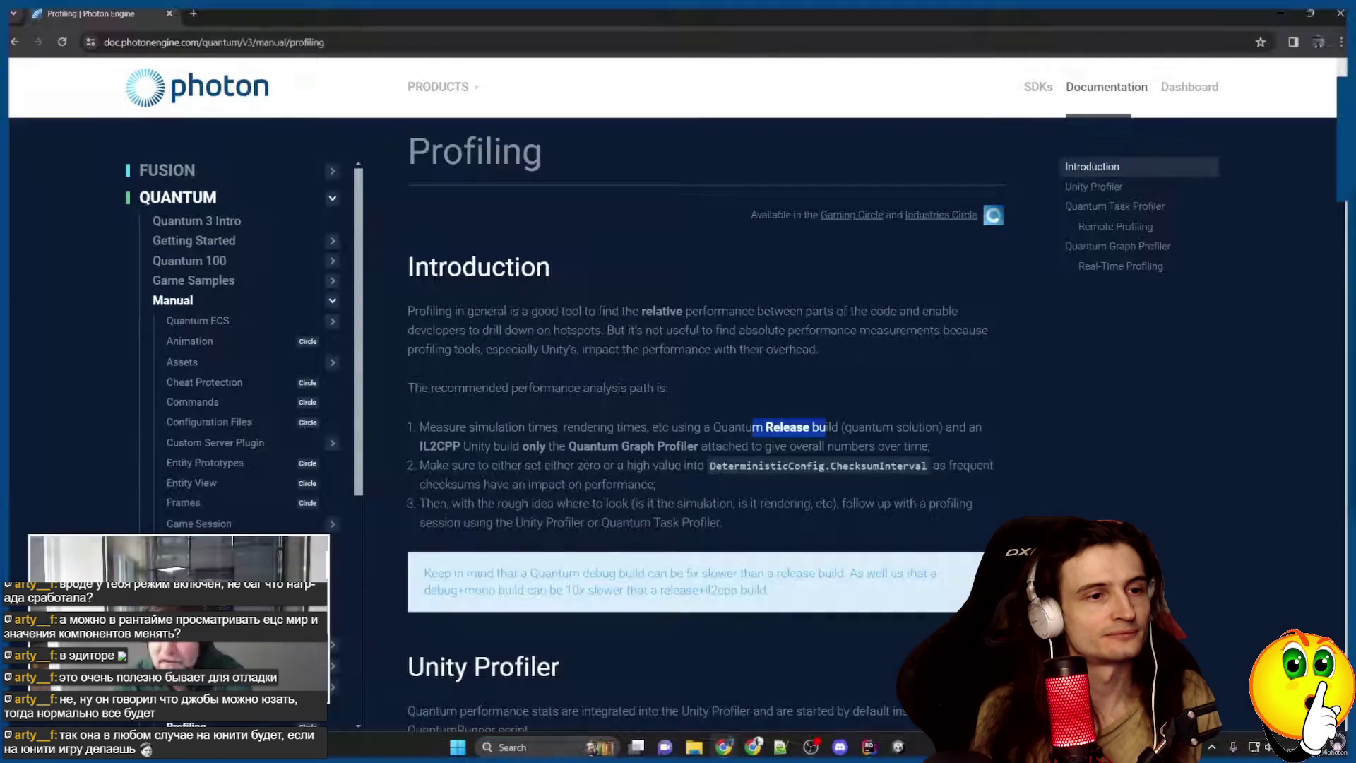
left_click(633, 349)
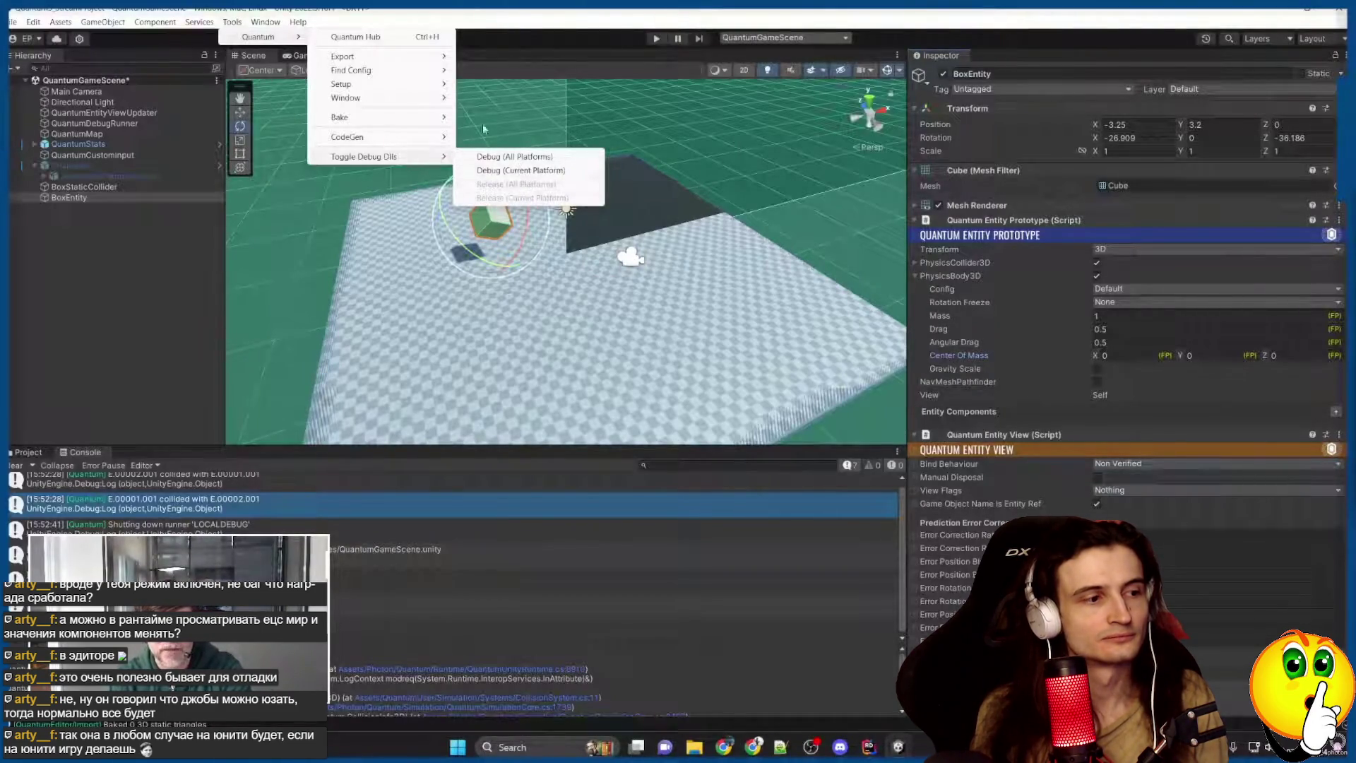
Close the Quantum menu without changing the DLL mode and return to the Profiling page.
left_click(633, 353)
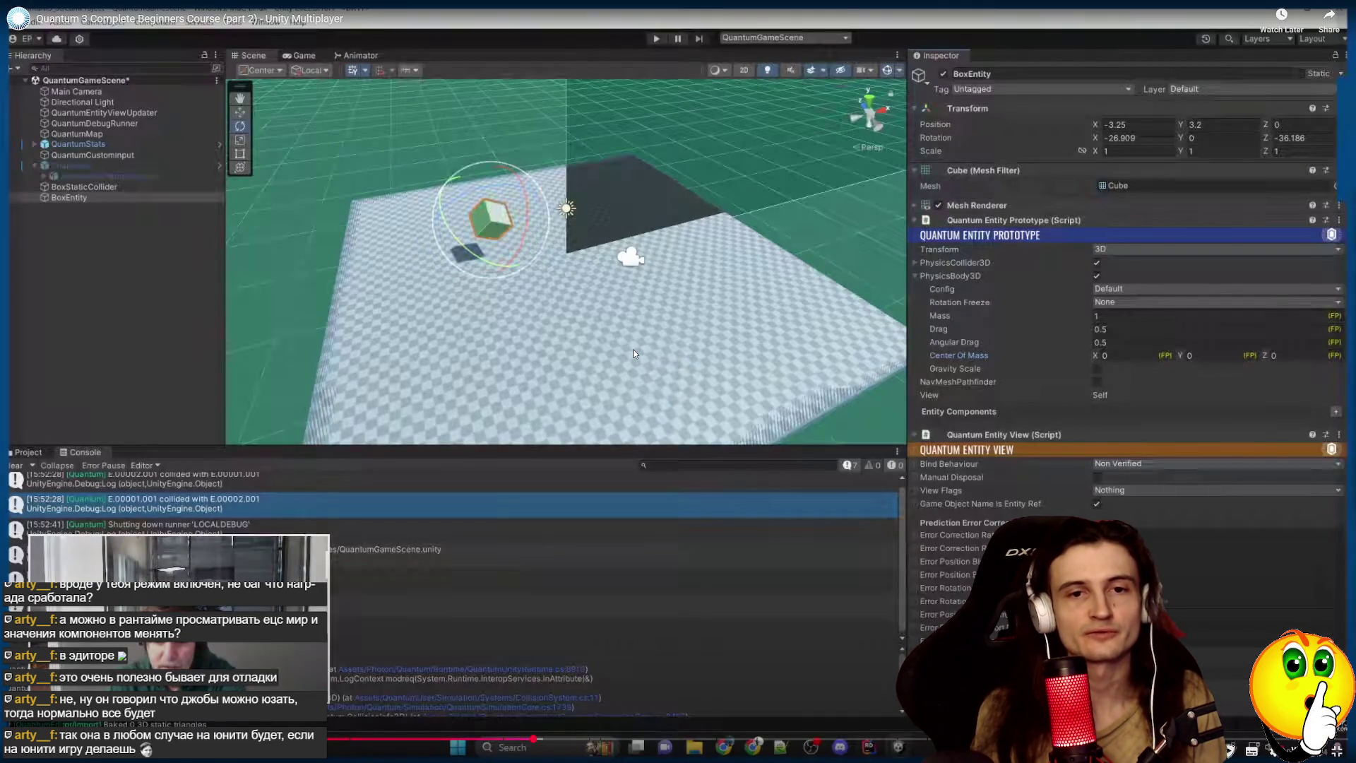
left_click(633, 350)
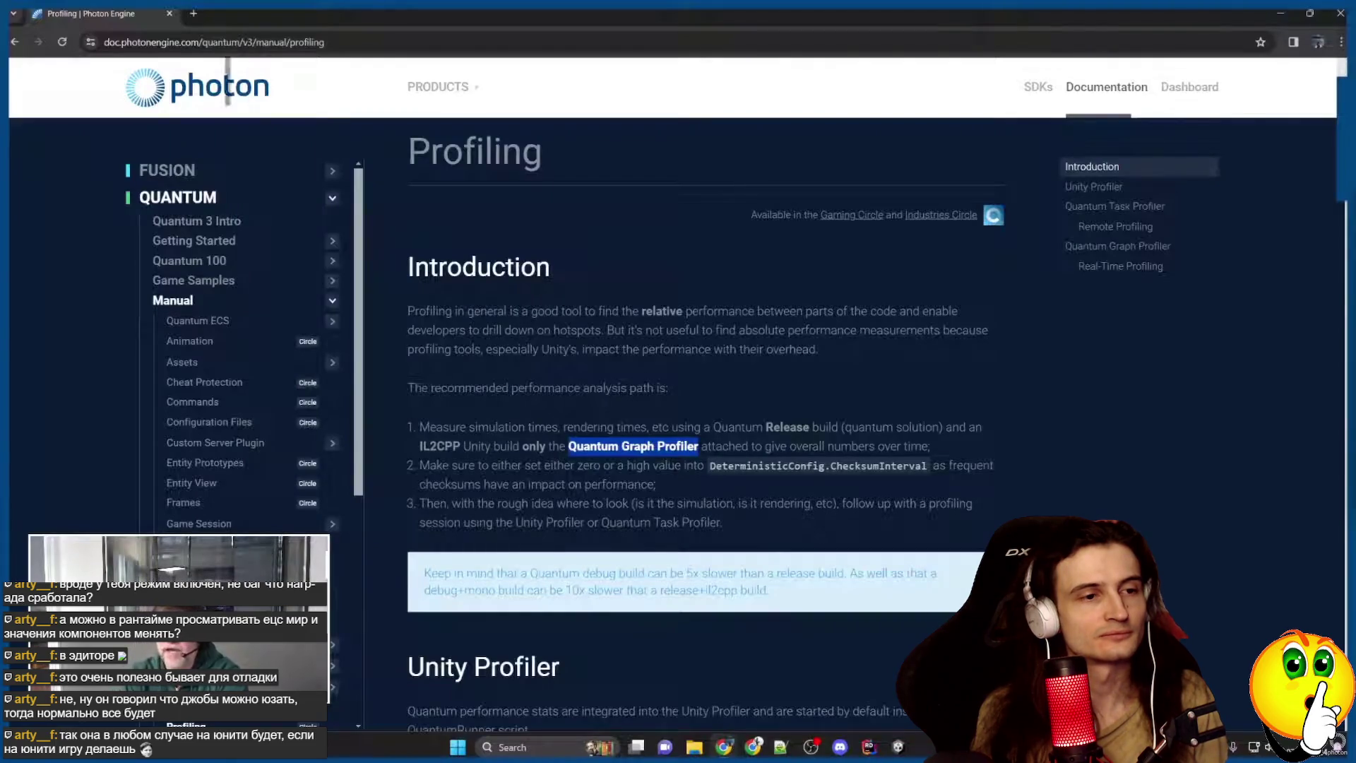
Scroll the Profiling page to the Quantum Graph Profiler's Real-Time Profiling graphs.
left_click(633, 349)
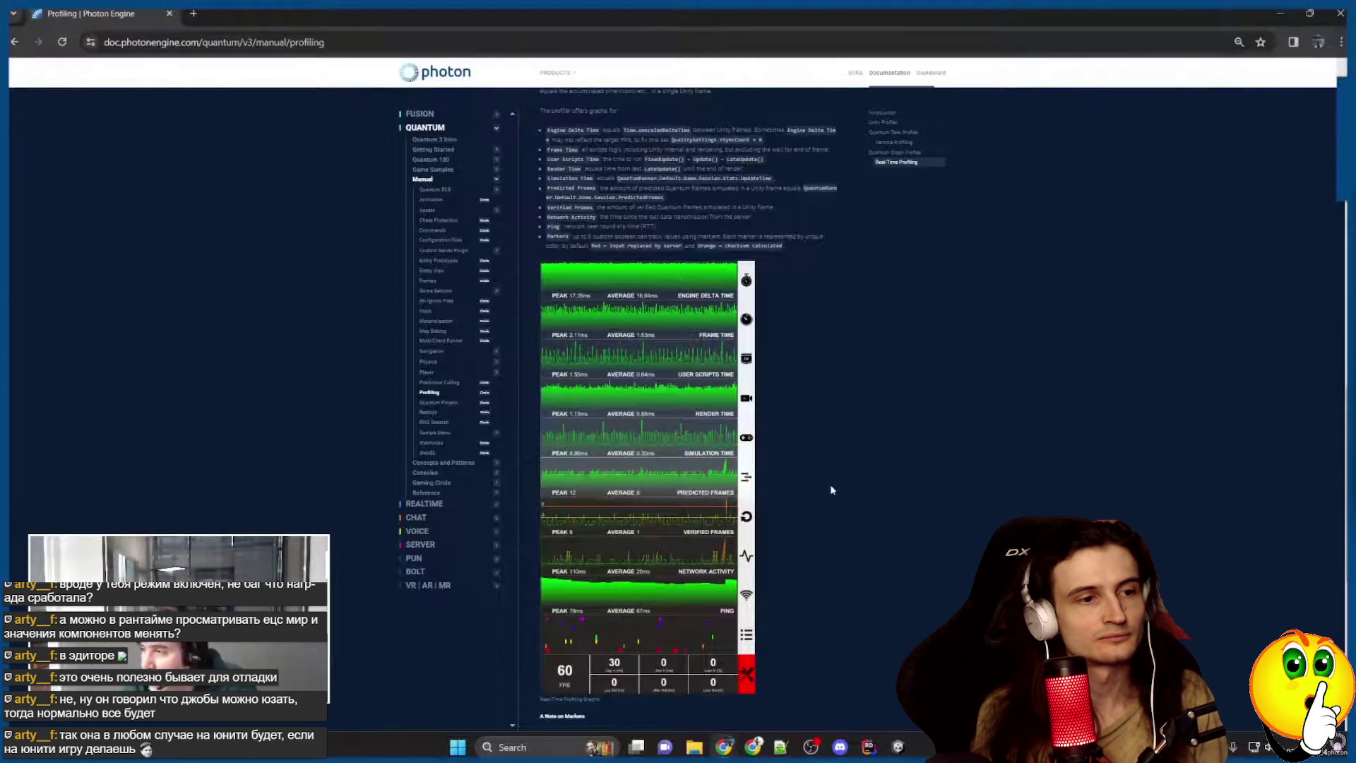
Restore the Photon documentation page to 100% zoom.
scroll(838, 493, "up", 9)
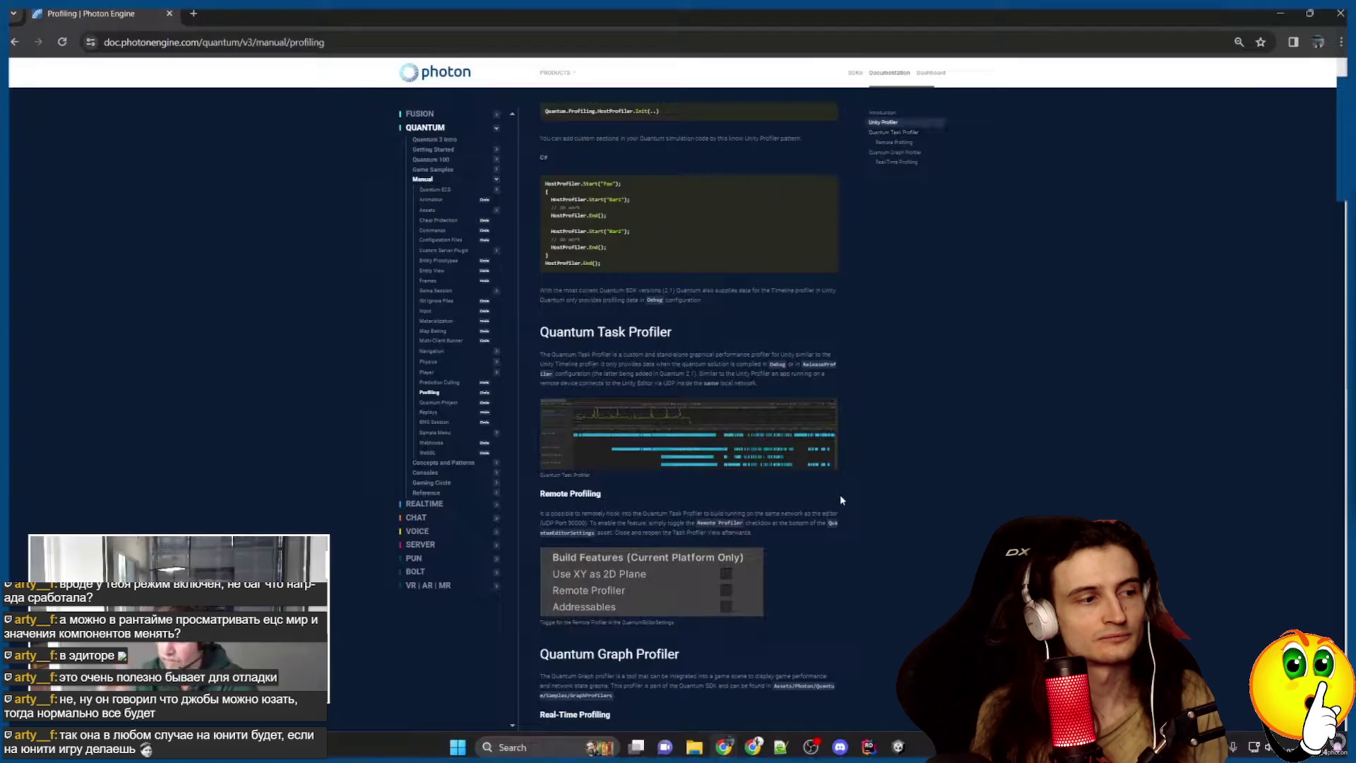
key("ctrl+plus")
key("ctrl+plus")
key("ctrl+plus")
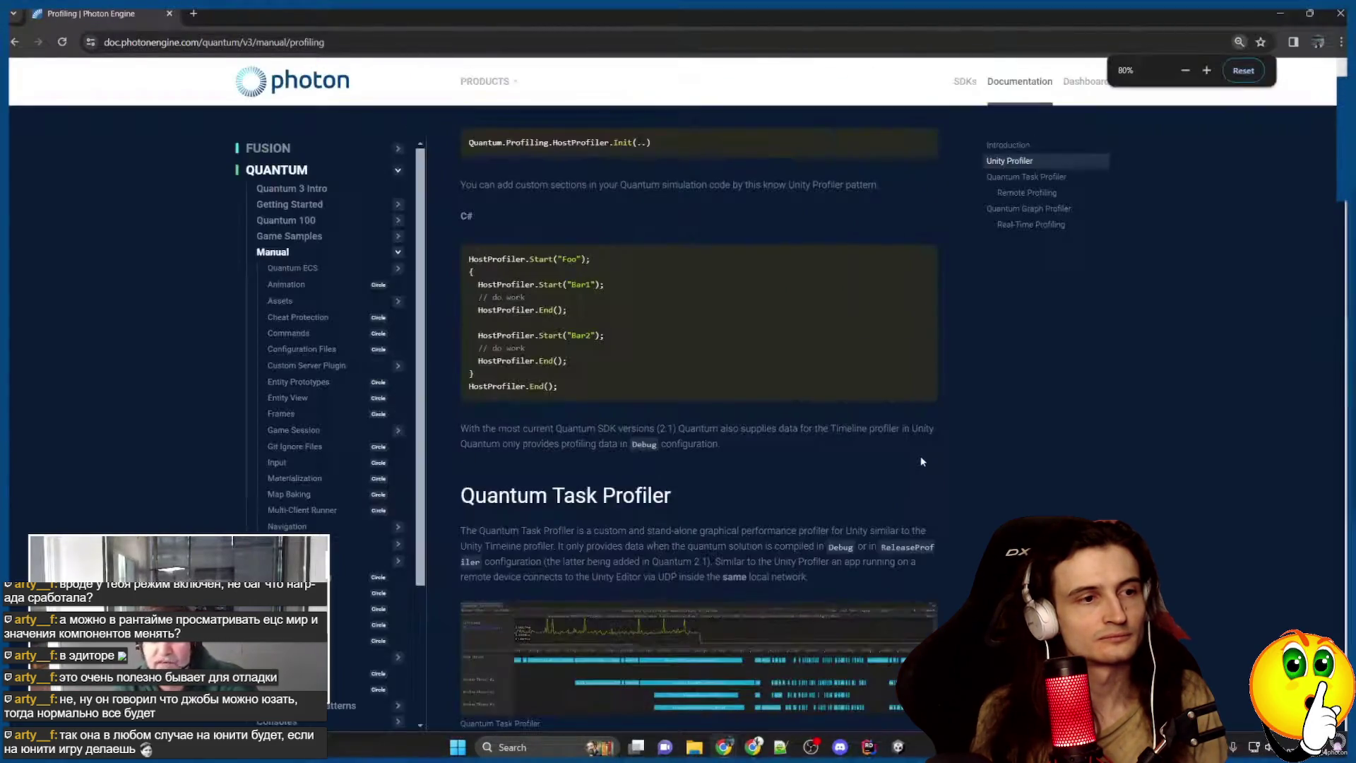
key("ctrl+plus")
key("ctrl+plus")
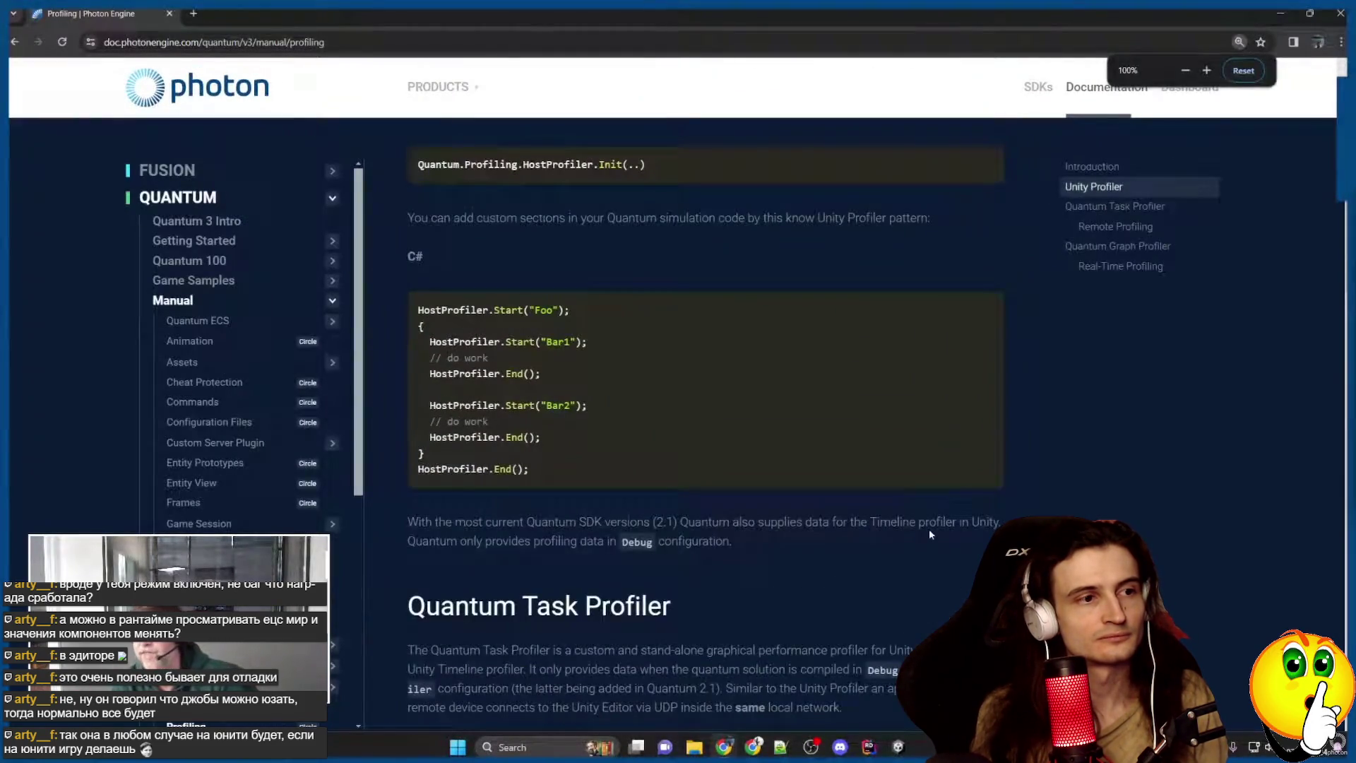
scroll(981, 541, "up", 5)
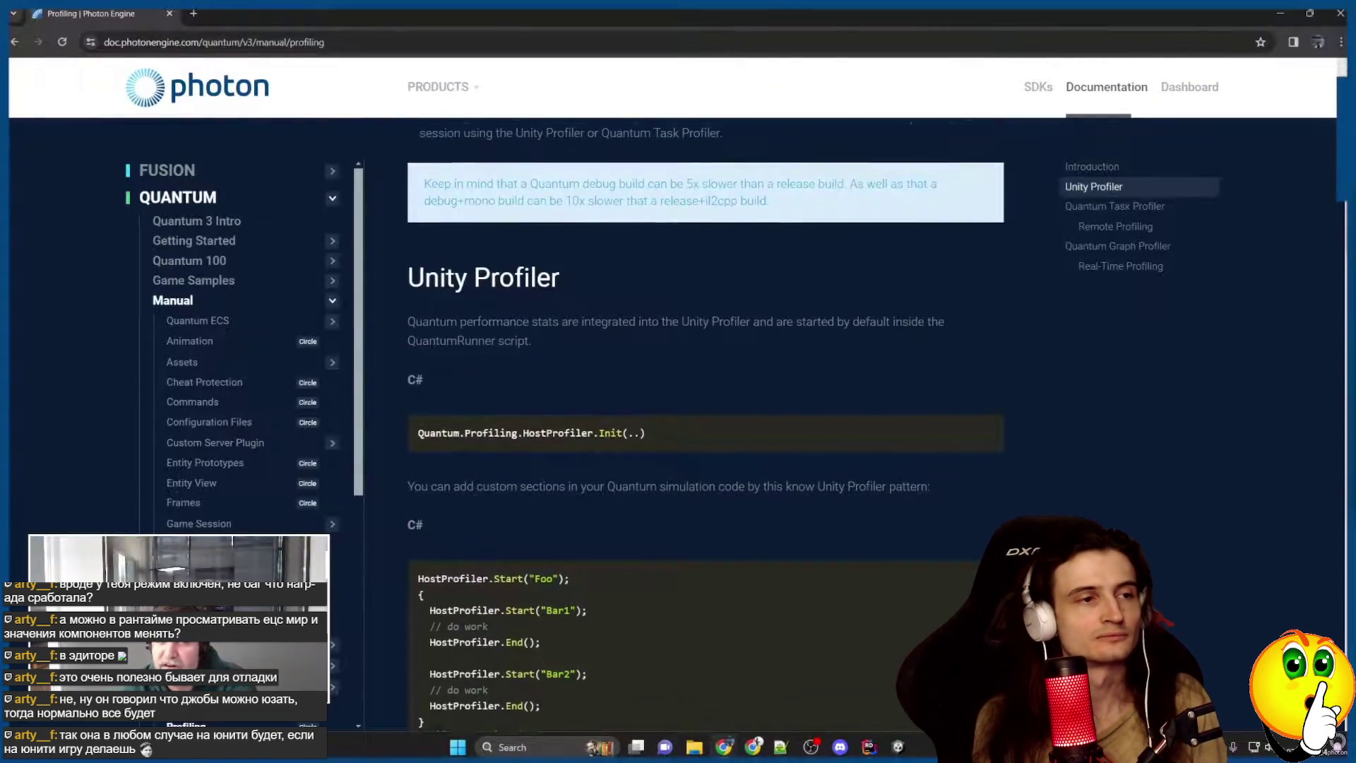
scroll(981, 540, "up", 5)
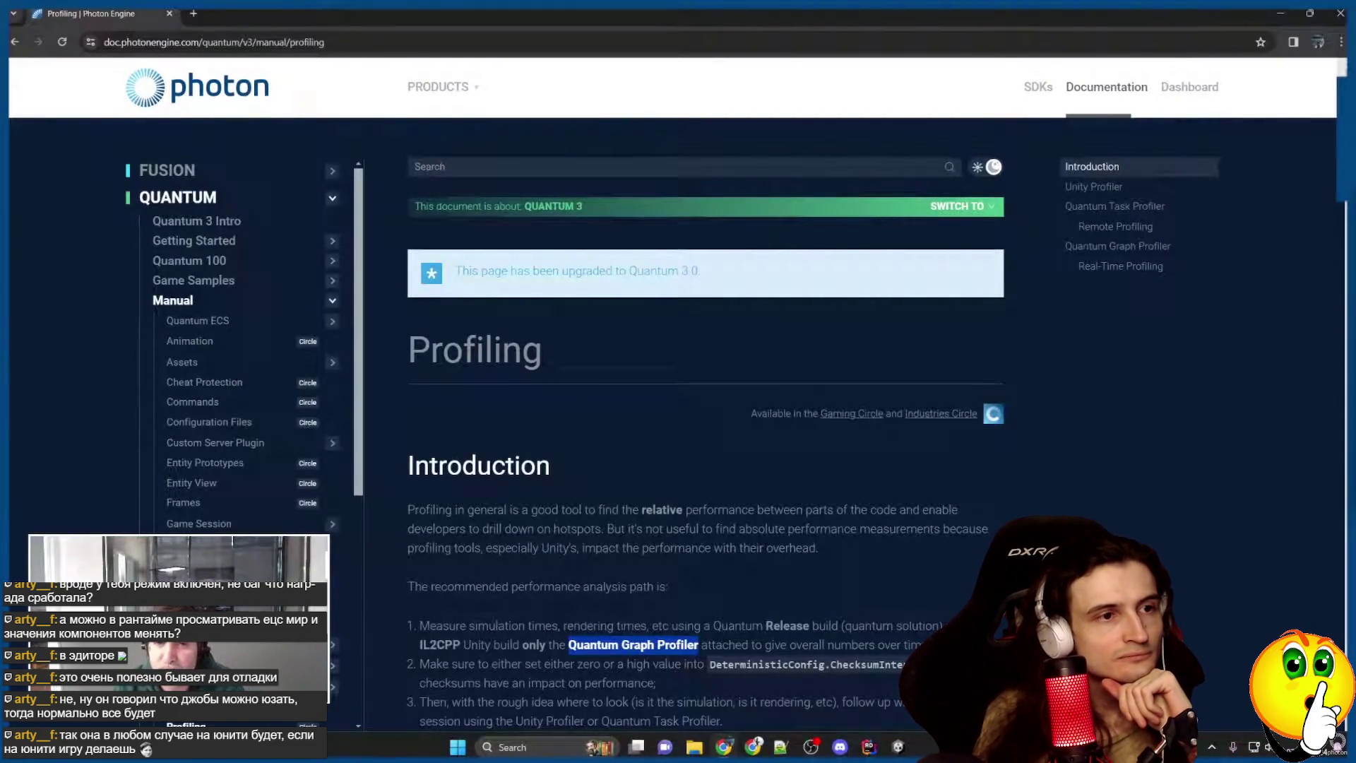
Read down to the Quantum Task Profiler section, then return to Unity.
scroll(1163, 539, "down", 5)
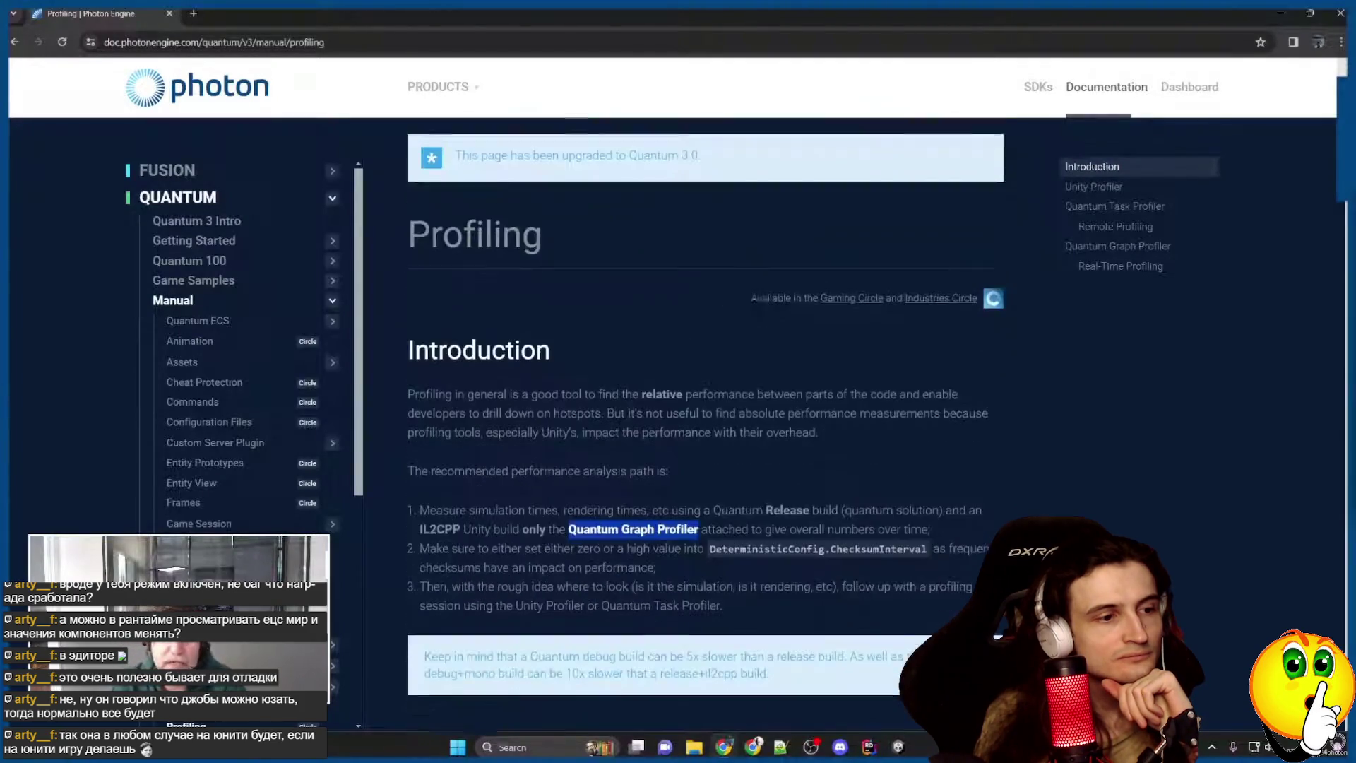
left_click(1163, 539)
scroll(1163, 539, "down", 2)
scroll(1059, 494, "up", 4)
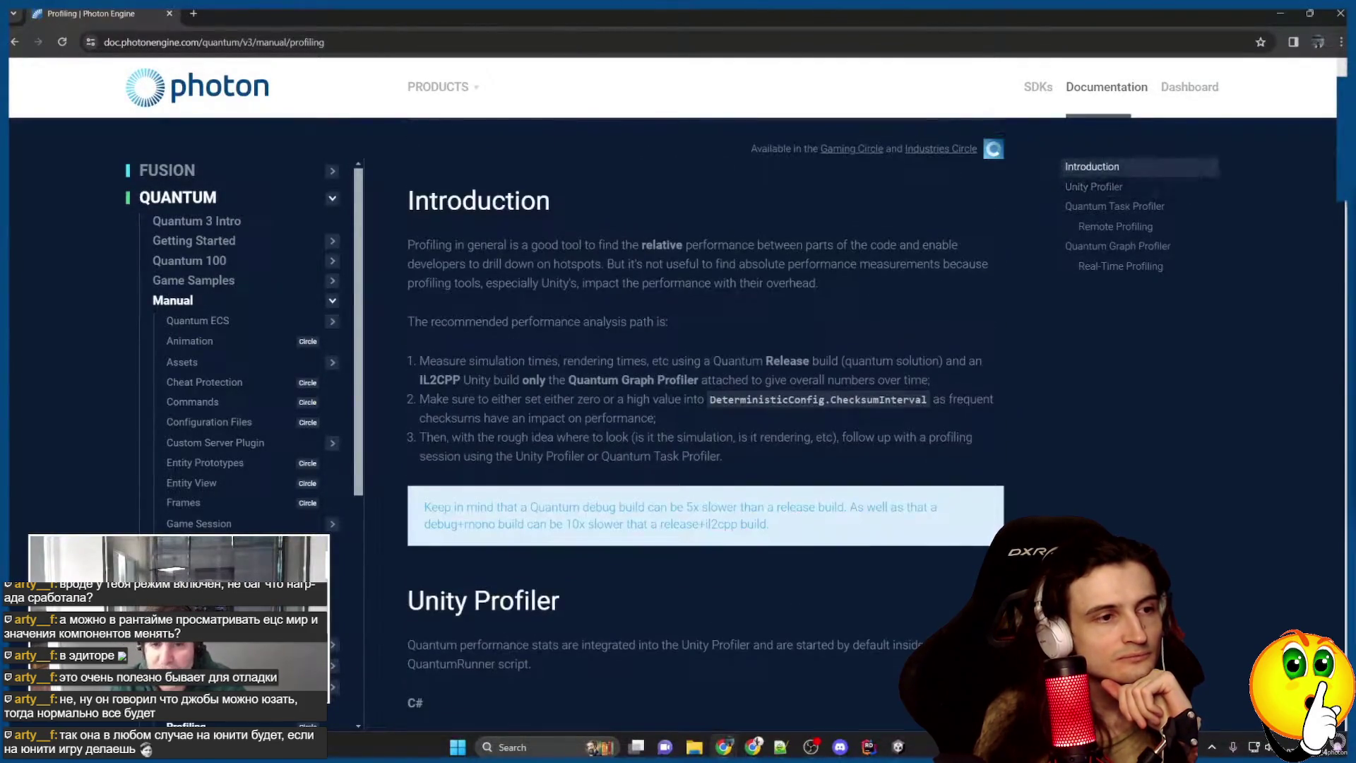
scroll(960, 436, "down", 1)
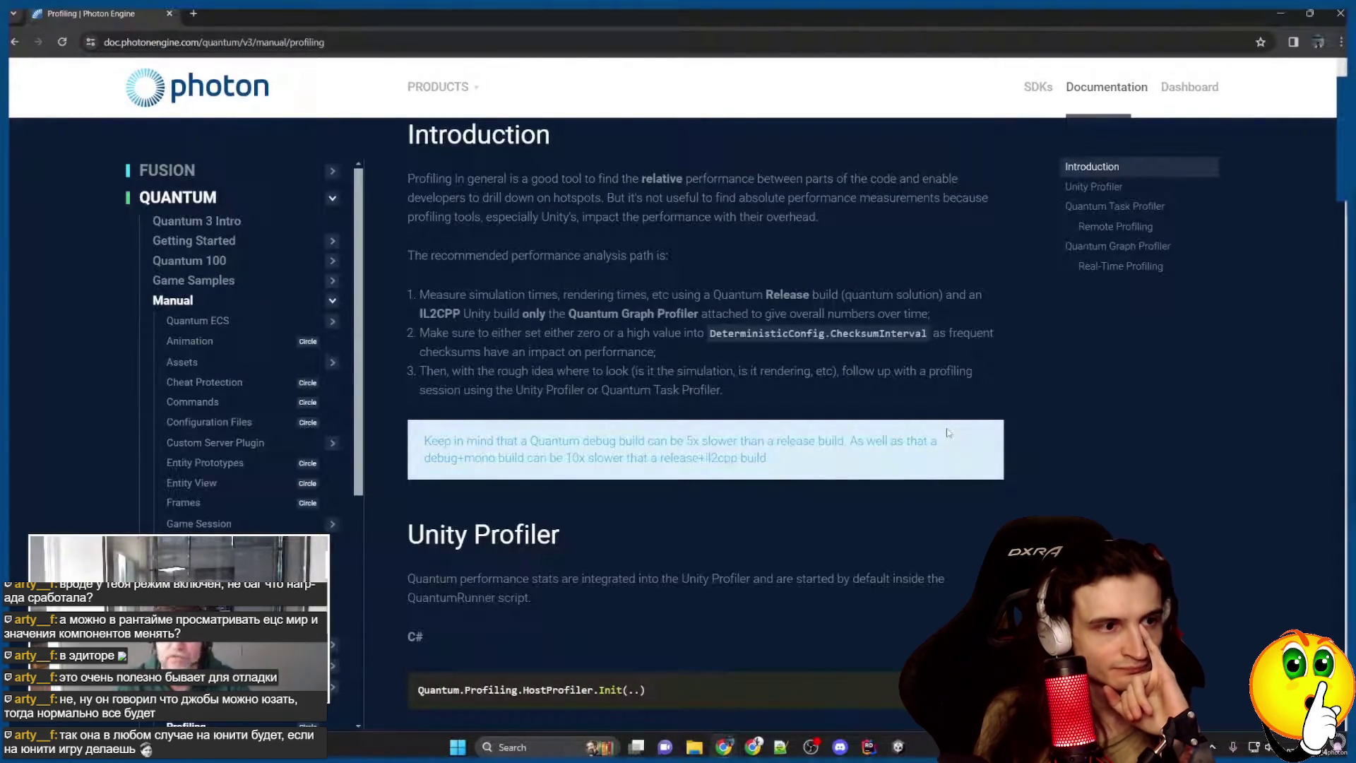
scroll(917, 503, "down", 10)
scroll(919, 512, "down", 4)
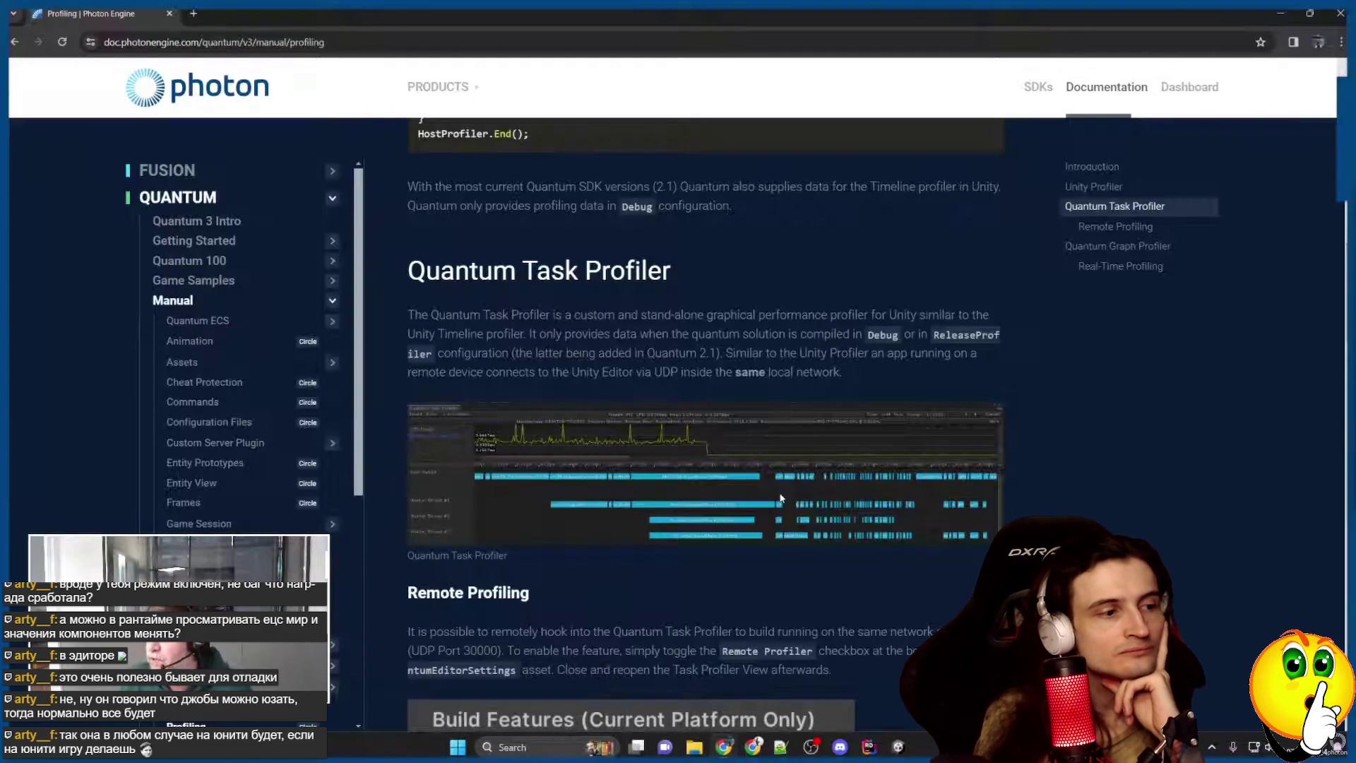
left_click(898, 747)
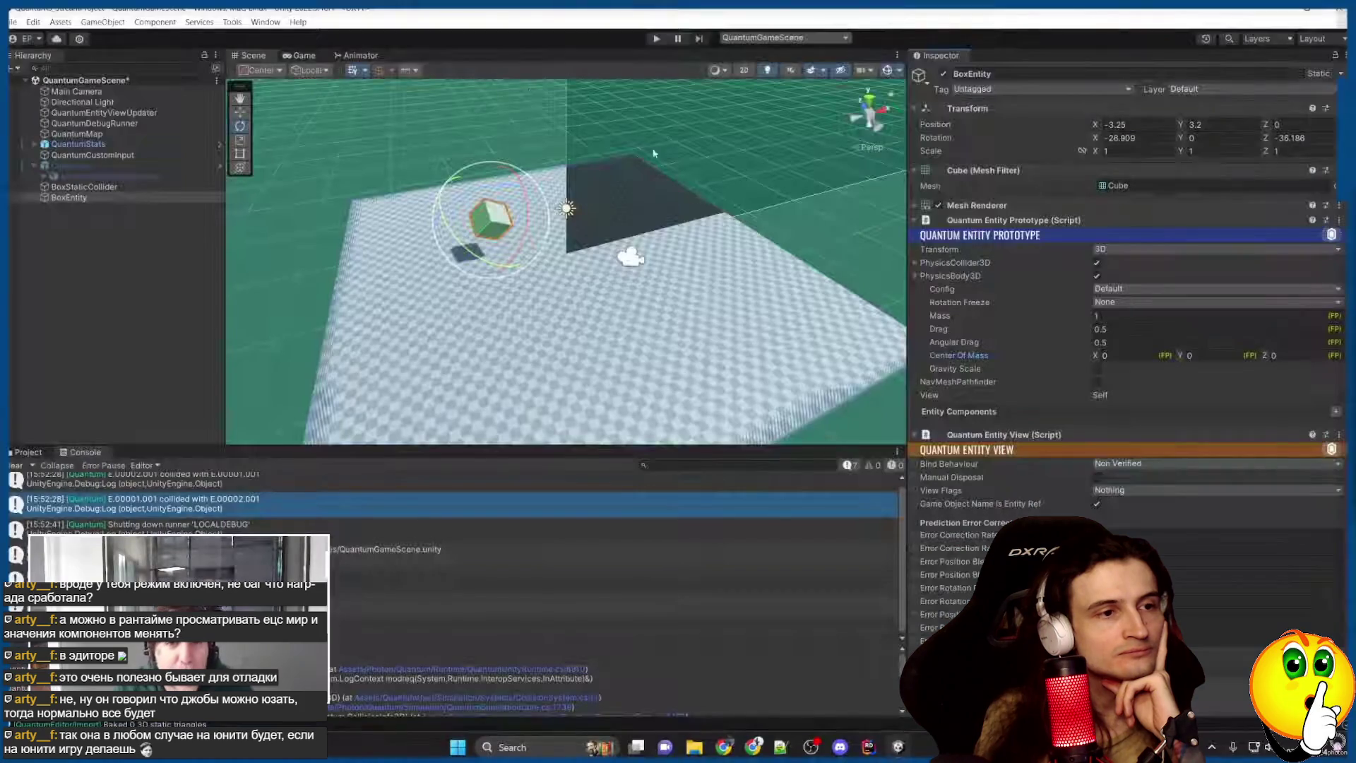
Open the Quantum Task Profiler from the Quantum menu and record a short play-mode run.
left_click(233, 22)
mouse_move(263, 37)
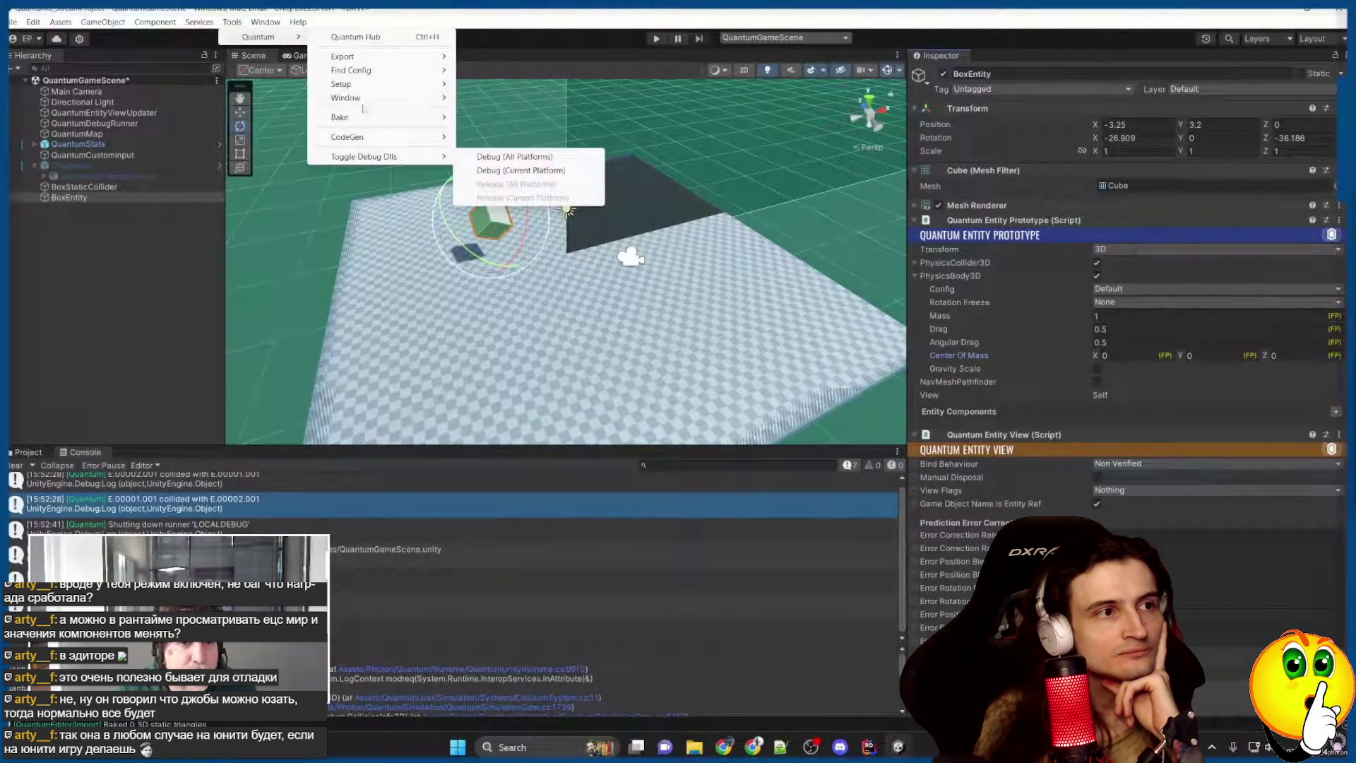
mouse_move(428, 100)
left_click(513, 166)
key("ctrl+p")
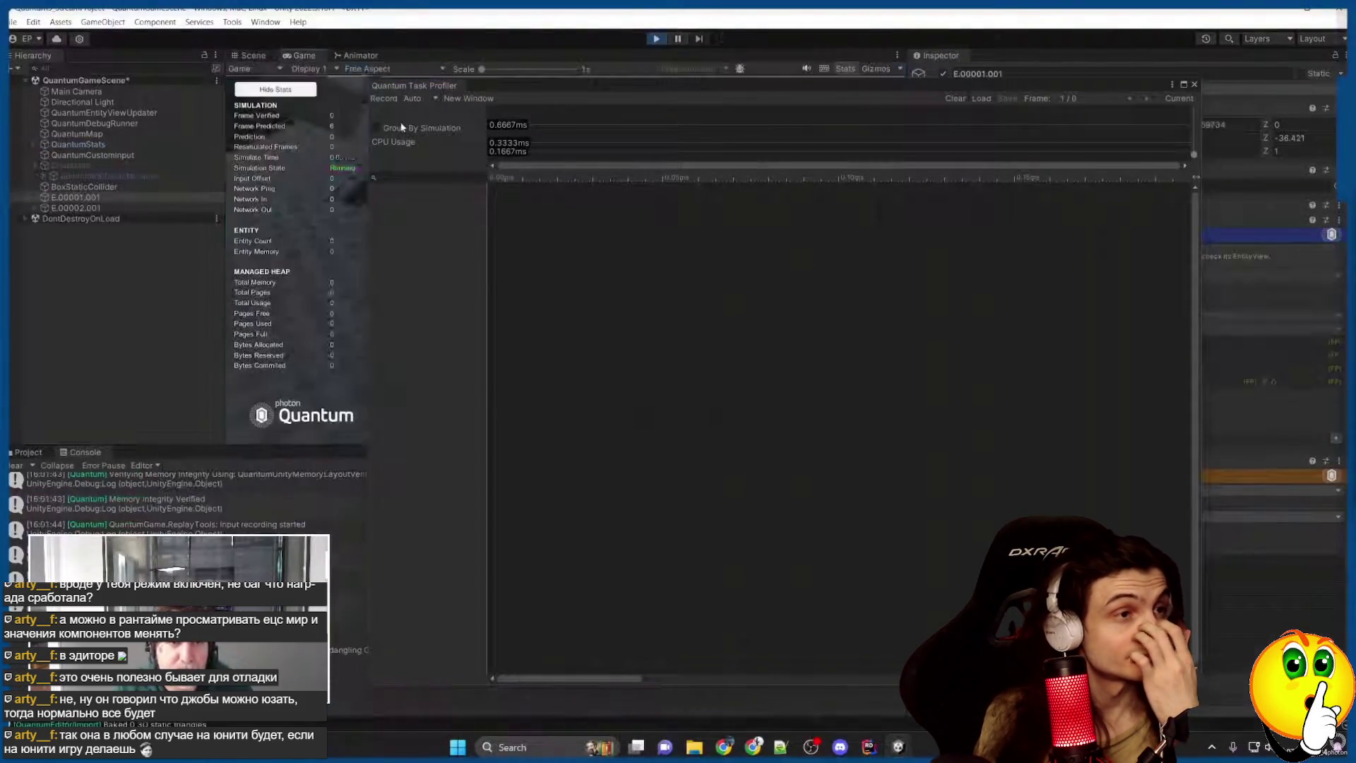
left_click(656, 38)
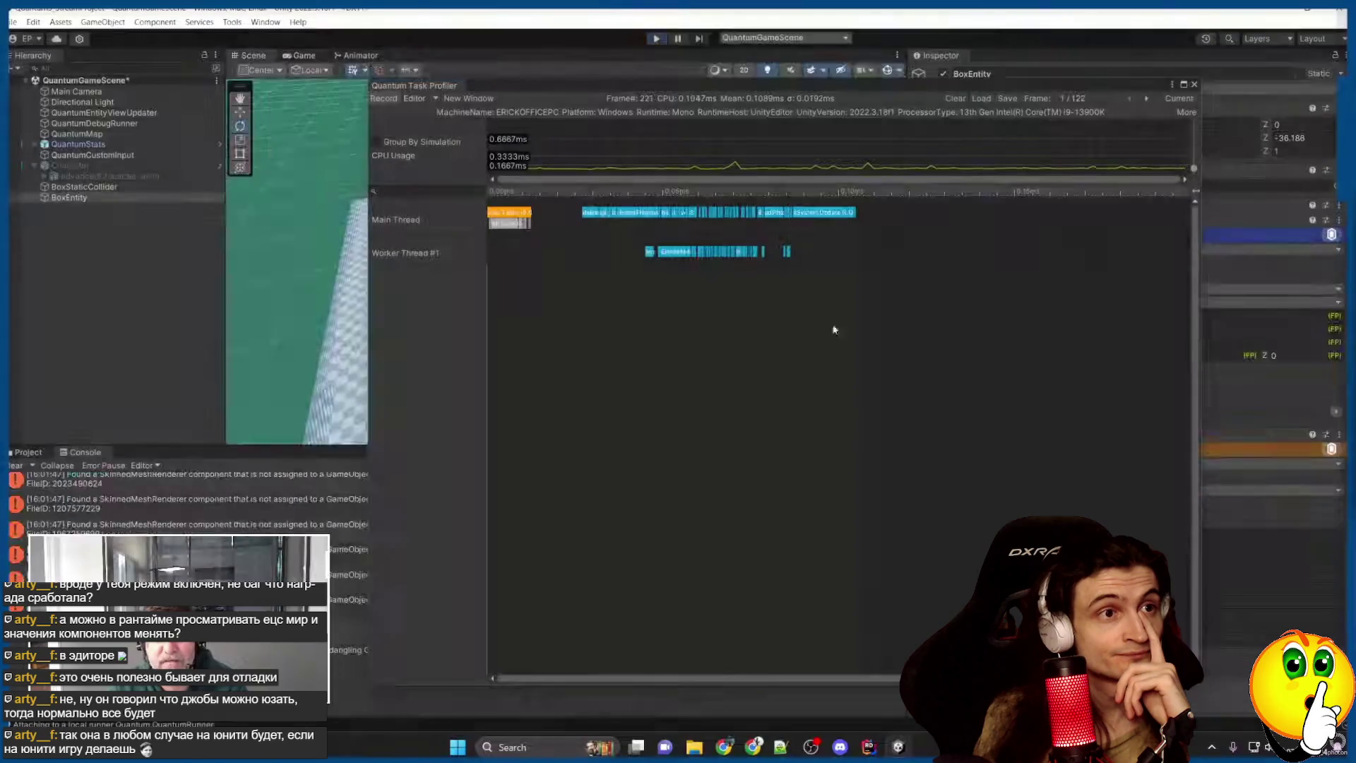
Pan and zoom the task timeline to inspect the recorded thread timings.
scroll(741, 395, "up", 5)
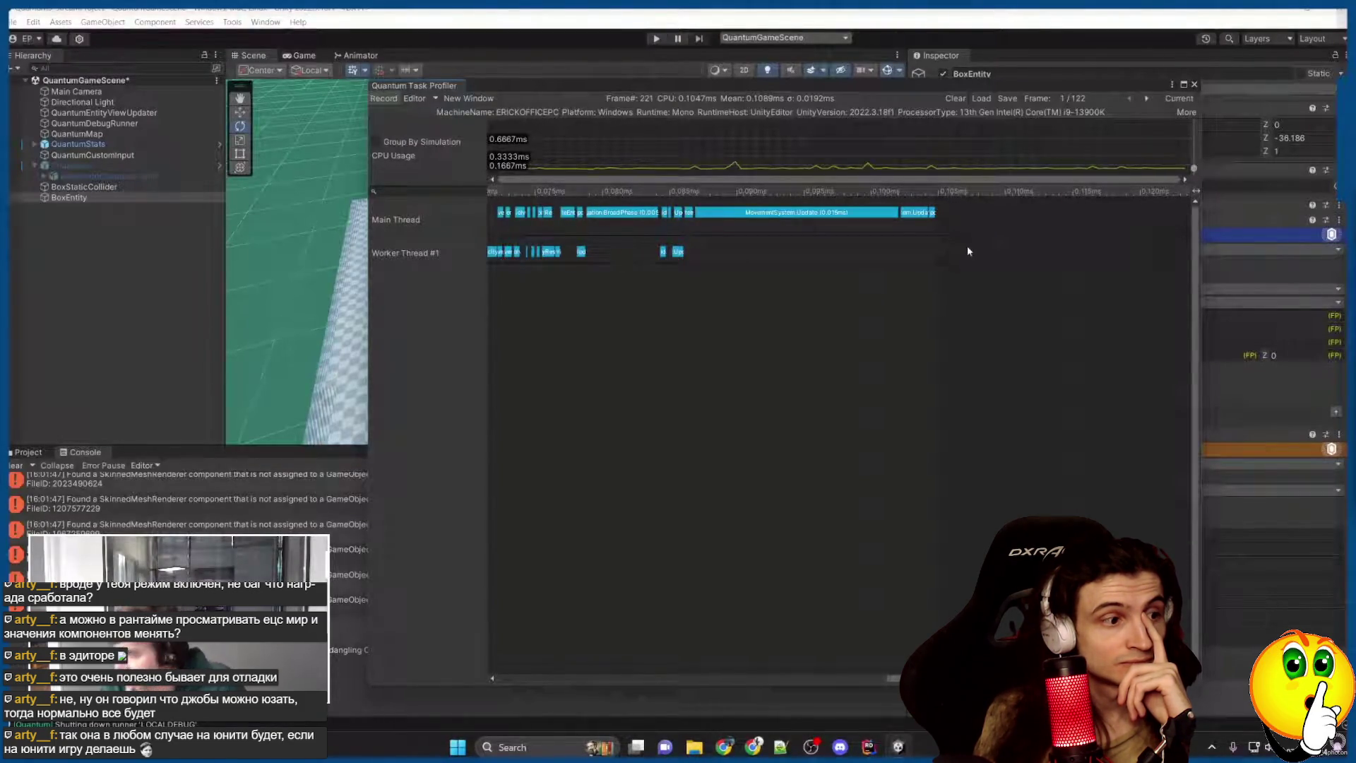
mouse_move(722, 430)
left_mouse_down()
mouse_move(773, 409)
mouse_move(1146, 381)
left_mouse_up()
left_click_drag(690, 366, 1031, 360)
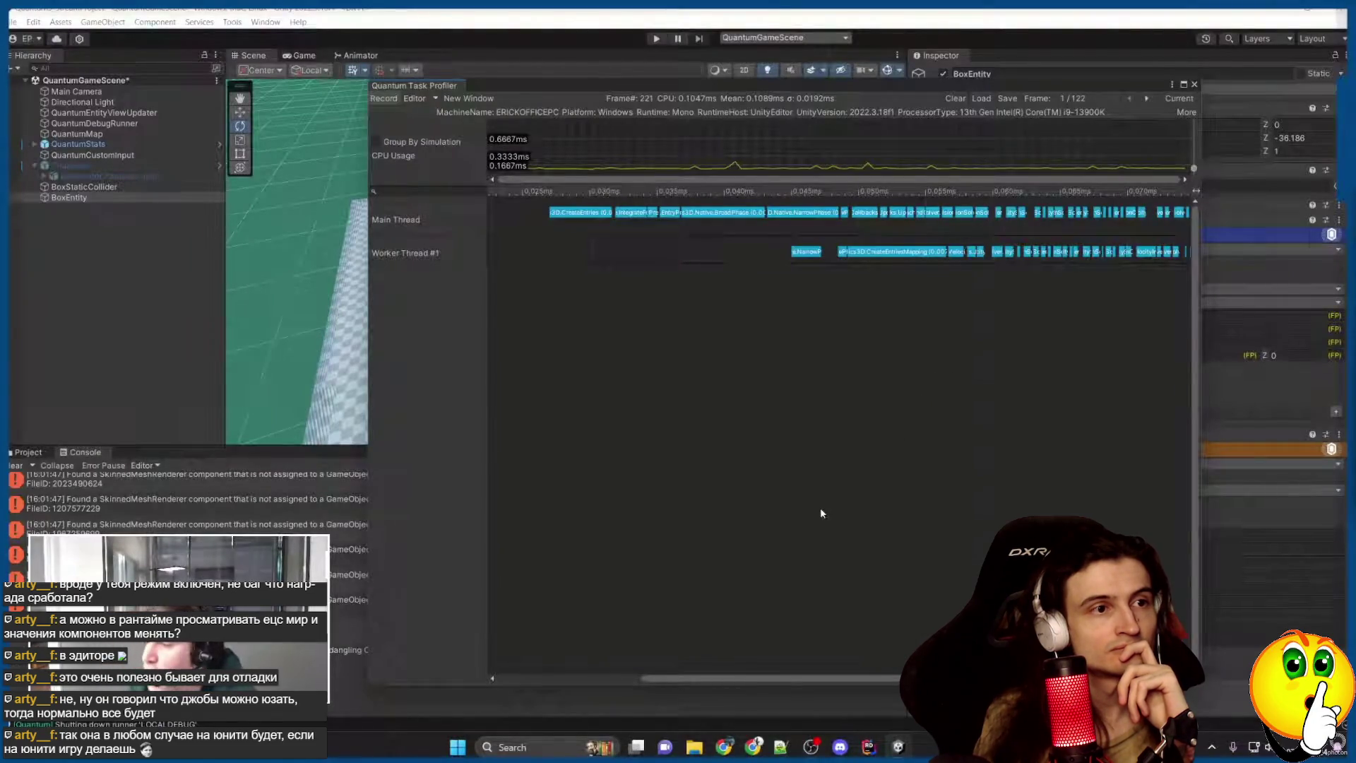
mouse_move(858, 465)
left_mouse_down()
mouse_move(669, 391)
mouse_move(658, 405)
mouse_move(524, 403)
left_mouse_up()
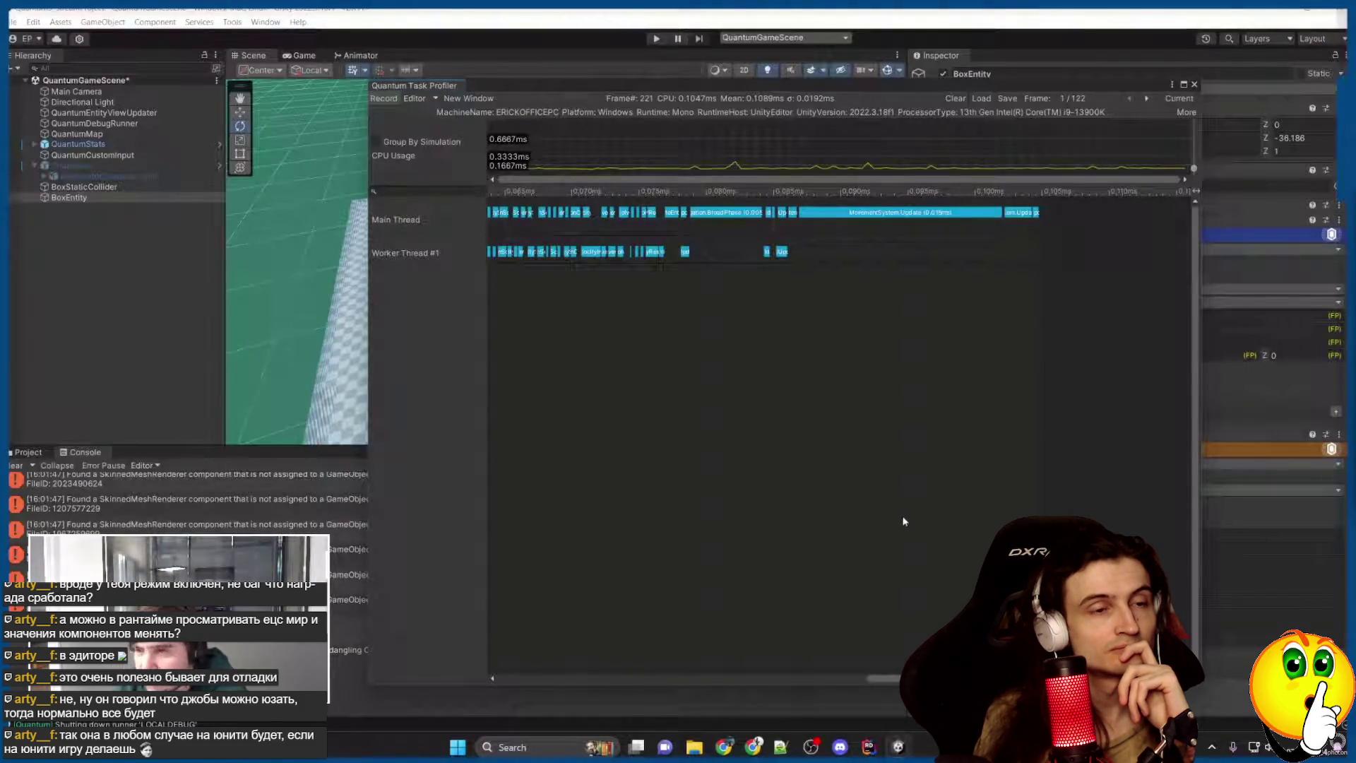
left_click_drag(902, 518, 1156, 506)
left_click_drag(806, 504, 1026, 458)
scroll(826, 416, "up", 5)
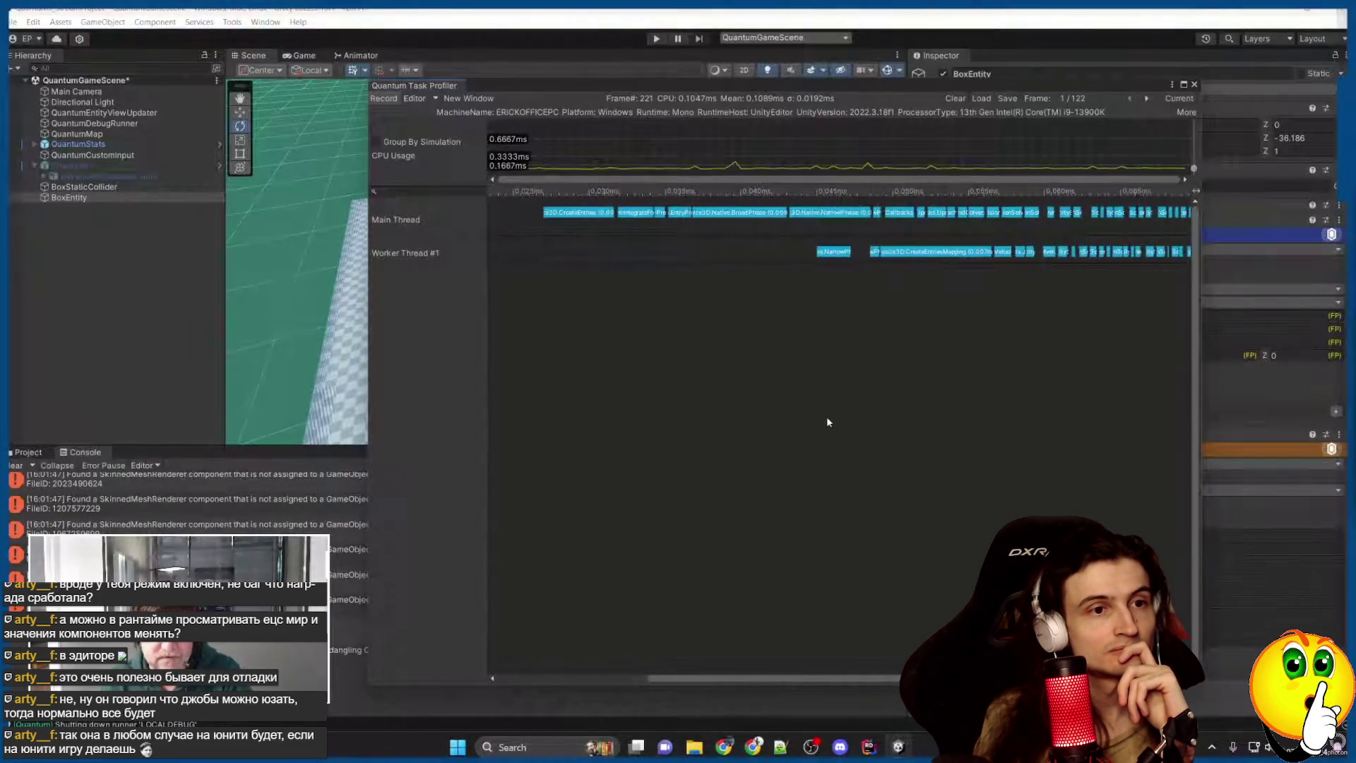
Bring the start of the thread bars into view, then close the profiler.
mouse_move(766, 382)
left_mouse_down()
mouse_move(1114, 366)
mouse_move(805, 358)
mouse_move(810, 369)
left_mouse_up()
left_click_drag(658, 222, 929, 342)
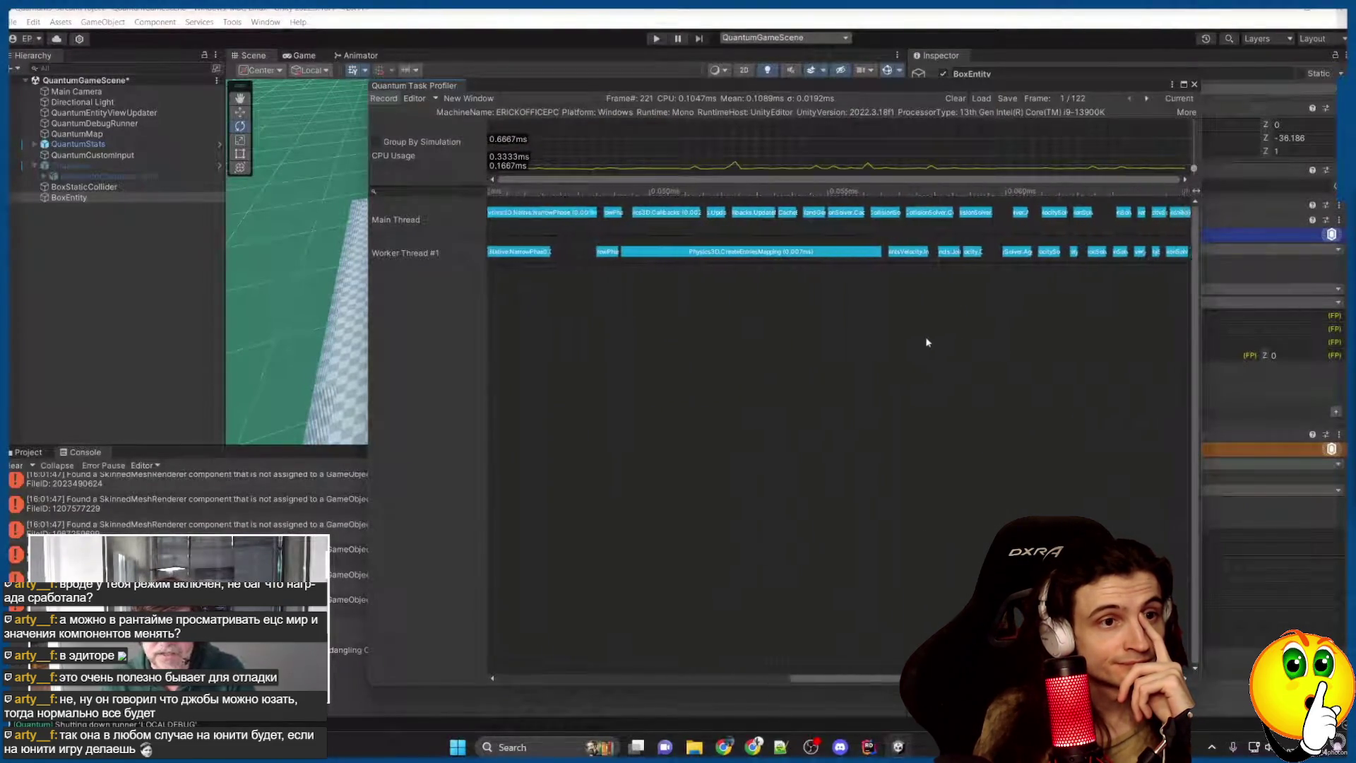
scroll(1032, 455, "down", 5)
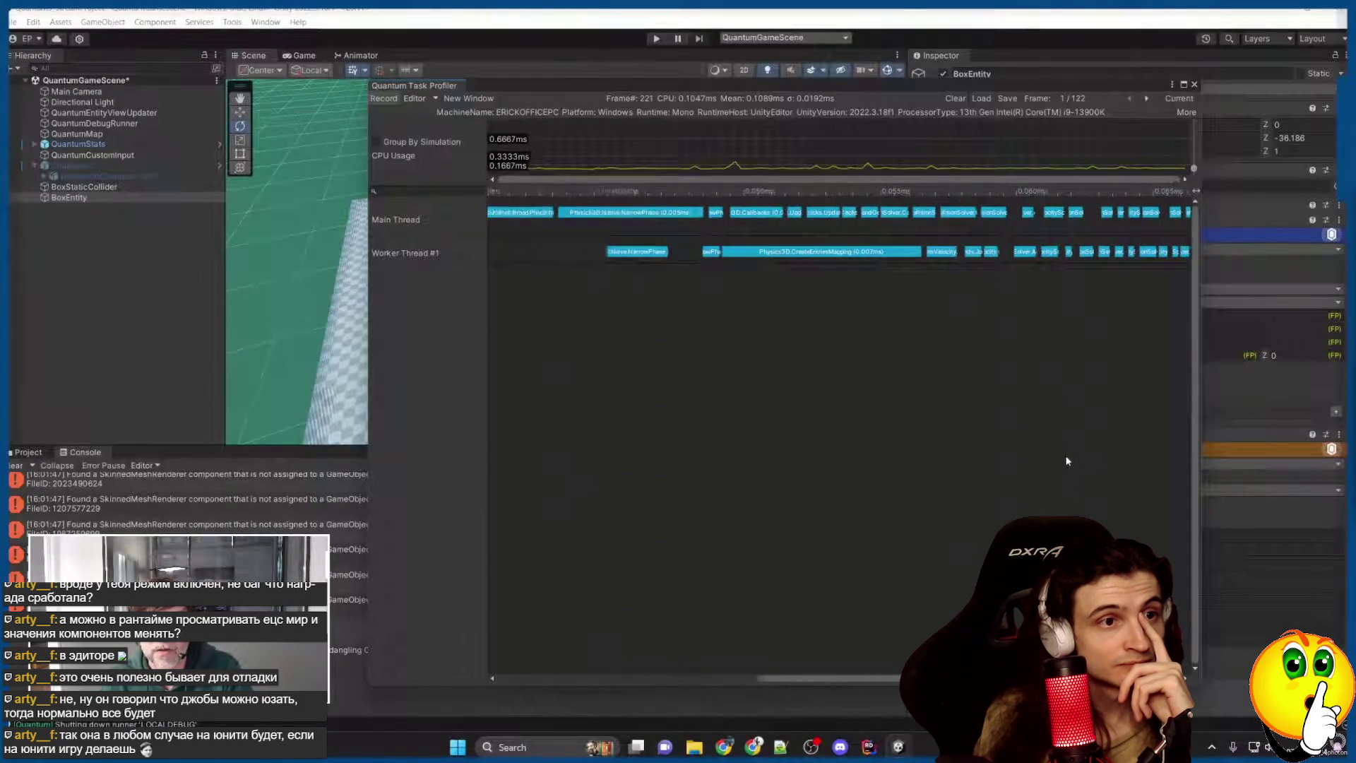
scroll(1056, 443, "down", 2)
left_click_drag(1057, 442, 840, 411)
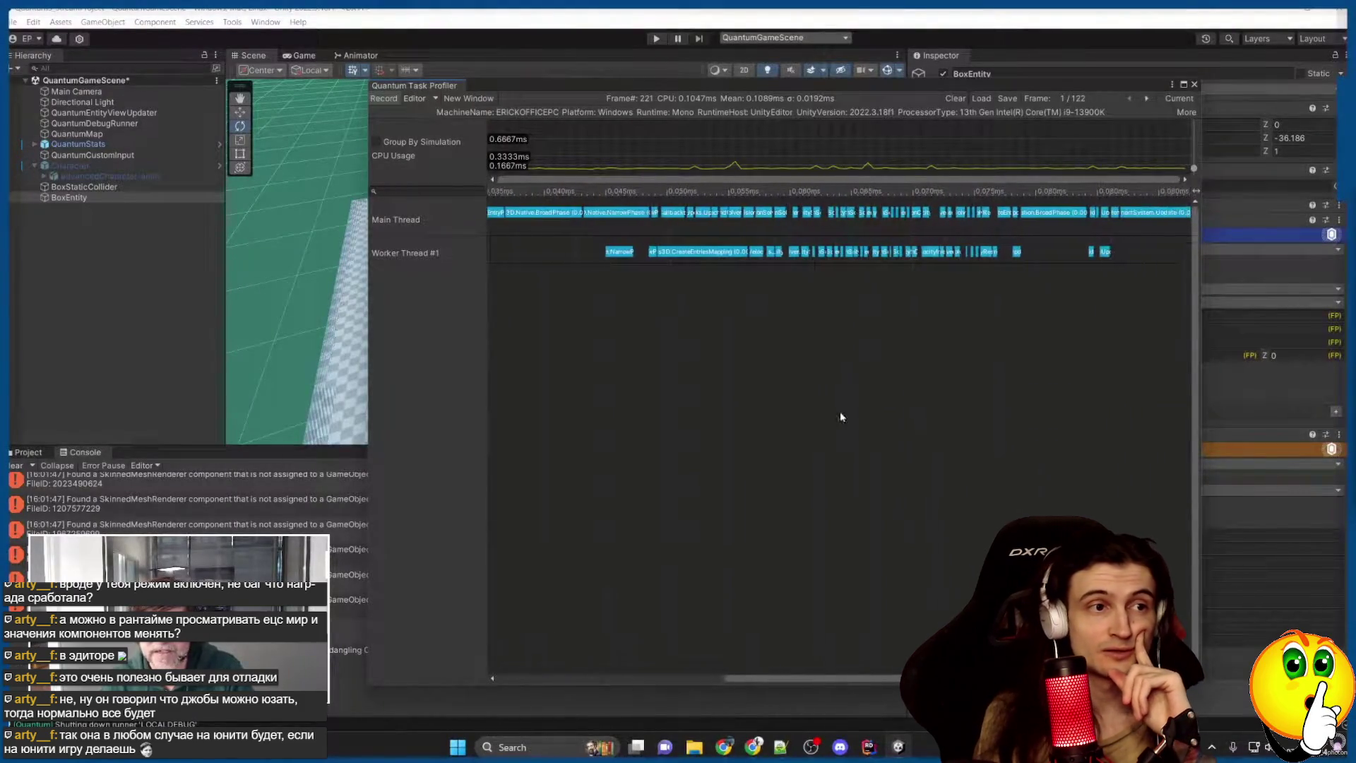
scroll(1036, 412, "down", 1)
scroll(1010, 416, "down", 2)
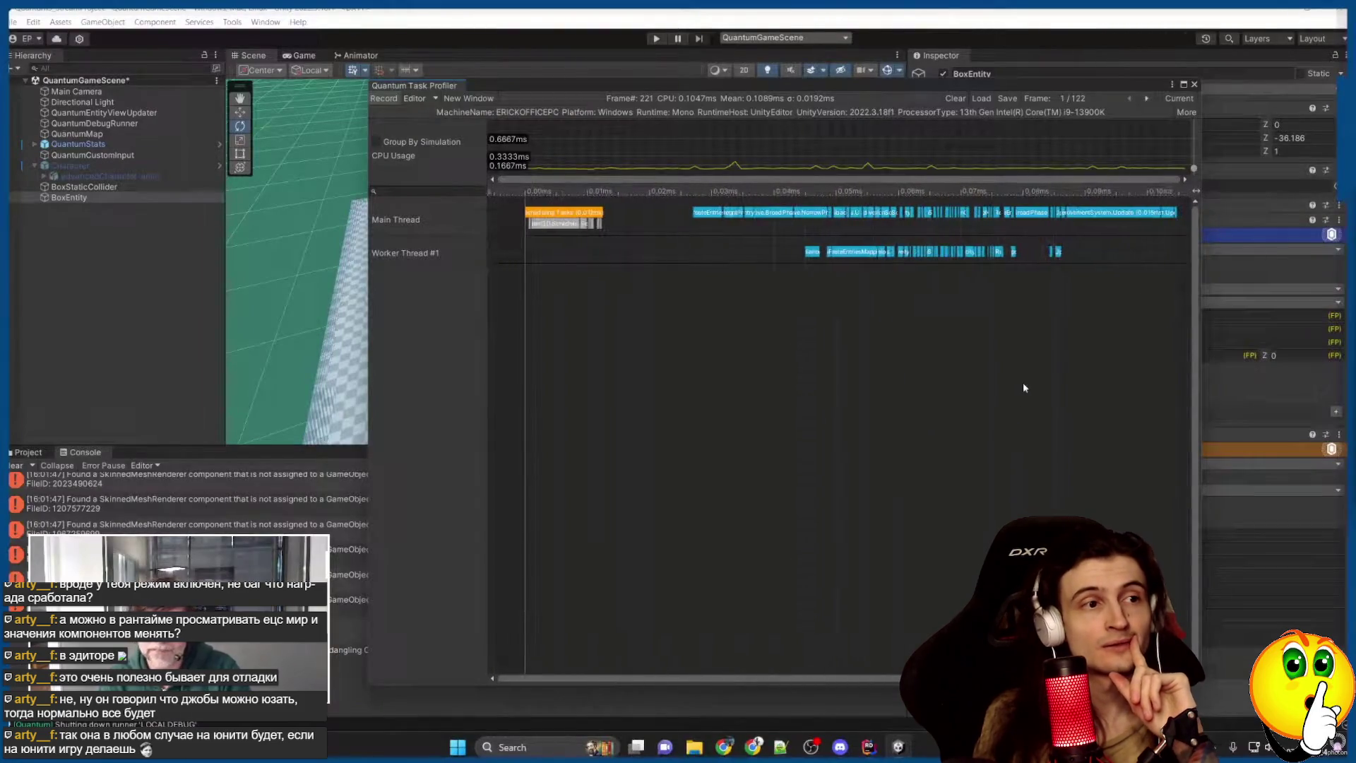
scroll(989, 374, "down", 2)
left_click(1194, 84)
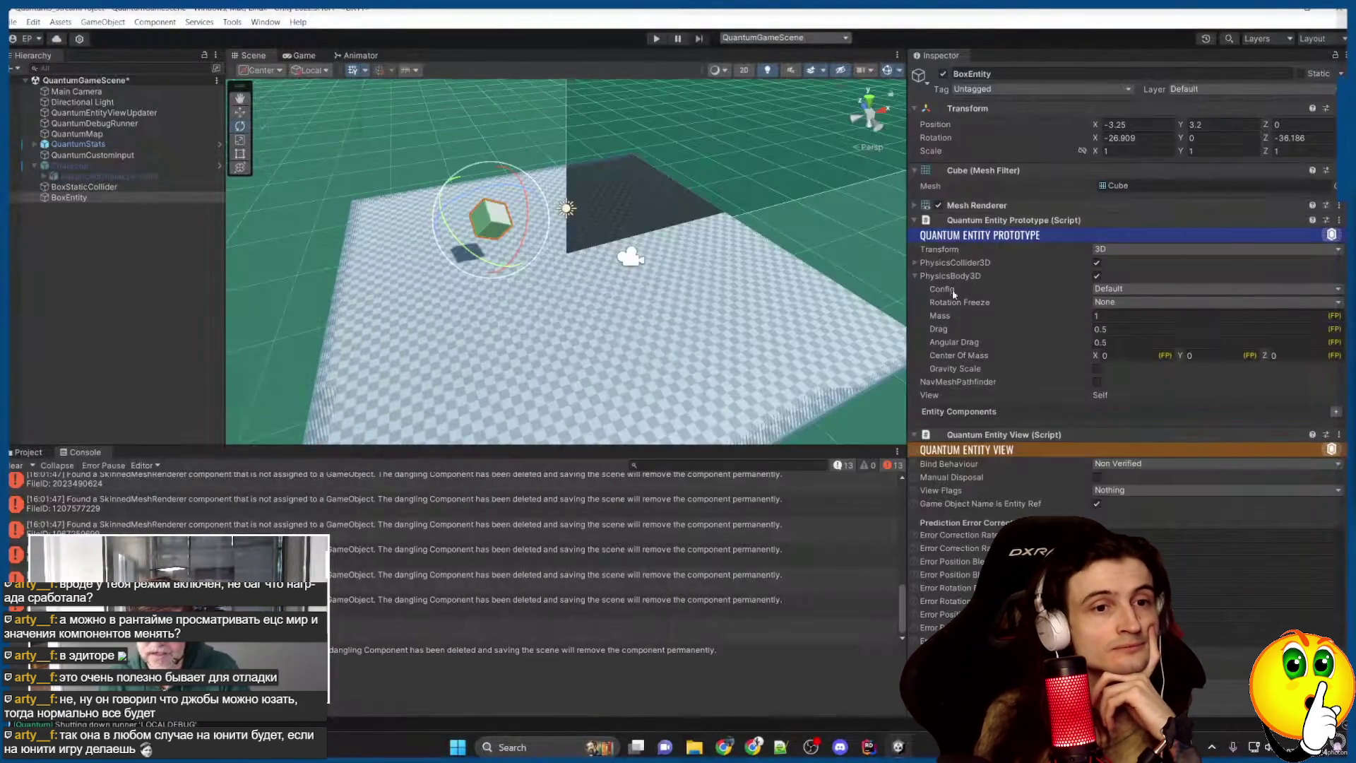
With QuantumDebugRunner selected, clear the console, save the scene, and show the Resources folder.
left_click(94, 122)
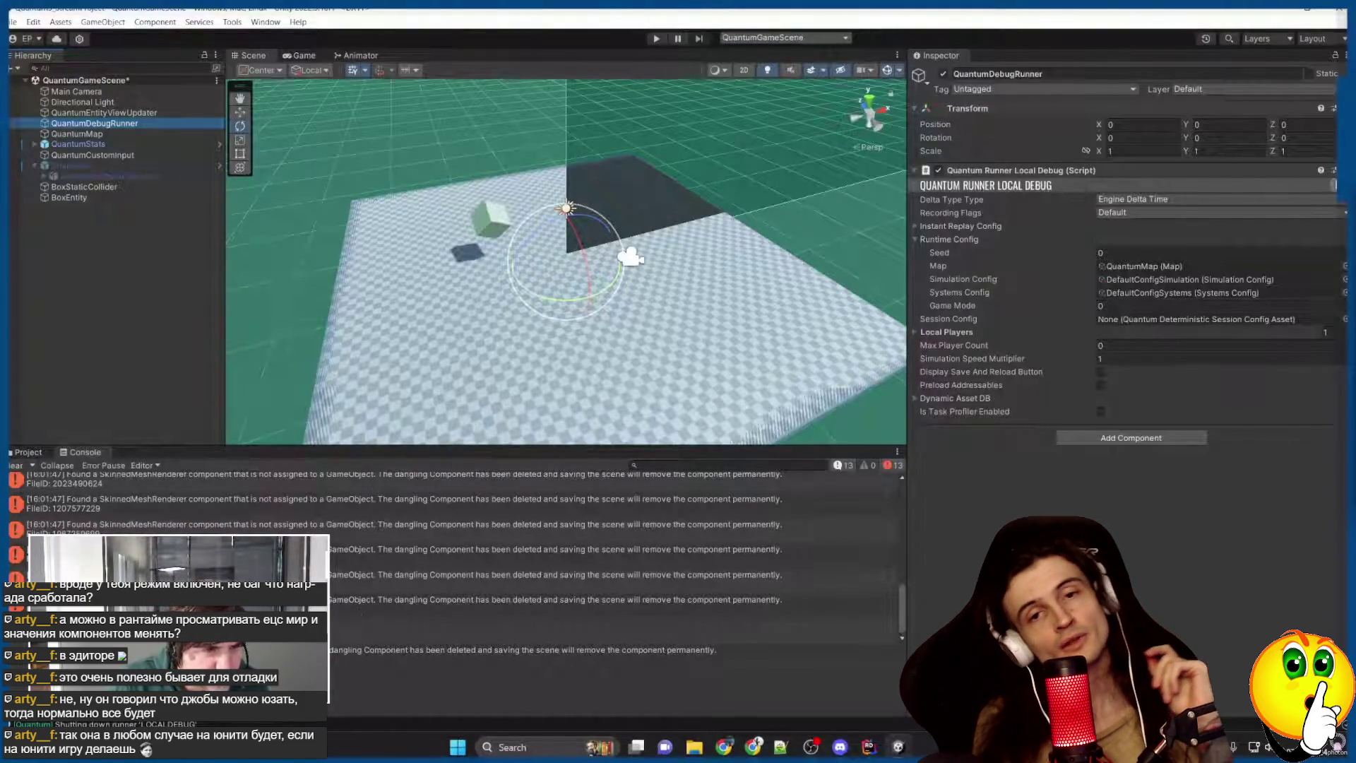
scroll(494, 558, "up", 2)
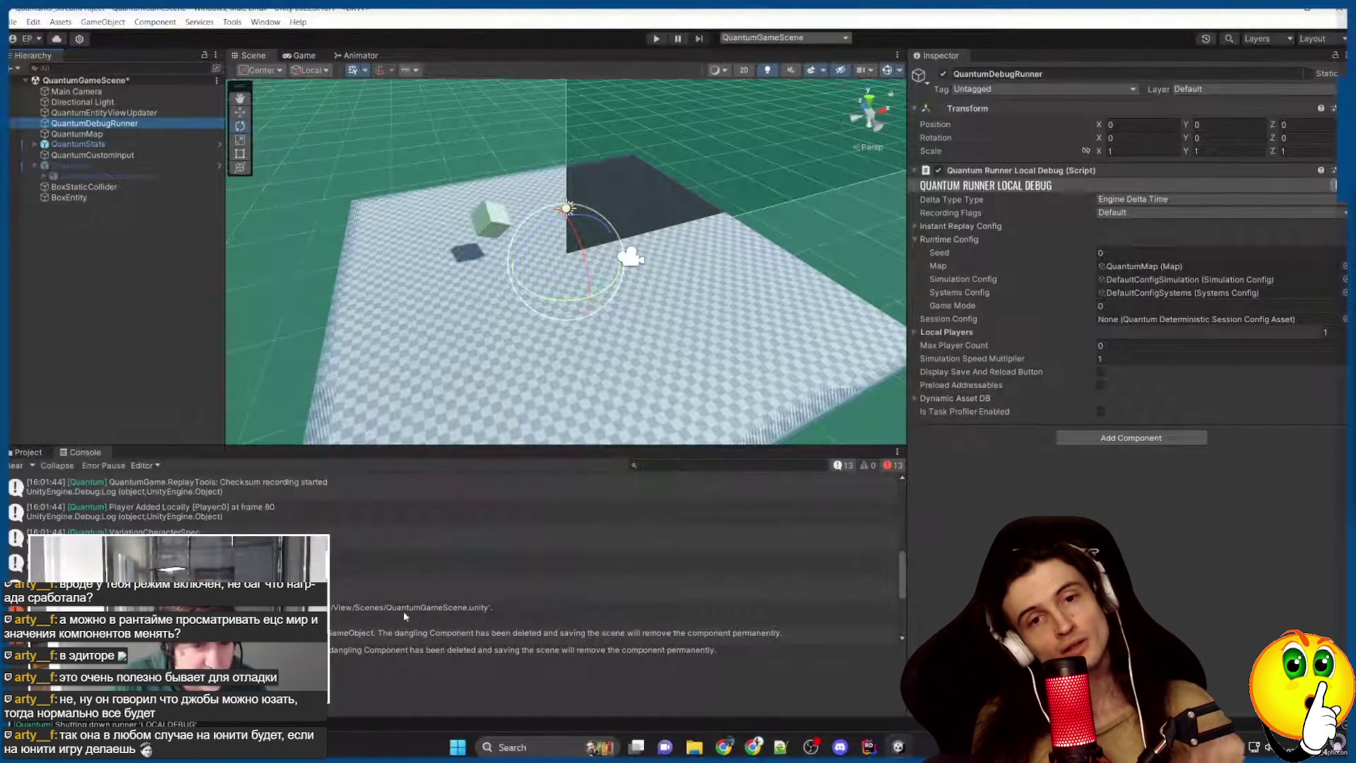
left_click(13, 465)
key("ctrl+s")
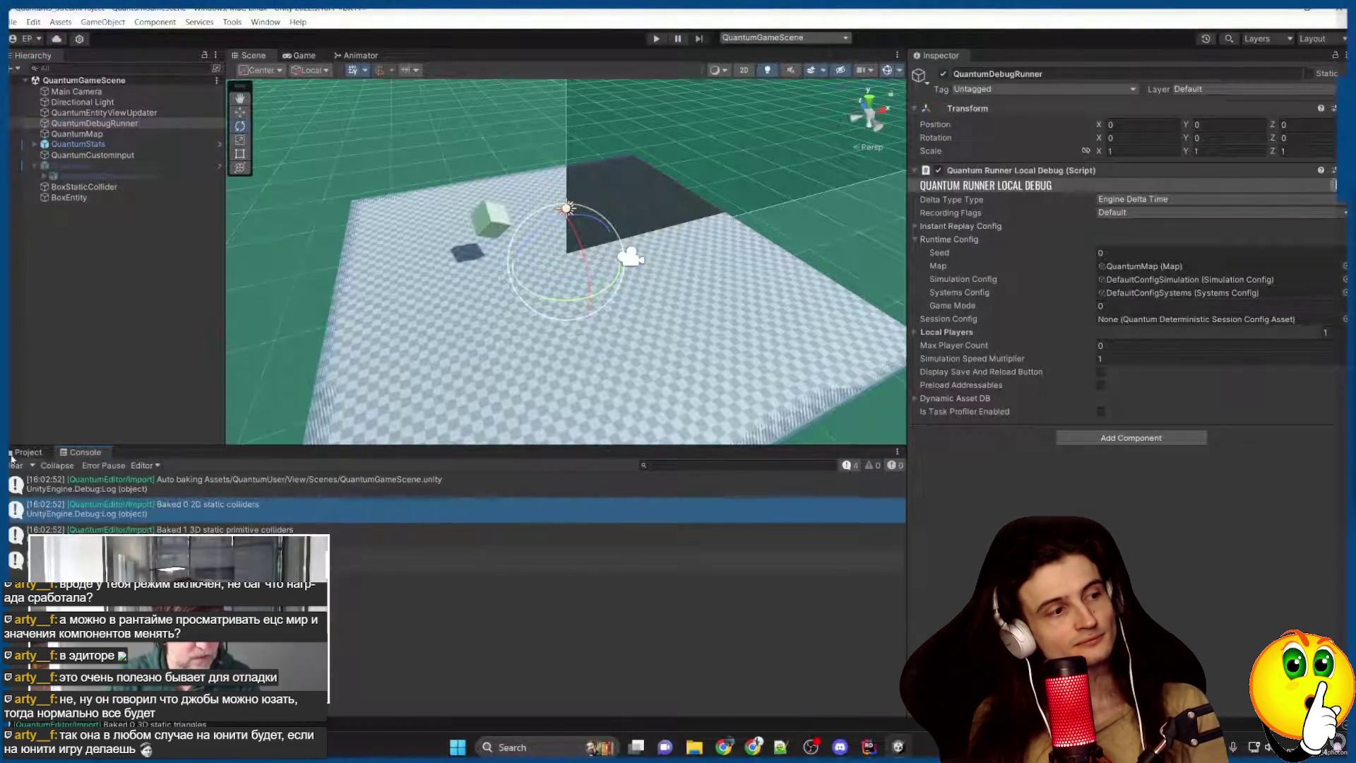
left_click(11, 454)
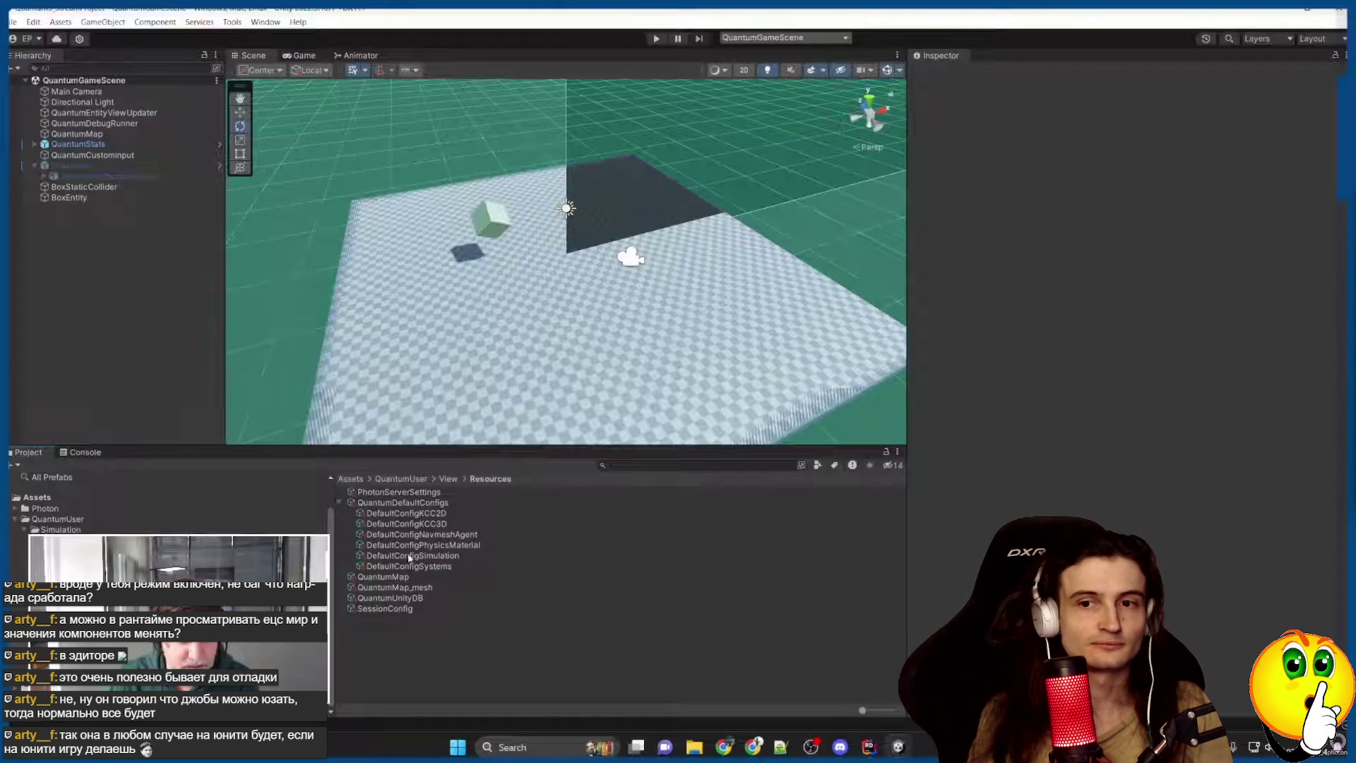
Select DefaultConfigSimulation, collapse its Physics section, and reopen the Quantum Task Profiler.
left_click(410, 557)
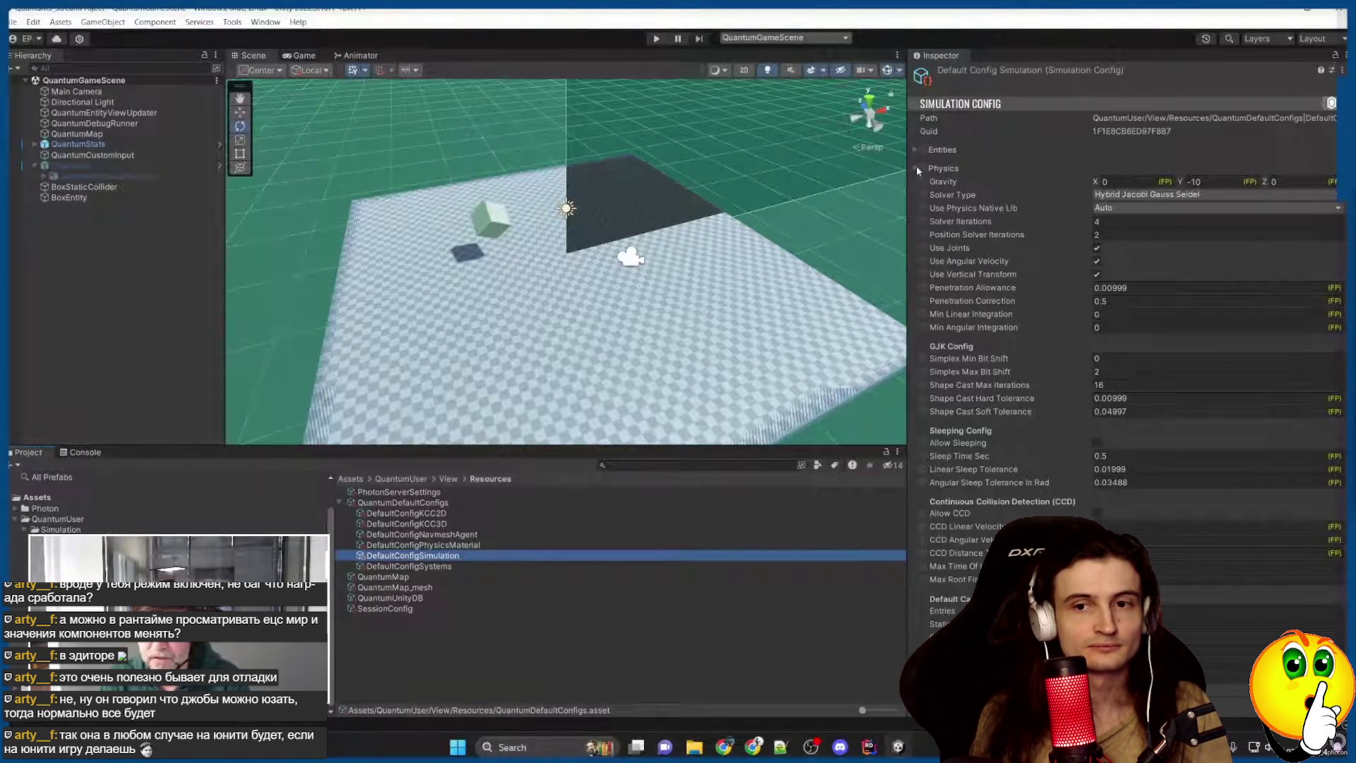
left_click(918, 169)
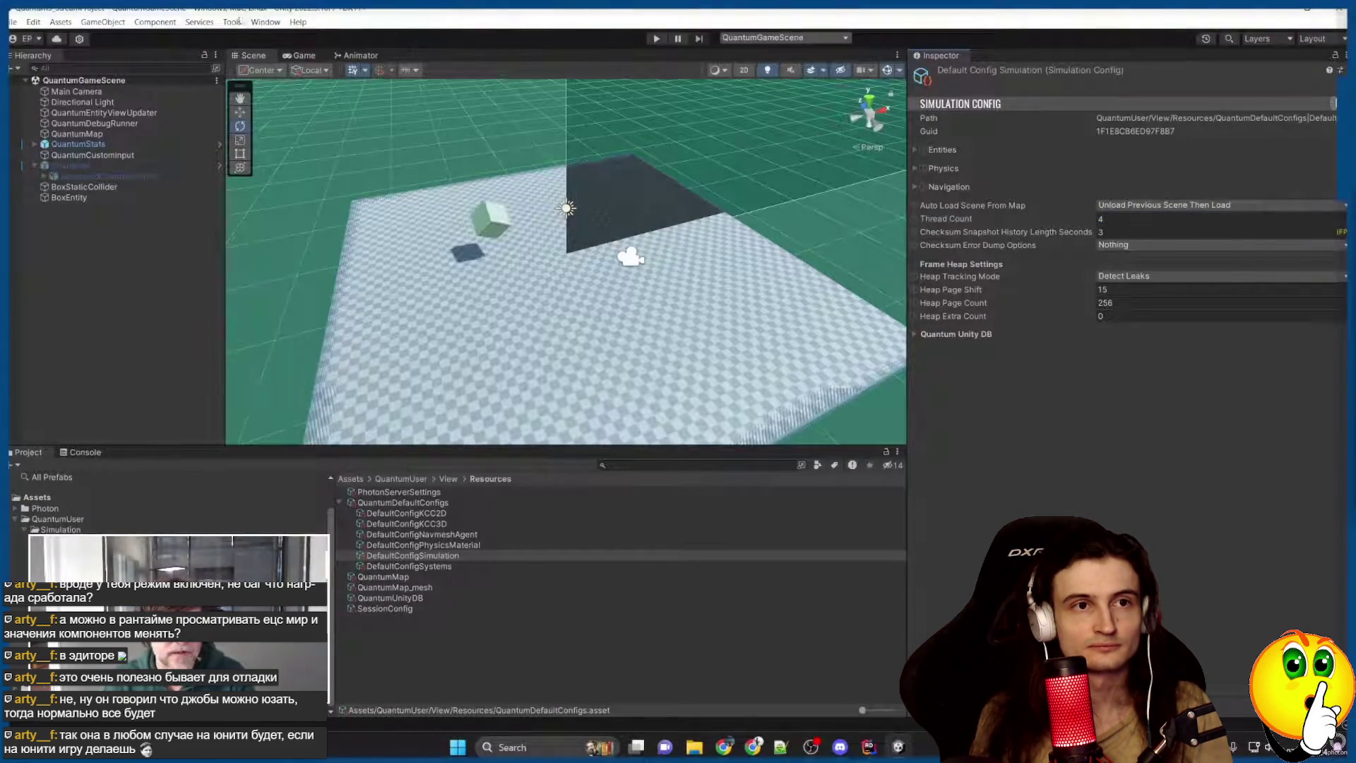
left_click(233, 22)
mouse_move(259, 36)
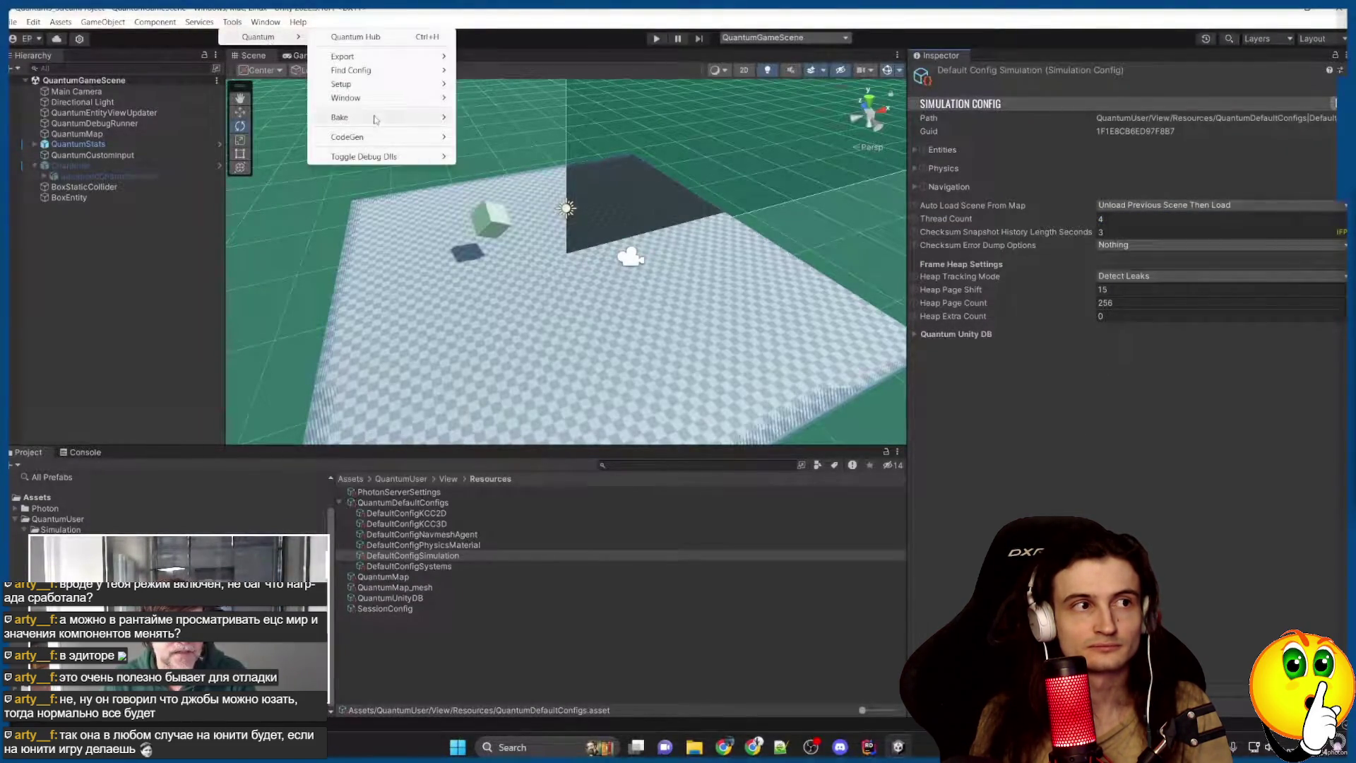
mouse_move(346, 97)
left_click(498, 167)
Record a short game run and pan through the task timeline.
left_click(656, 39)
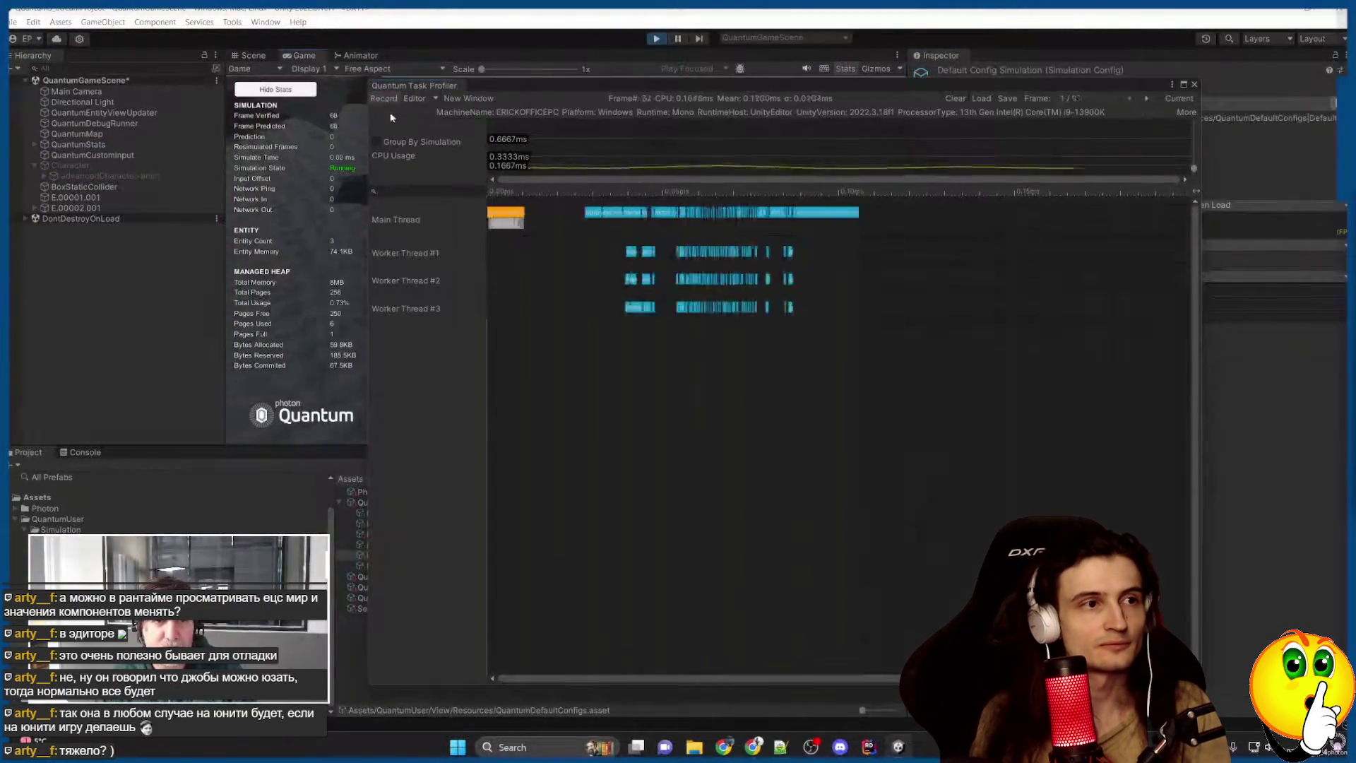
key("ctrl+p")
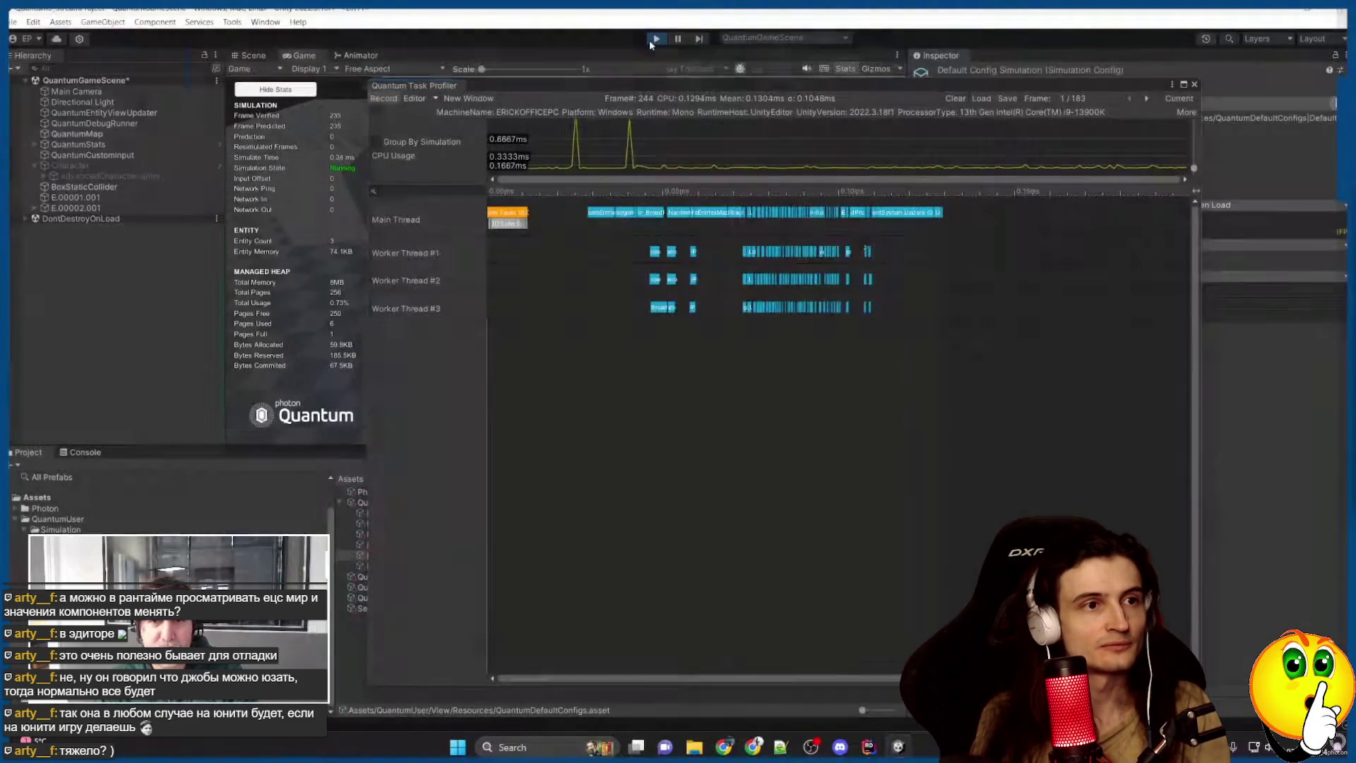
scroll(969, 409, "up", 10)
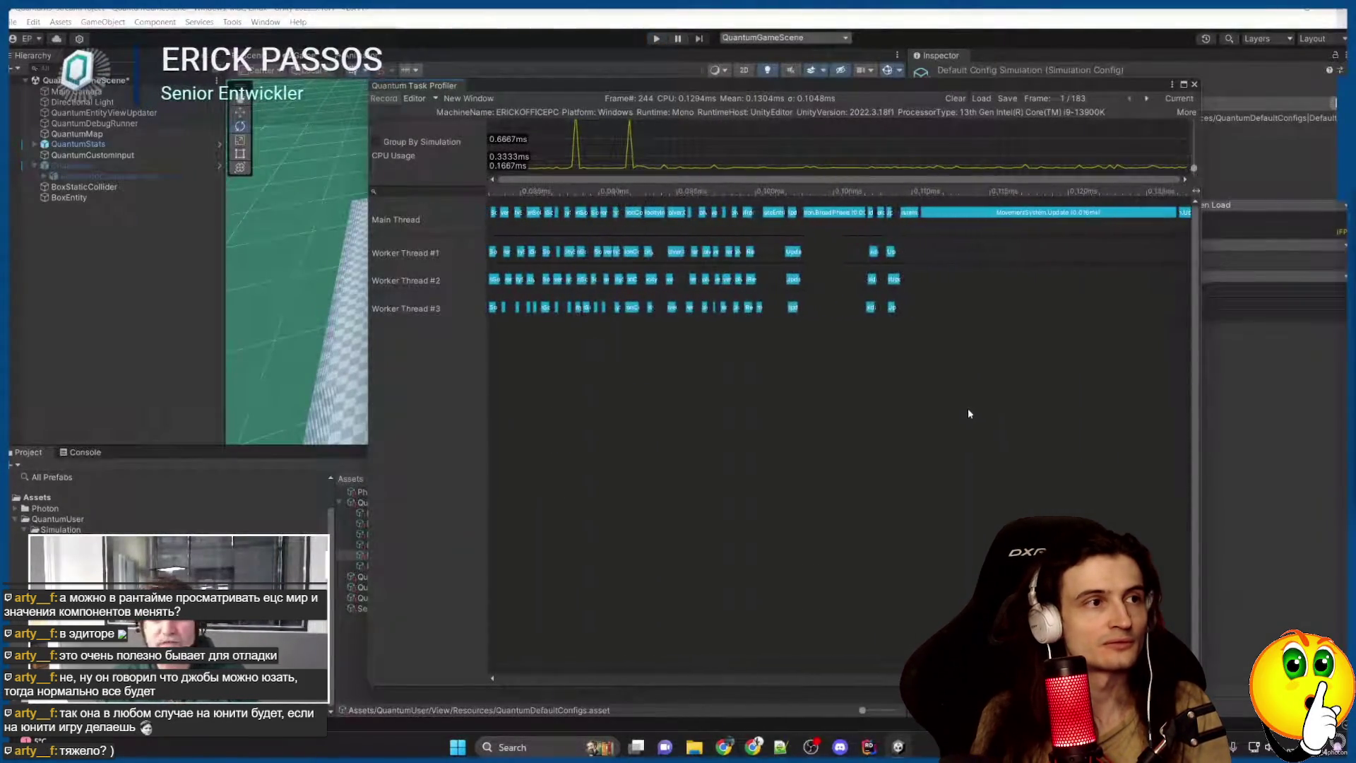
left_click_drag(1116, 387, 827, 408)
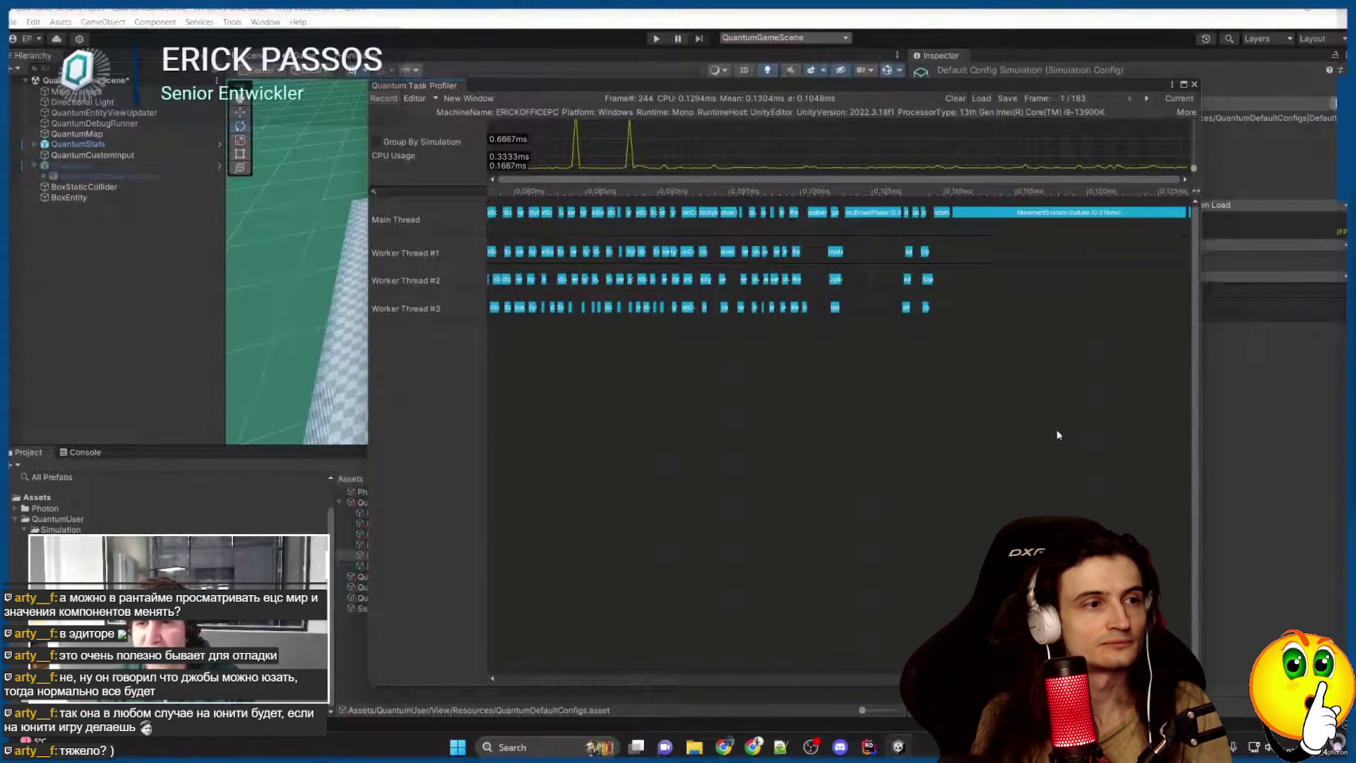
left_click_drag(1057, 433, 910, 434)
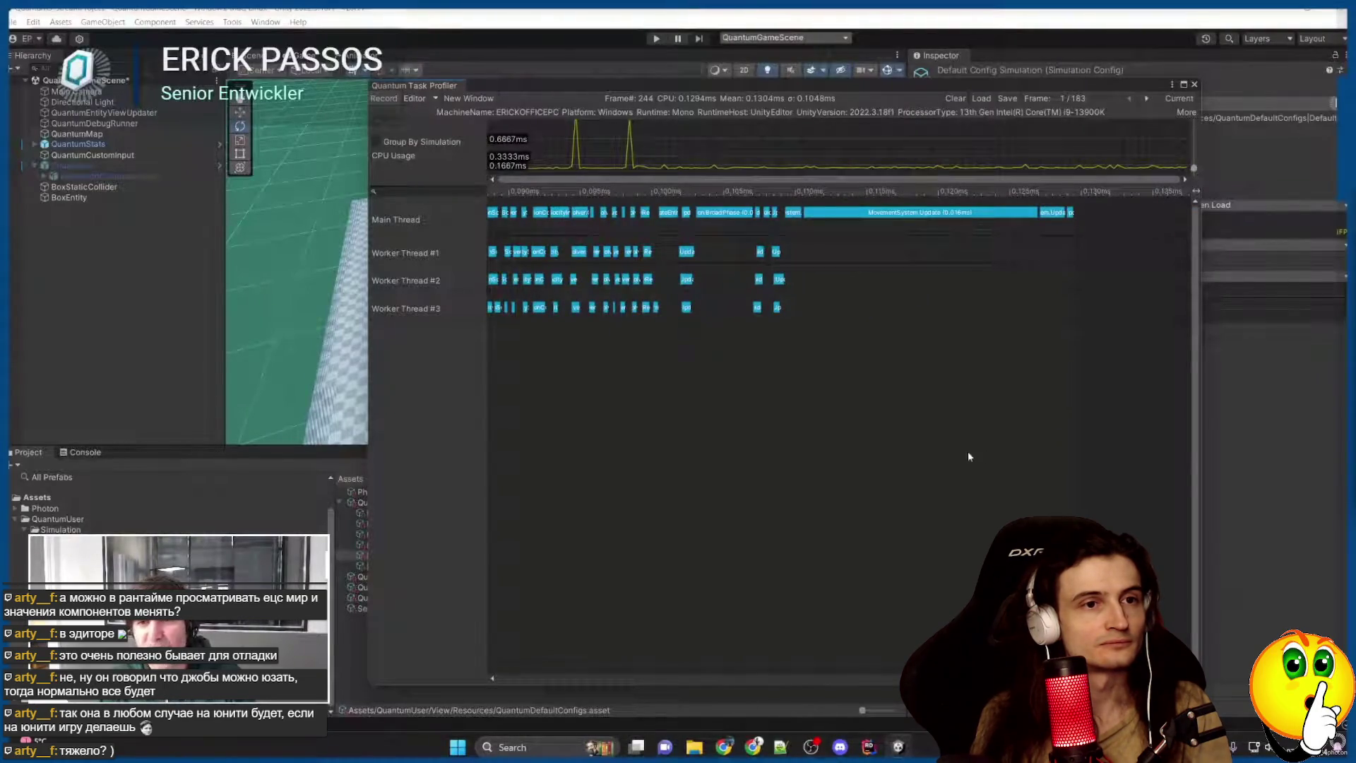
scroll(842, 438, "down", 8)
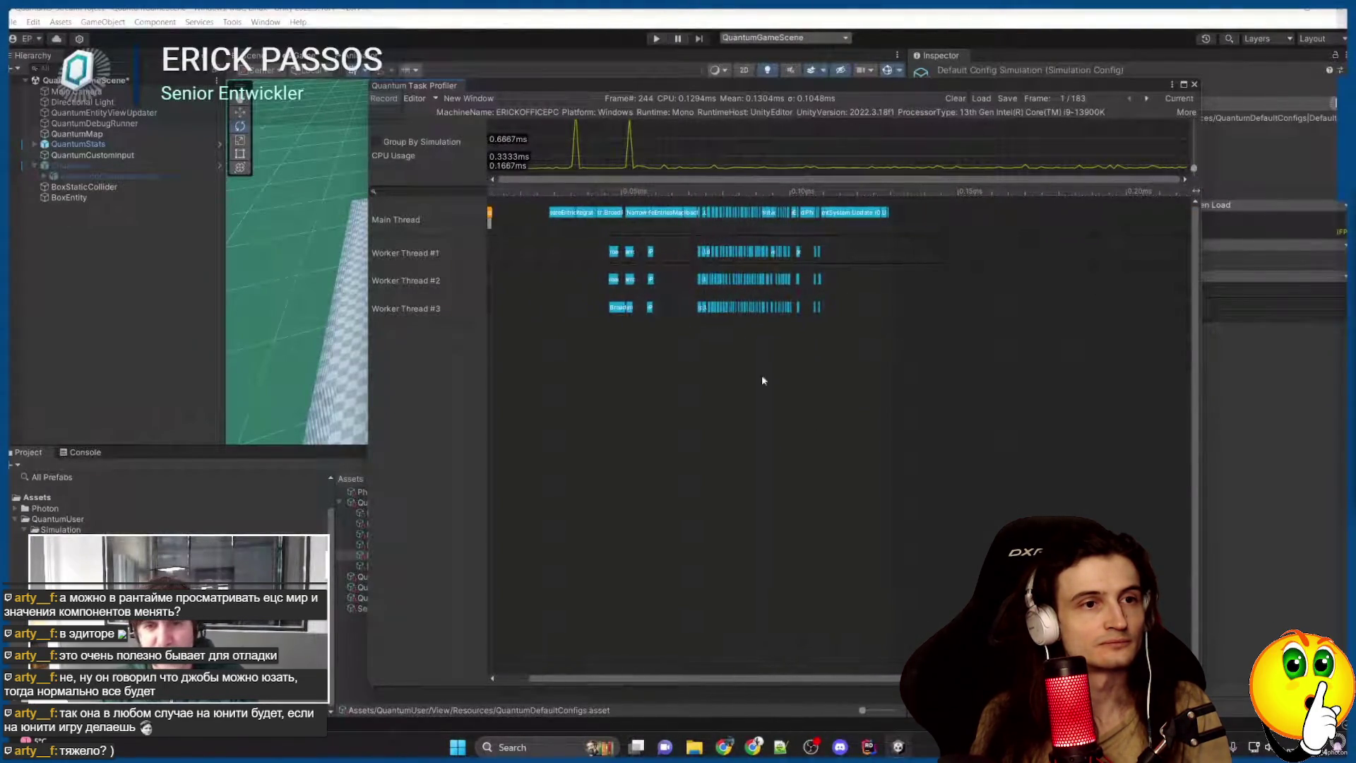
scroll(821, 440, "up", 5)
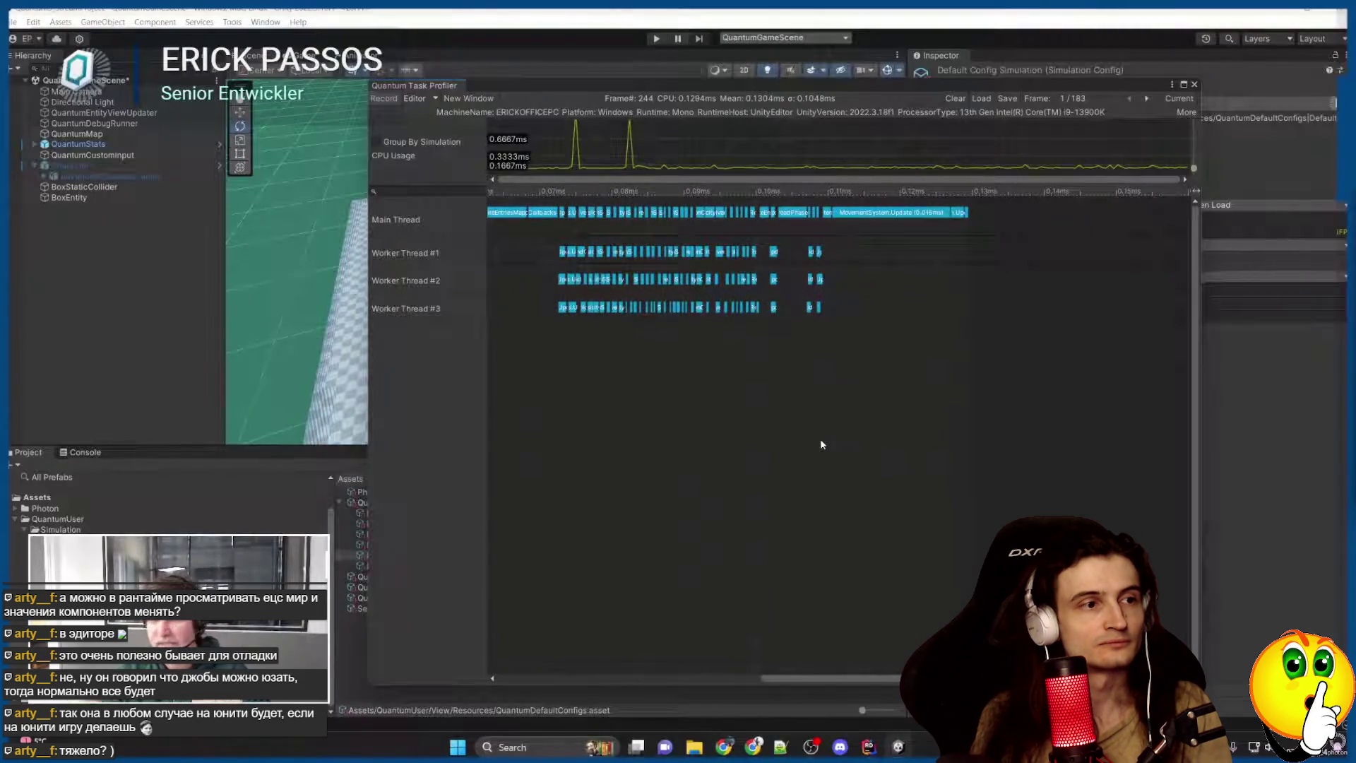
scroll(823, 443, "up", 3)
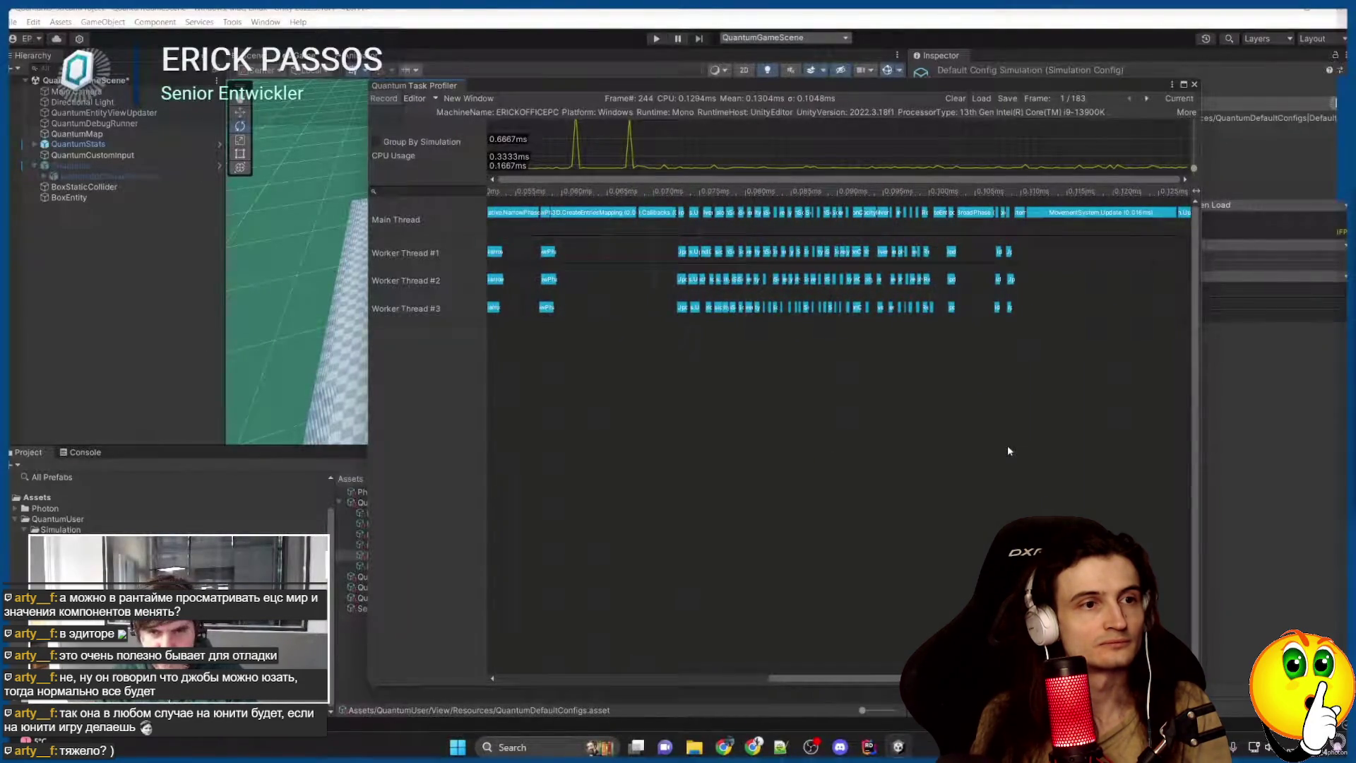
scroll(952, 446, "up", 15)
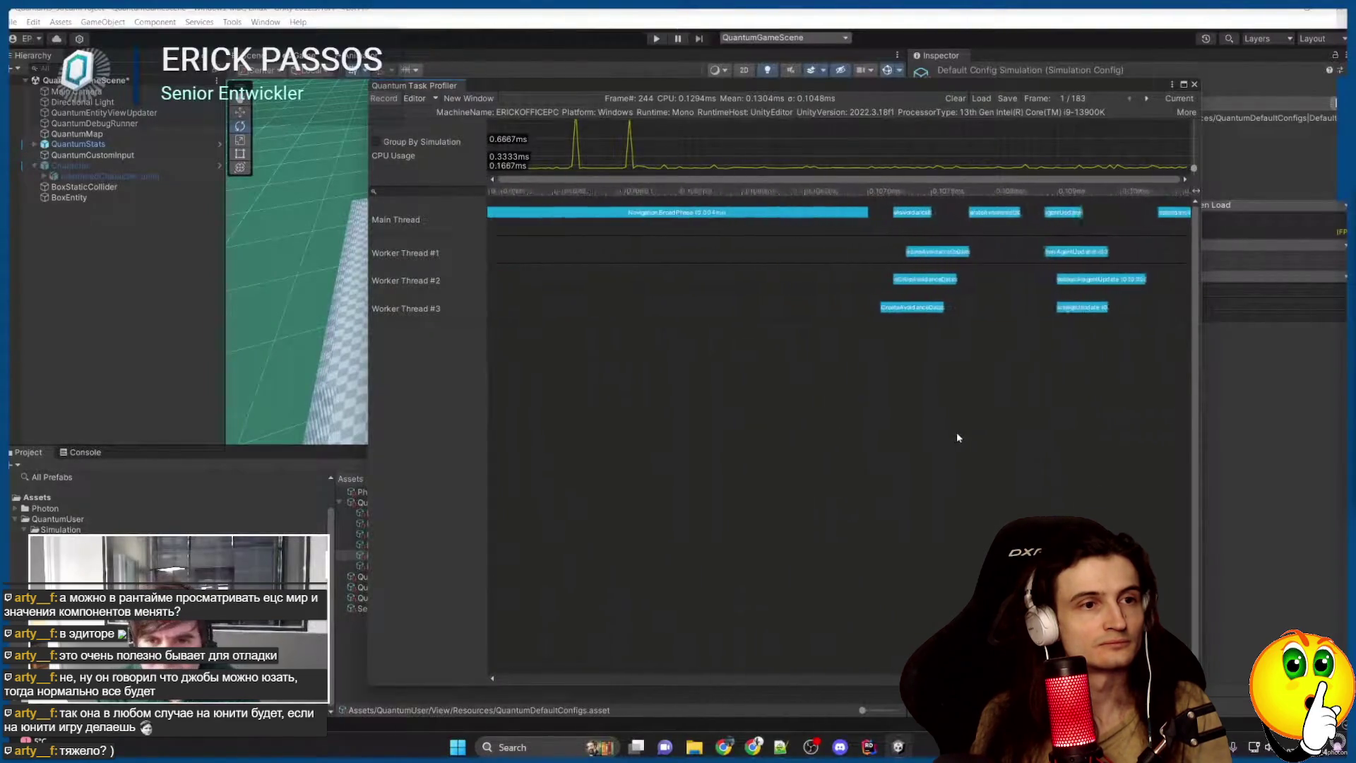
Turn off grouping the timeline by simulation, then close the profiler.
scroll(957, 438, "down", 5)
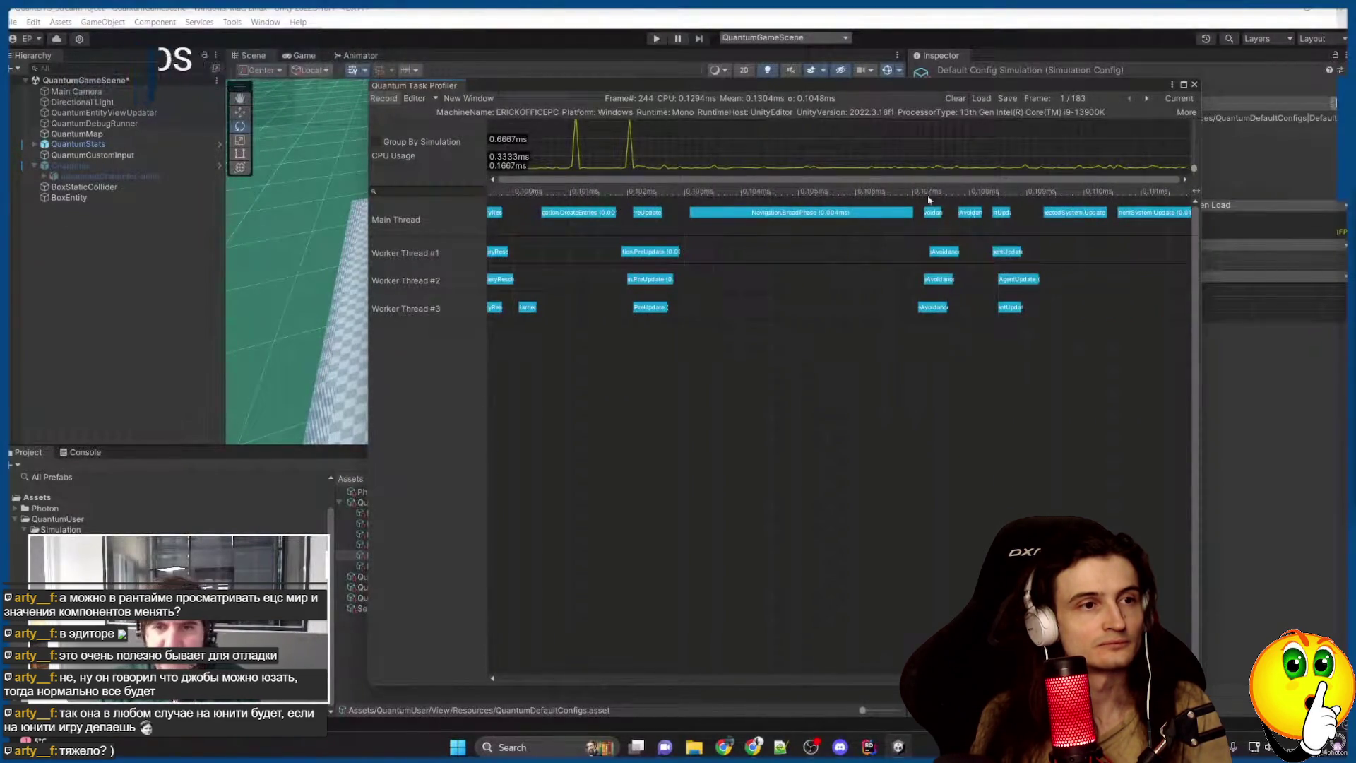
scroll(939, 467, "down", 5)
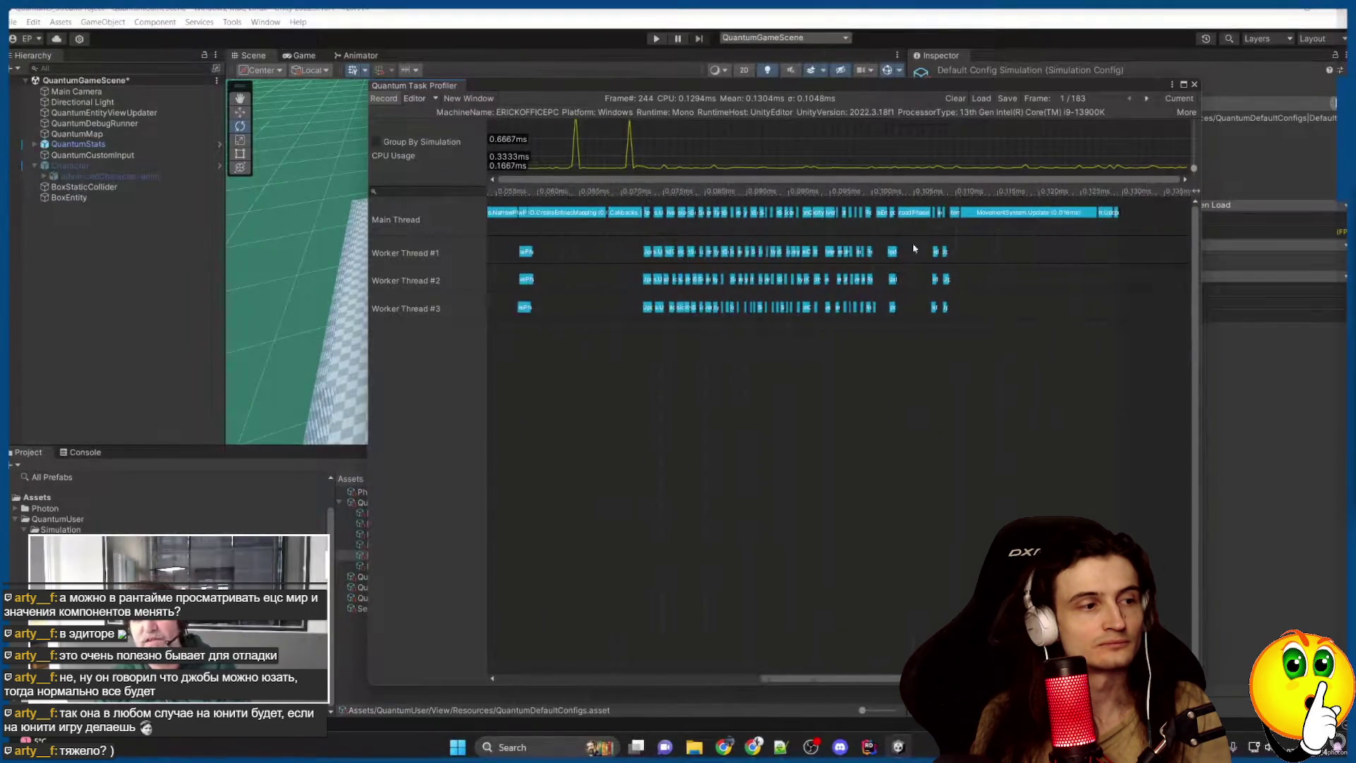
left_click_drag(691, 463, 949, 466)
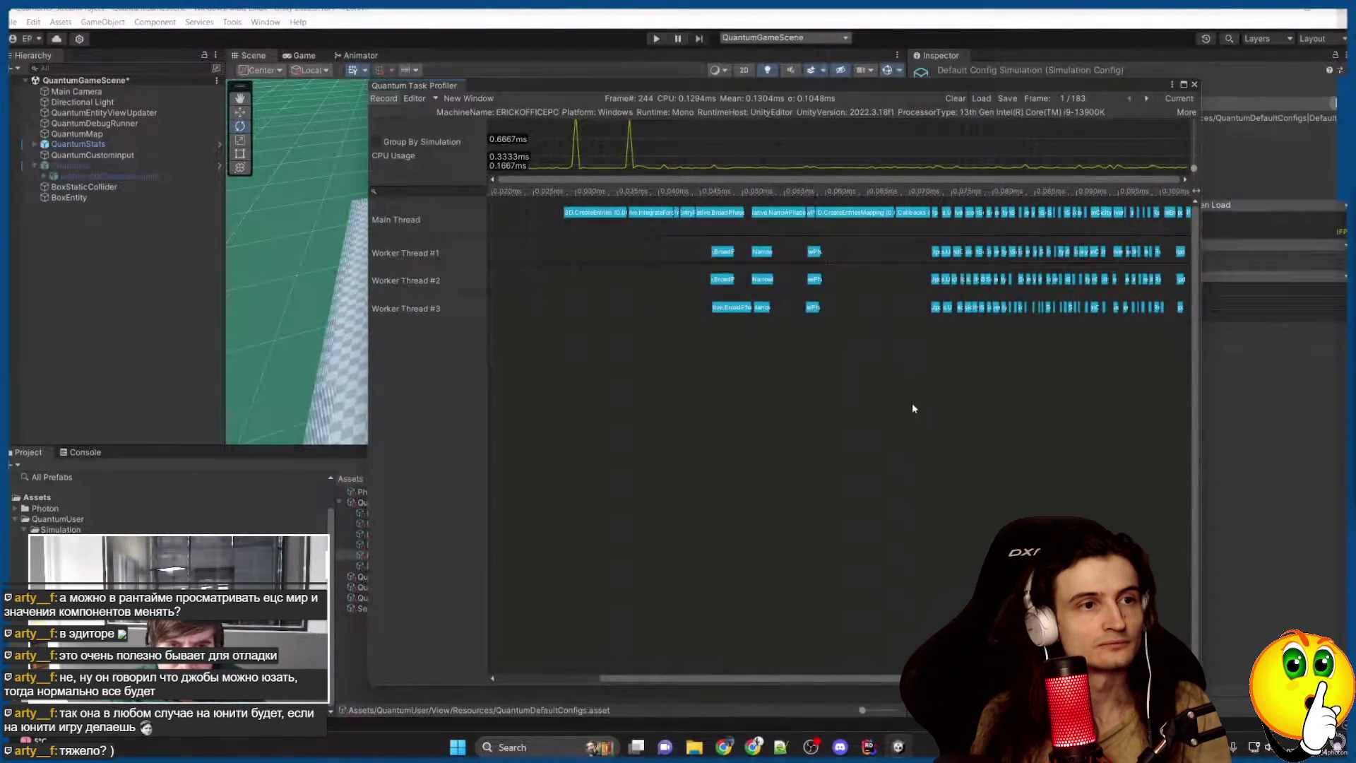
scroll(913, 408, "down", 5)
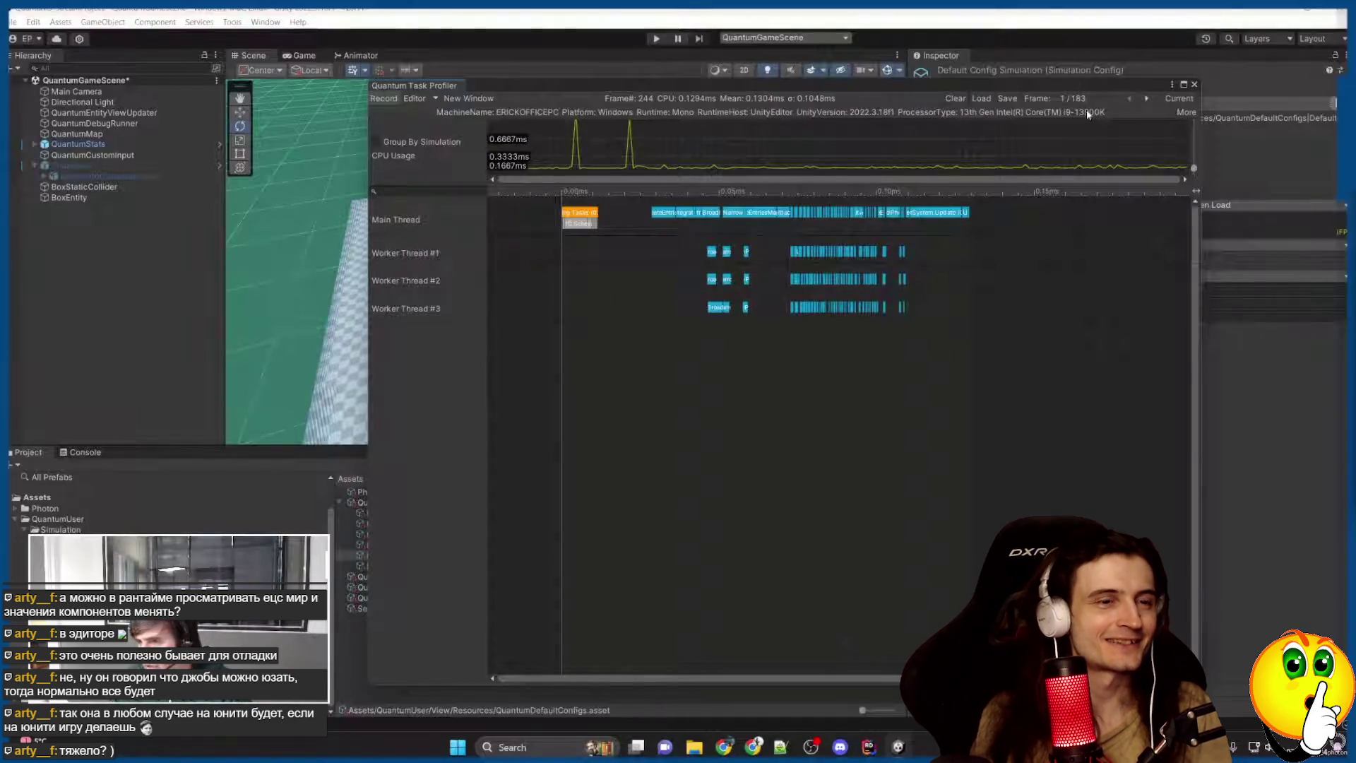
left_click(634, 353)
left_click(634, 353)
left_click(634, 353)
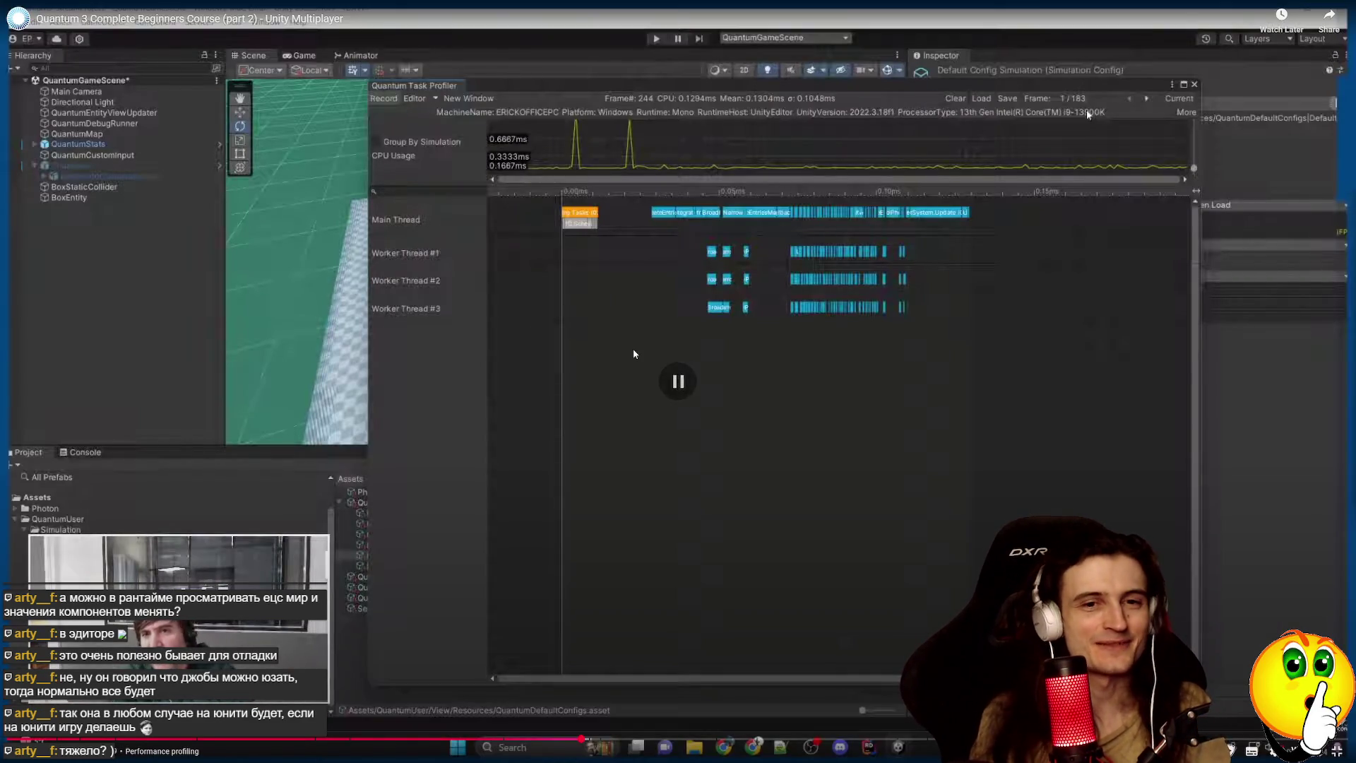
left_click(633, 353)
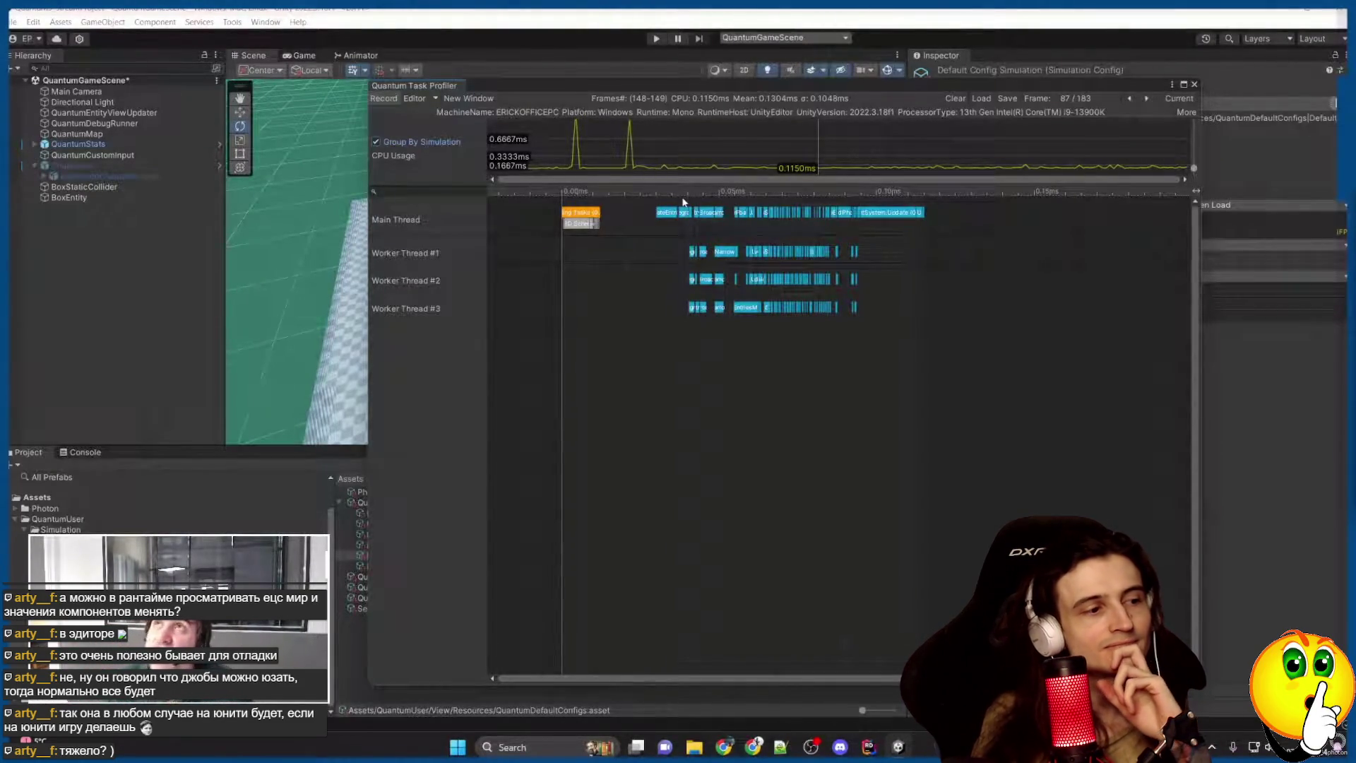
left_click(377, 141)
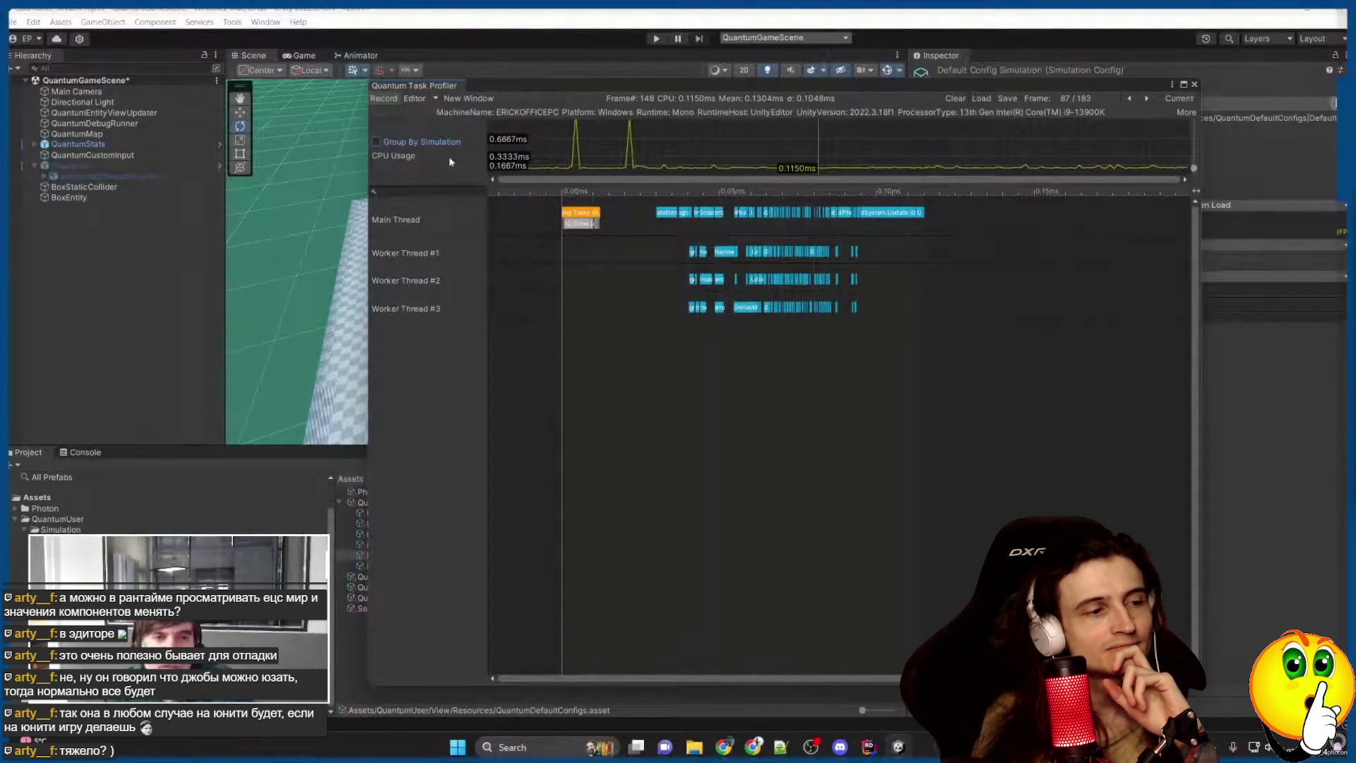
left_click(1194, 84)
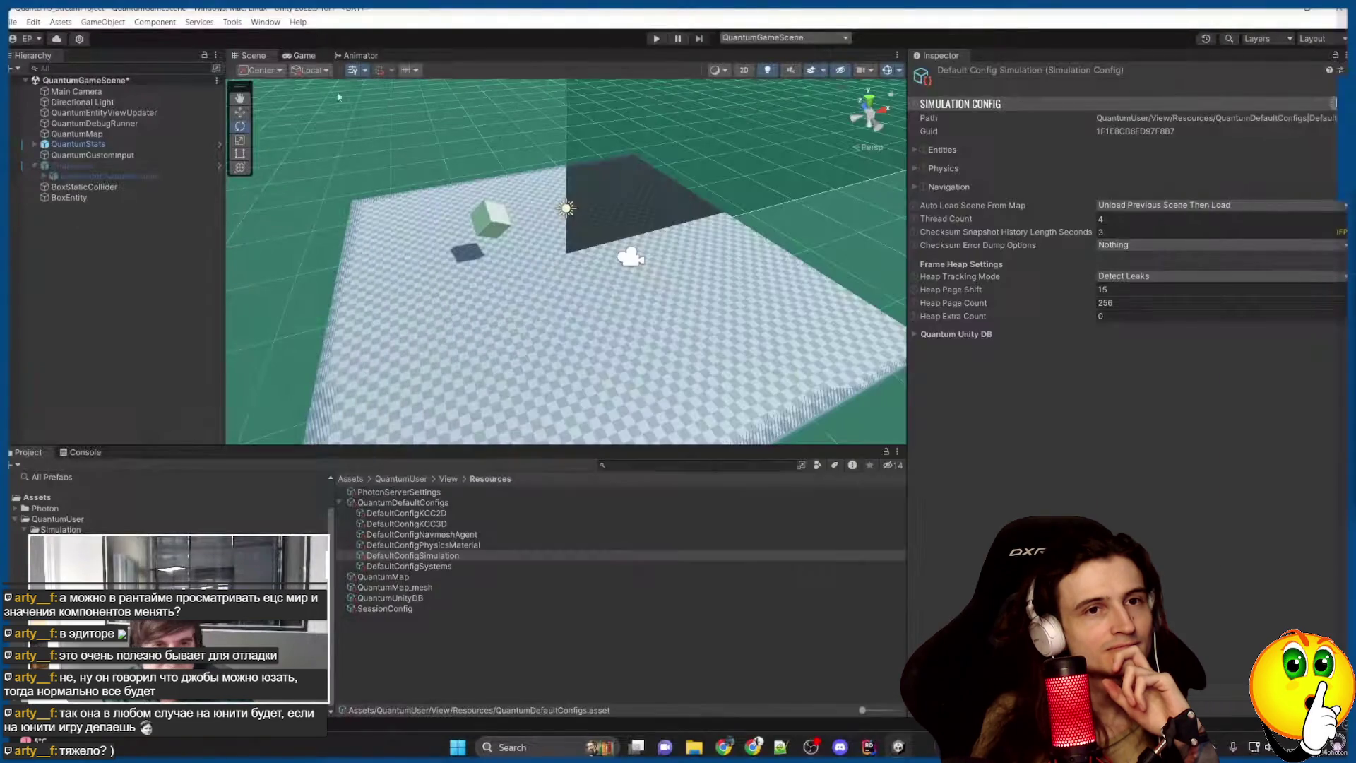
left_click(266, 24)
mouse_move(352, 283)
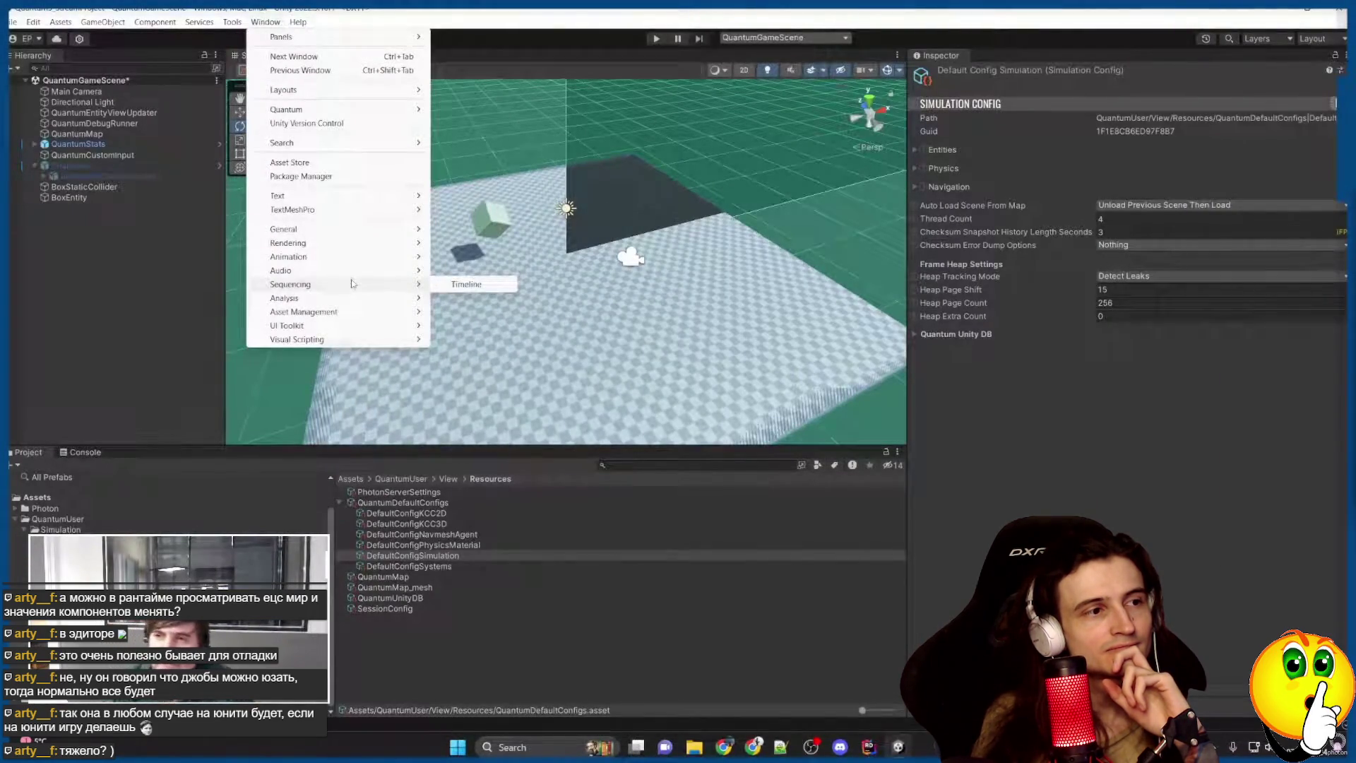
left_click(999, 476)
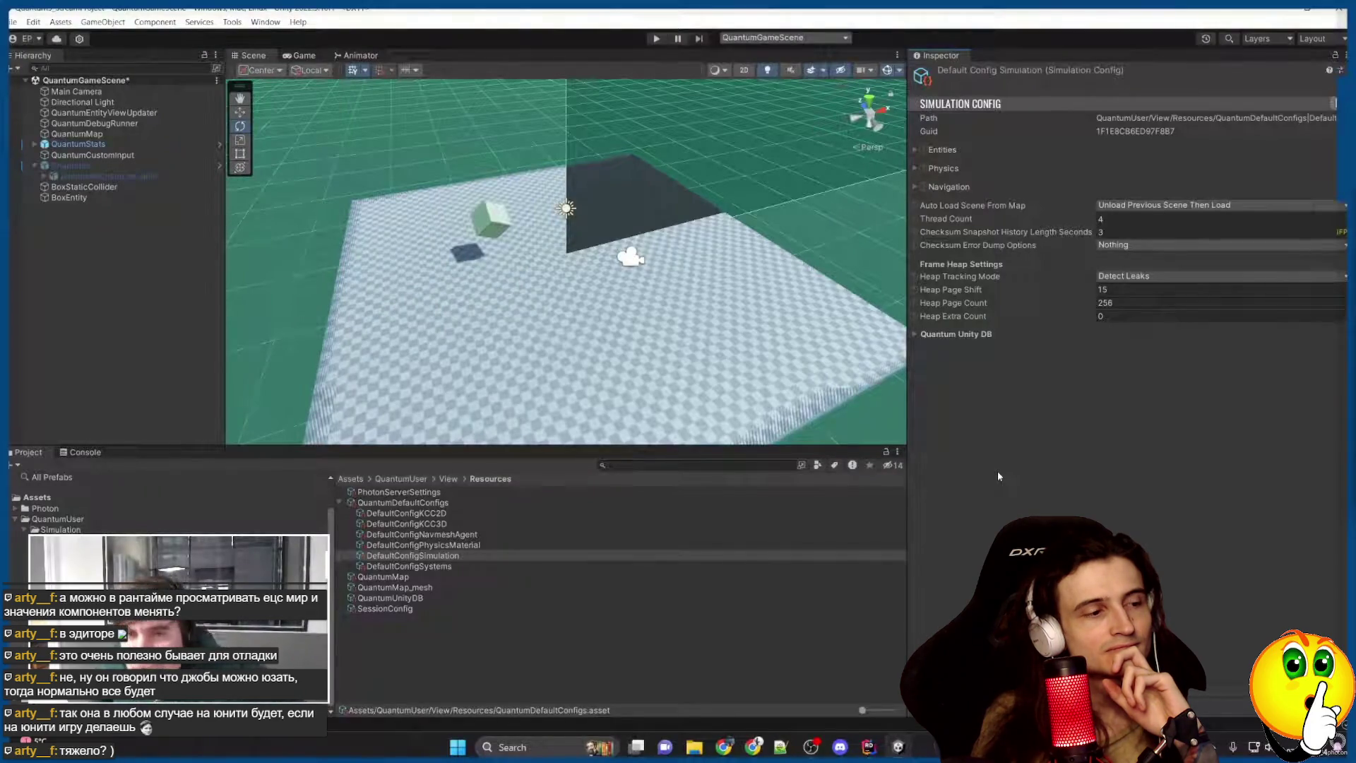
key("alt+Tab")
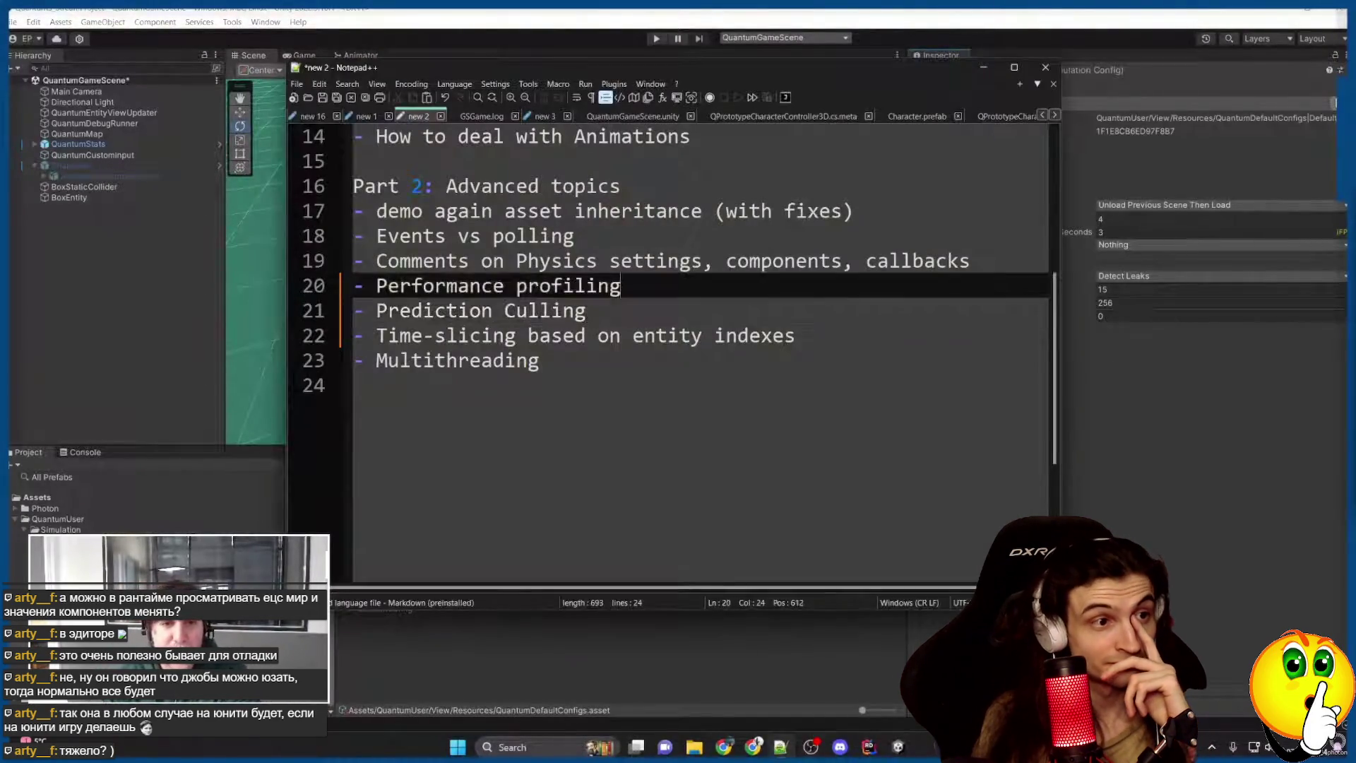
key("alt+Tab")
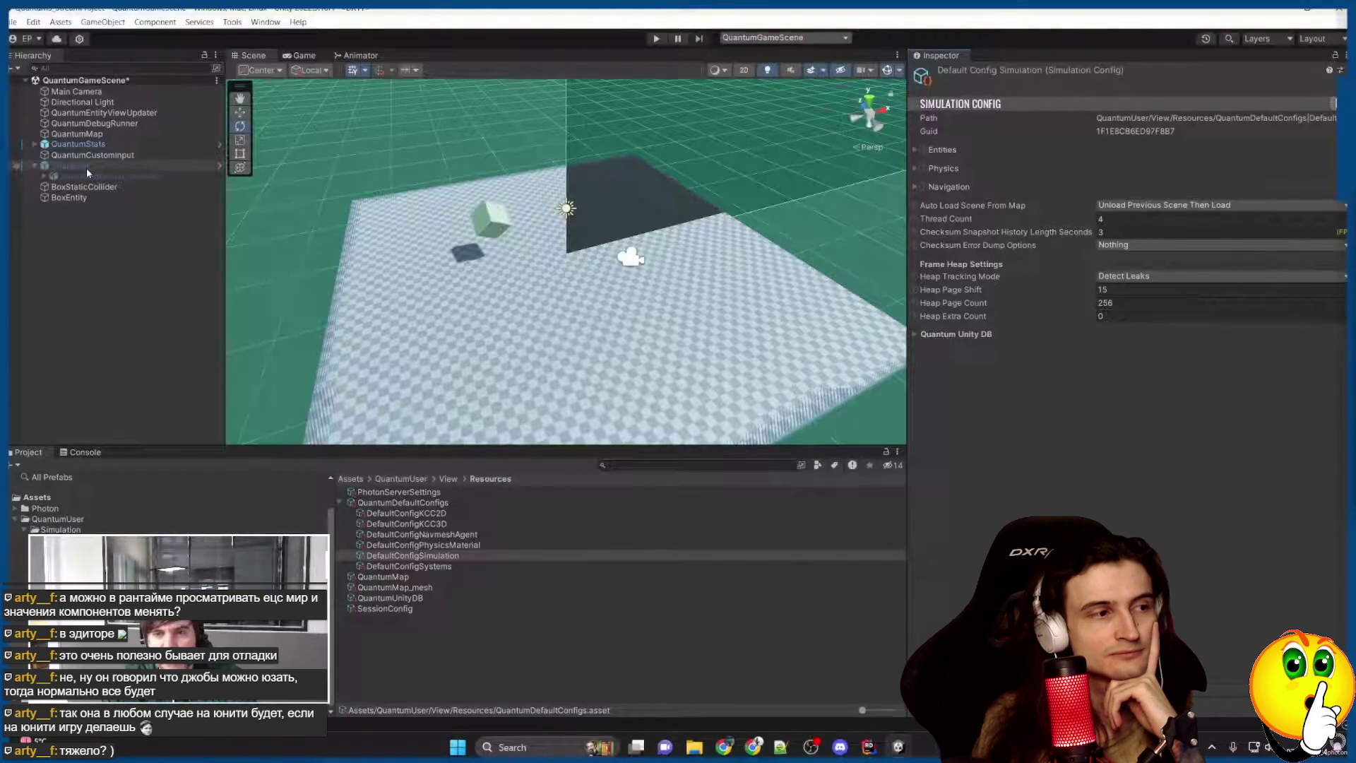
Set DefaultConfigSimulation's Physics Min Linear Integration to 0.001.
left_click(414, 555)
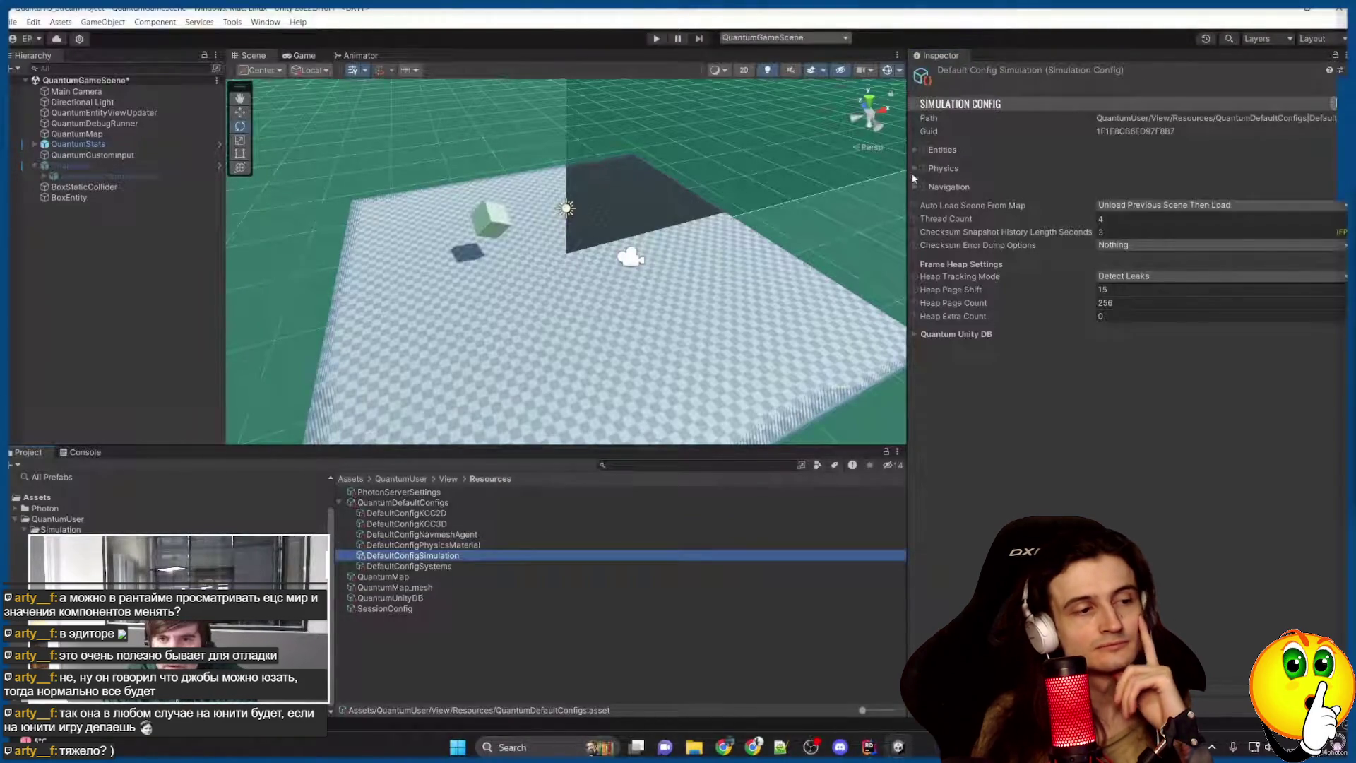
left_click(915, 170)
scroll(1088, 493, "down", 2)
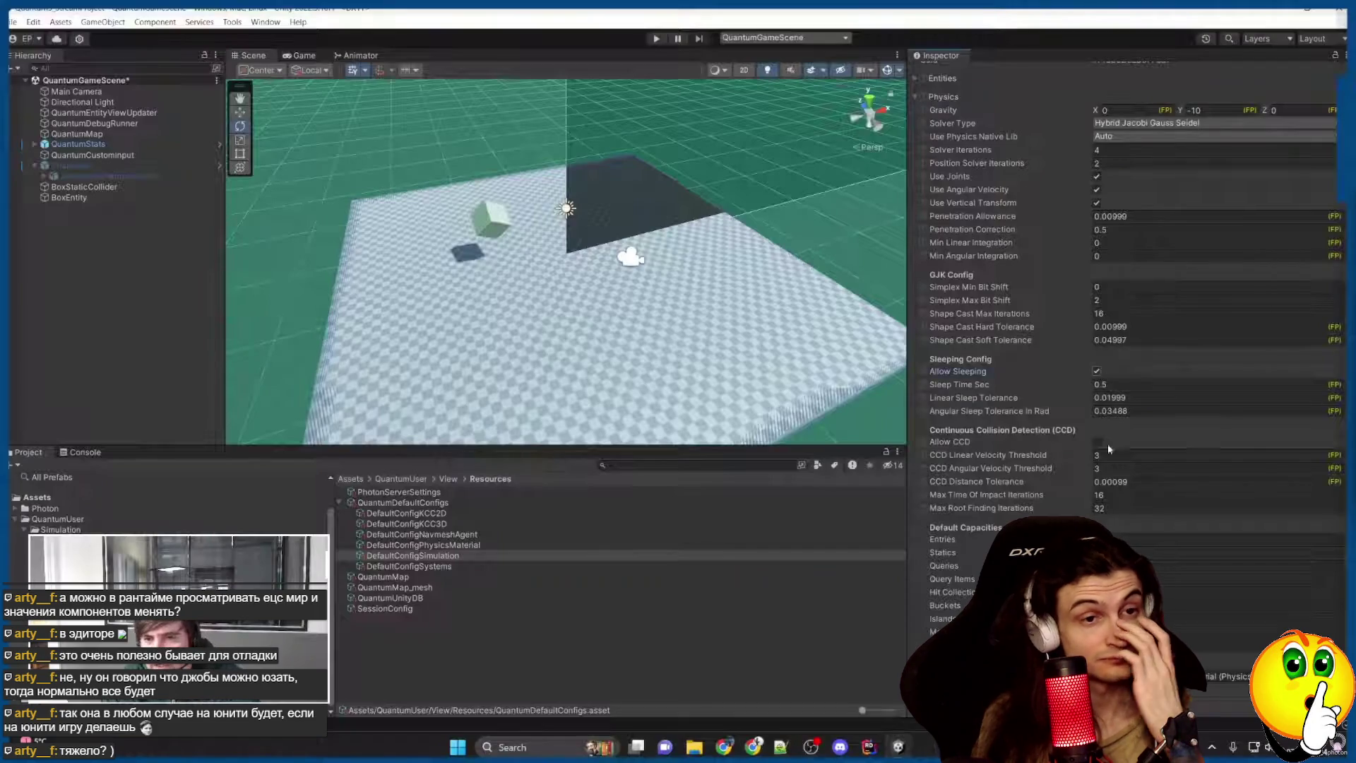
left_click(1130, 242)
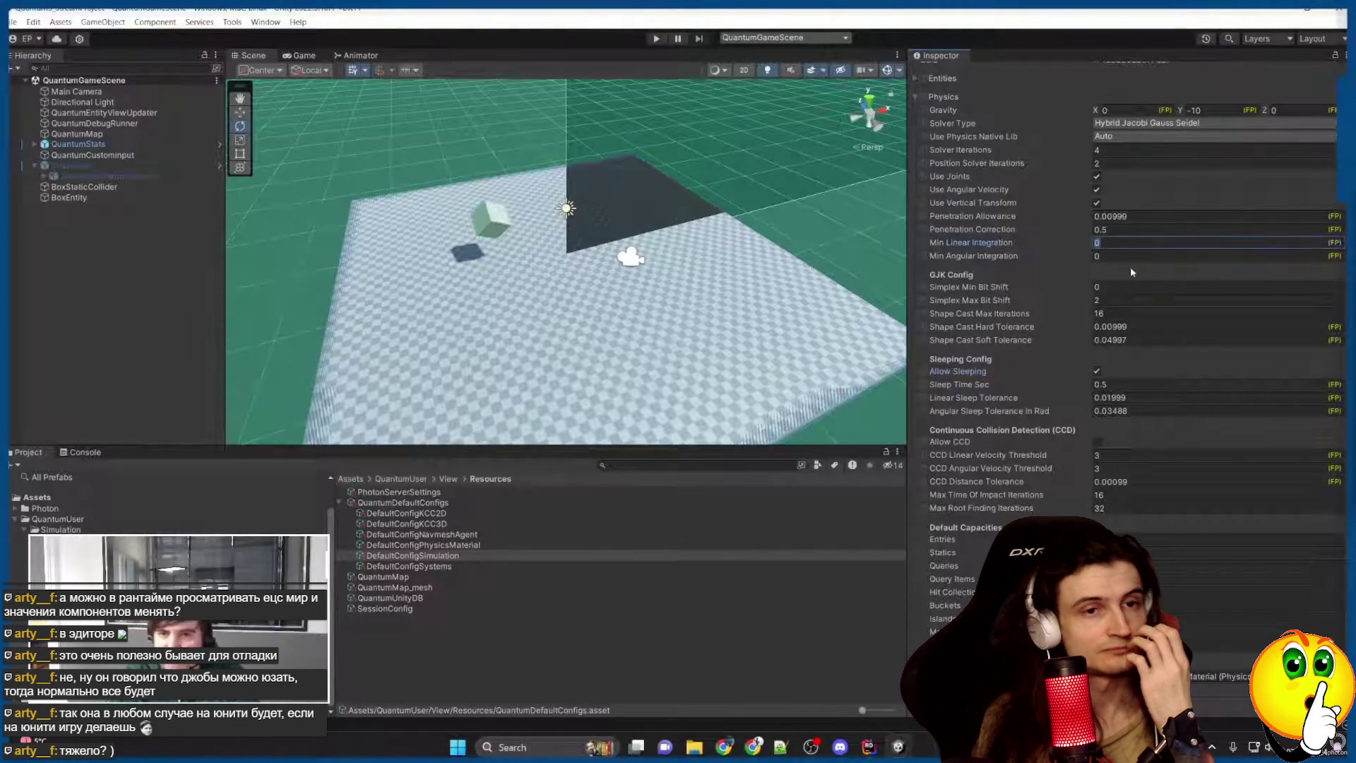
type("0.001")
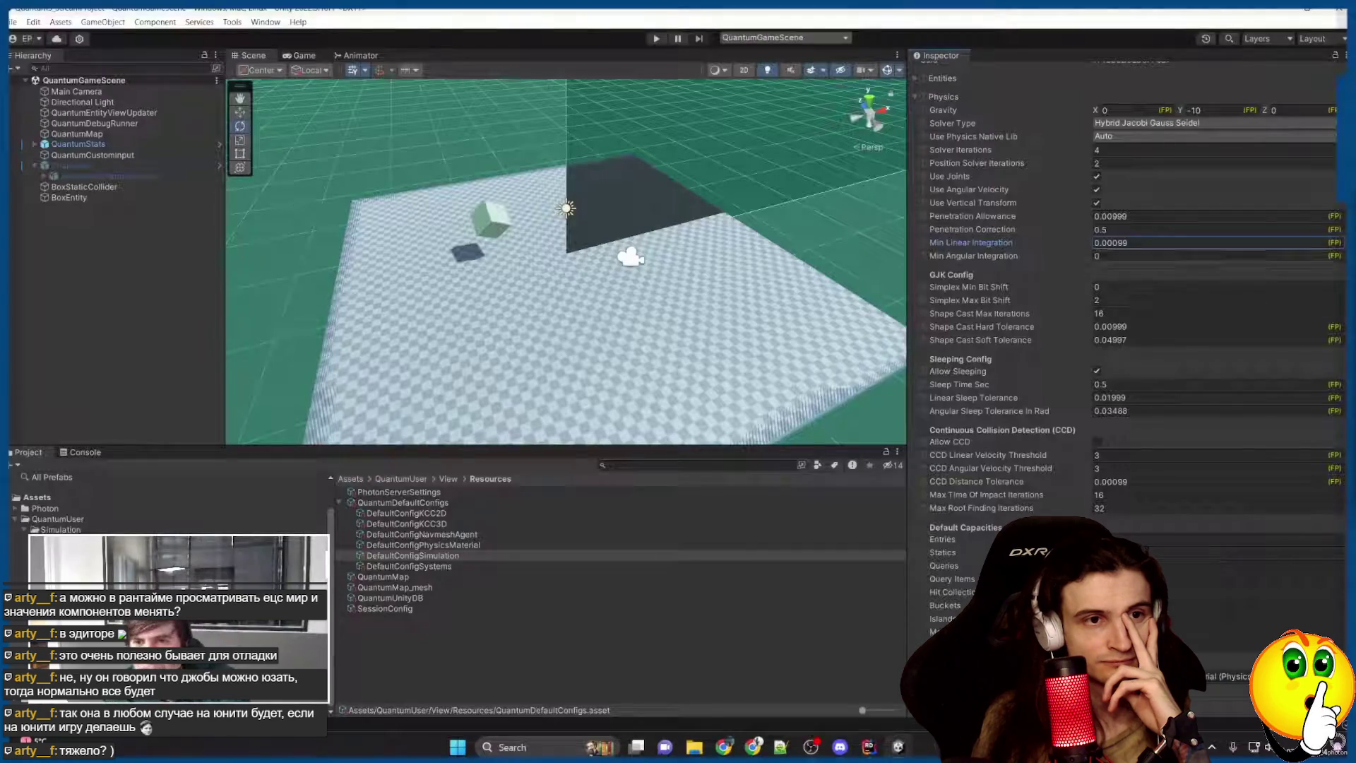
Bring up the Photon Profiling documentation in the browser.
mouse_move(1016, 342)
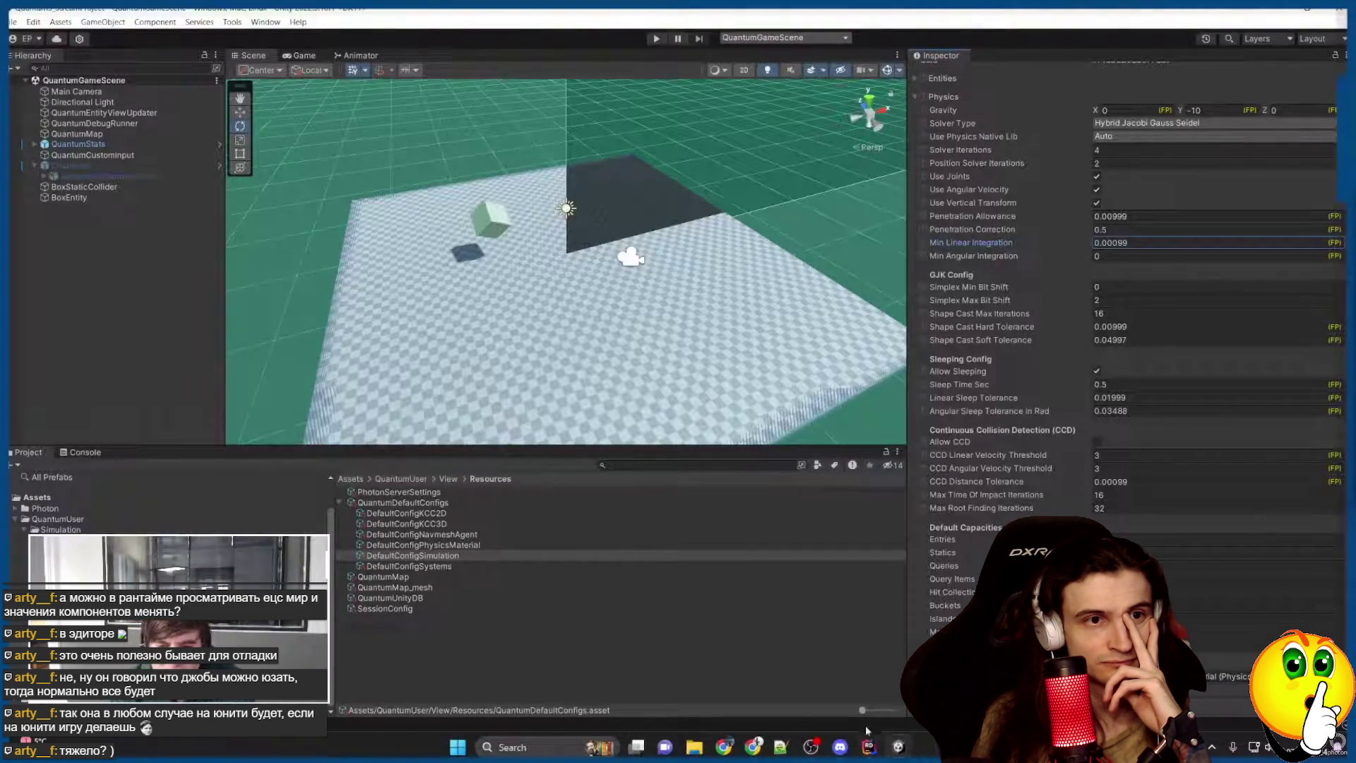
mouse_move(724, 747)
left_click(794, 678)
scroll(240, 353, "down", 2)
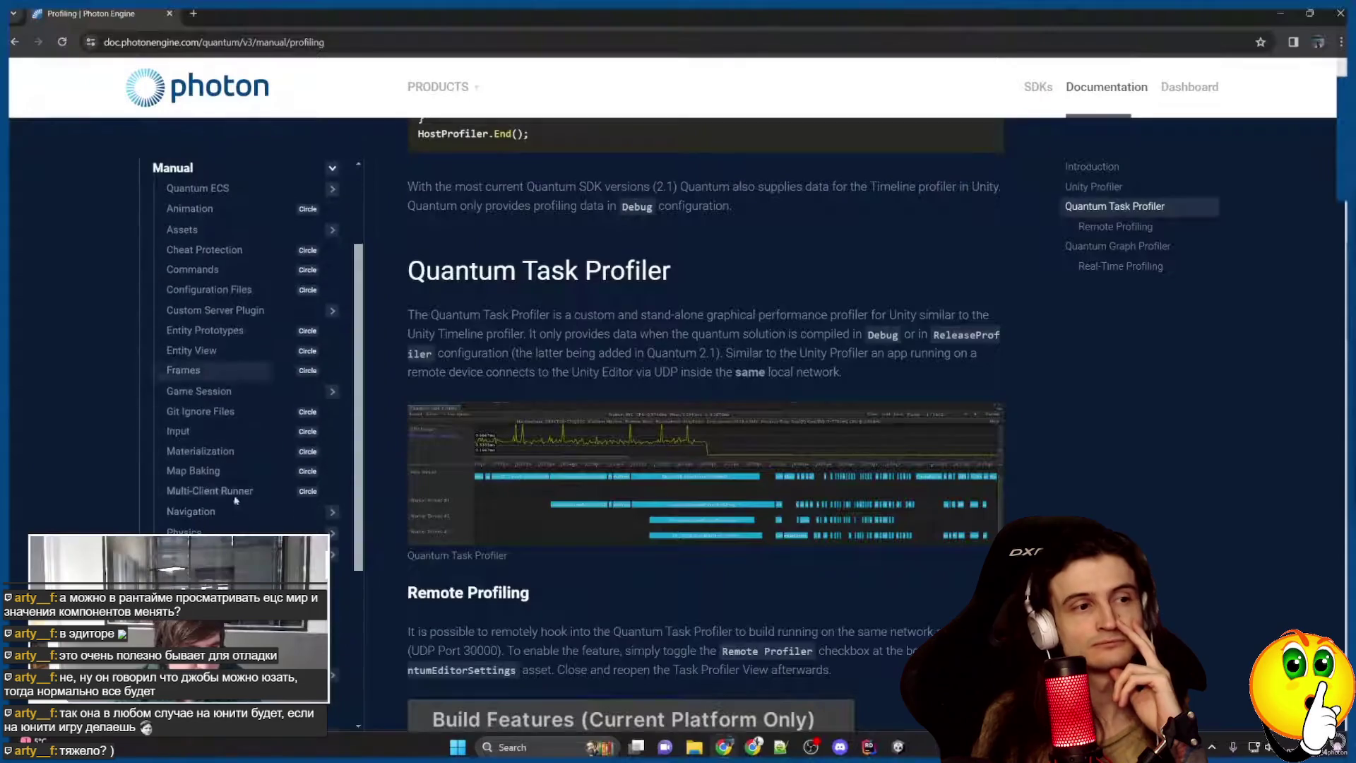
Open Manual > Physics > Physics Performance & Optimization and read the physics engine task steps.
scroll(707, 424, "down", 3)
left_click(185, 531)
scroll(219, 499, "down", 4)
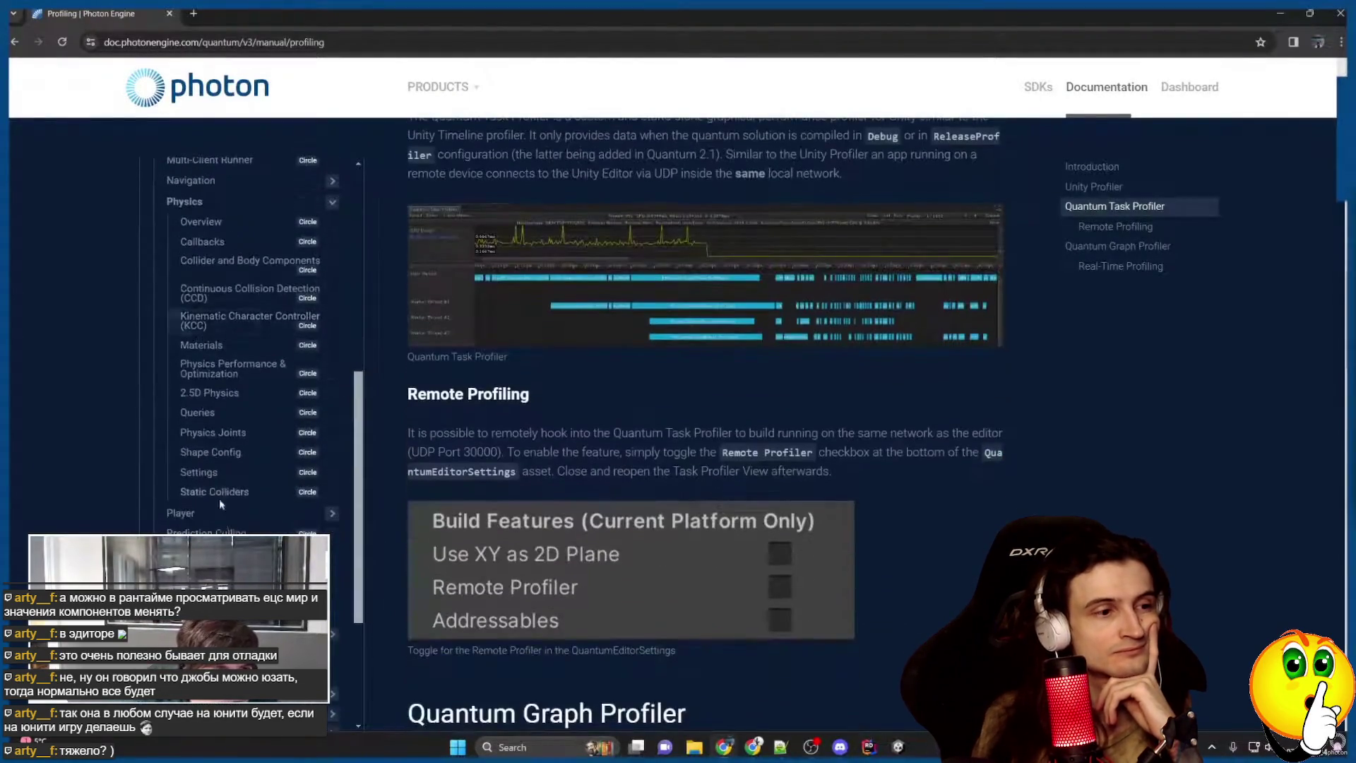
left_click(204, 376)
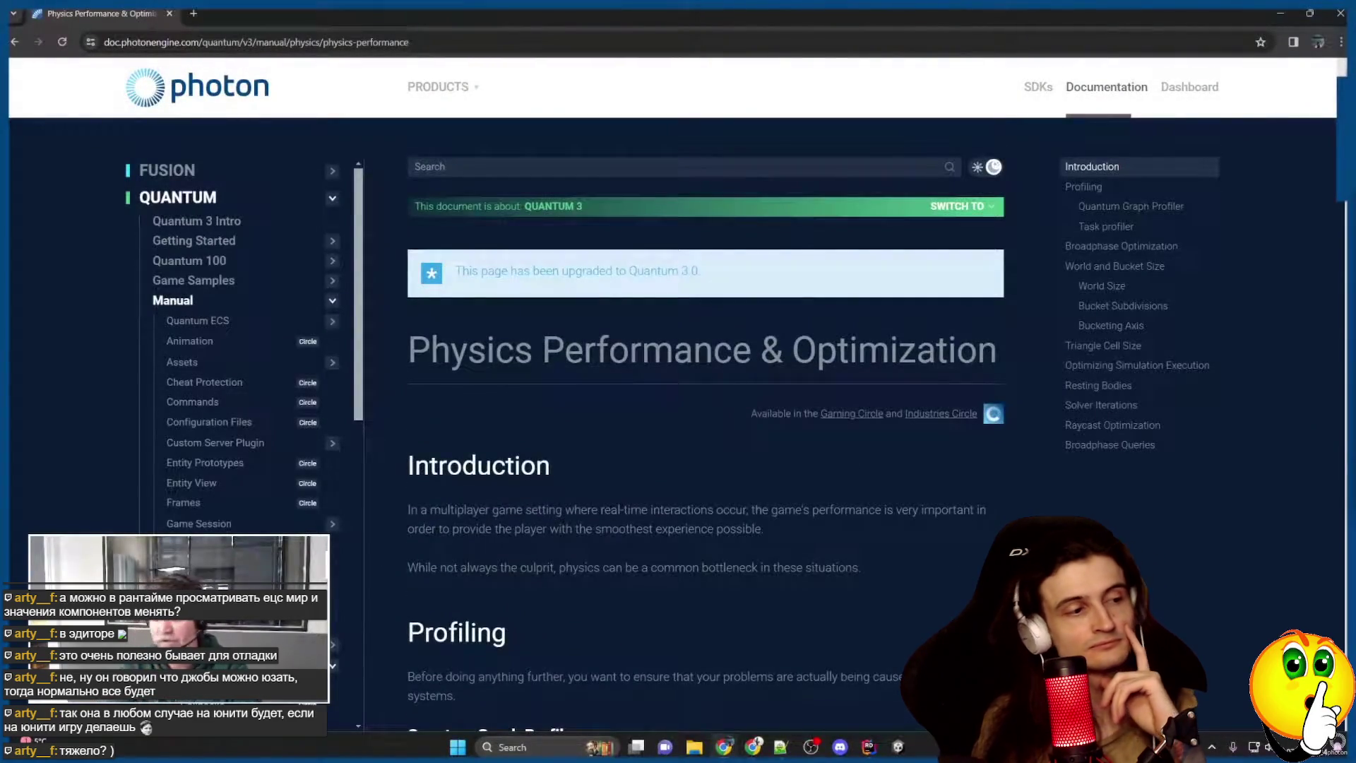
scroll(550, 486, "down", 5)
scroll(548, 487, "down", 5)
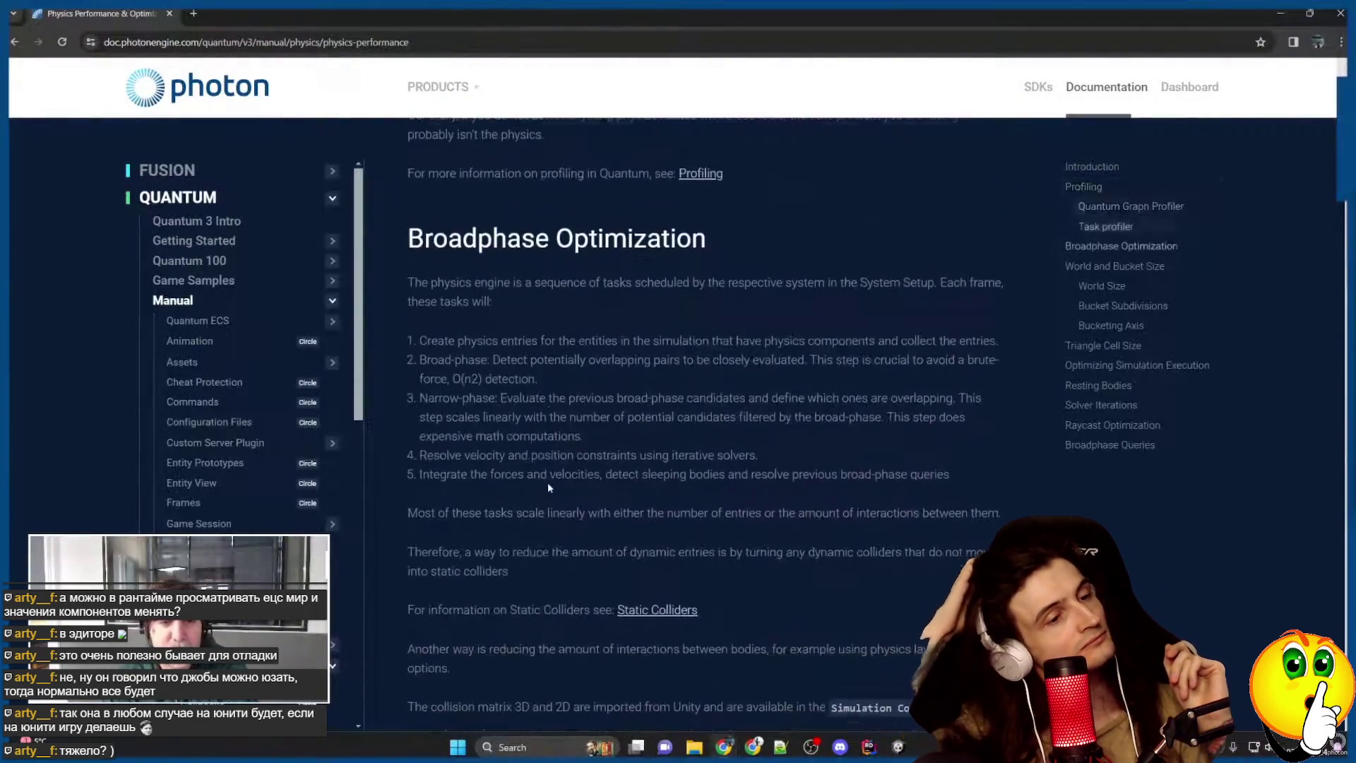
scroll(548, 487, "down", 2)
scroll(678, 441, "up", 3)
left_click_drag(678, 441, 765, 516)
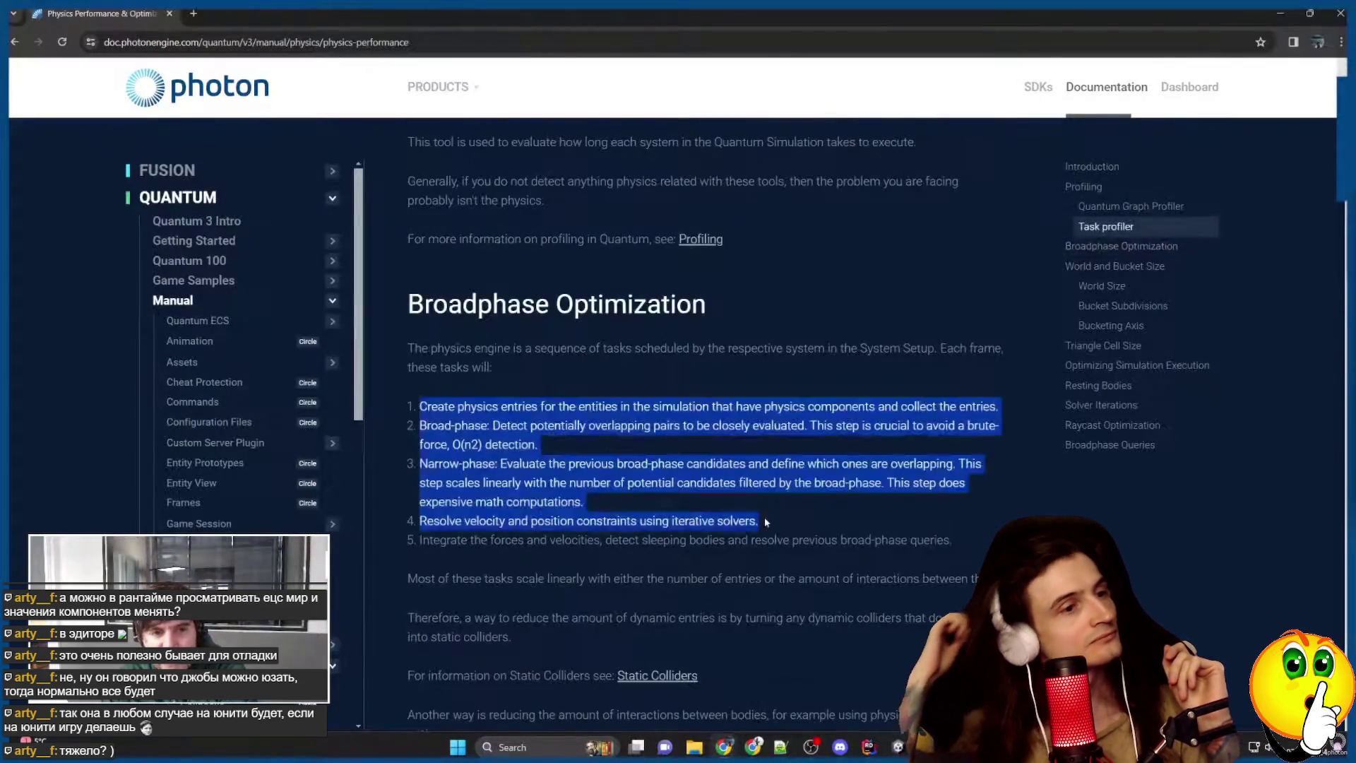
left_click(777, 537)
Read the Resting Bodies section on sleeping bodies, then go back to Unity.
scroll(855, 659, "down", 5)
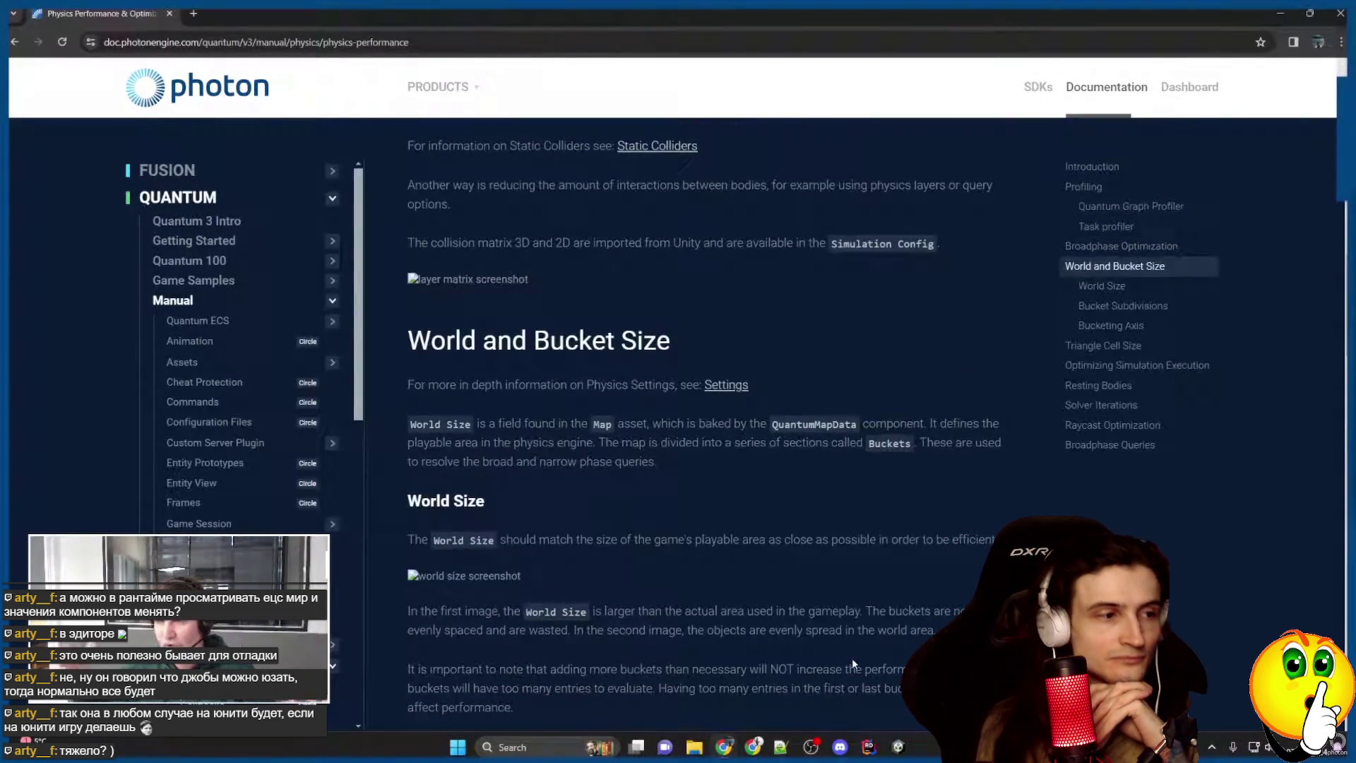
mouse_move(811, 747)
scroll(729, 448, "down", 15)
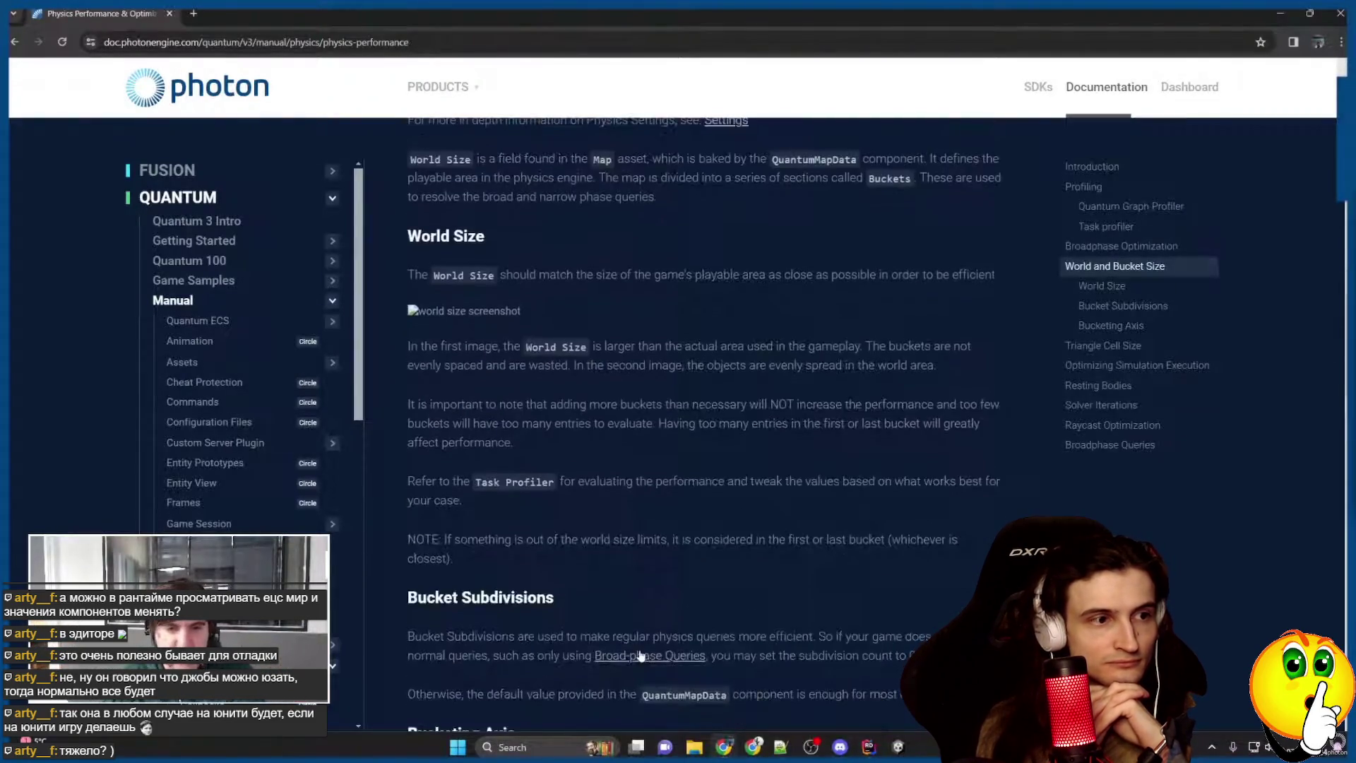
scroll(729, 447, "down", 6)
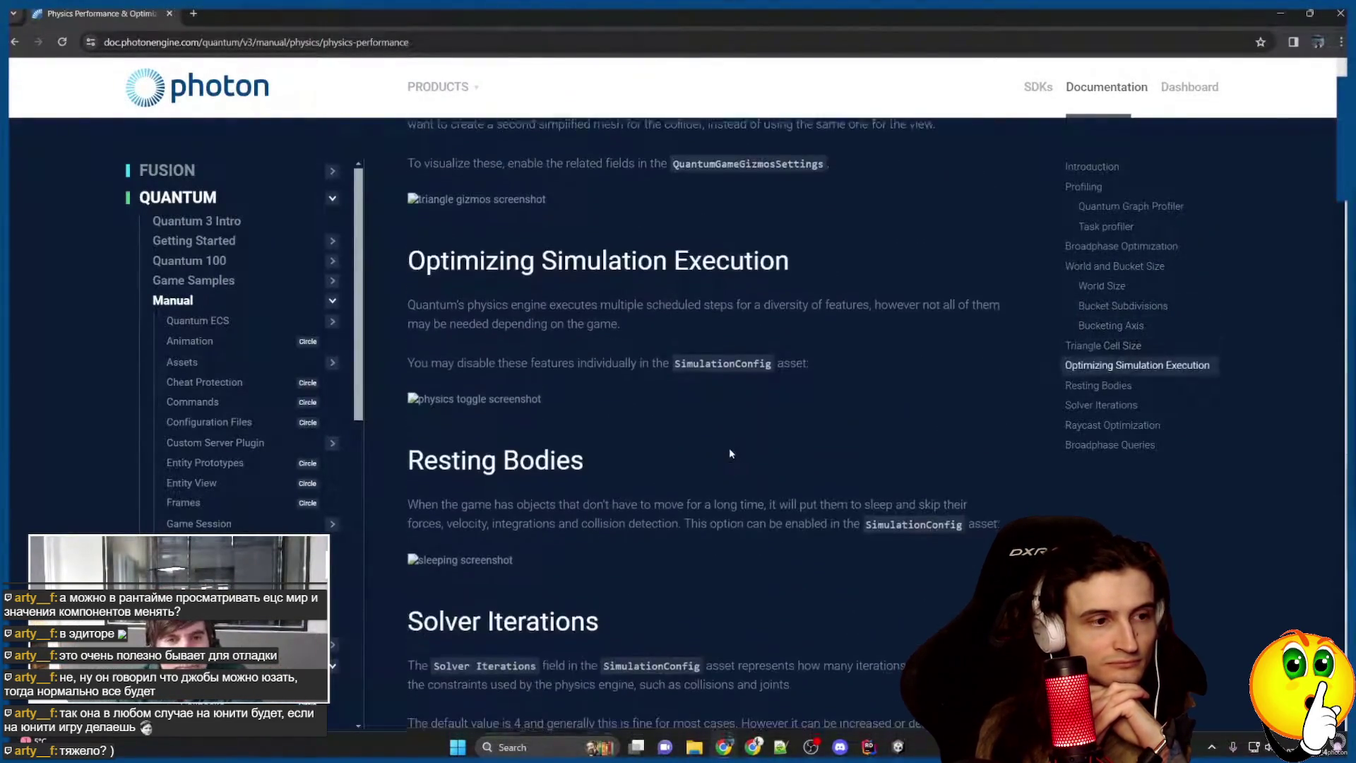
left_click_drag(517, 177, 745, 198)
left_click(746, 213)
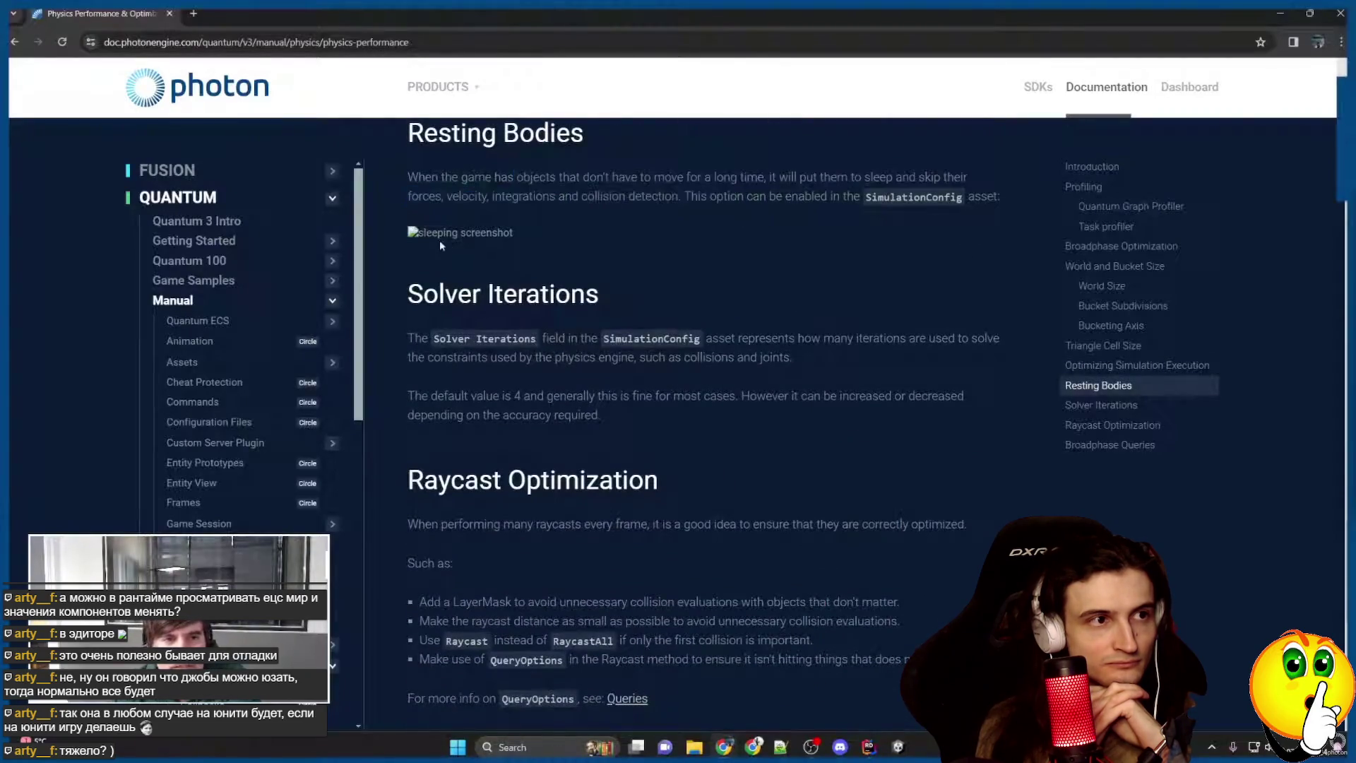
left_click_drag(562, 236, 453, 235)
left_click(464, 236)
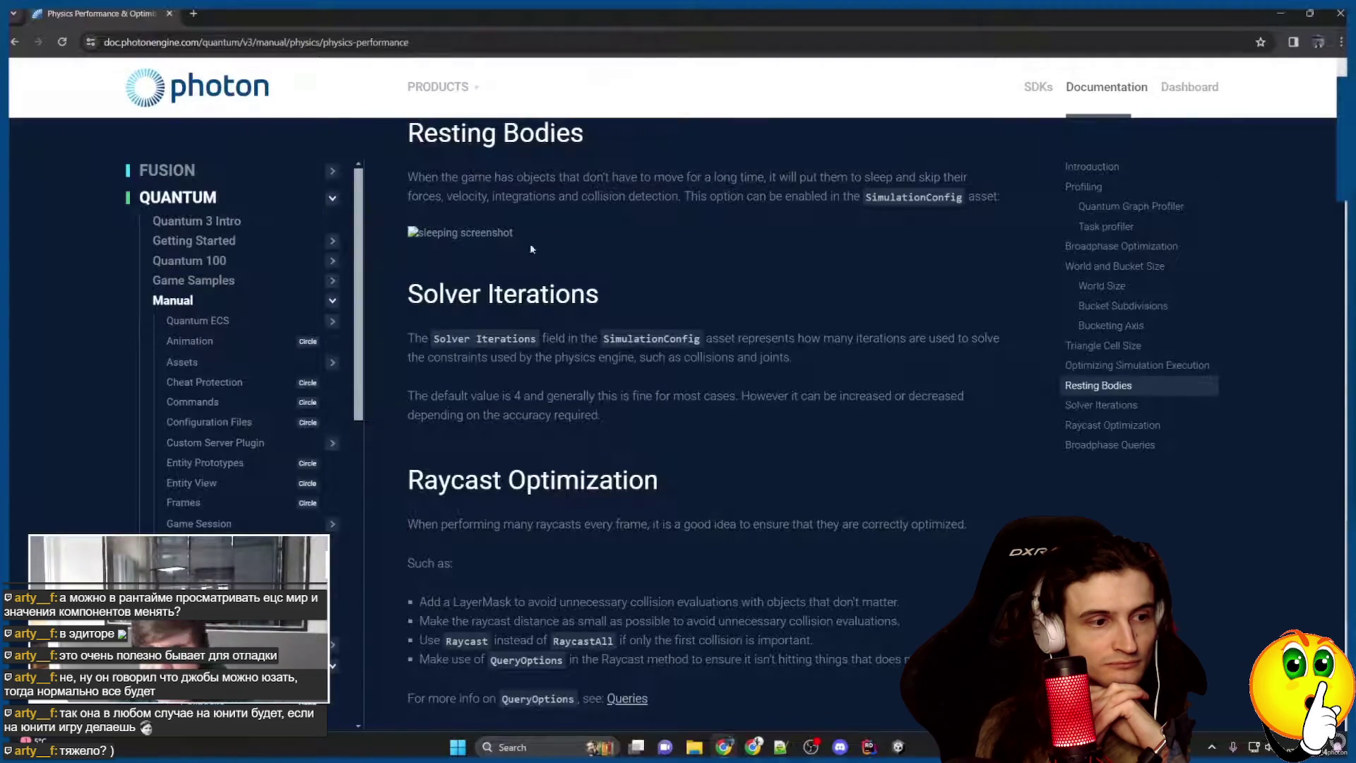
scroll(667, 469, "down", 3)
scroll(667, 469, "up", 5)
scroll(692, 470, "up", 5)
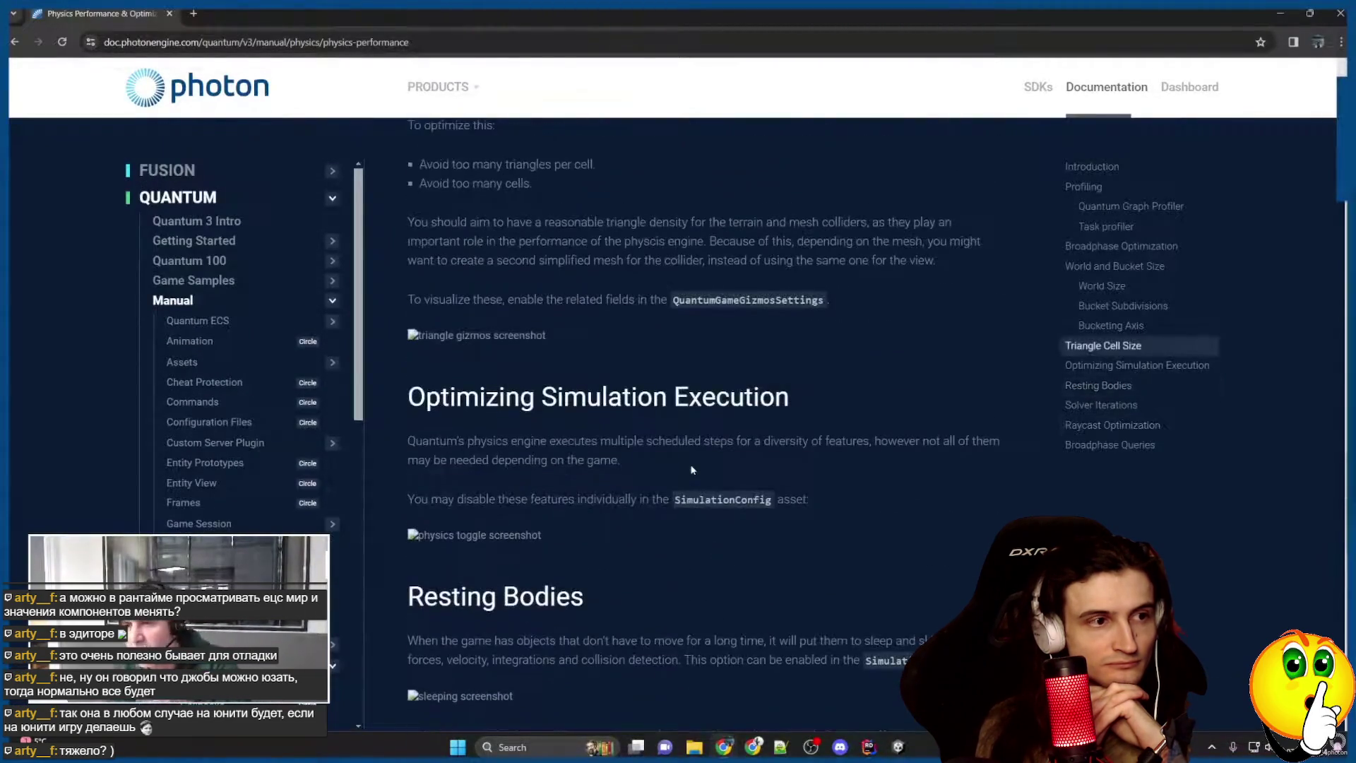
key("alt+Tab")
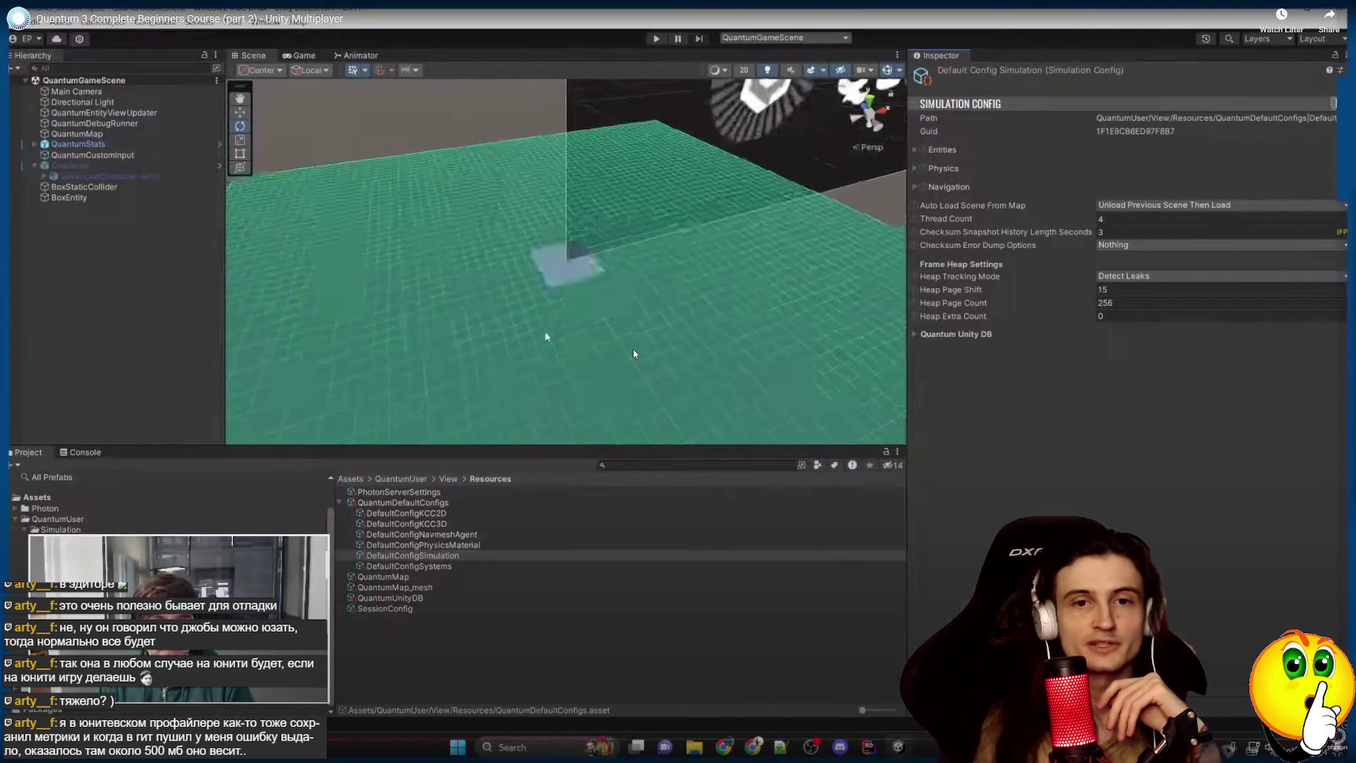
Review QuantumMap's map data: World Size 64, Buckets Count 16, Buckets Subdivisions 8.
left_click(634, 353)
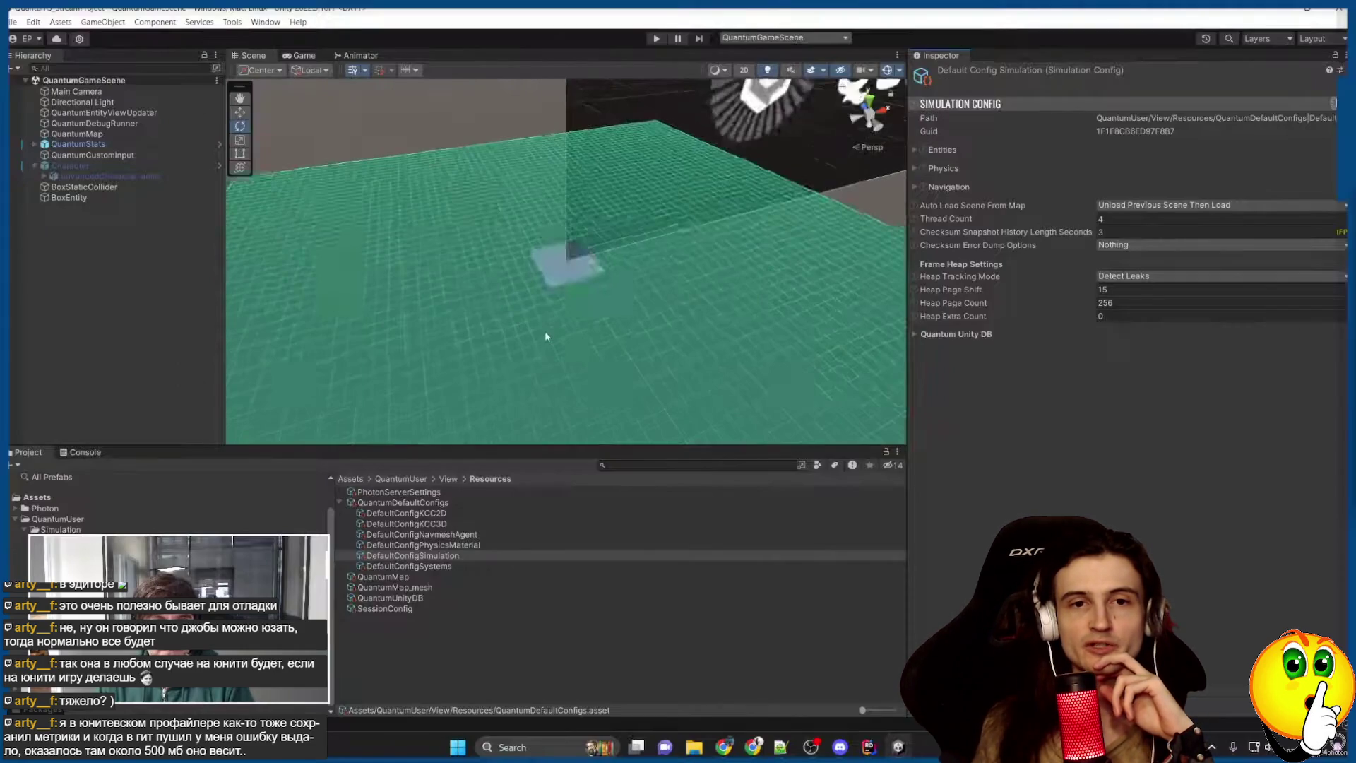
left_click(634, 354)
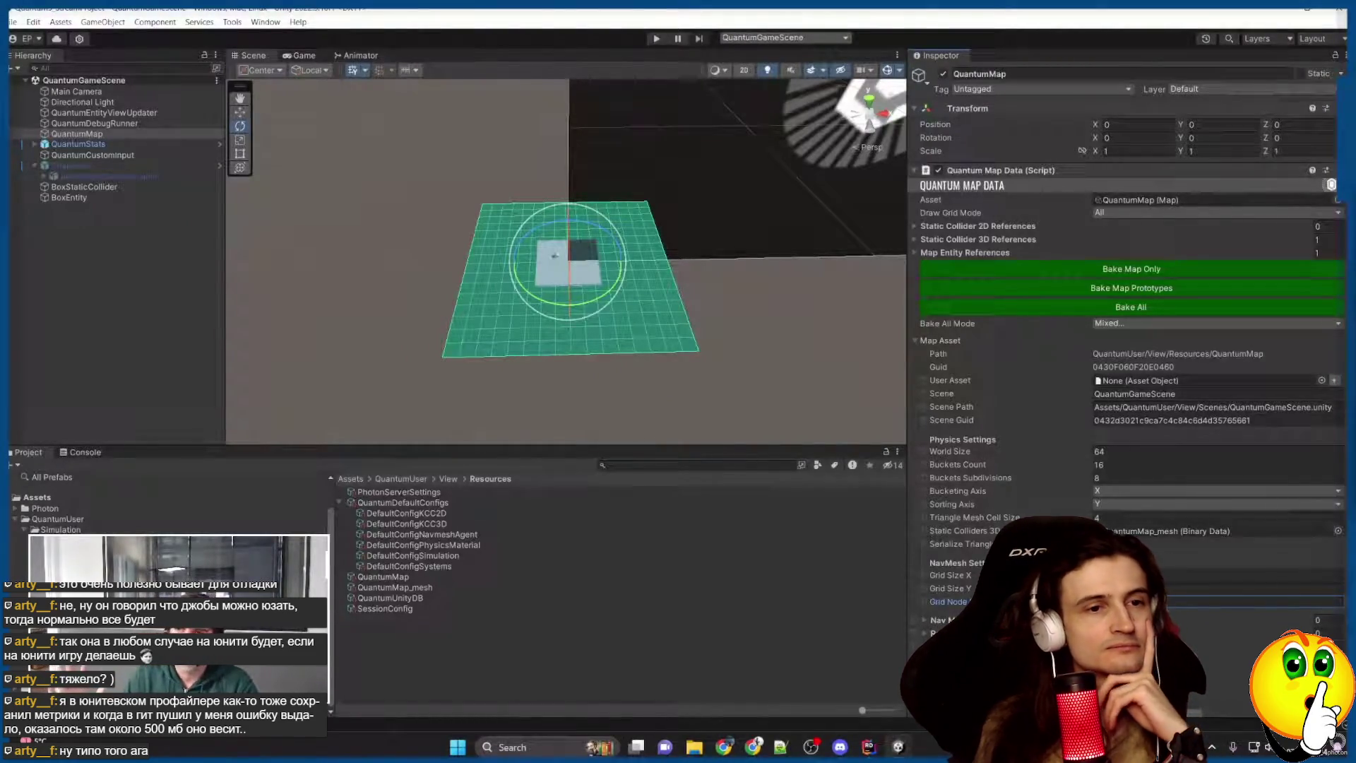
Frame the Character in the scene and test-run it forward with W.
left_click_drag(499, 369, 520, 356)
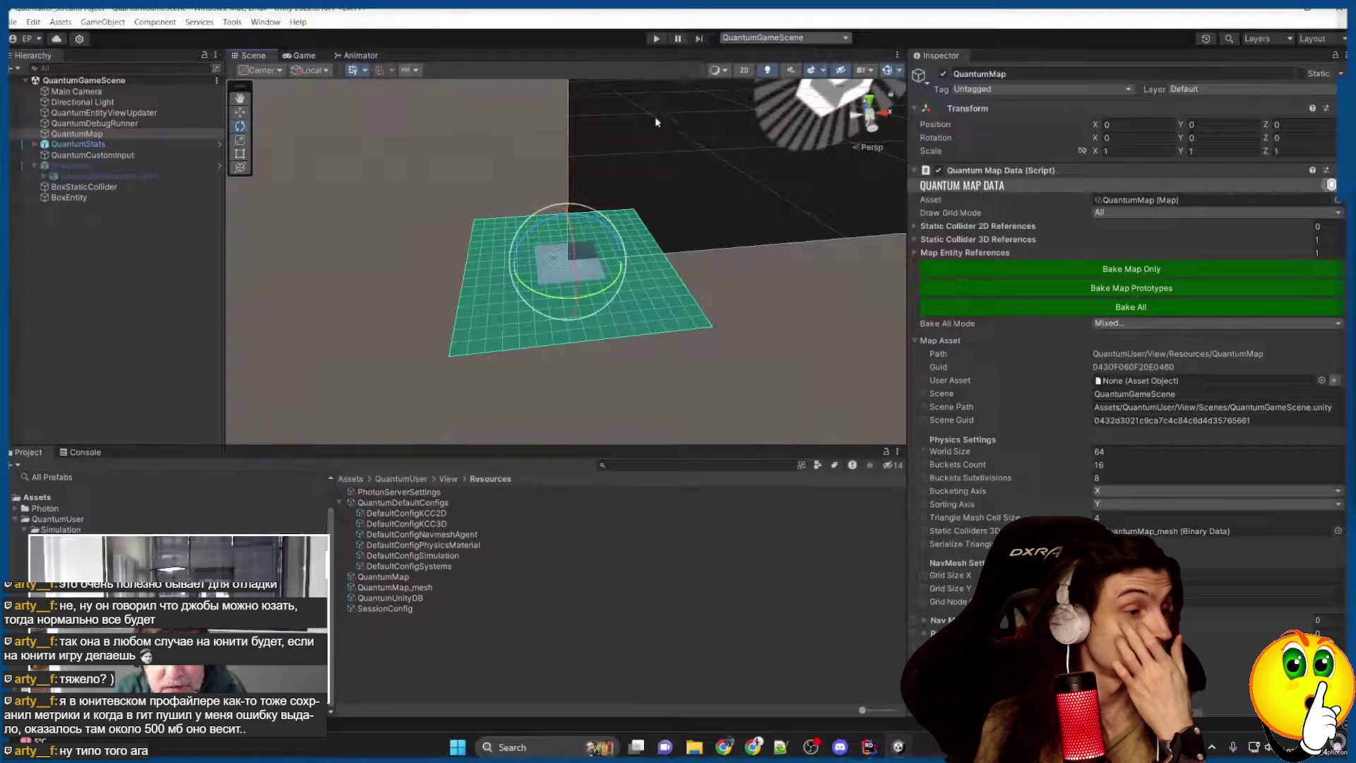
double_click(70, 165)
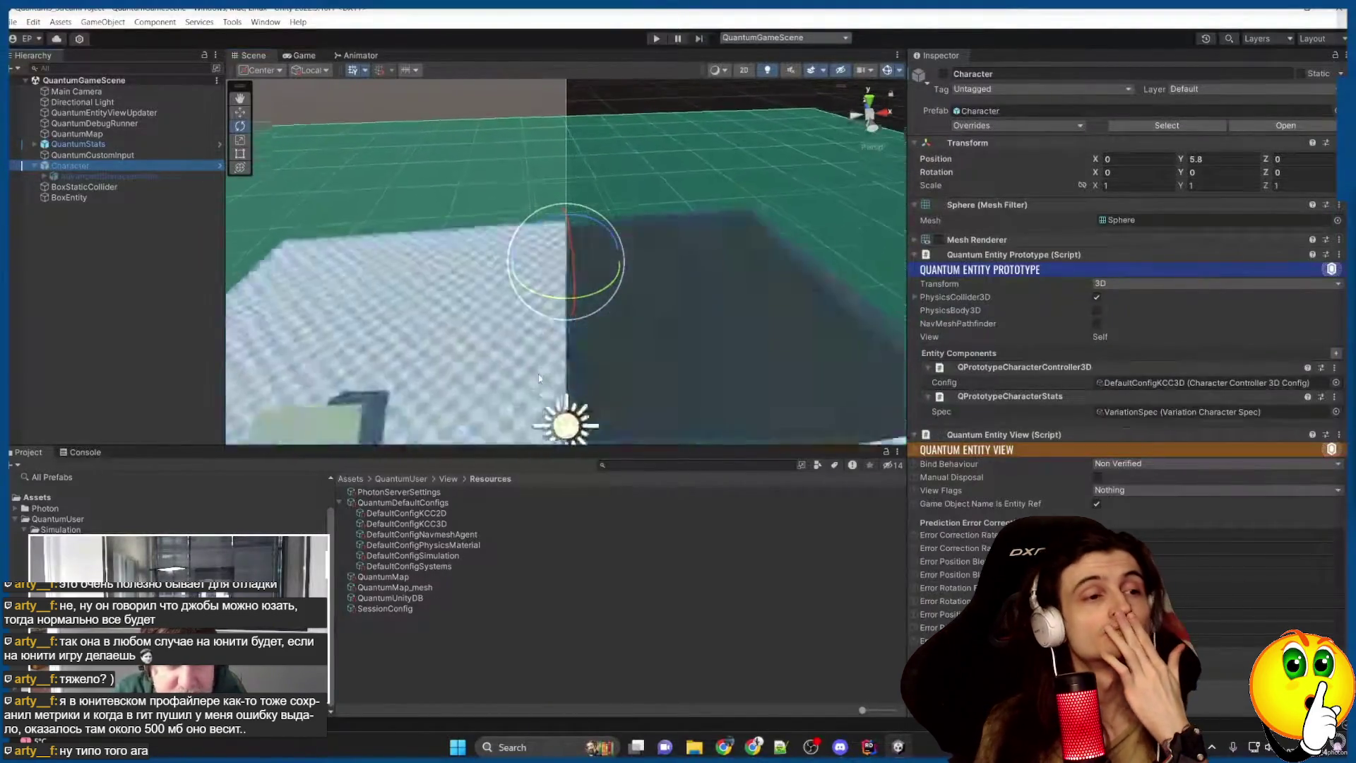
scroll(538, 375, "down", 5)
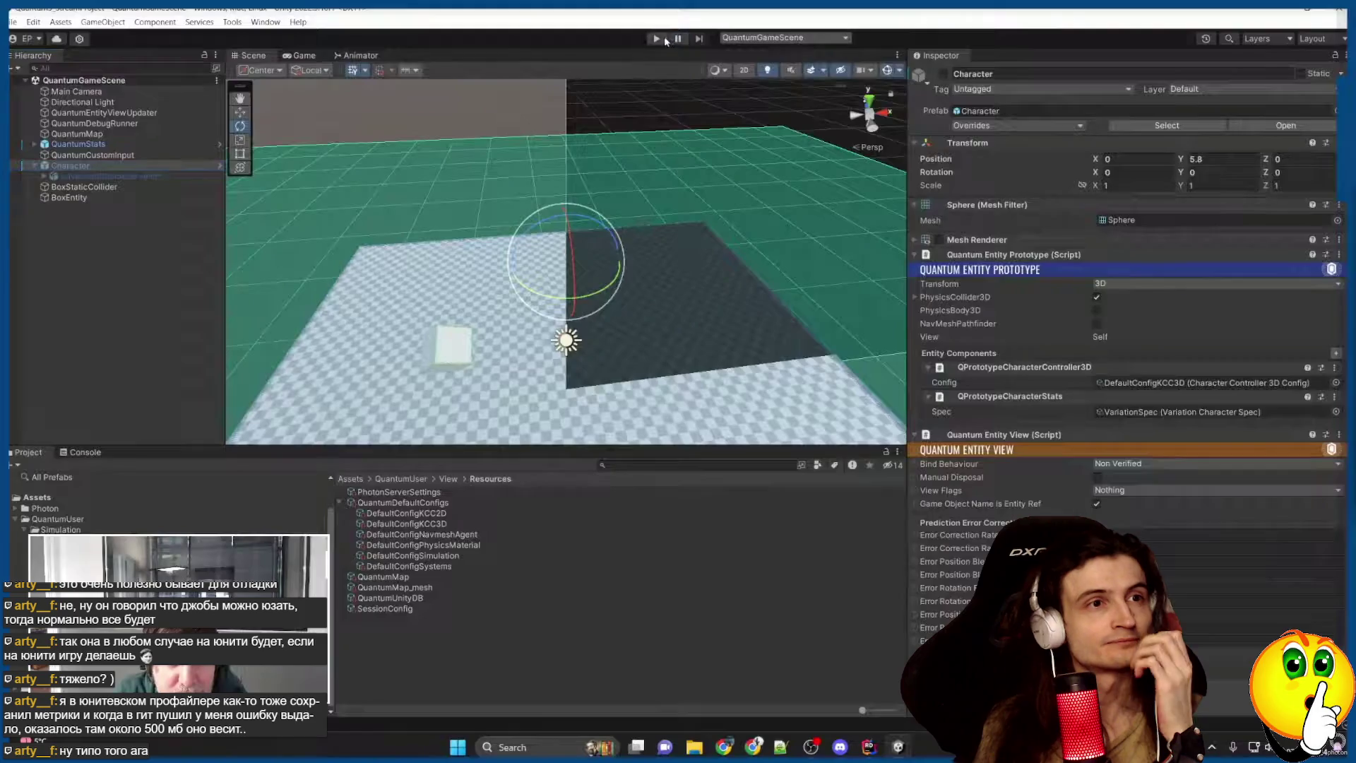
left_click(660, 39)
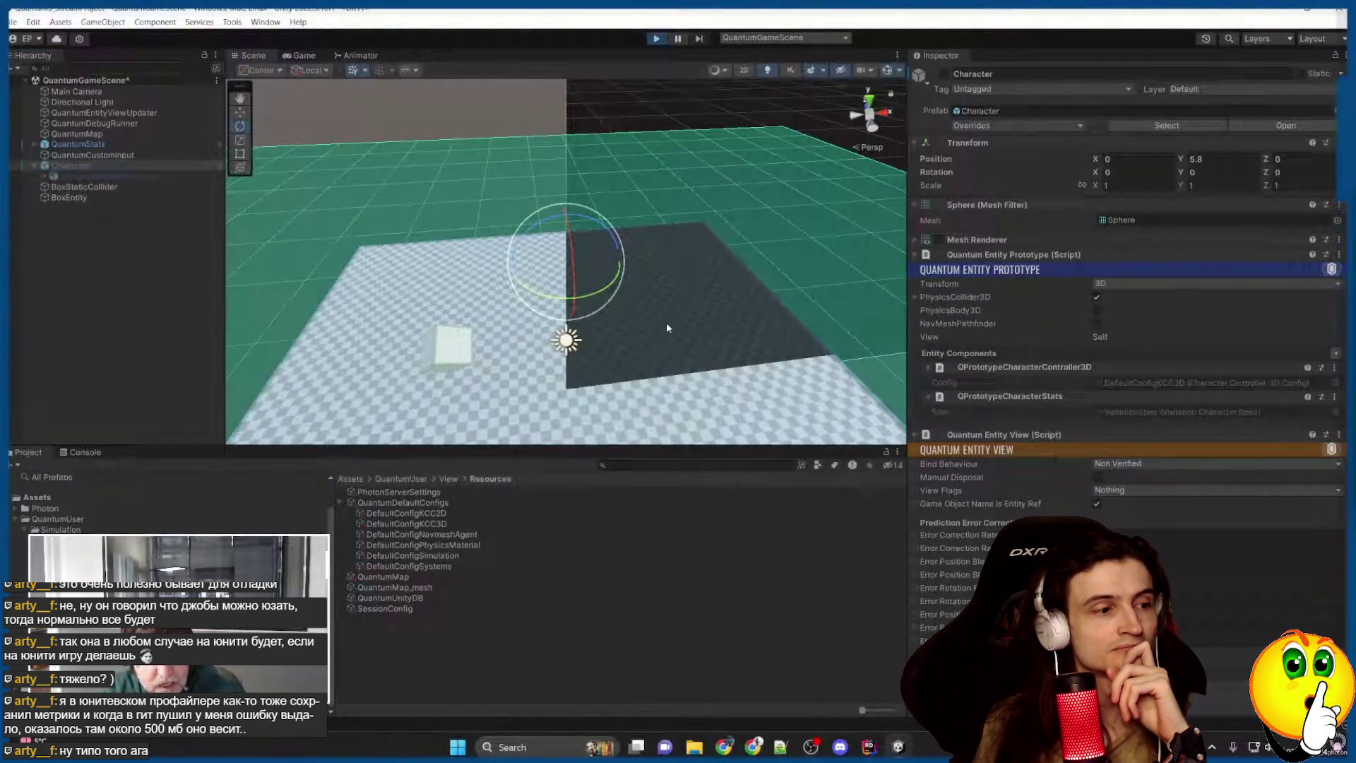
key("w")
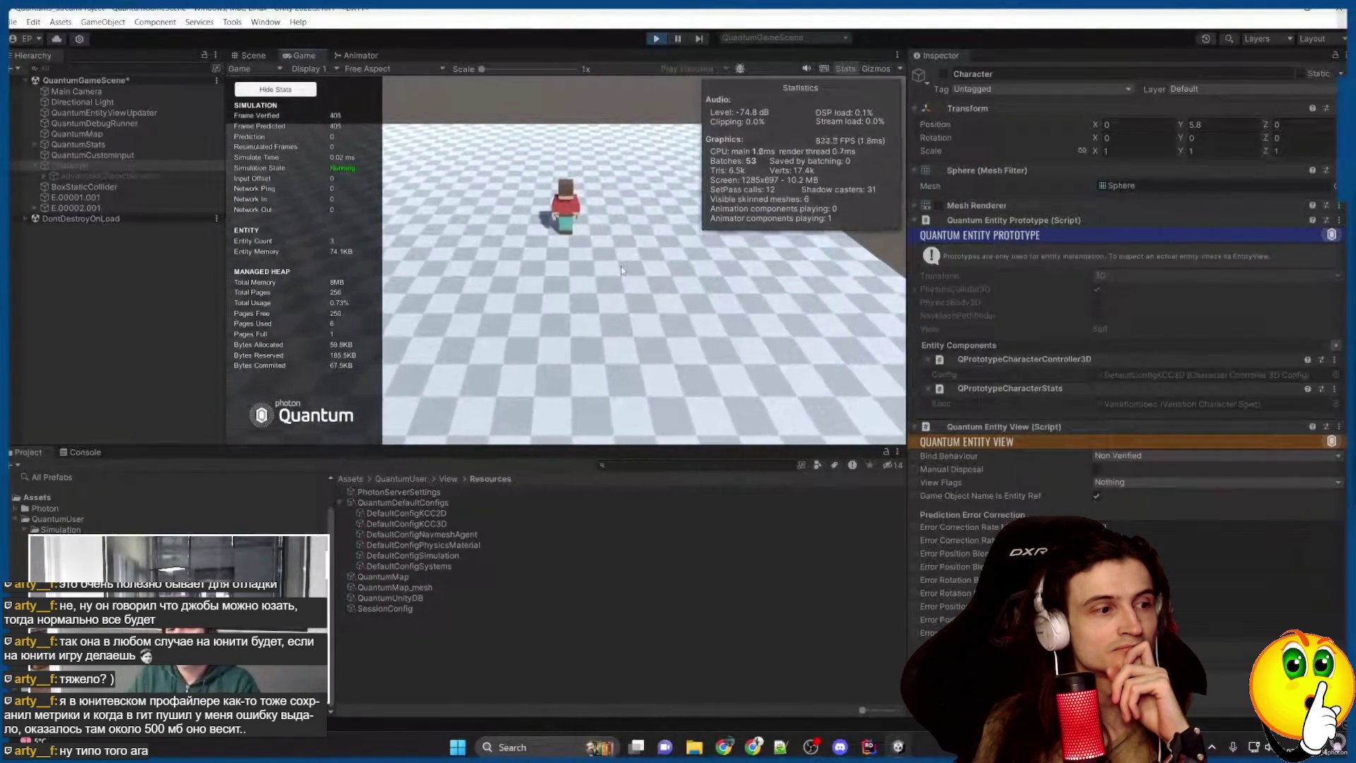
Hide the statistics overlay, show the Quantum console logs, and exit play mode.
left_click(852, 70)
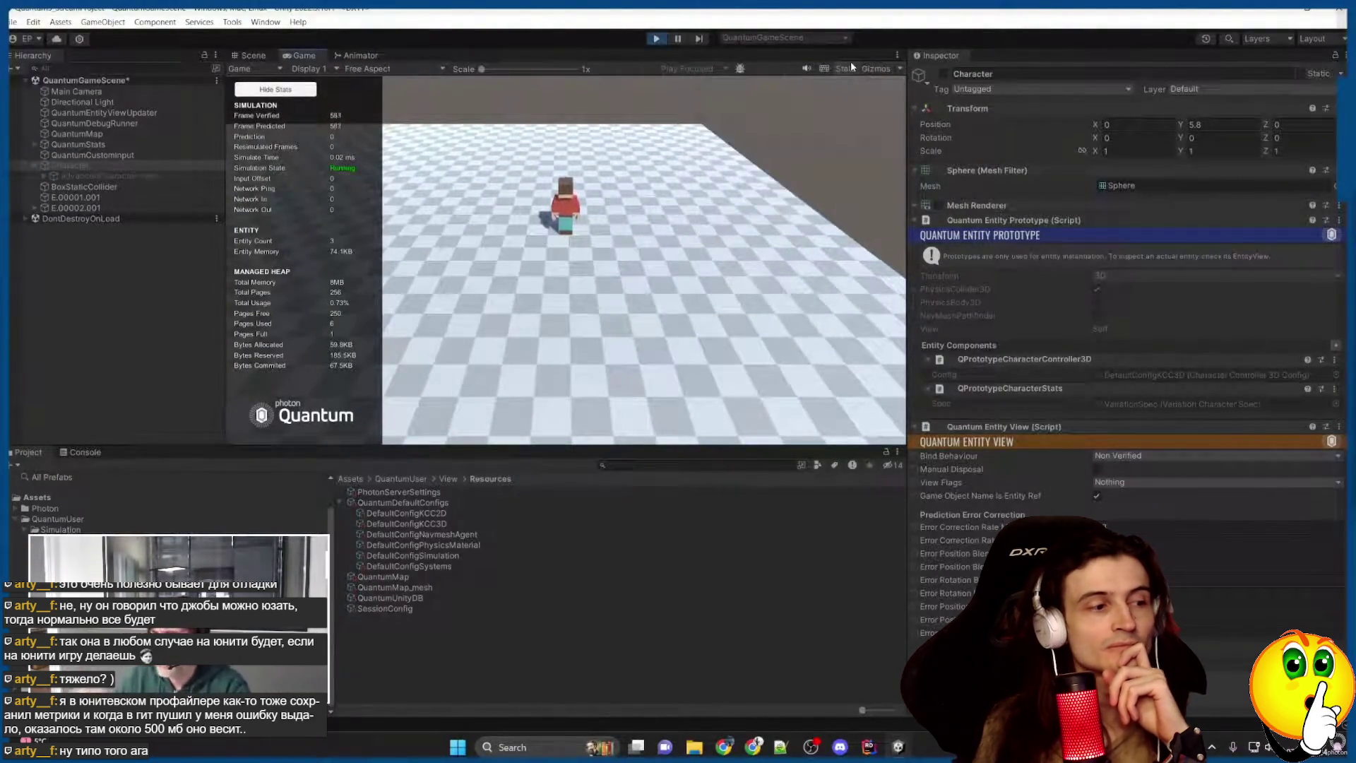
left_click(633, 349)
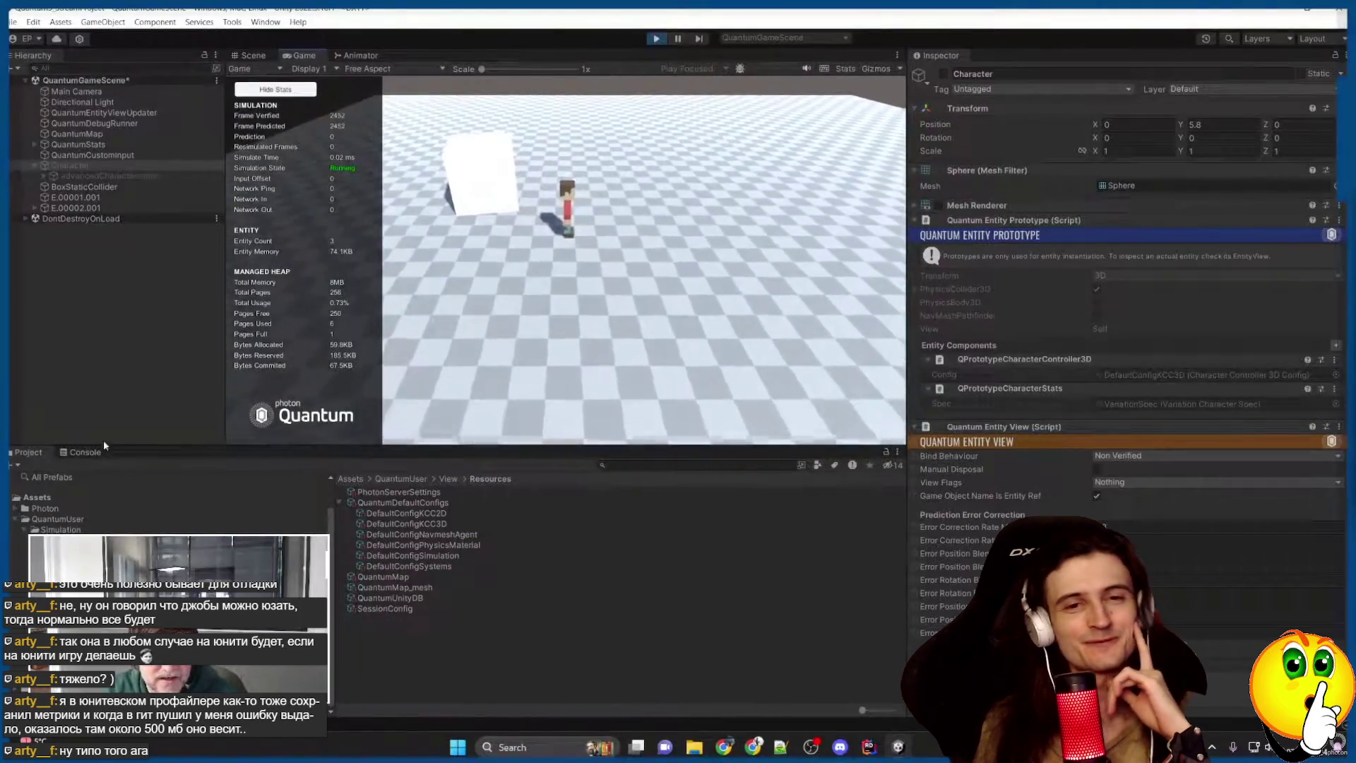
left_click(84, 453)
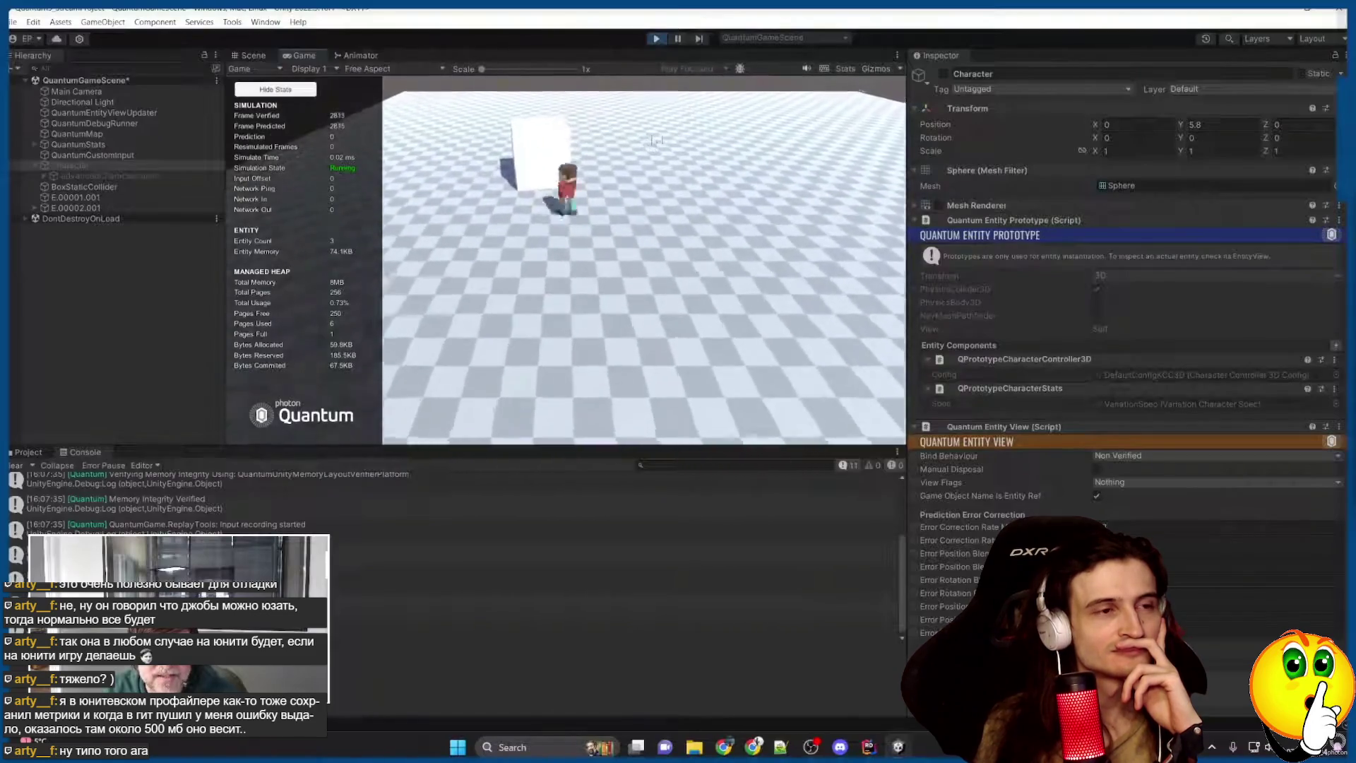
left_click(656, 39)
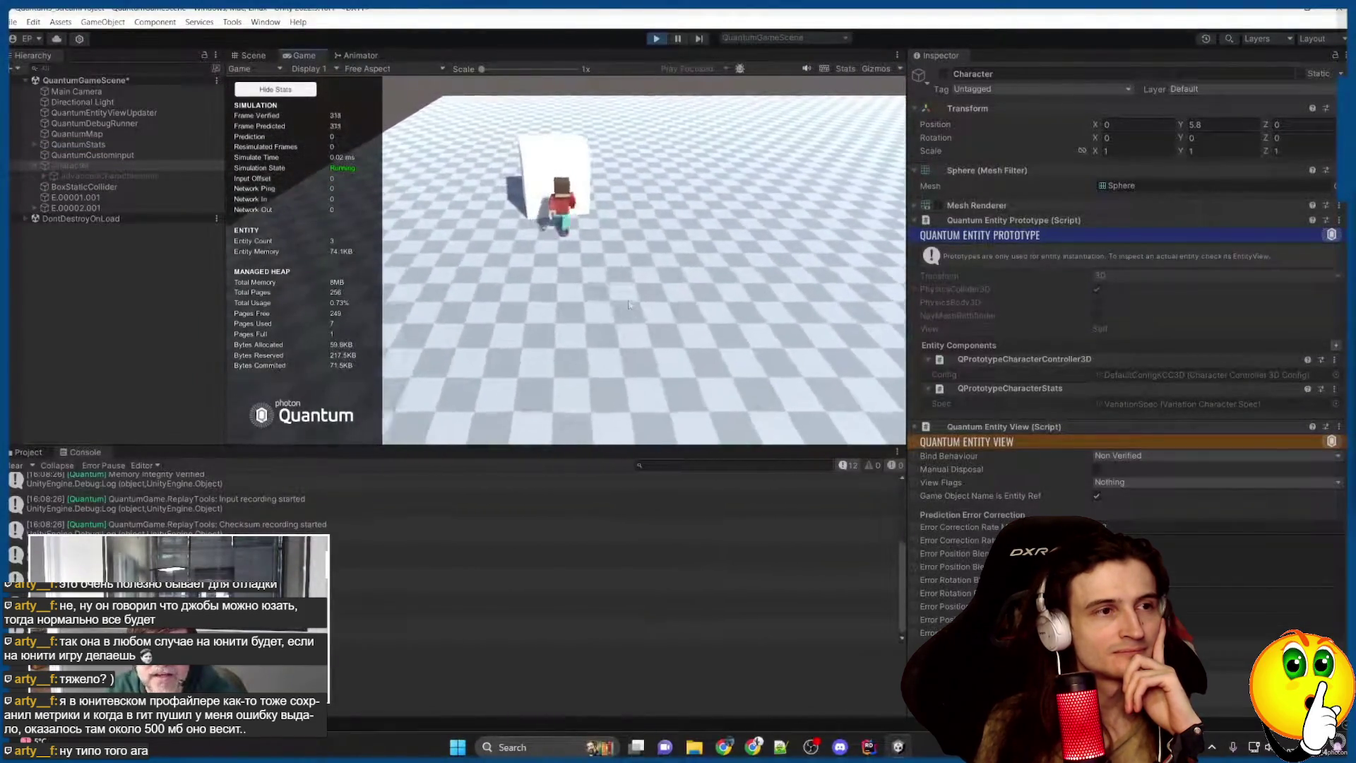
key("ctrl+p")
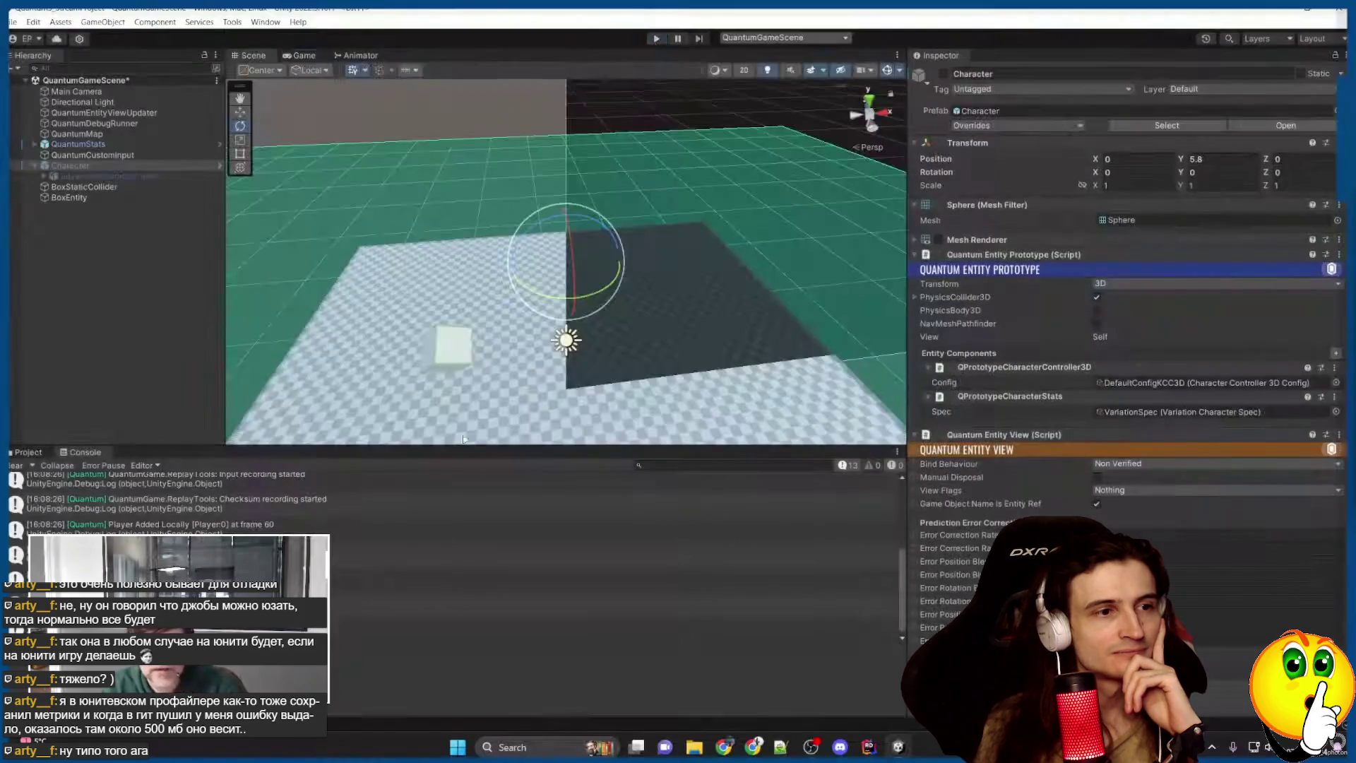
Clear the Unity console and close all open code tabs in Rider.
left_click(15, 465)
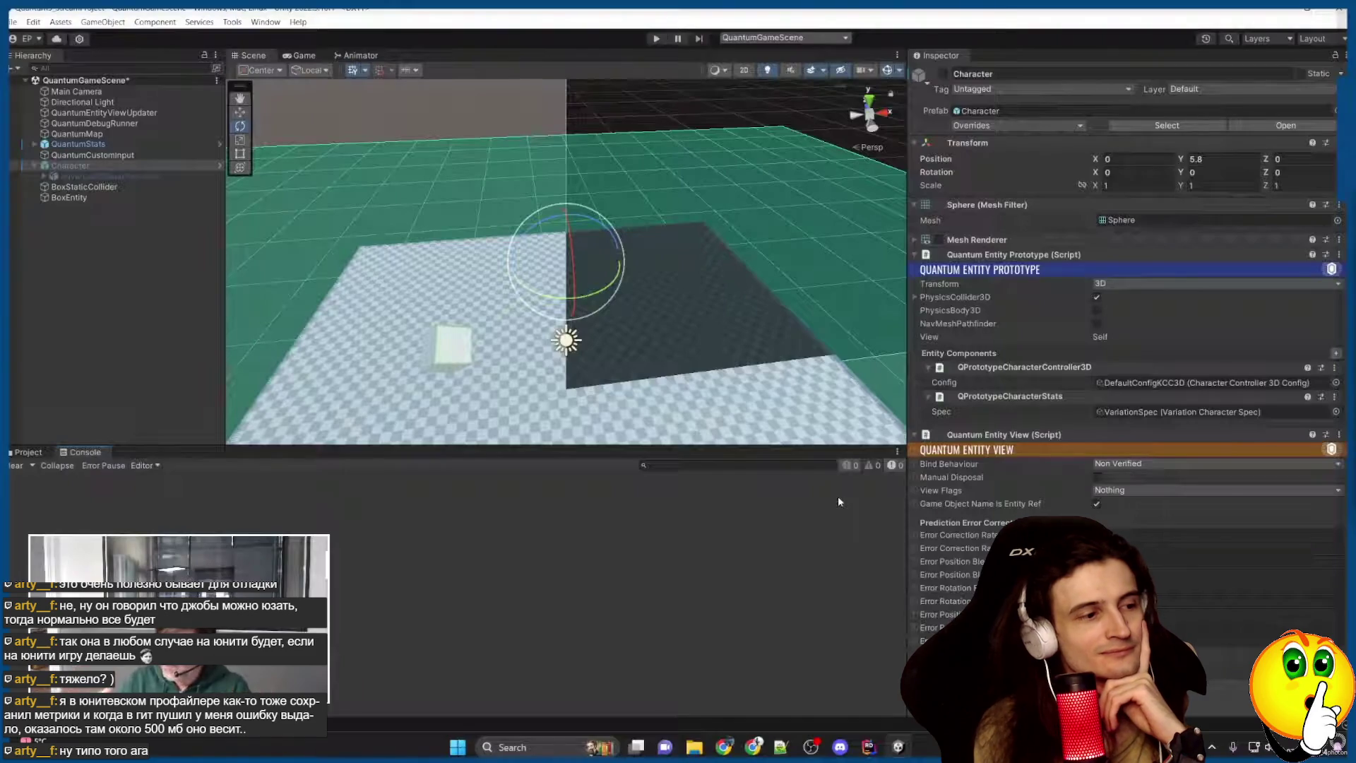
left_click(873, 751)
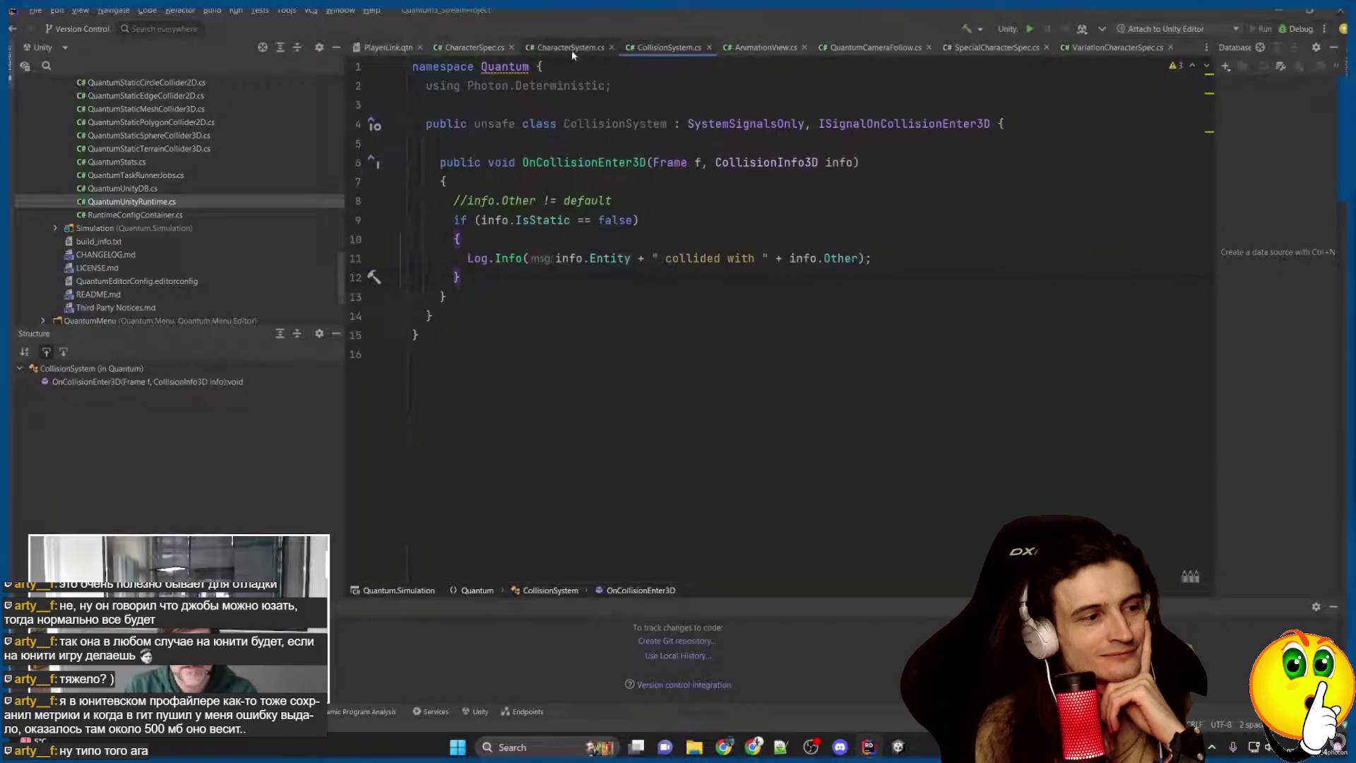
right_click(655, 48)
left_click(718, 84)
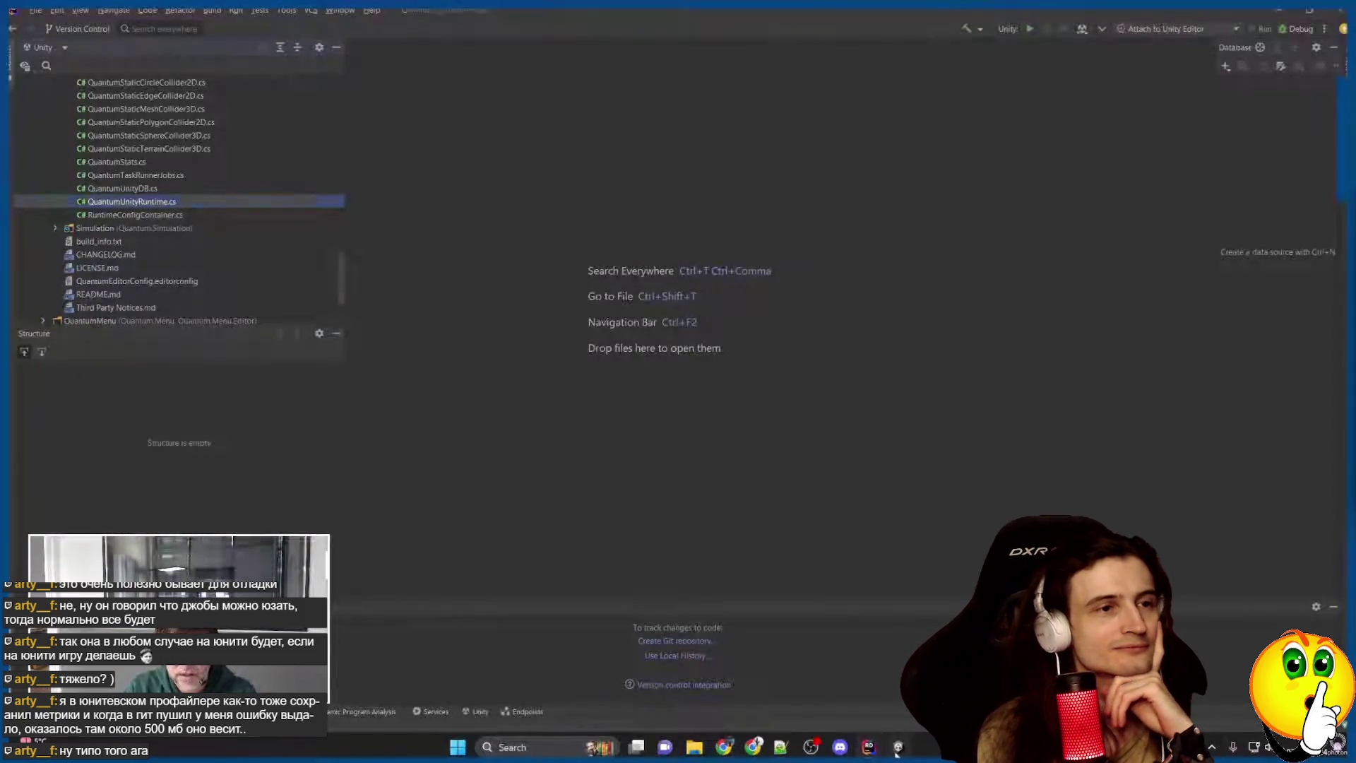
Open the QuantumCameraFollow script from Unity's Project panel.
left_click(898, 746)
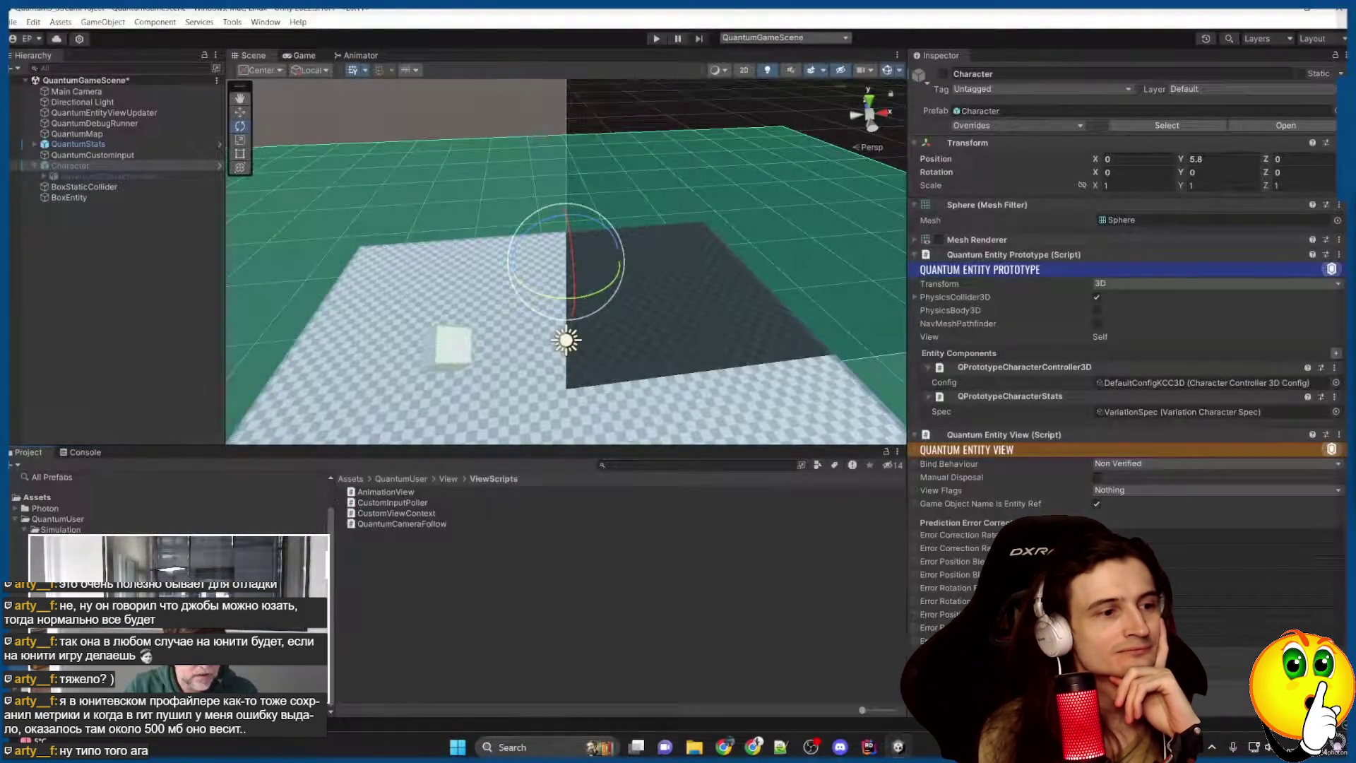
double_click(424, 524)
scroll(777, 282, "down", 6)
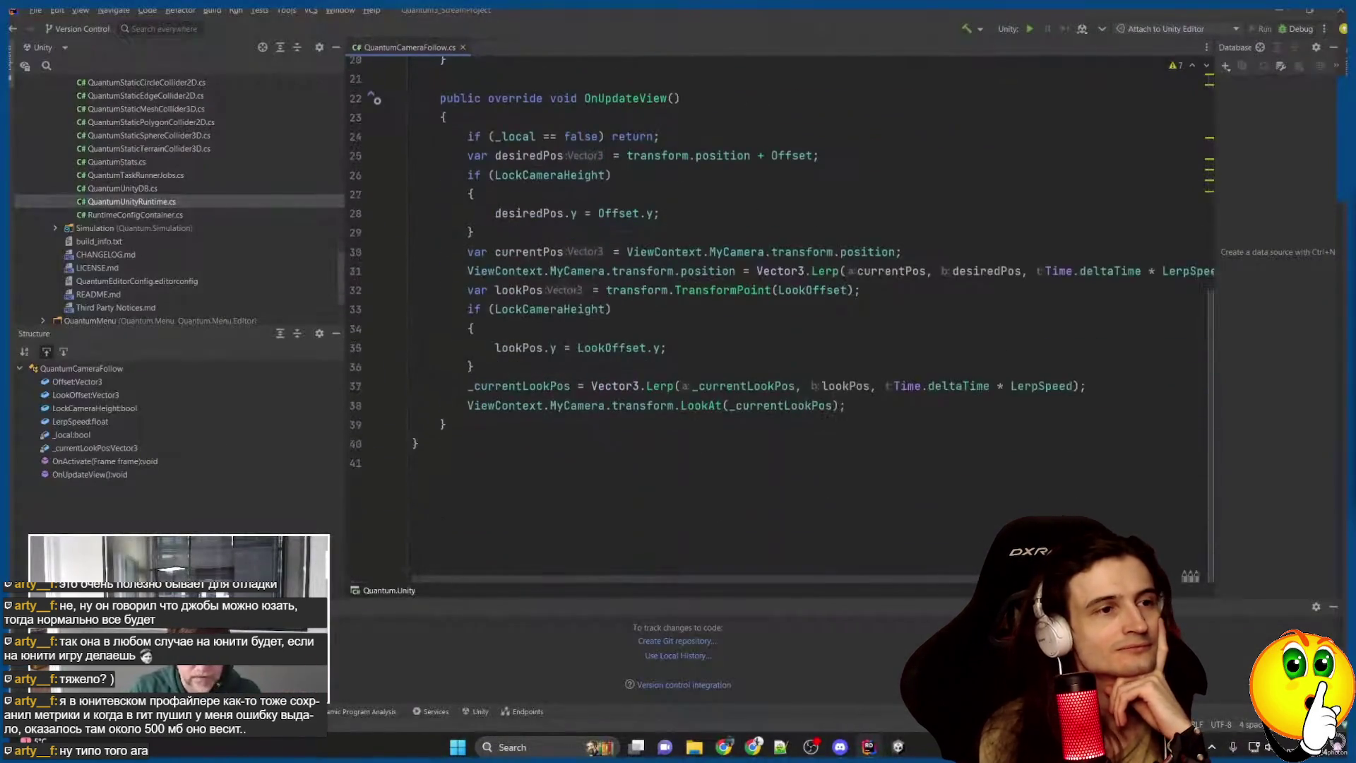
Add a Game.SetPredictionArea call around _currentLookPos after the LookAt line, then rerun the game.
left_click(846, 404)
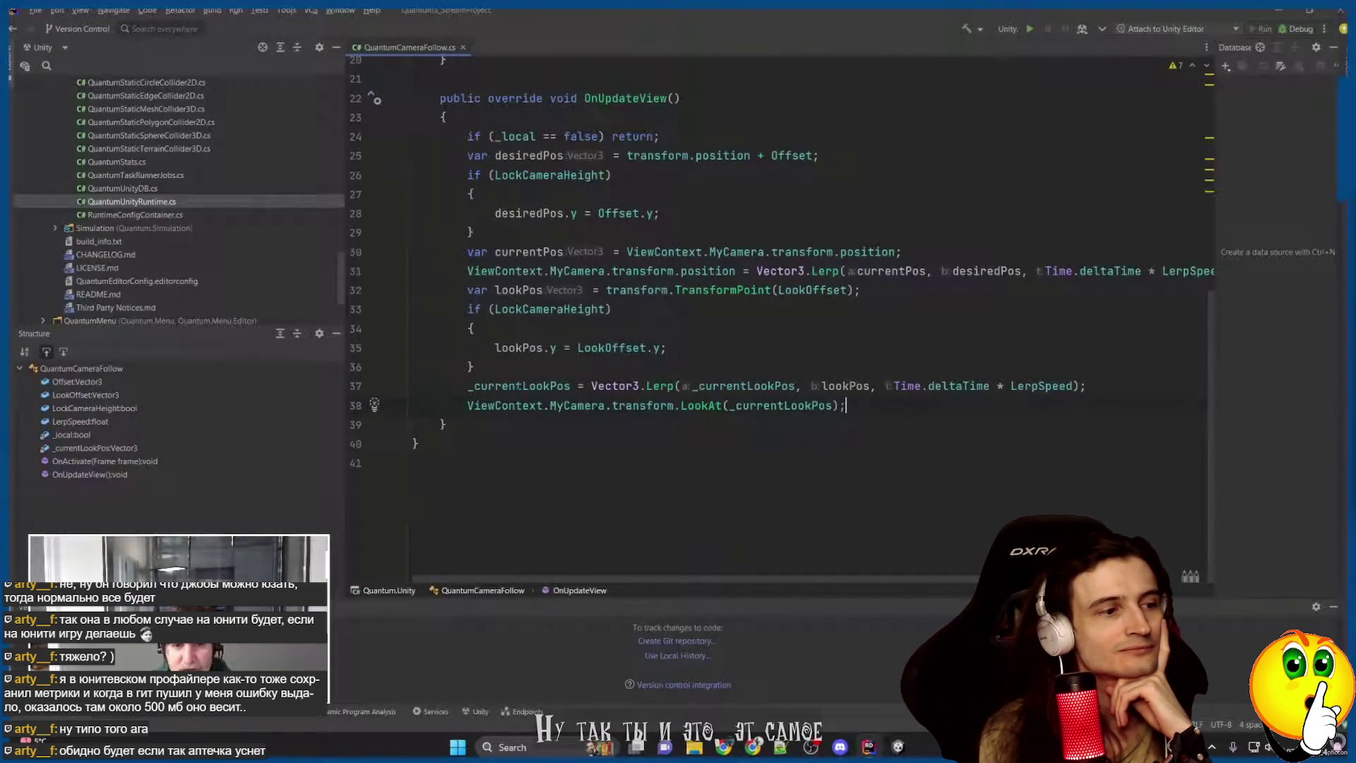
left_click(571, 385)
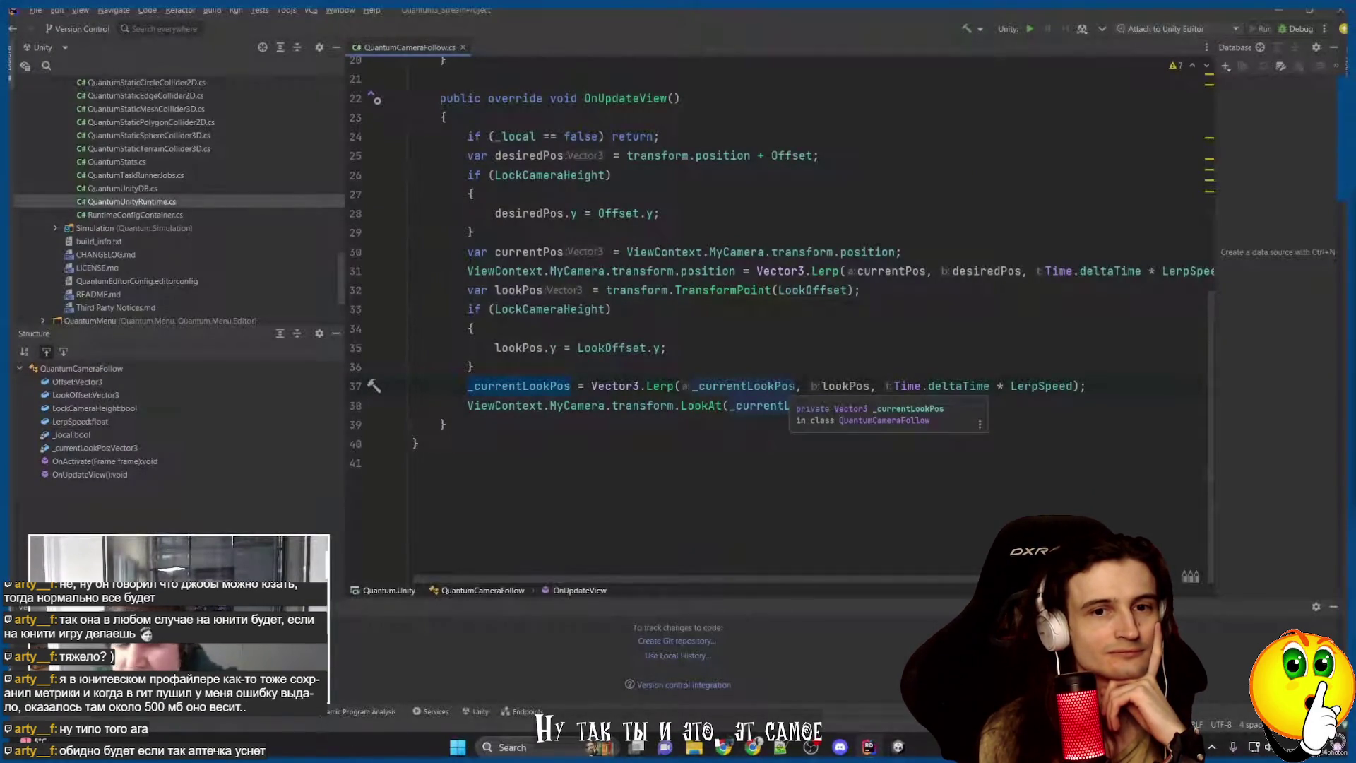
left_click(845, 405)
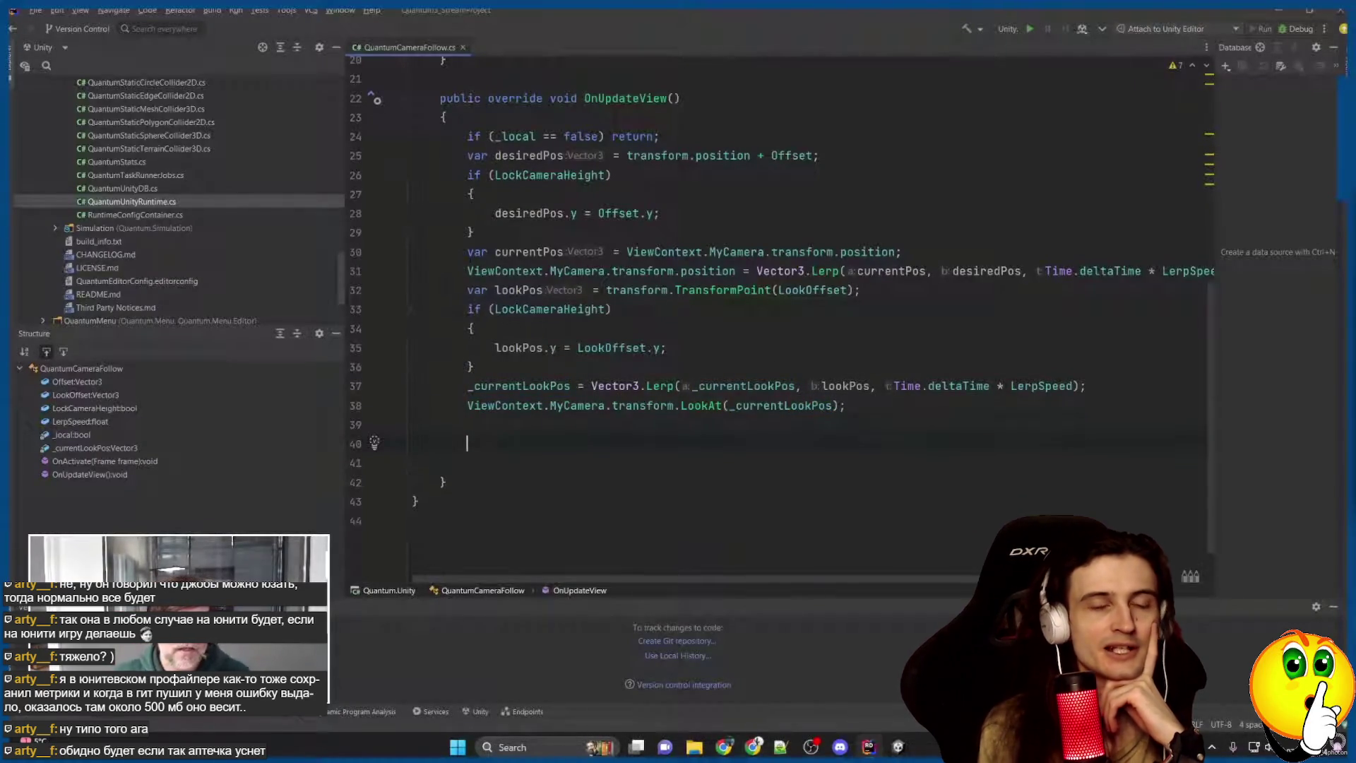
left_click(633, 349)
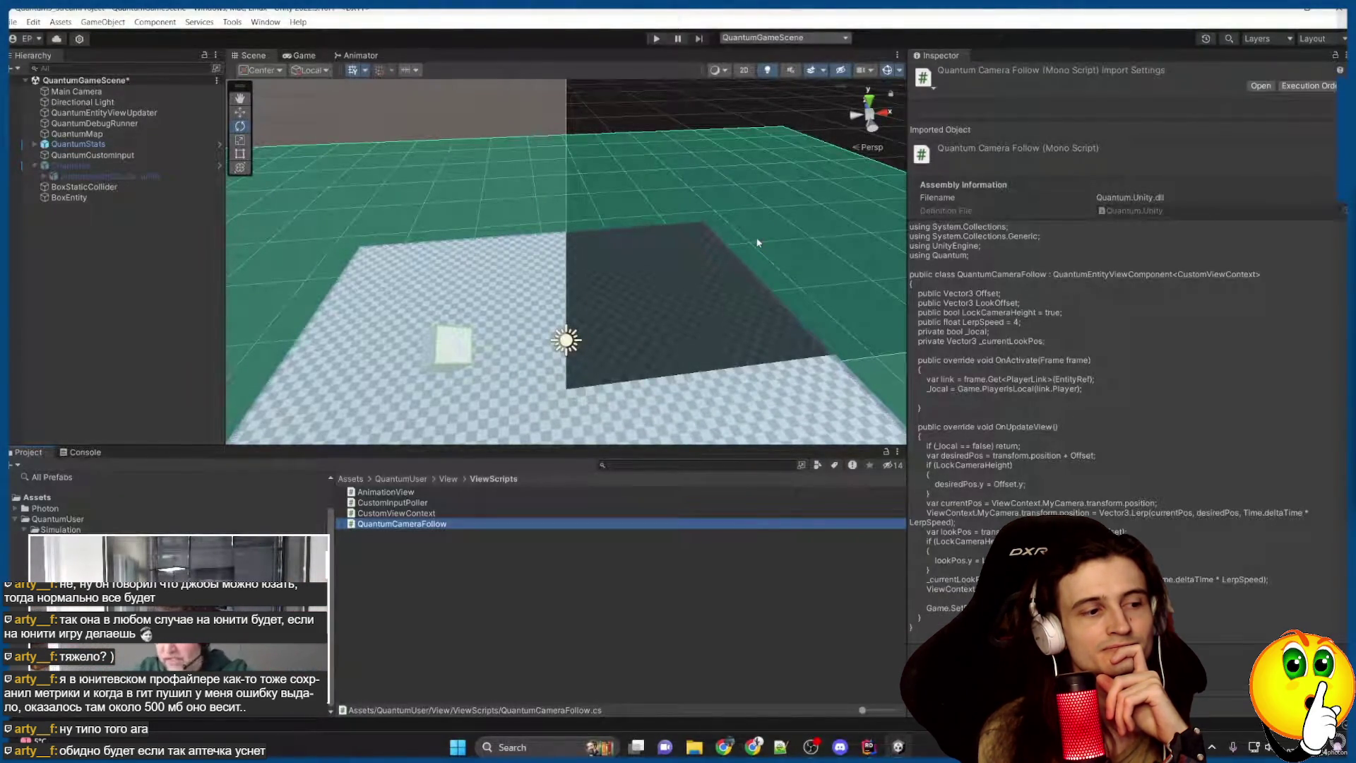
left_click(655, 38)
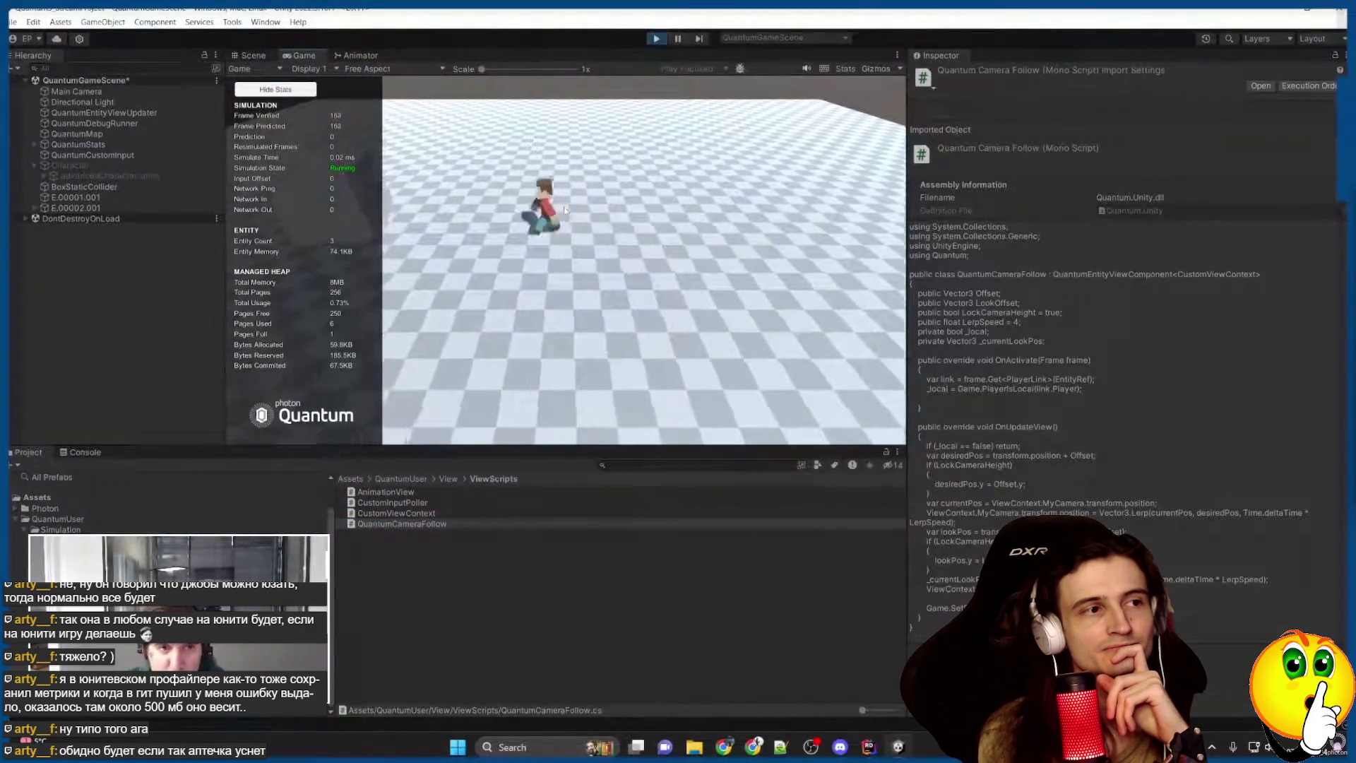
Drive the character with W, inspect entity E.00002.001 in the Scene view, then stop play mode.
key("w")
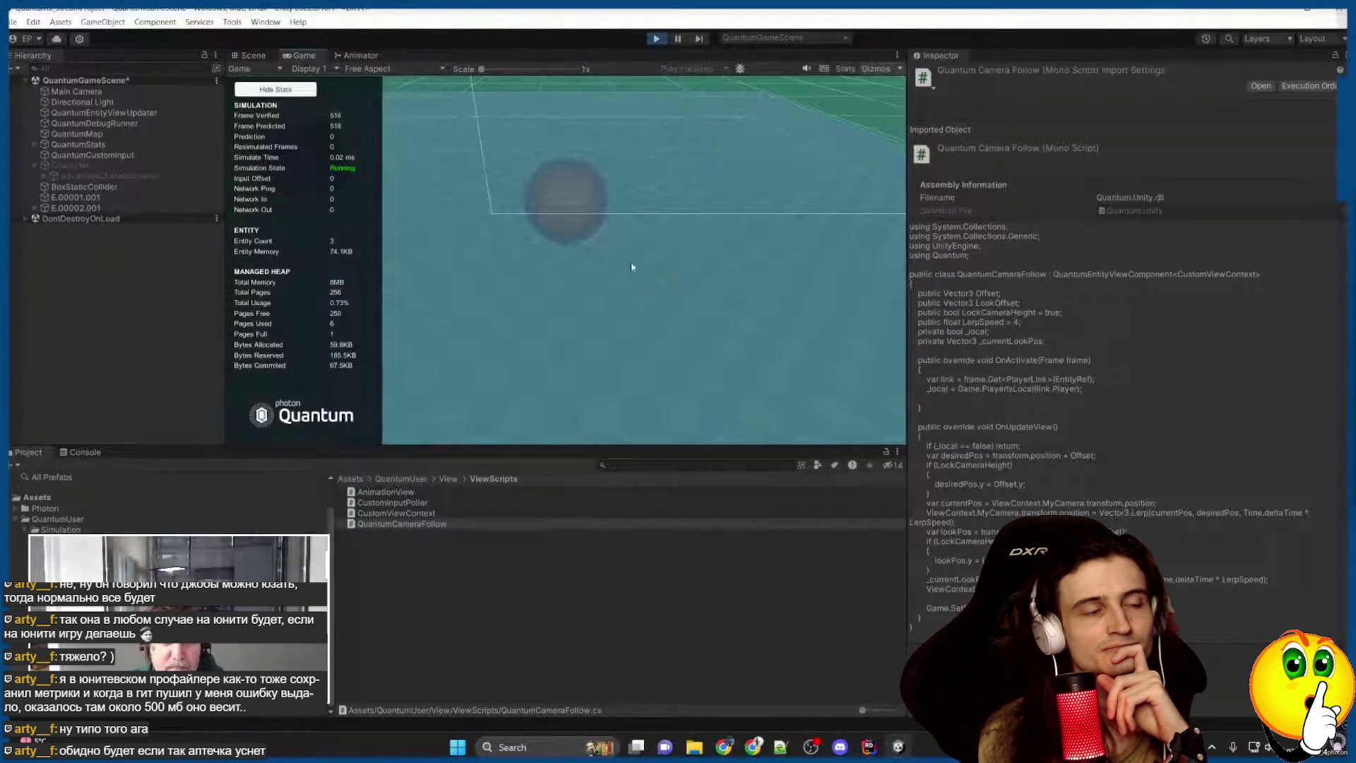
key("ctrl+1")
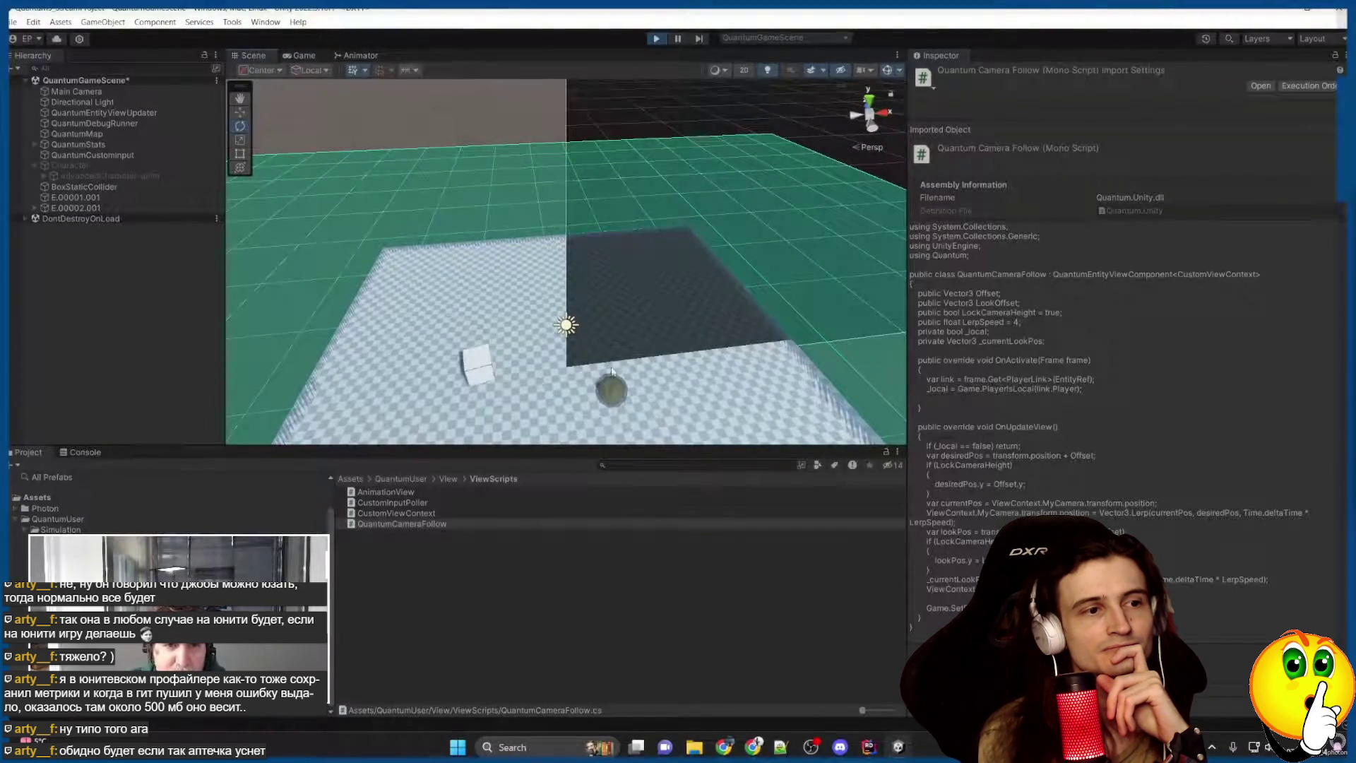
left_click(86, 208)
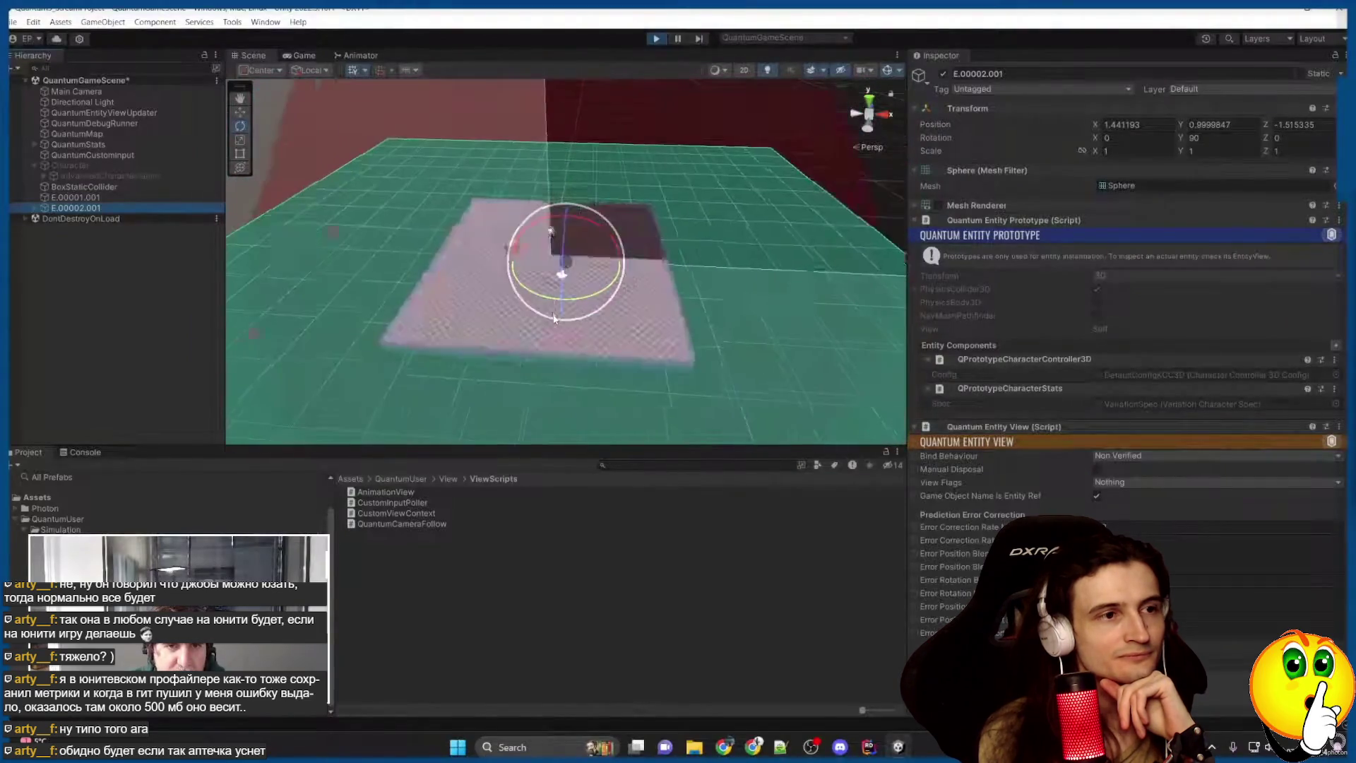
mouse_move(554, 319)
left_mouse_down()
mouse_move(751, 292)
mouse_move(588, 276)
left_mouse_up()
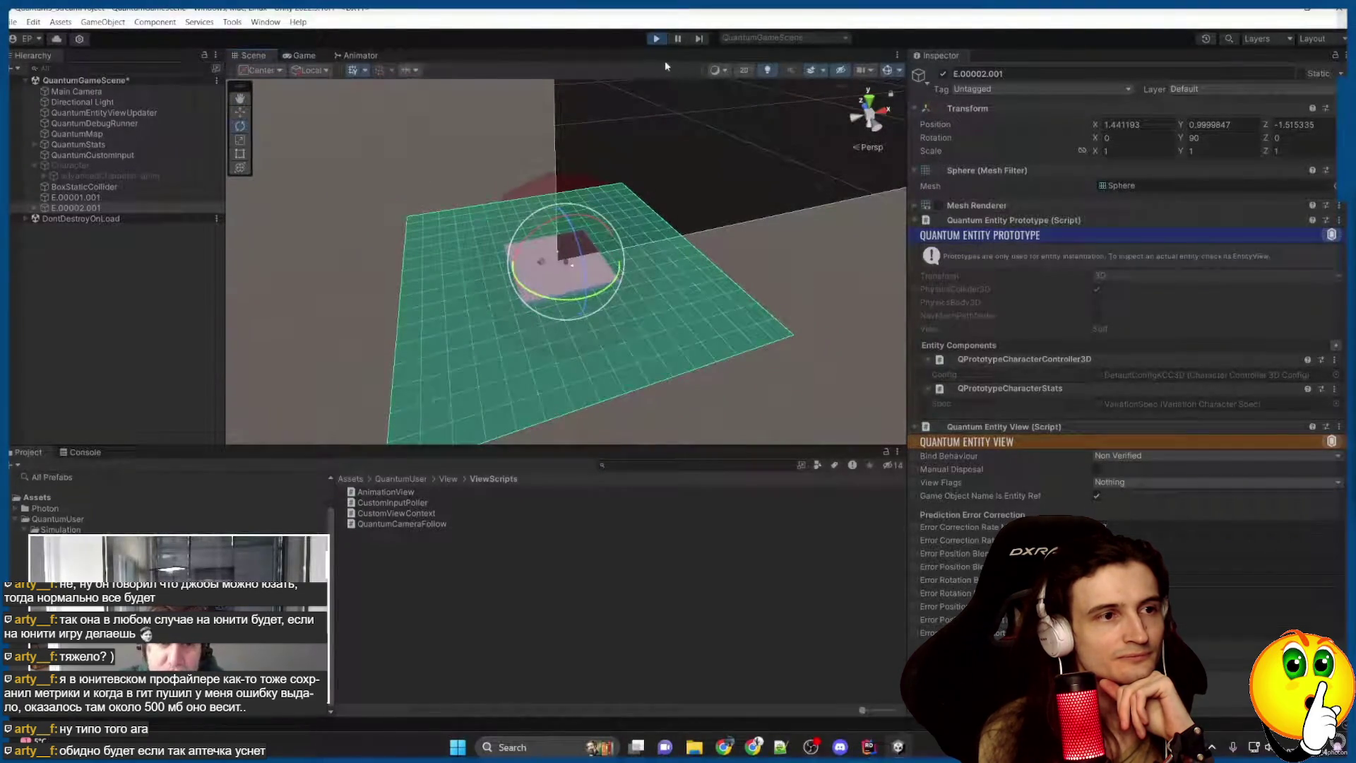
left_click(656, 39)
Change the SetPredictionArea radius on line 40 from 5 to 8, then return to Unity to recompile.
key("alt+Tab")
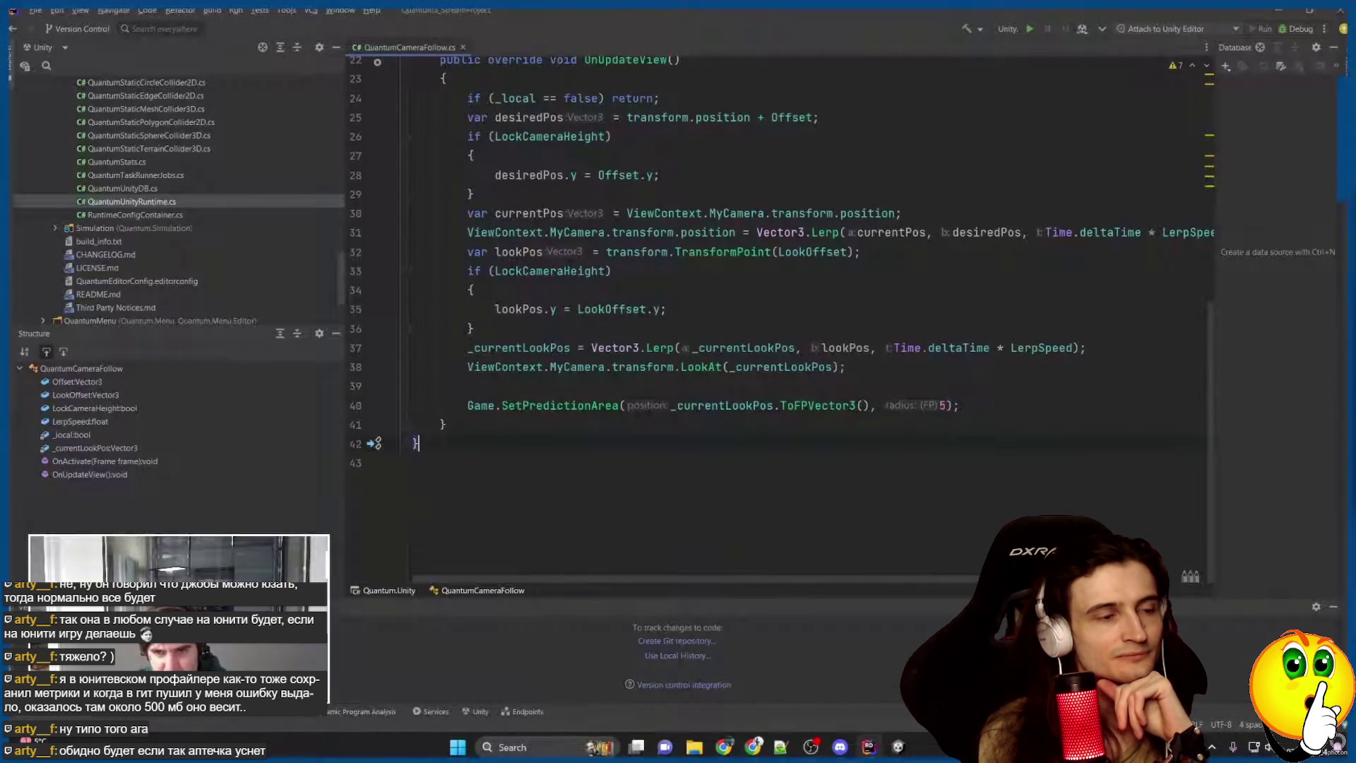
key("BackSpace")
type("8")
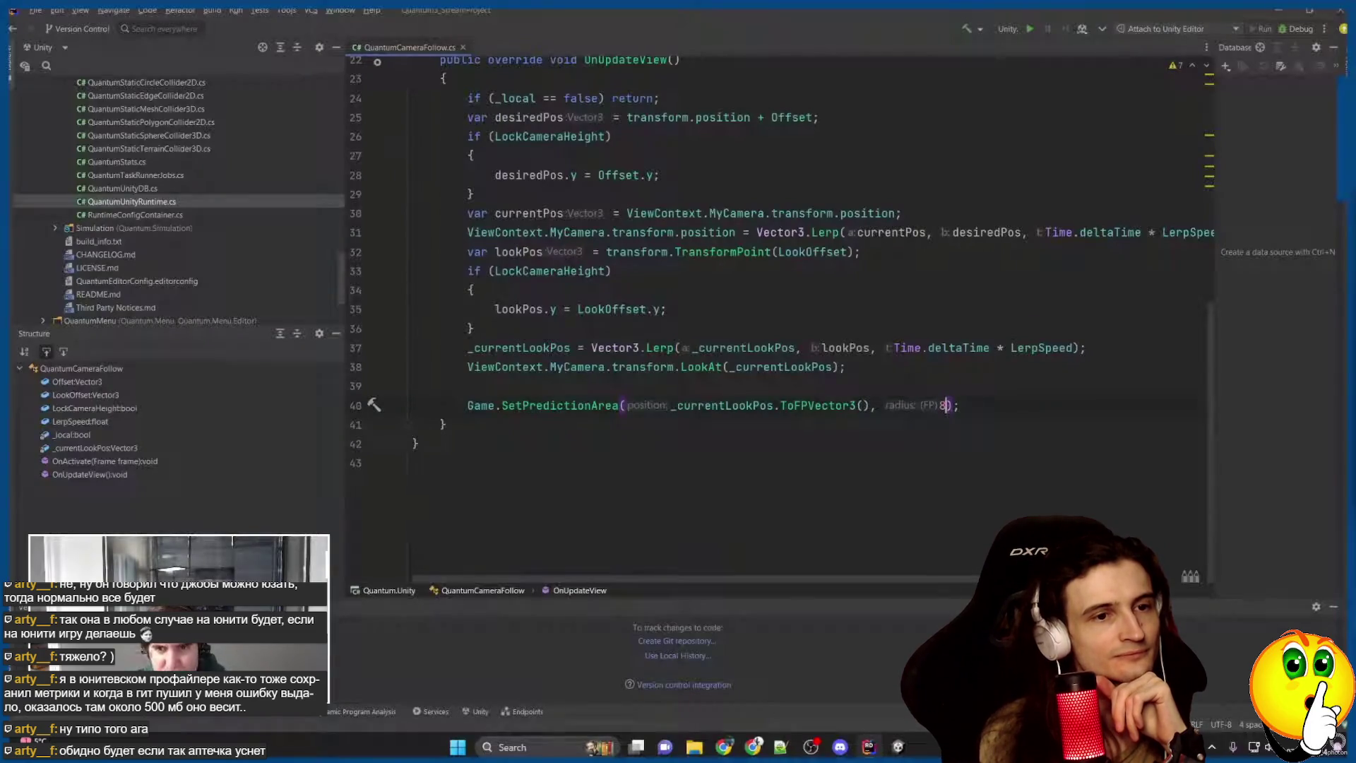
key("alt+Tab")
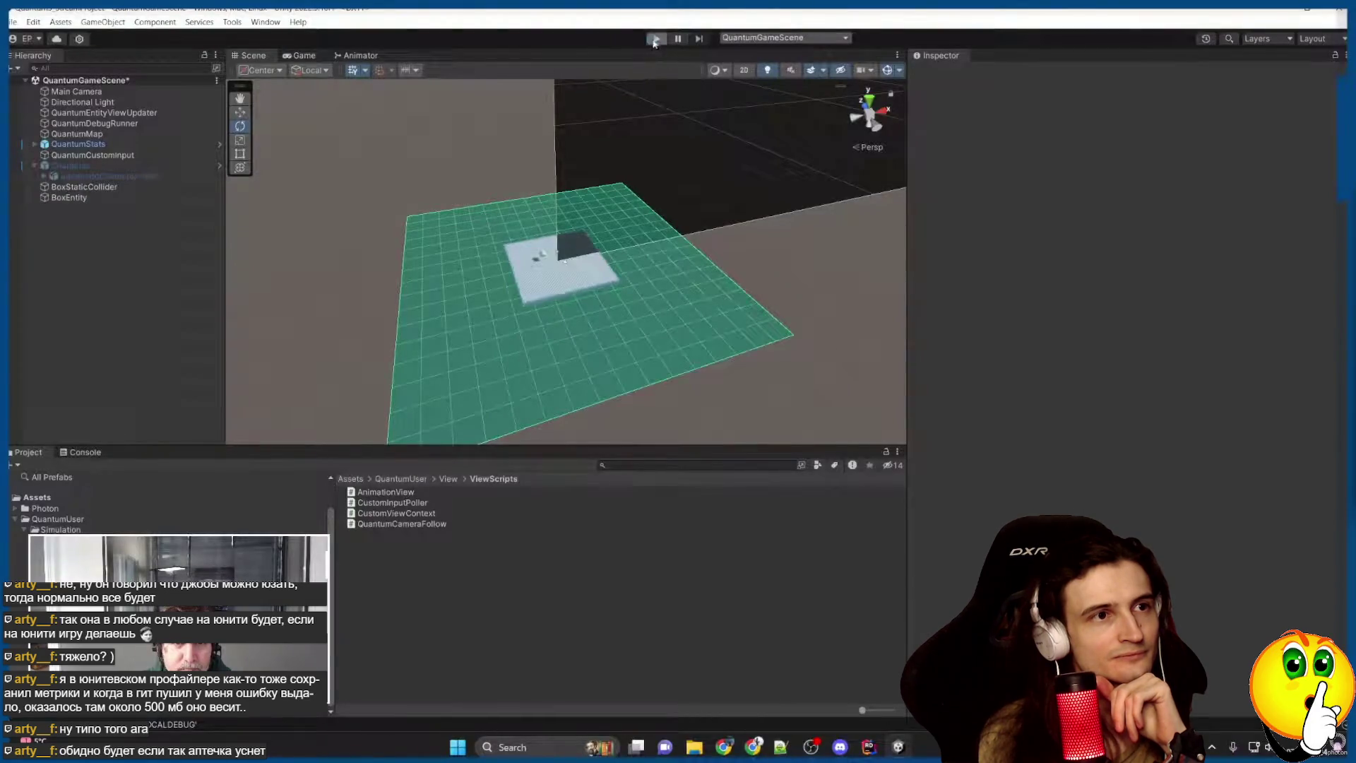
Play the game and orbit the Scene view over the enlarged pink prediction-area sphere.
left_click(655, 40)
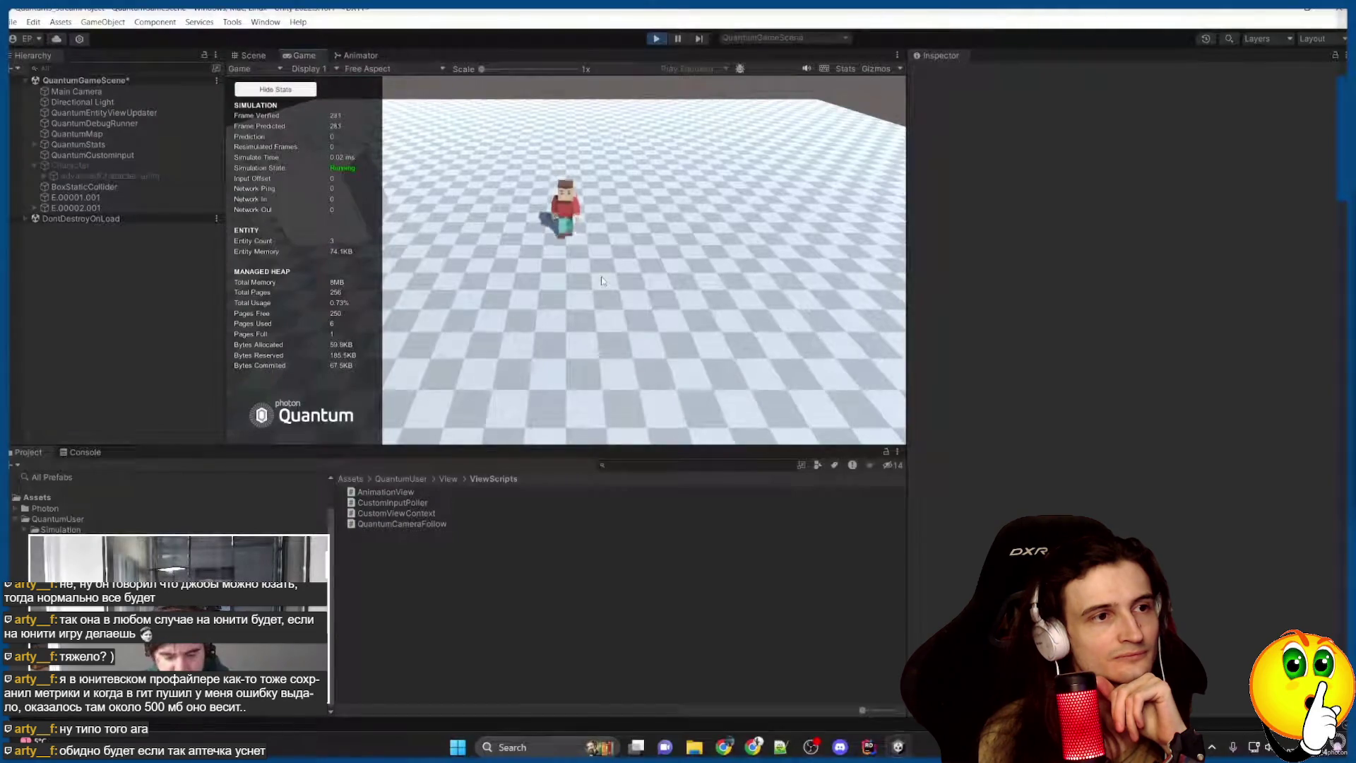
key("ctrl+1")
scroll(553, 317, "up", 5)
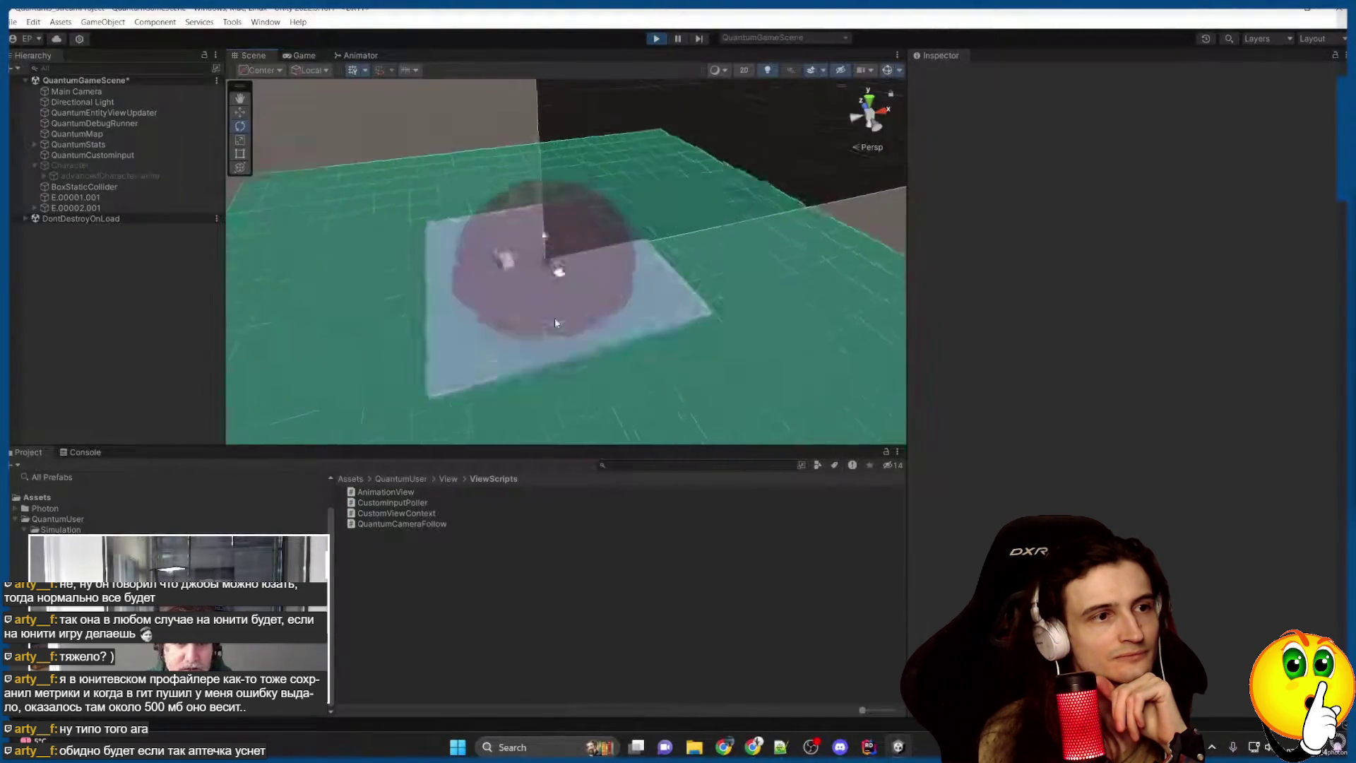
left_click_drag(475, 318, 475, 356)
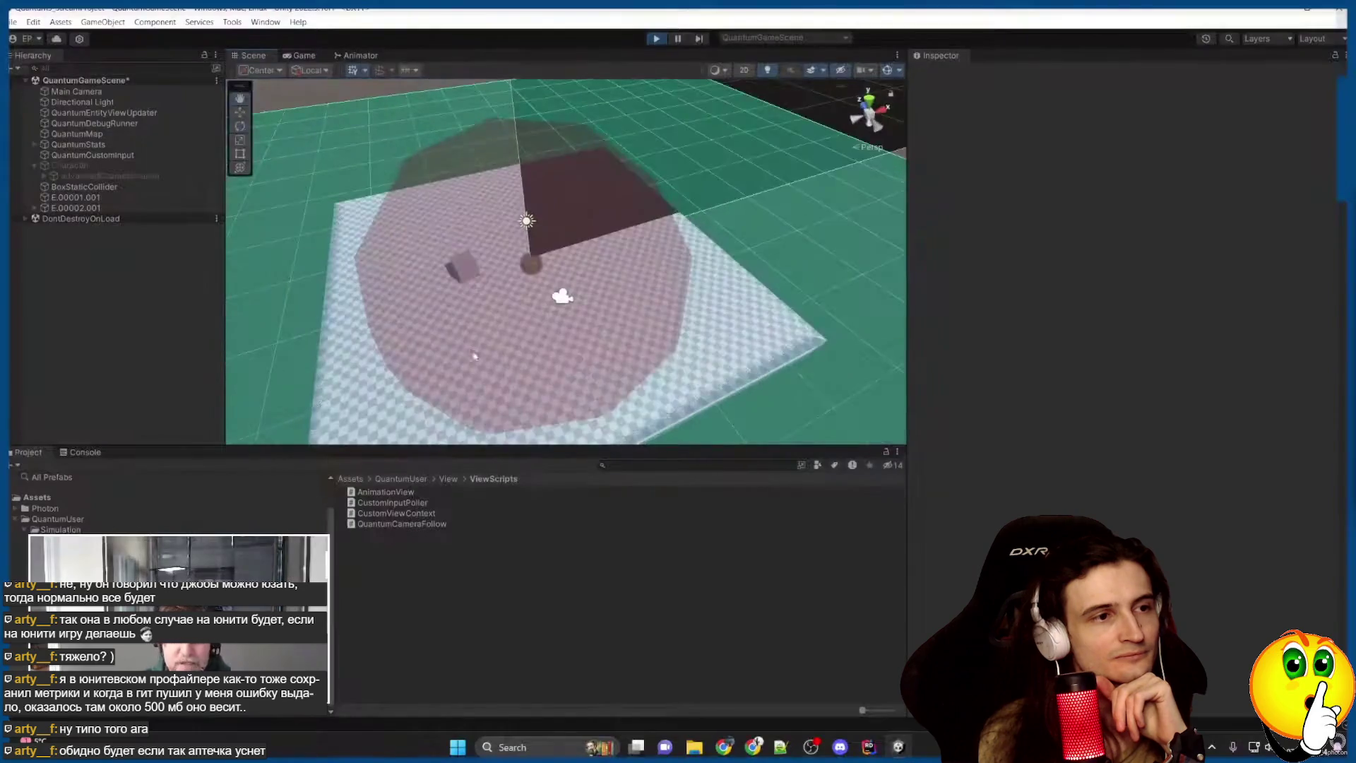
scroll(537, 310, "down", 5)
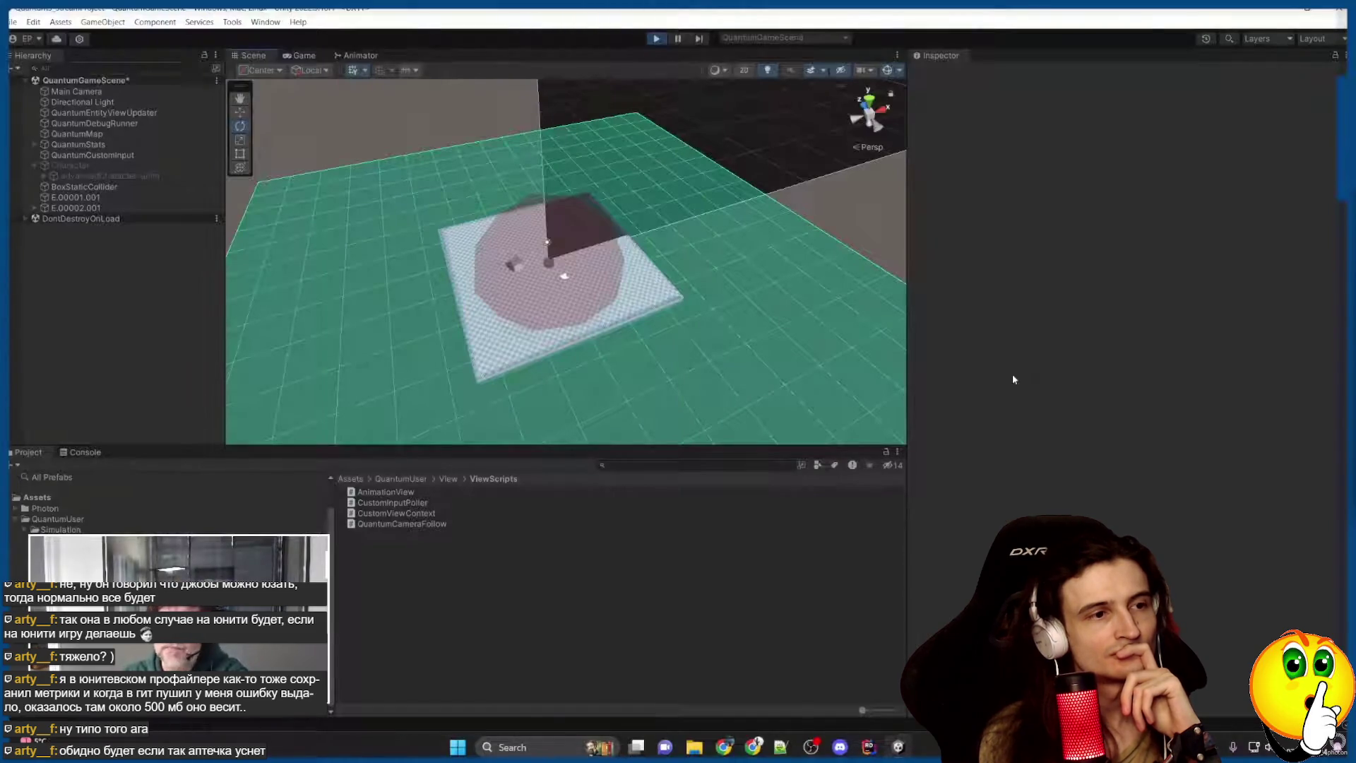
mouse_move(875, 751)
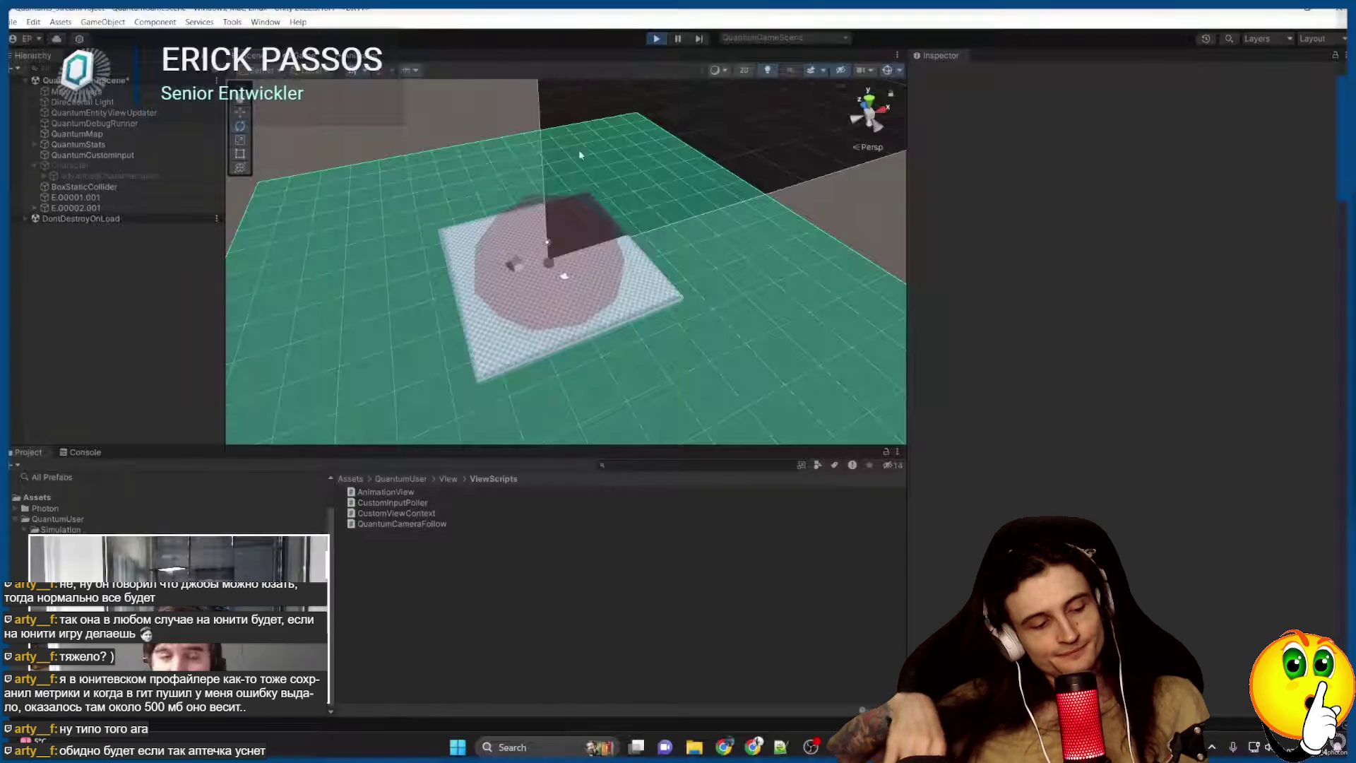
scroll(579, 149, "up", 5)
mouse_move(650, 327)
left_mouse_down()
mouse_move(648, 286)
mouse_move(634, 304)
left_mouse_up()
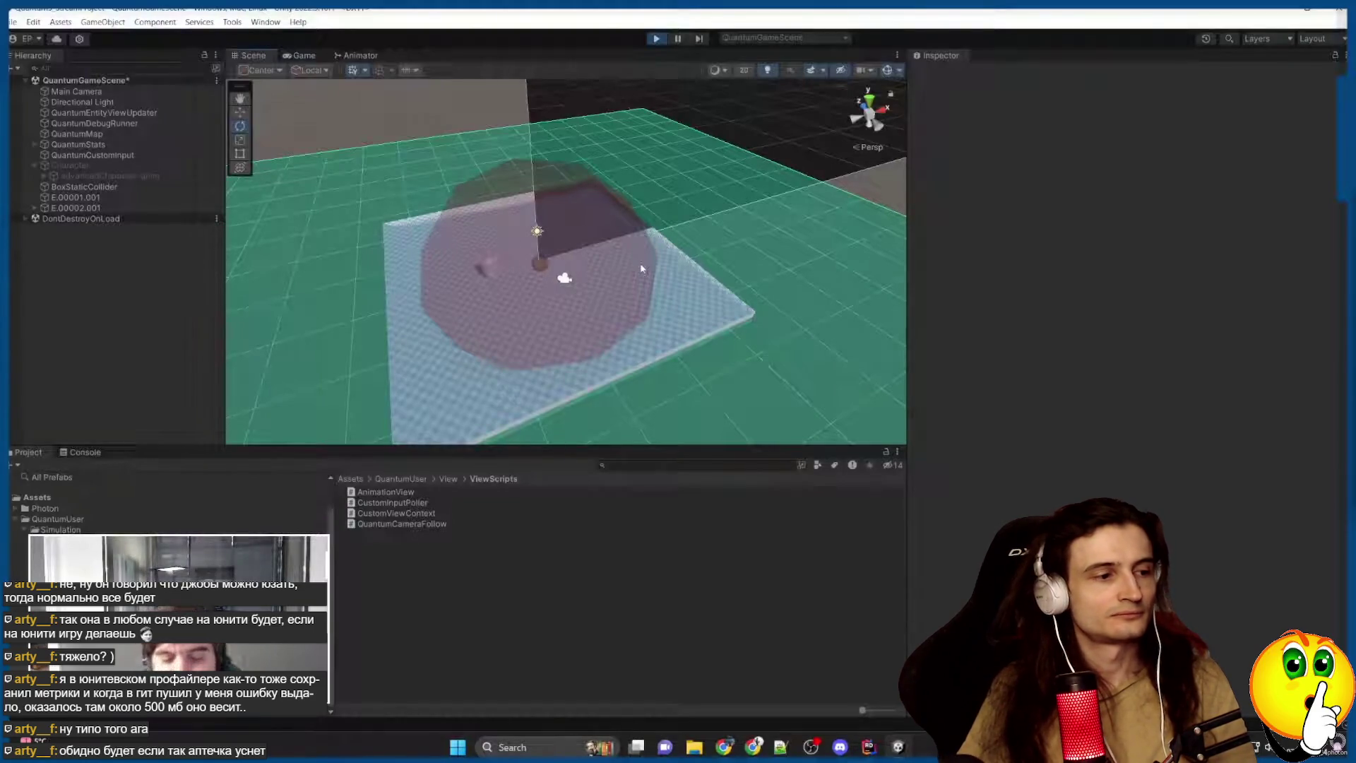
Bring up the Photon documentation and switch its version to Quantum 2.
left_click(722, 747)
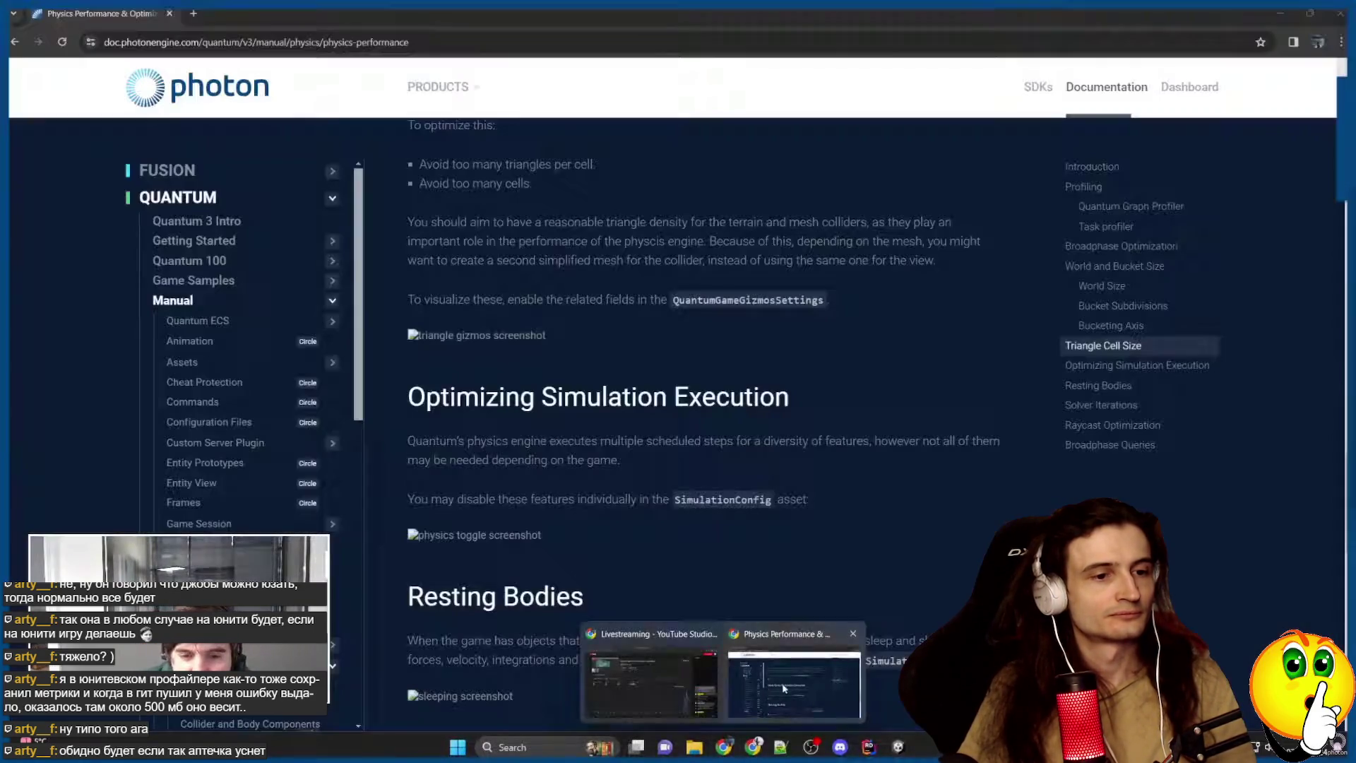
left_click(791, 678)
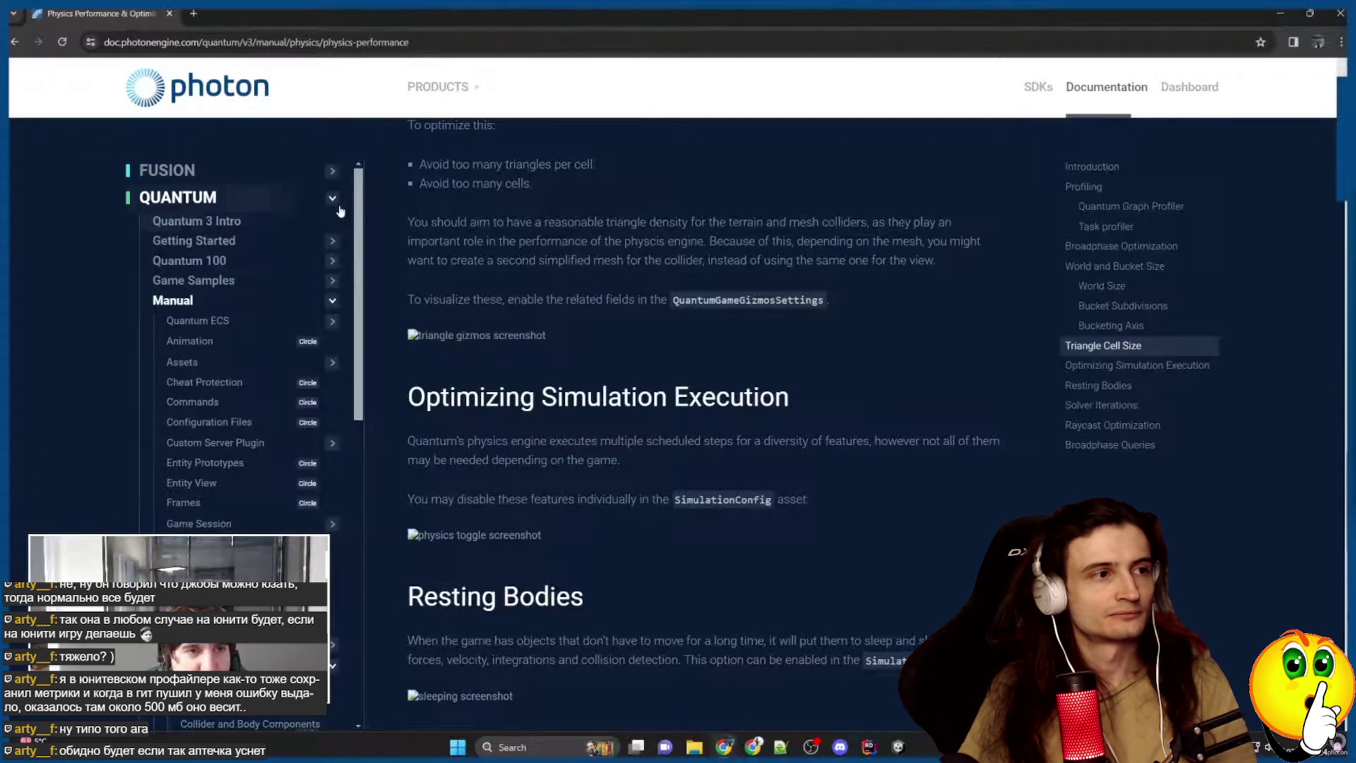
scroll(959, 189, "up", 20)
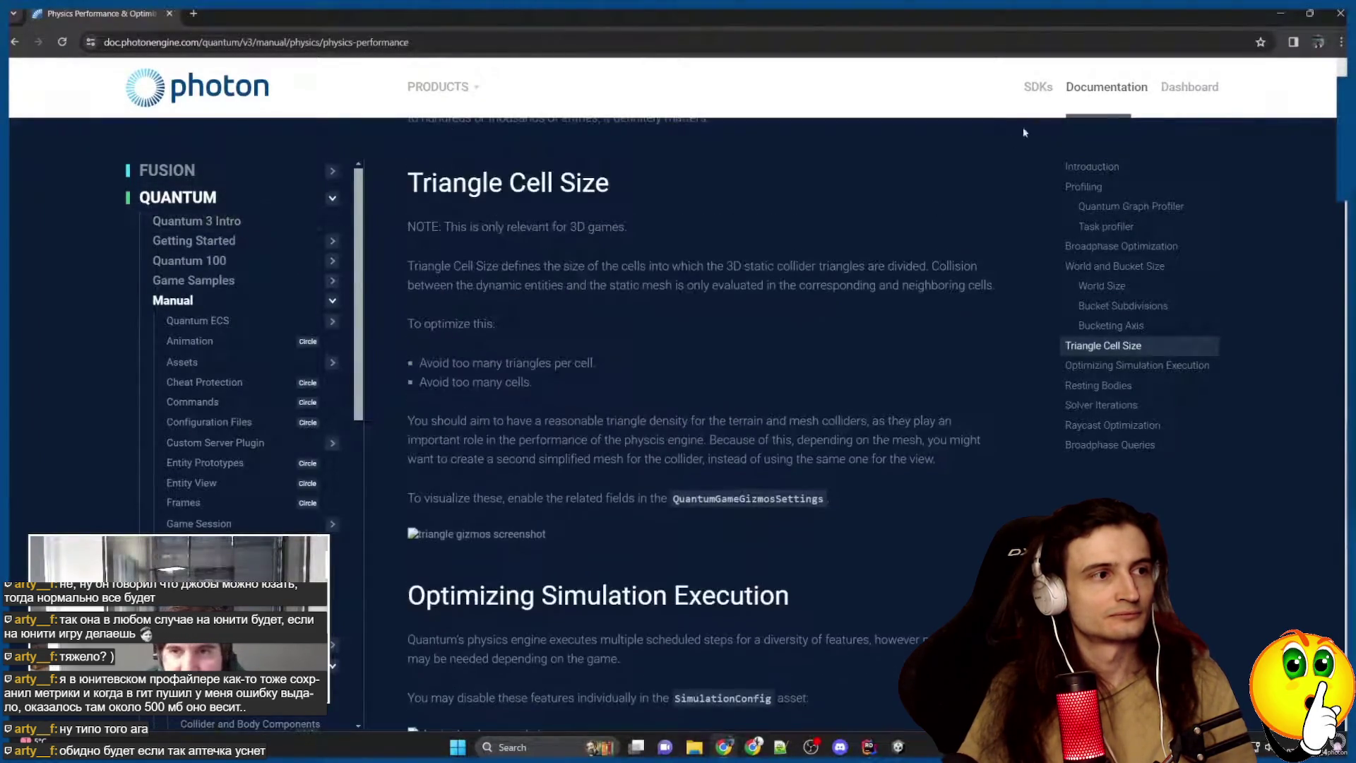
left_click(960, 141)
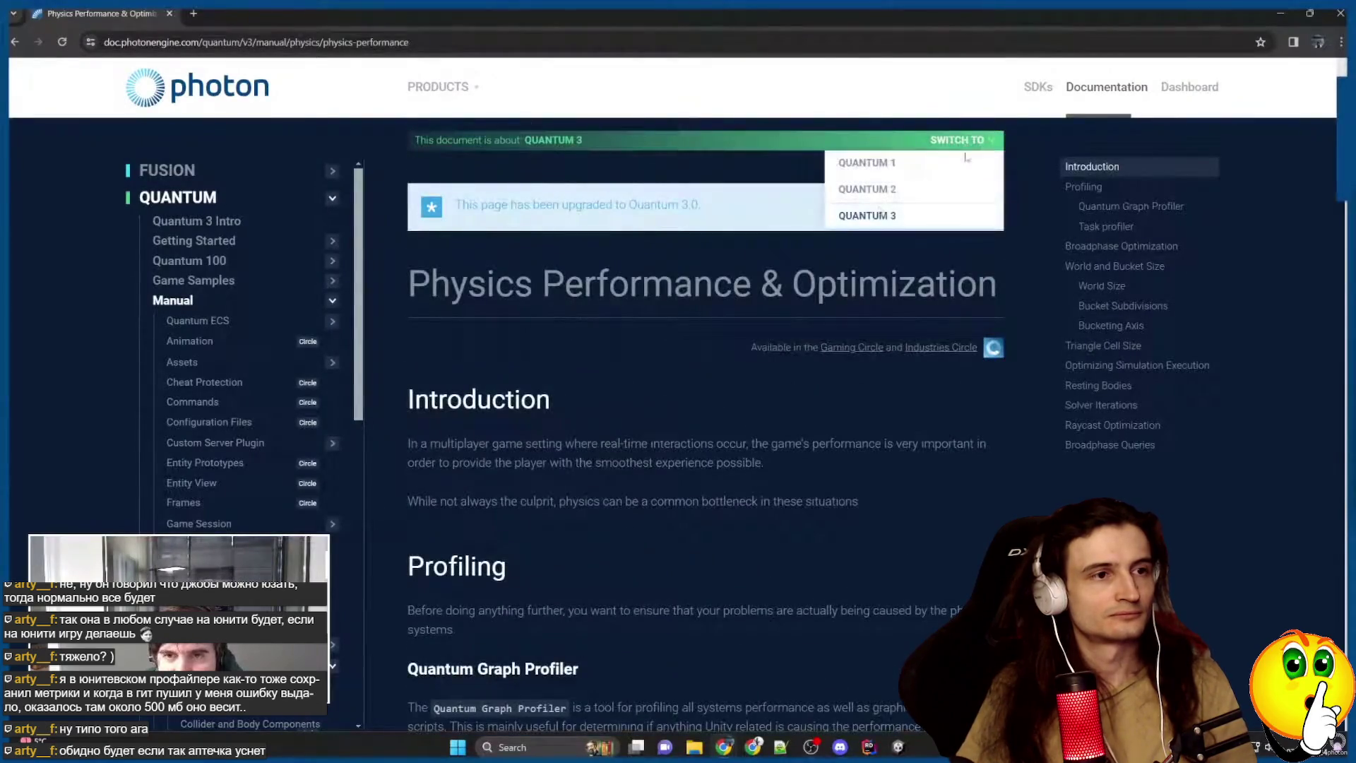
left_click(865, 188)
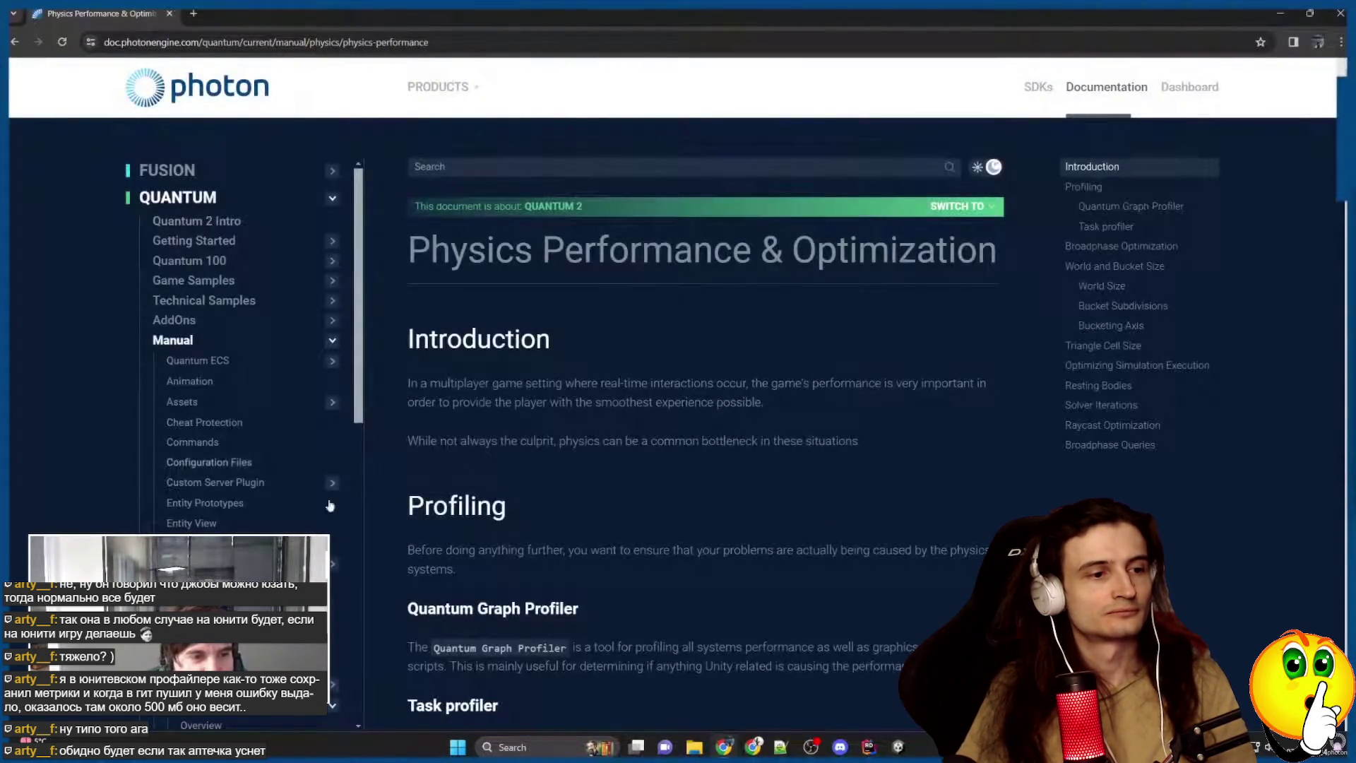
Open the Vehicular Combat page under Game Samples and scroll to its screenshots.
scroll(240, 353, "down", 1)
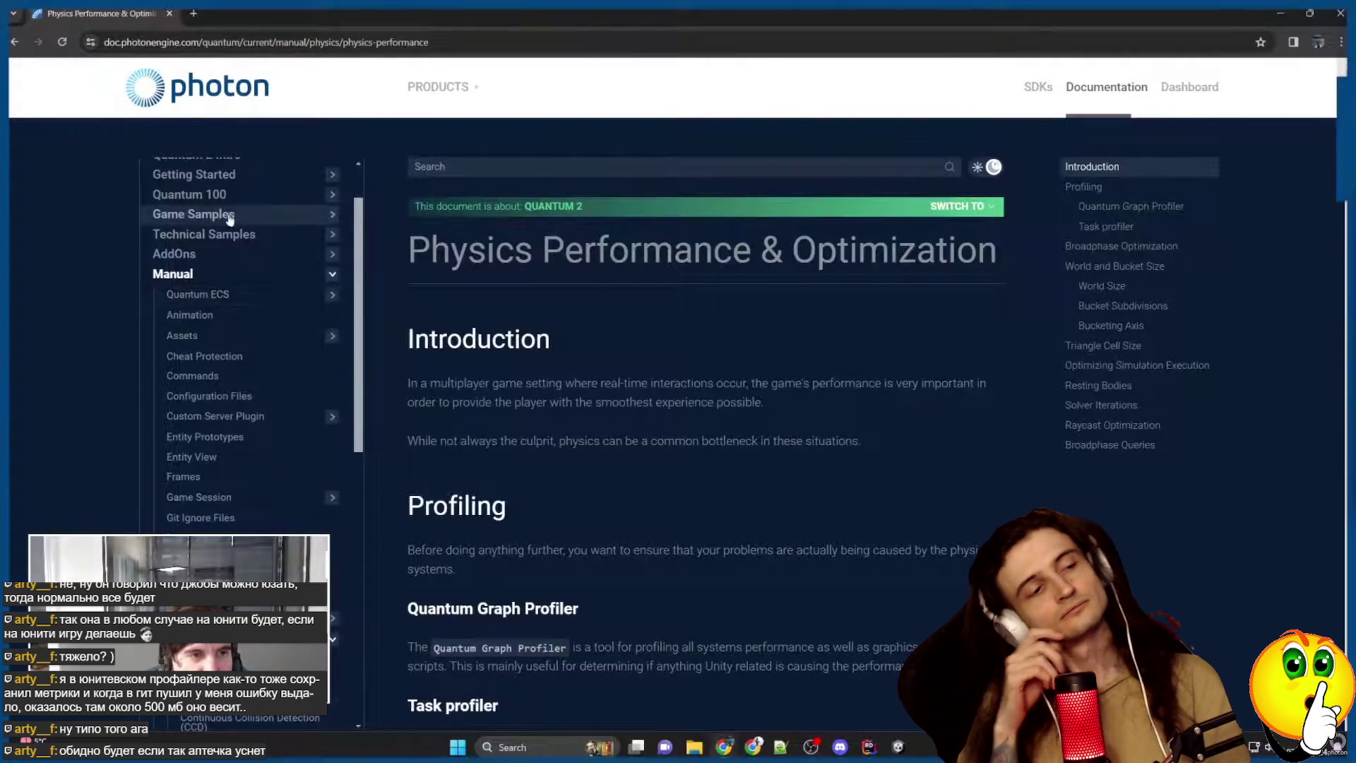
left_click(225, 215)
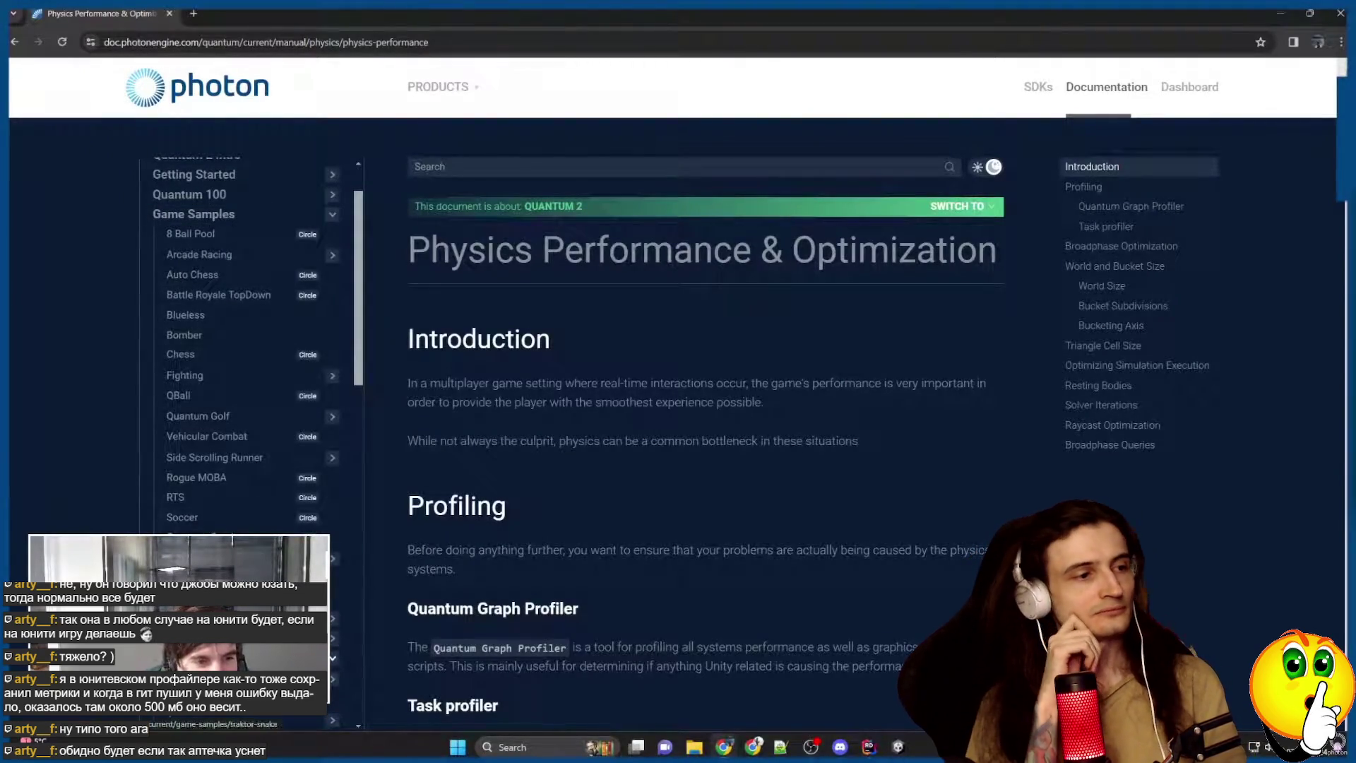
left_click(207, 436)
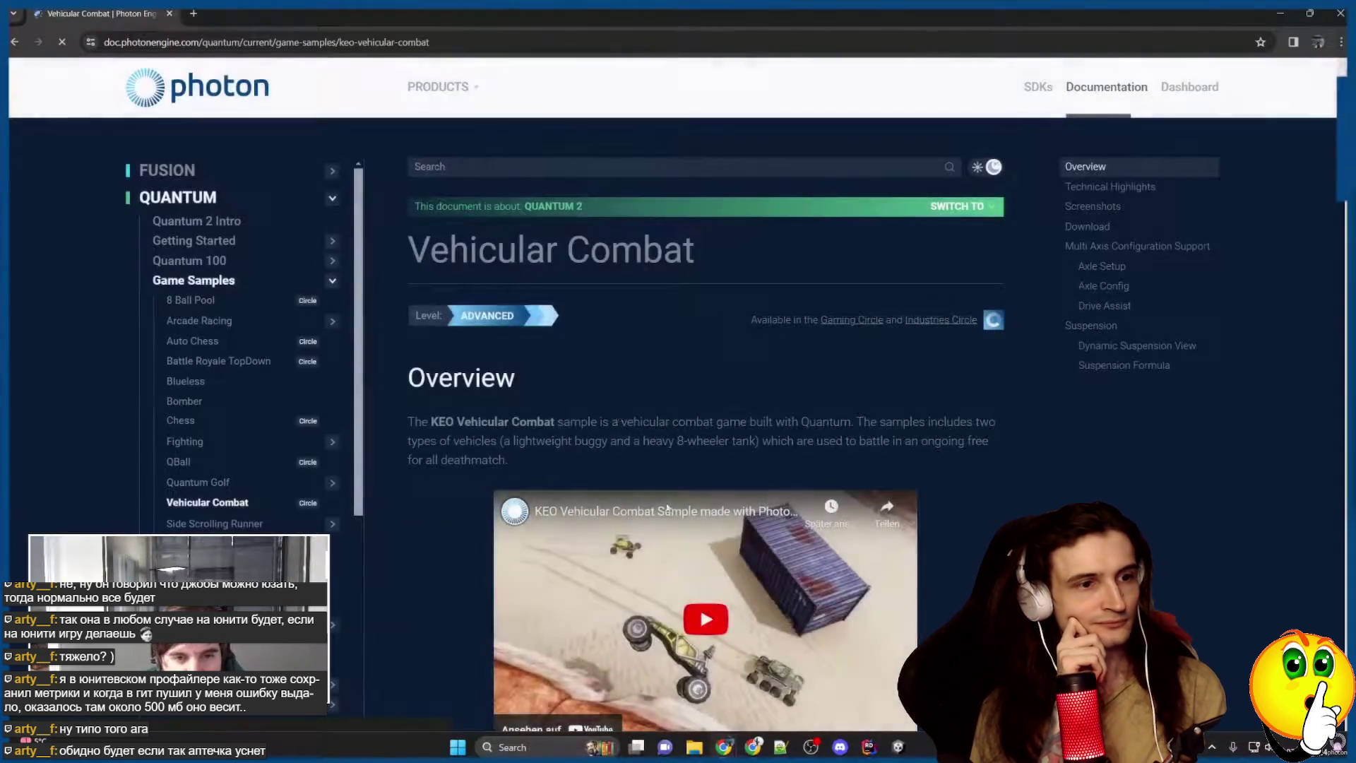
scroll(606, 486, "down", 5)
scroll(606, 486, "down", 9)
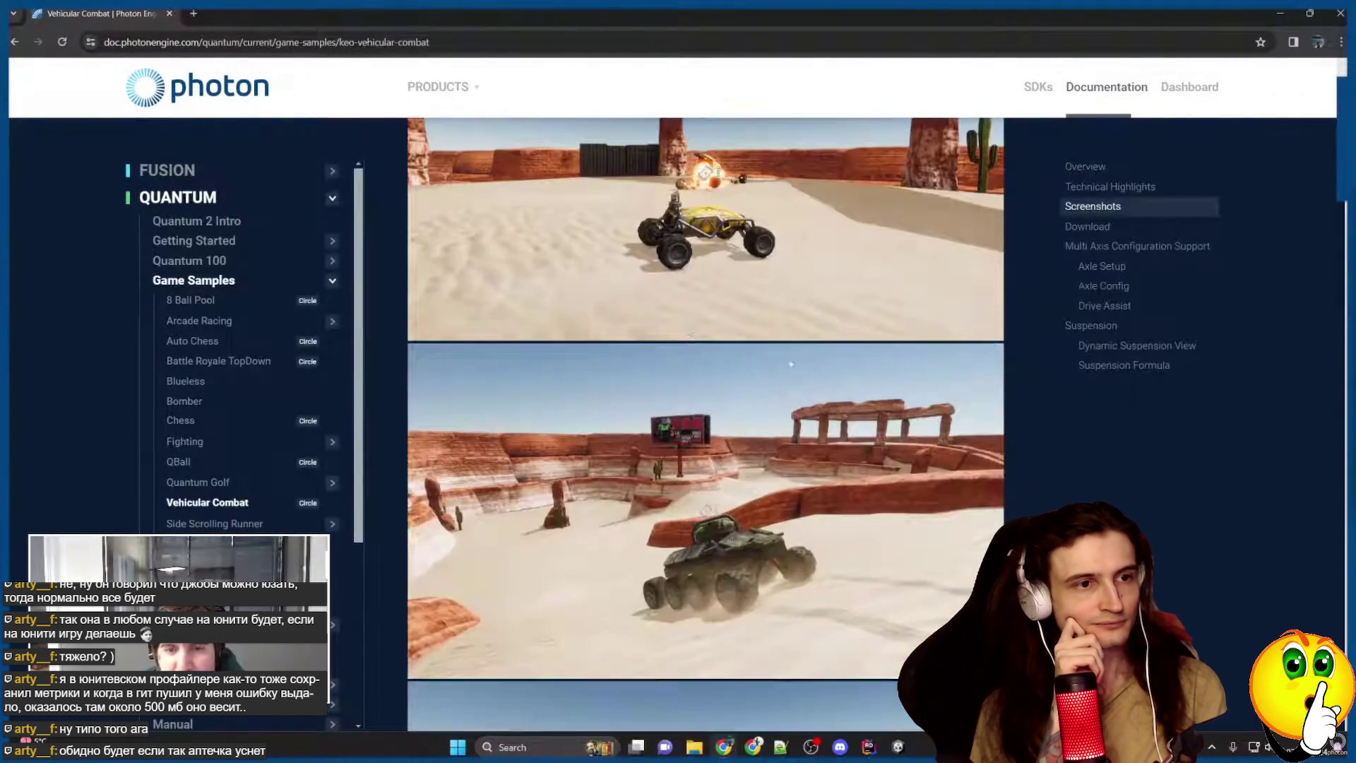
scroll(706, 502, "down", 6)
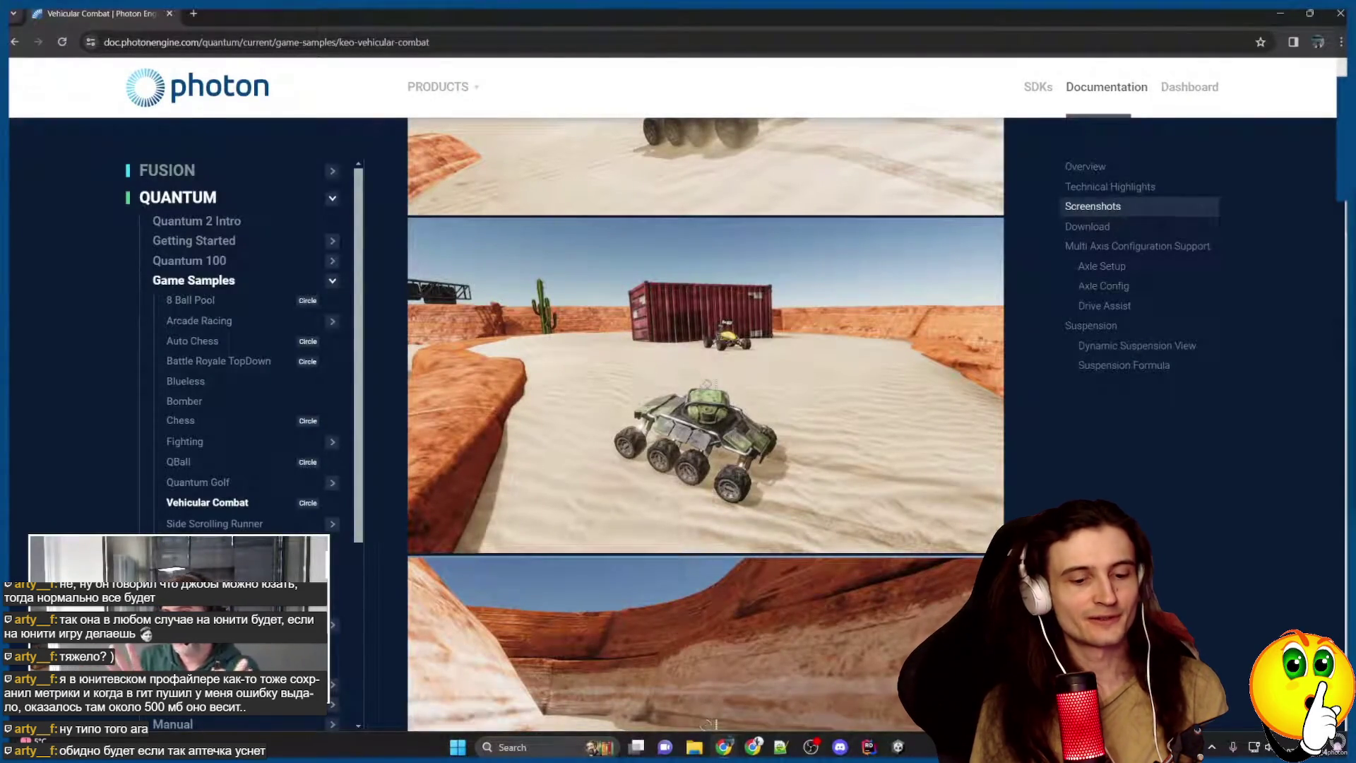
left_click(633, 349)
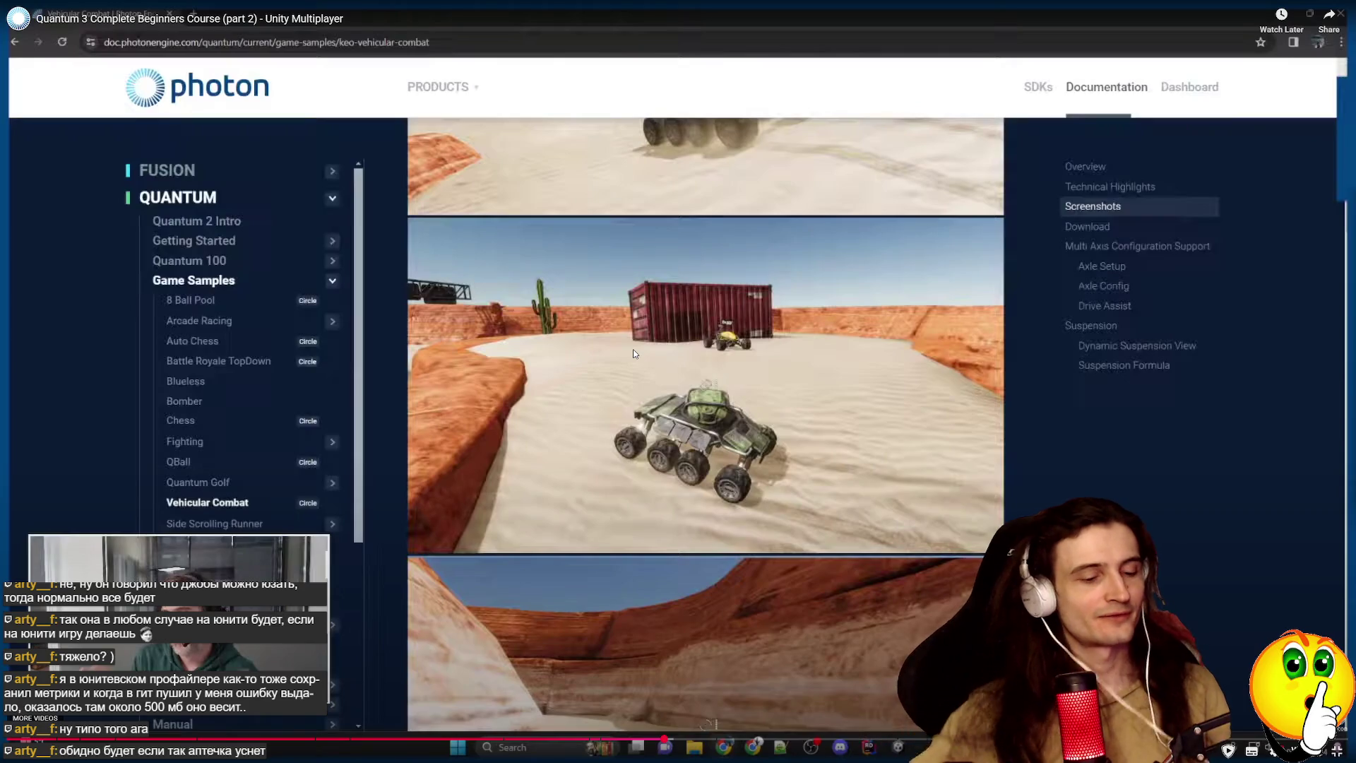
Translate 'vehicular' to Russian in Google Translate and play its pronunciation.
key("Escape")
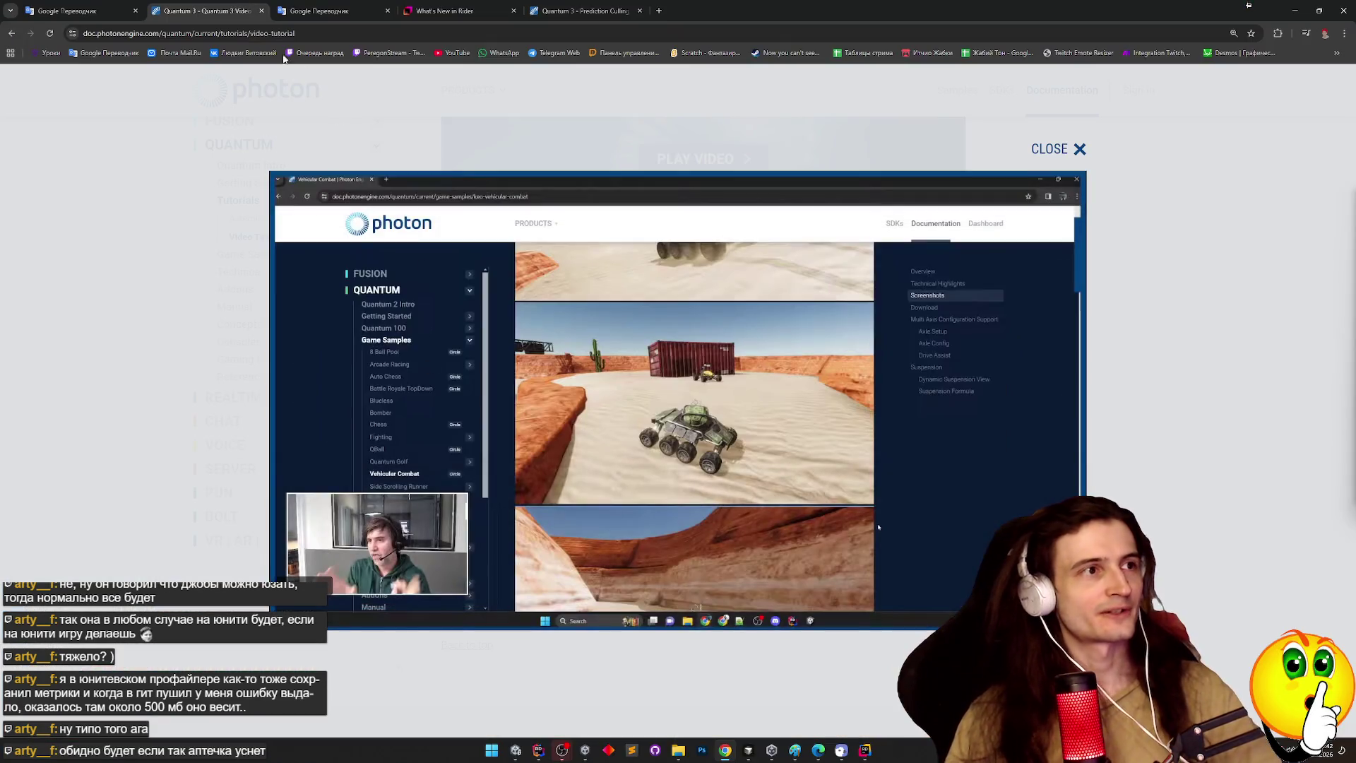
left_click(81, 10)
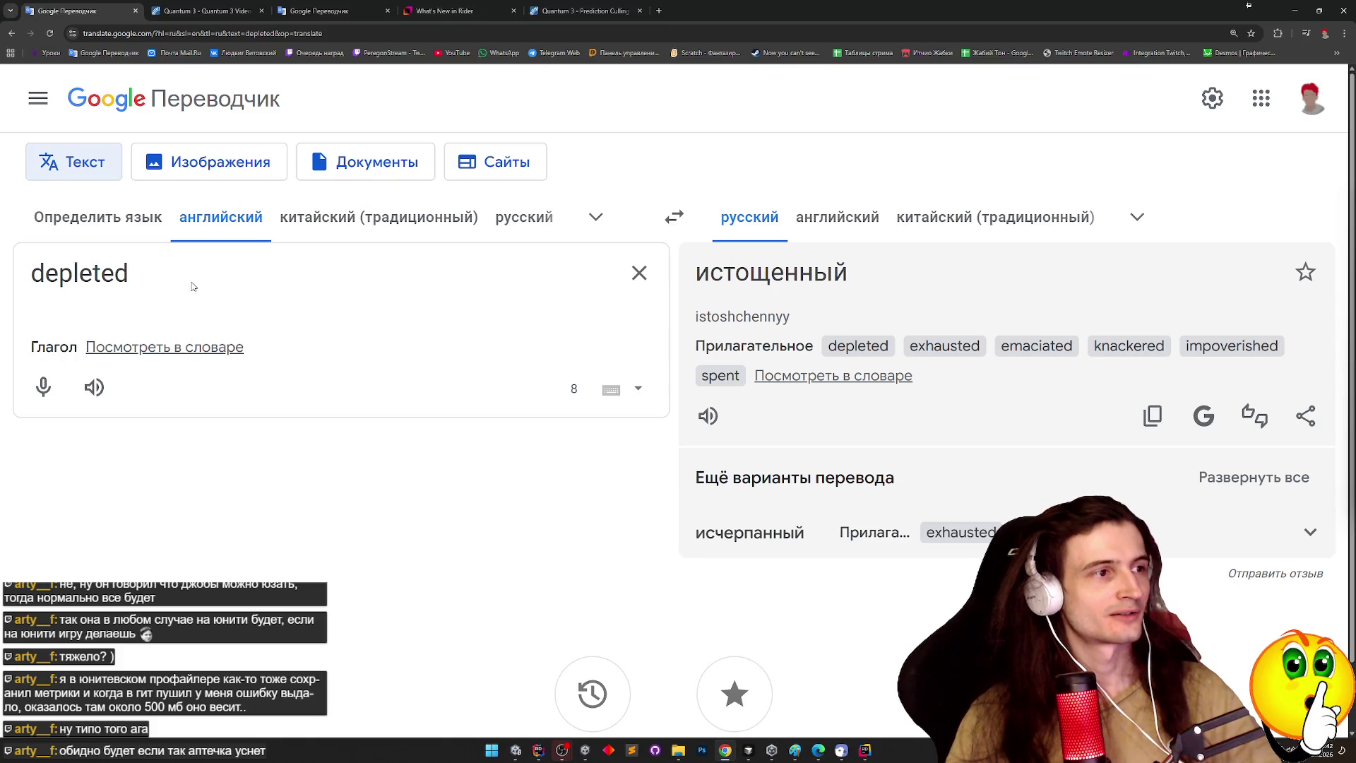
left_click_drag(192, 286, 2, 261)
type("vehicular")
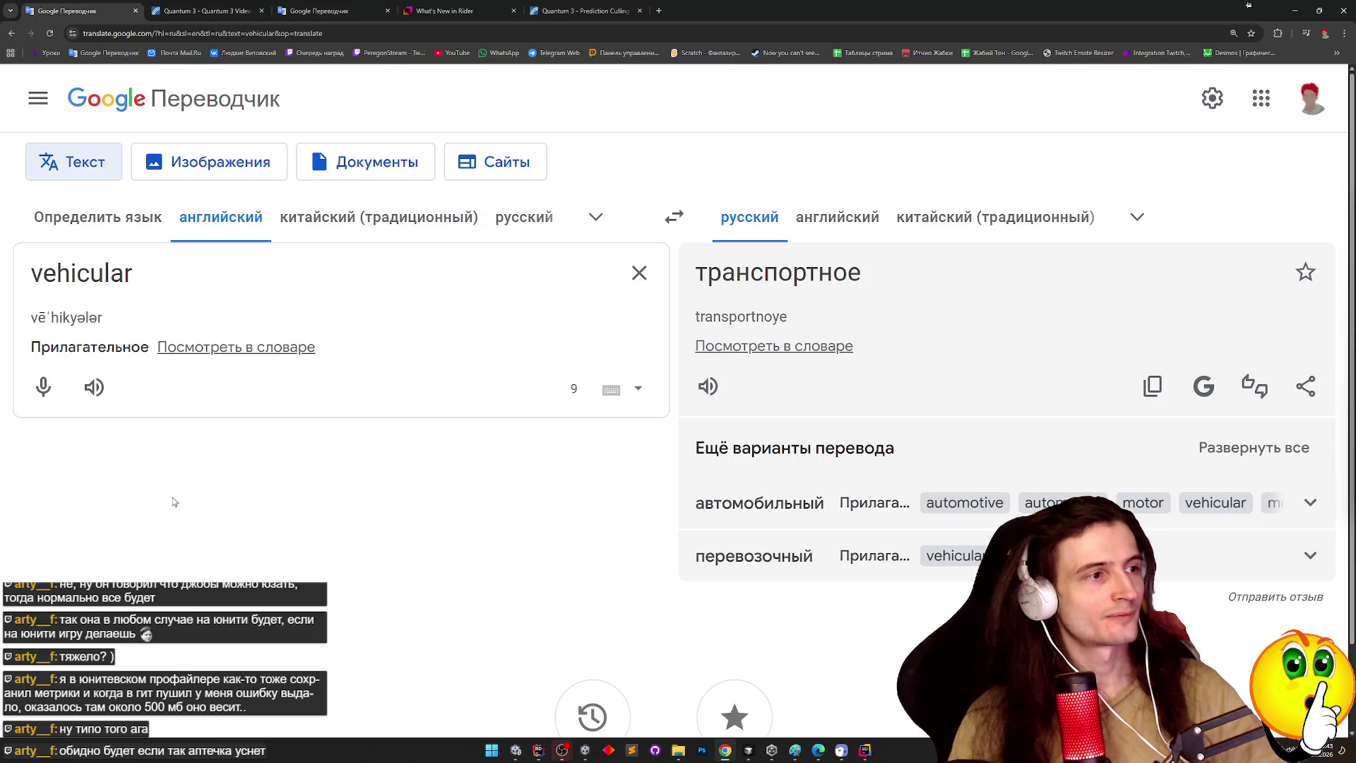
left_click(94, 388)
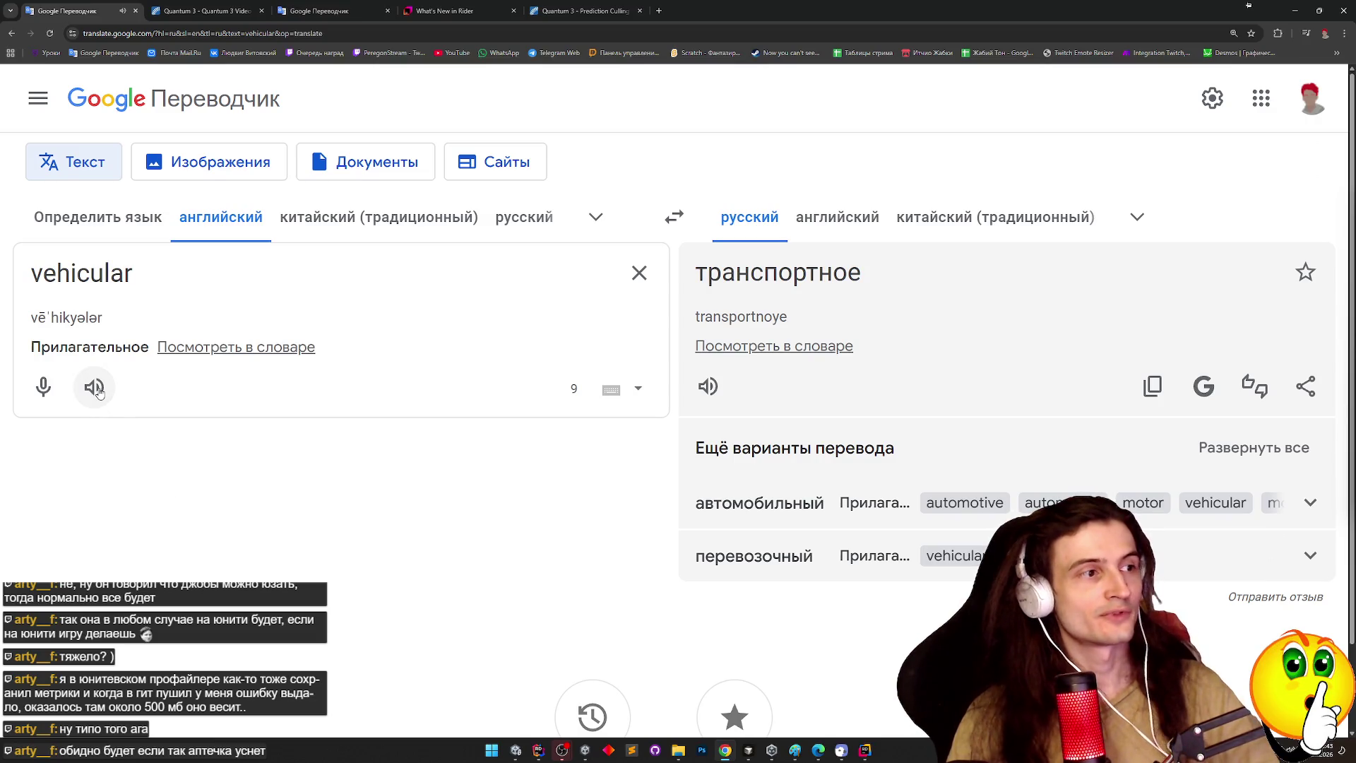
Change the word to 'vehicle', hear its pronunciation, then resume the Quantum tutorial video.
left_click_drag(133, 275, 90, 276)
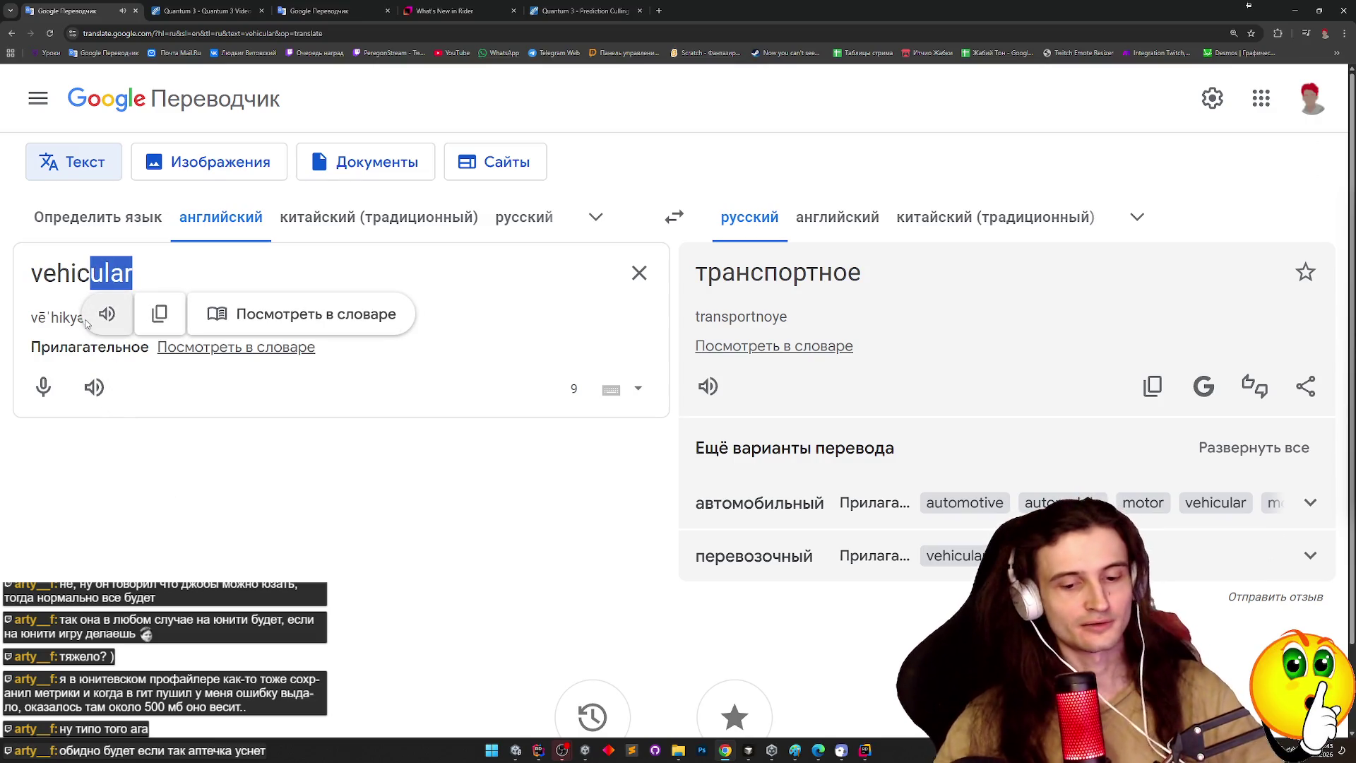
type("le")
left_click(94, 387)
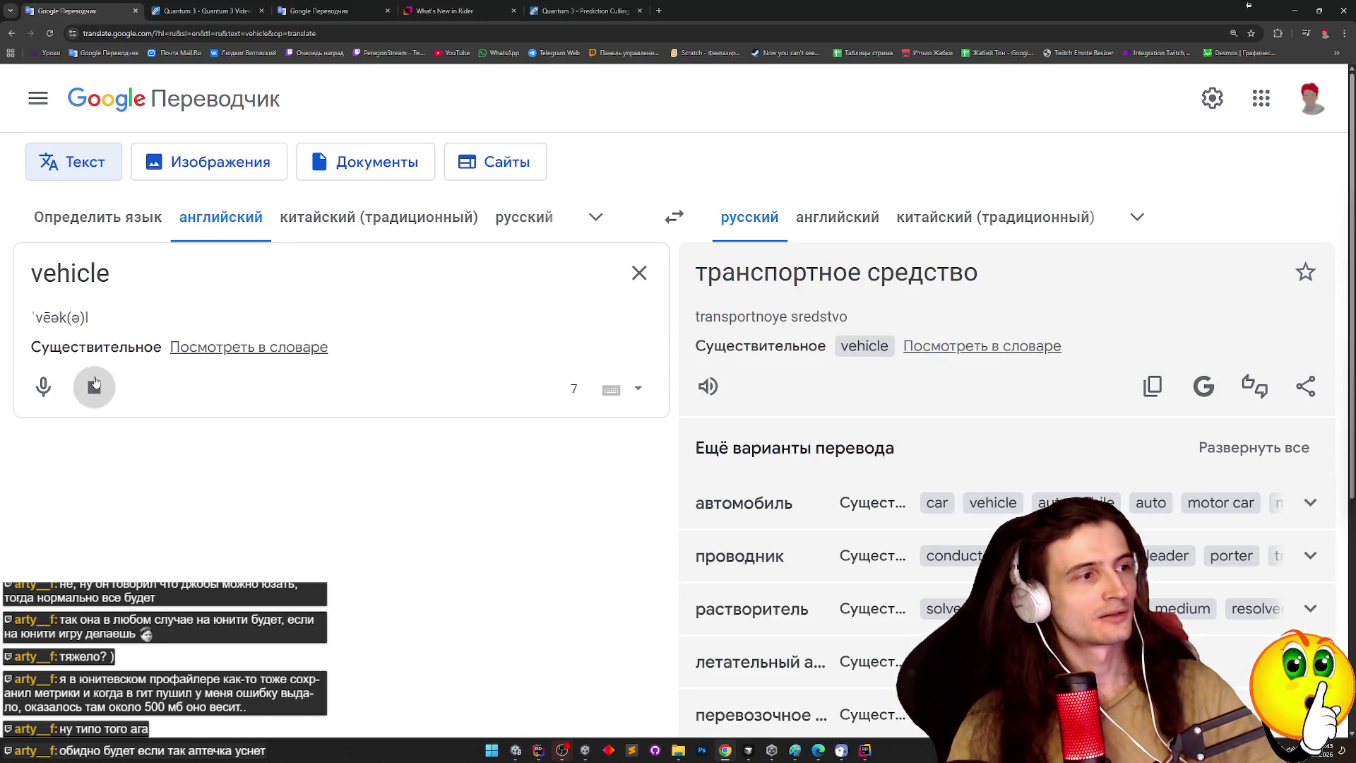
left_click_drag(119, 274, 103, 274)
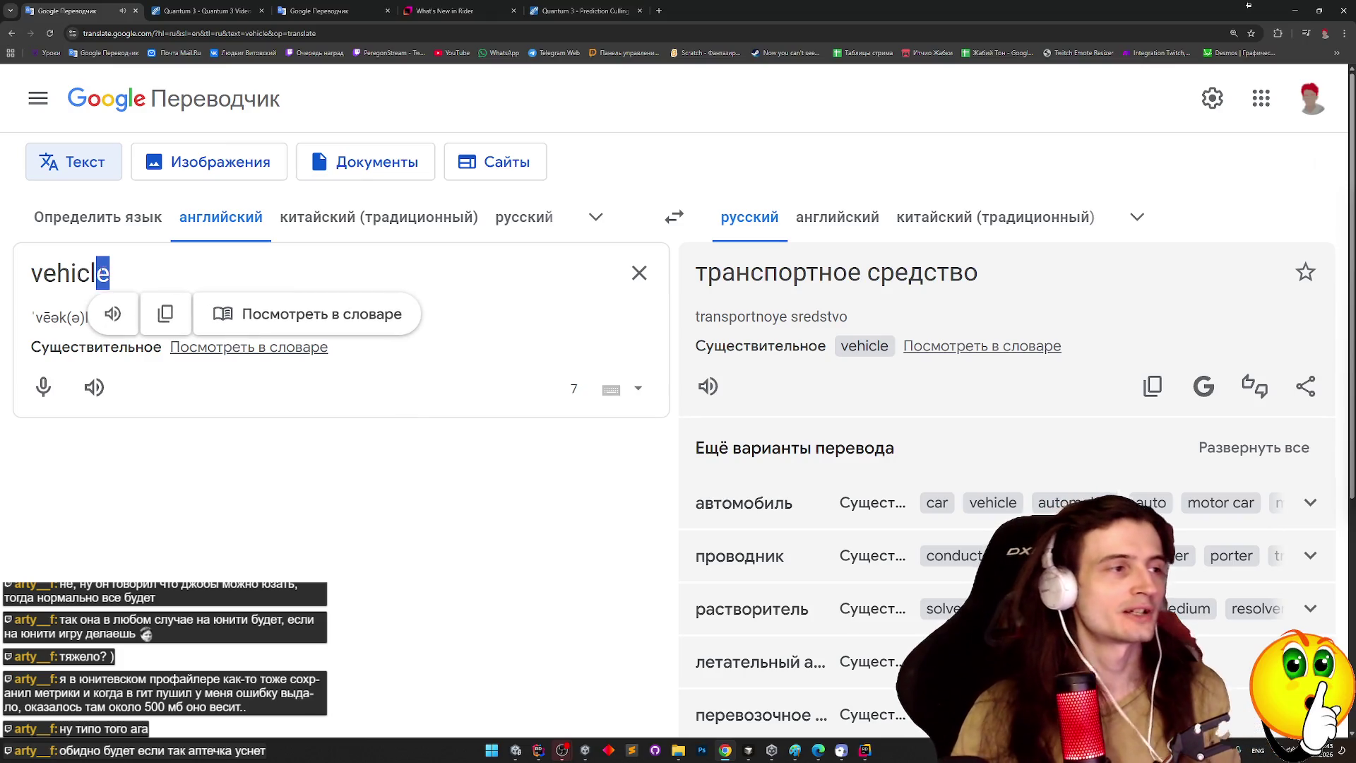
left_click(121, 270)
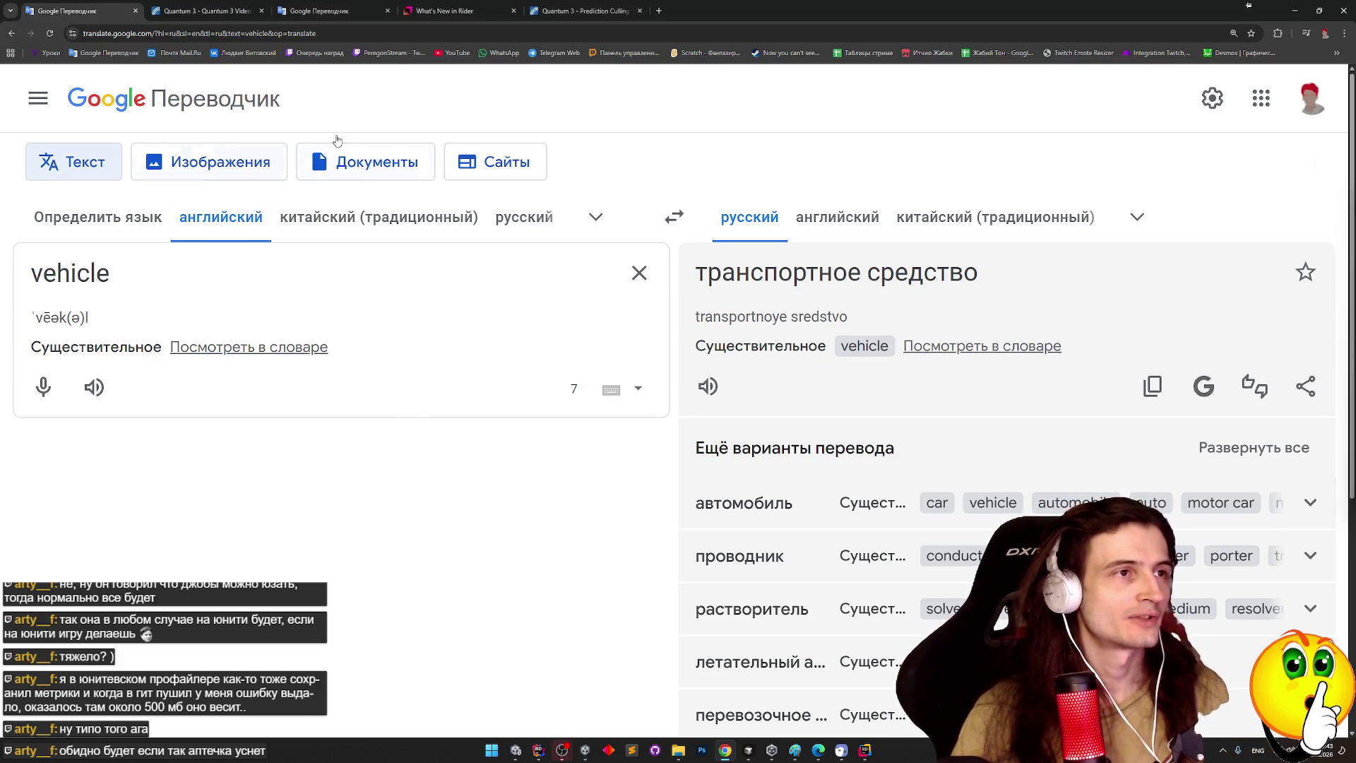
left_click(224, 11)
left_click(627, 369)
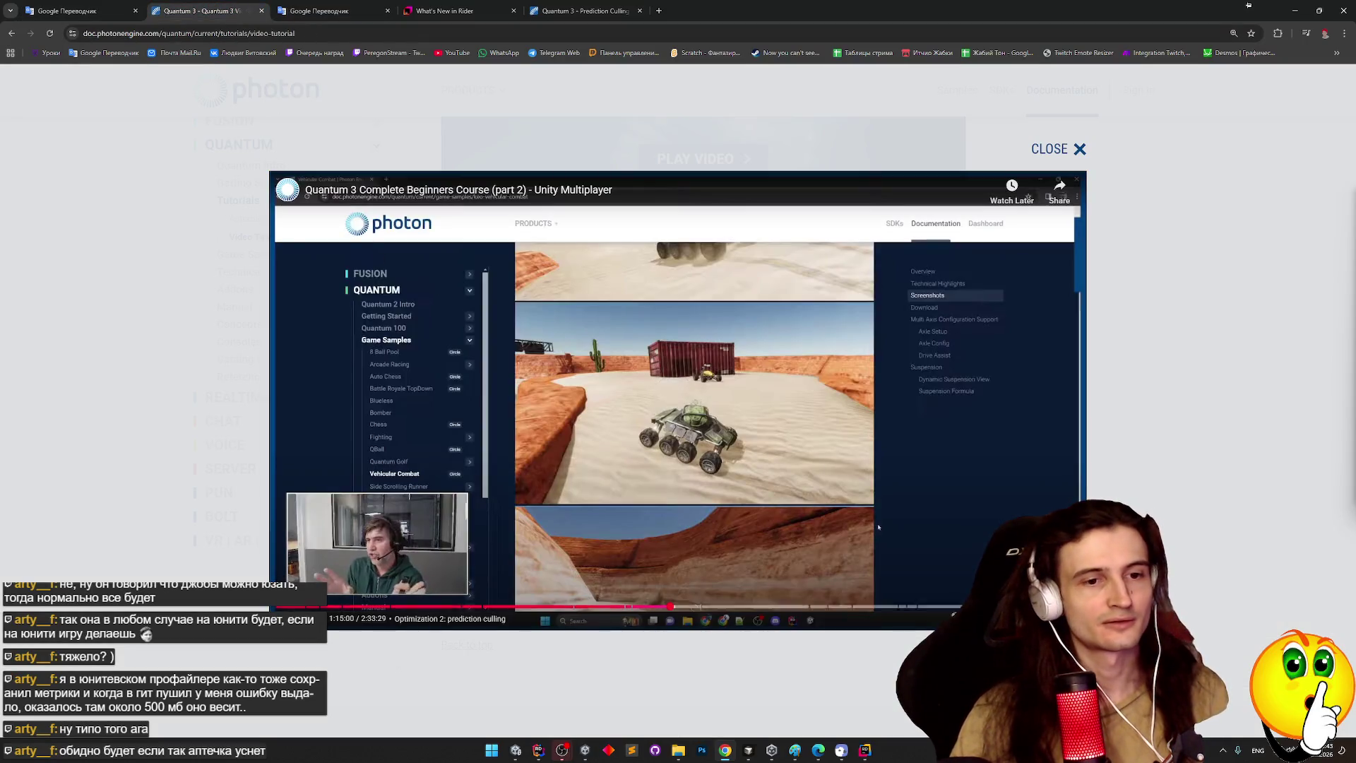
double_click(627, 369)
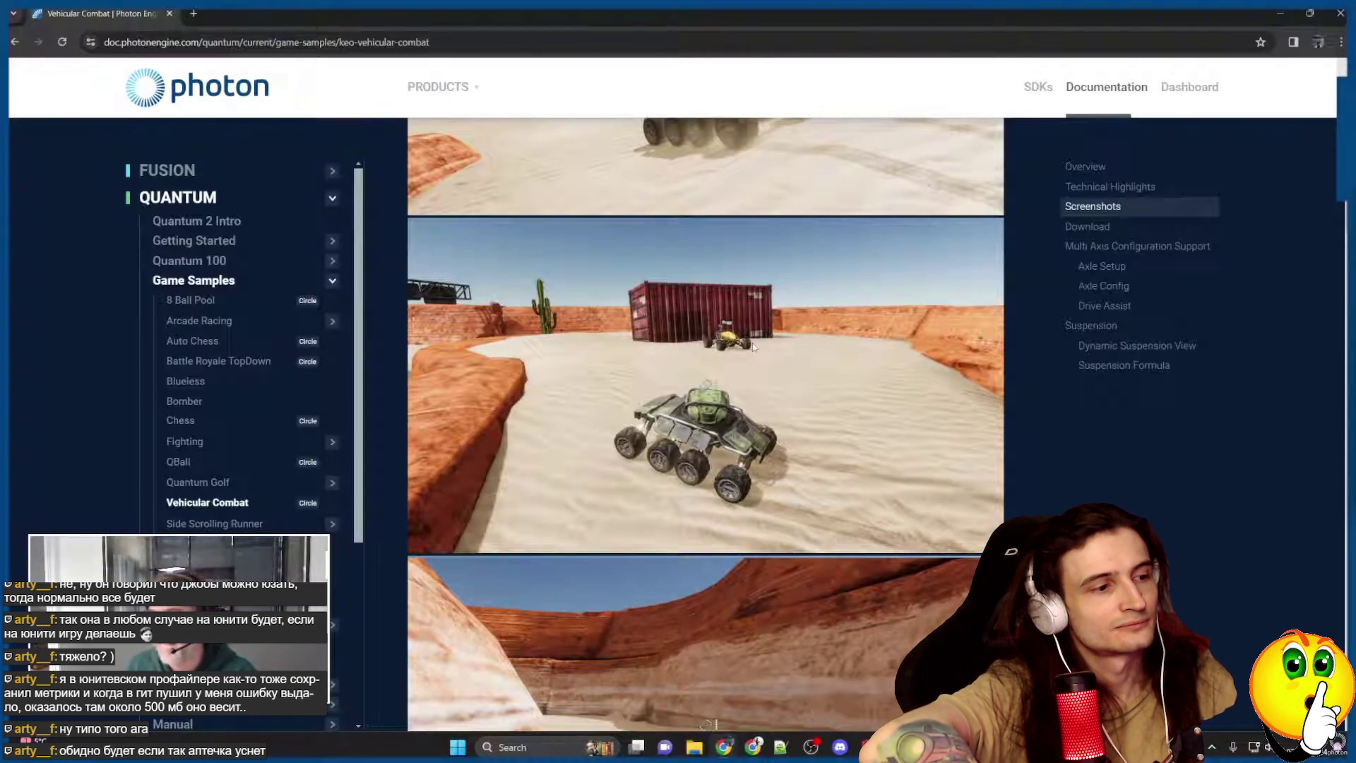
scroll(790, 436, "down", 2)
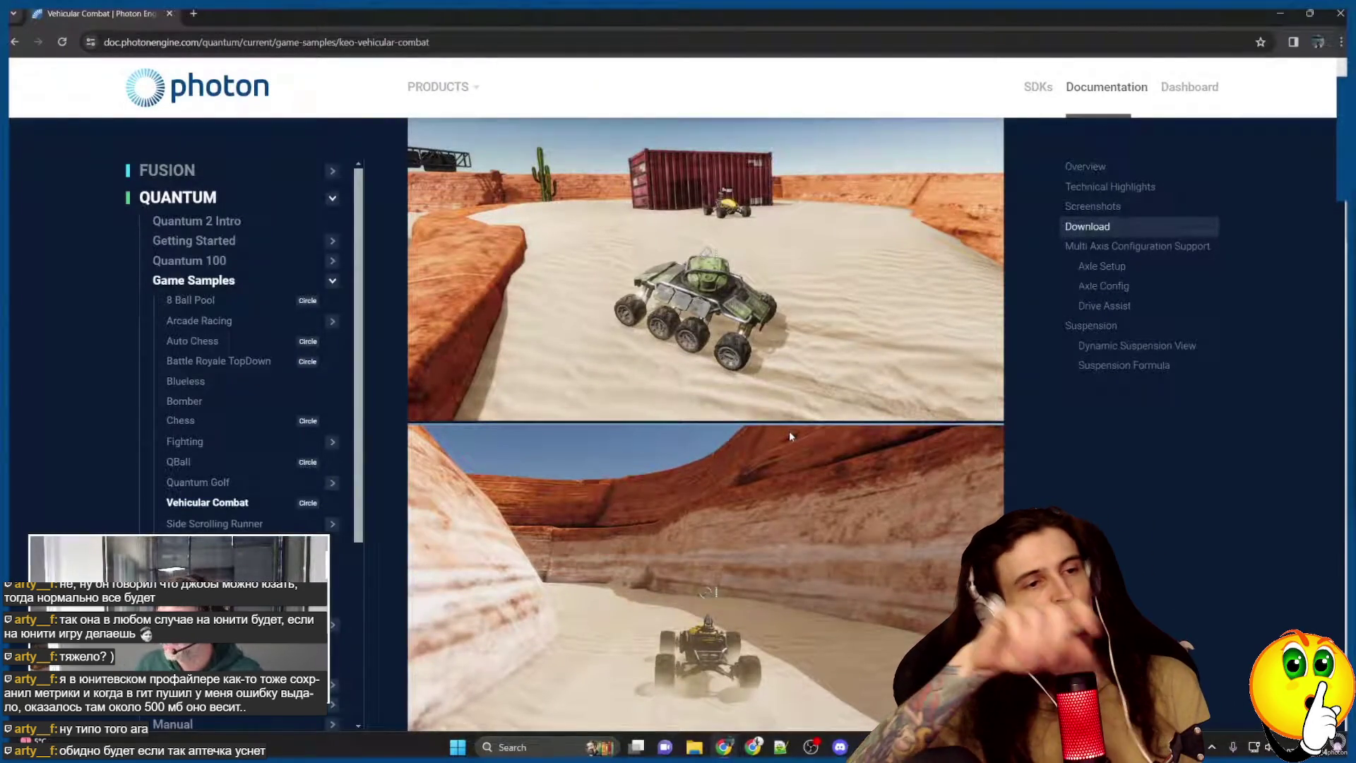
scroll(857, 349, "down", 10)
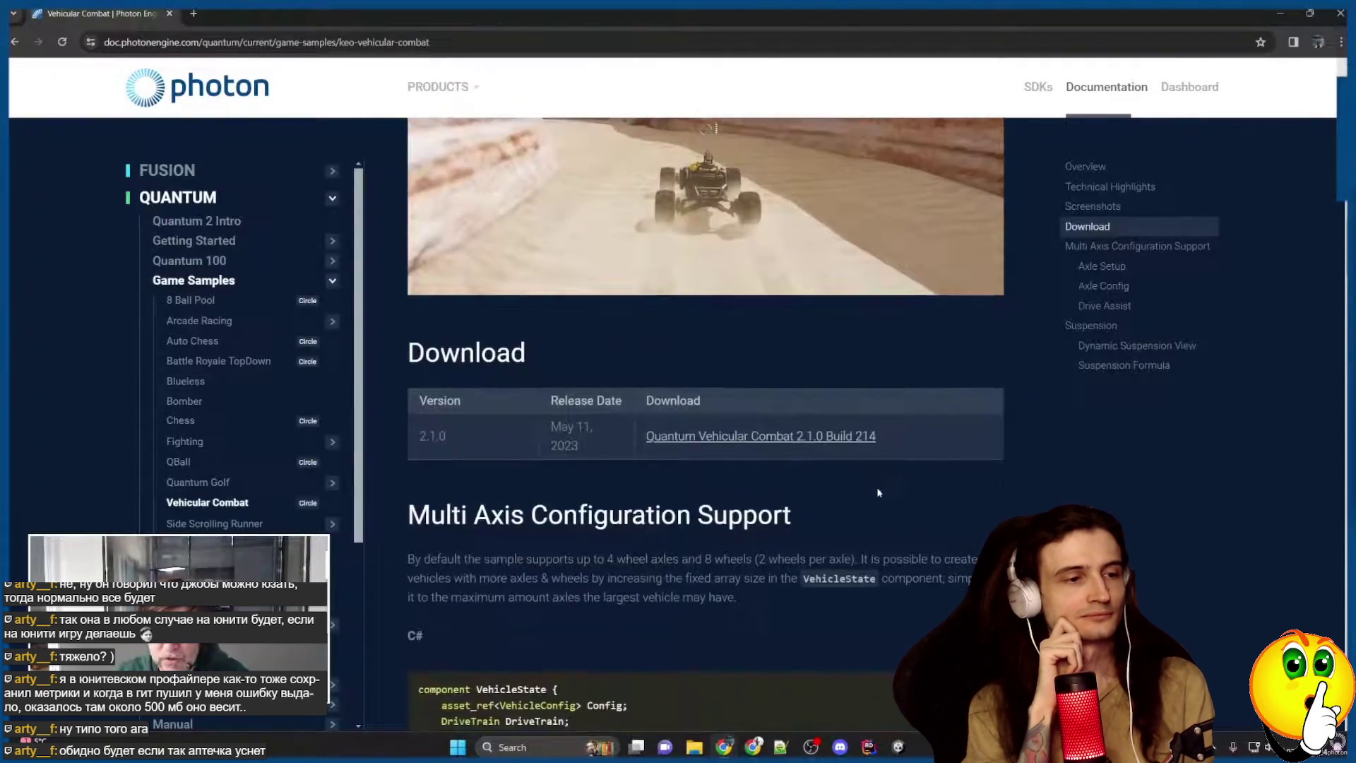
scroll(684, 414, "up", 3)
scroll(915, 518, "down", 9)
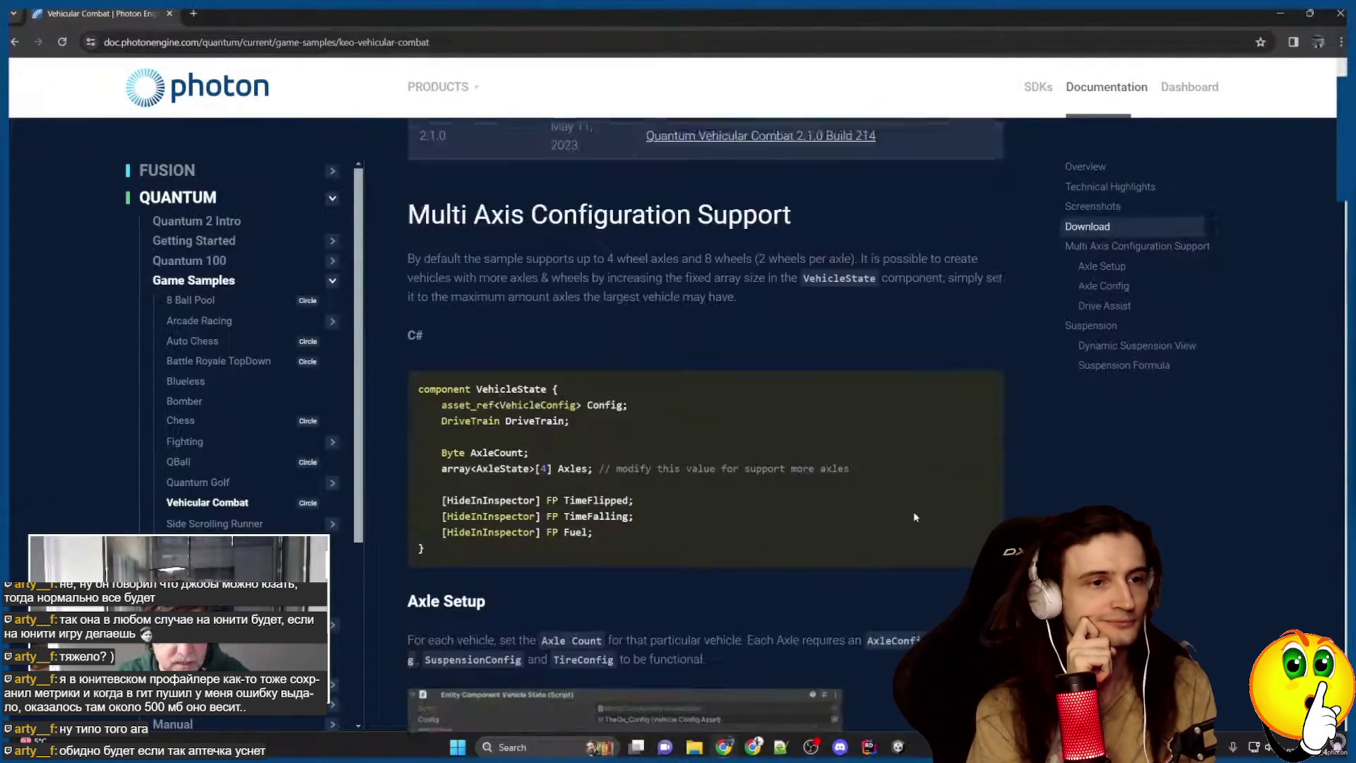
scroll(915, 518, "down", 15)
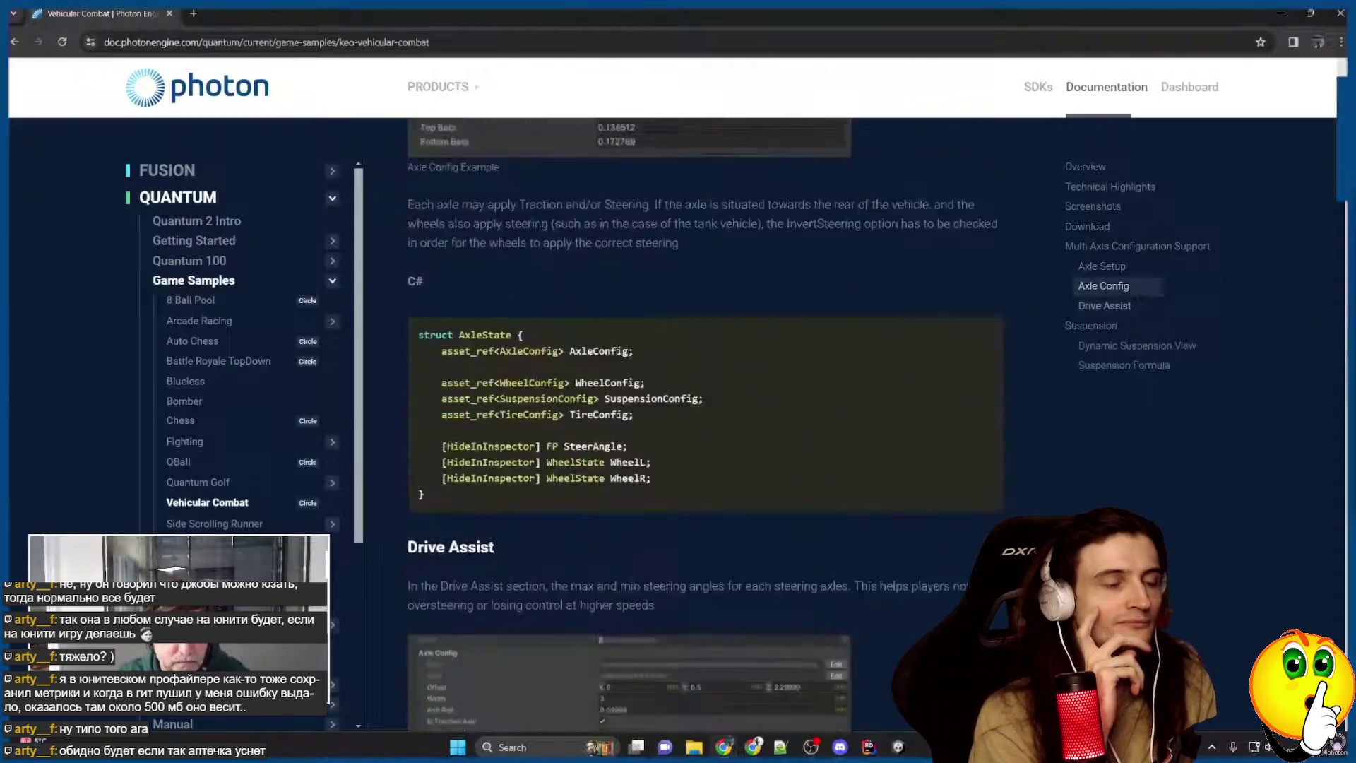
scroll(985, 394, "down", 15)
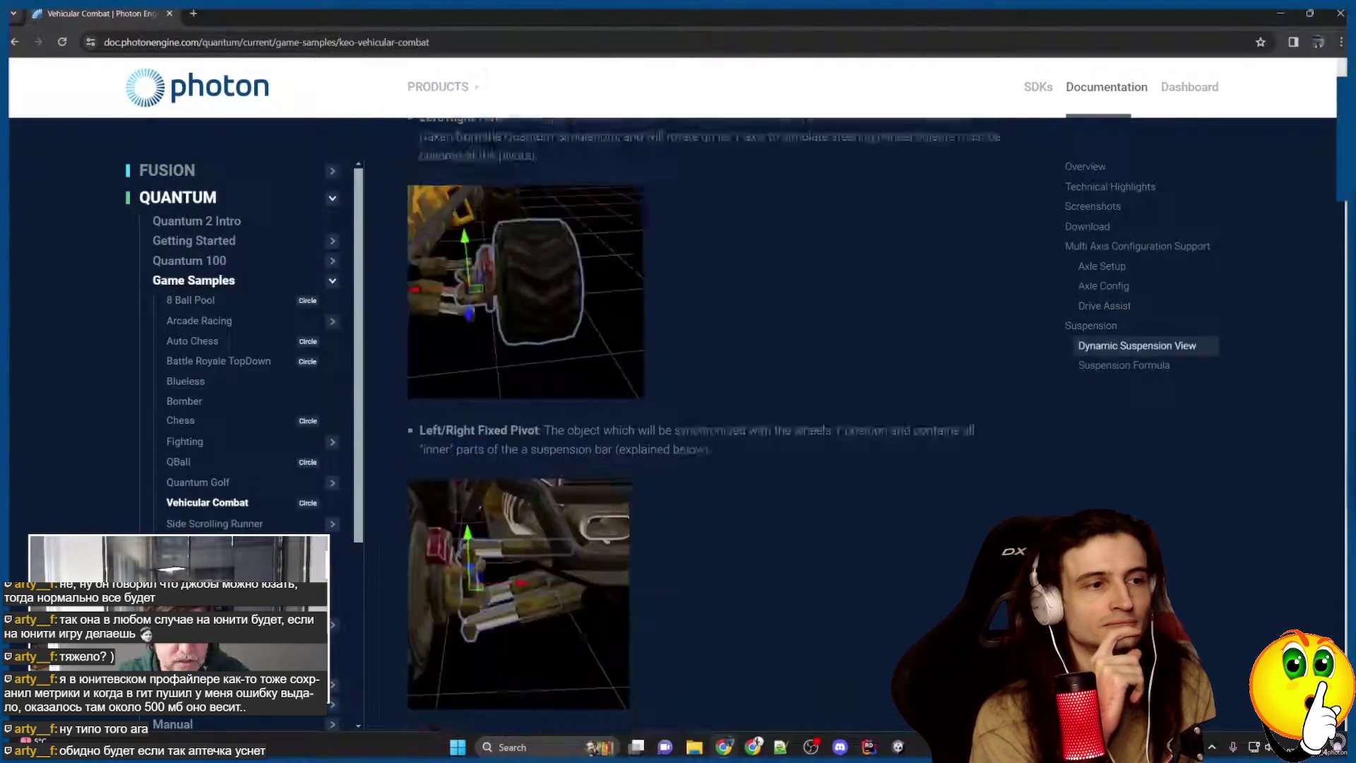
scroll(705, 424, "down", 15)
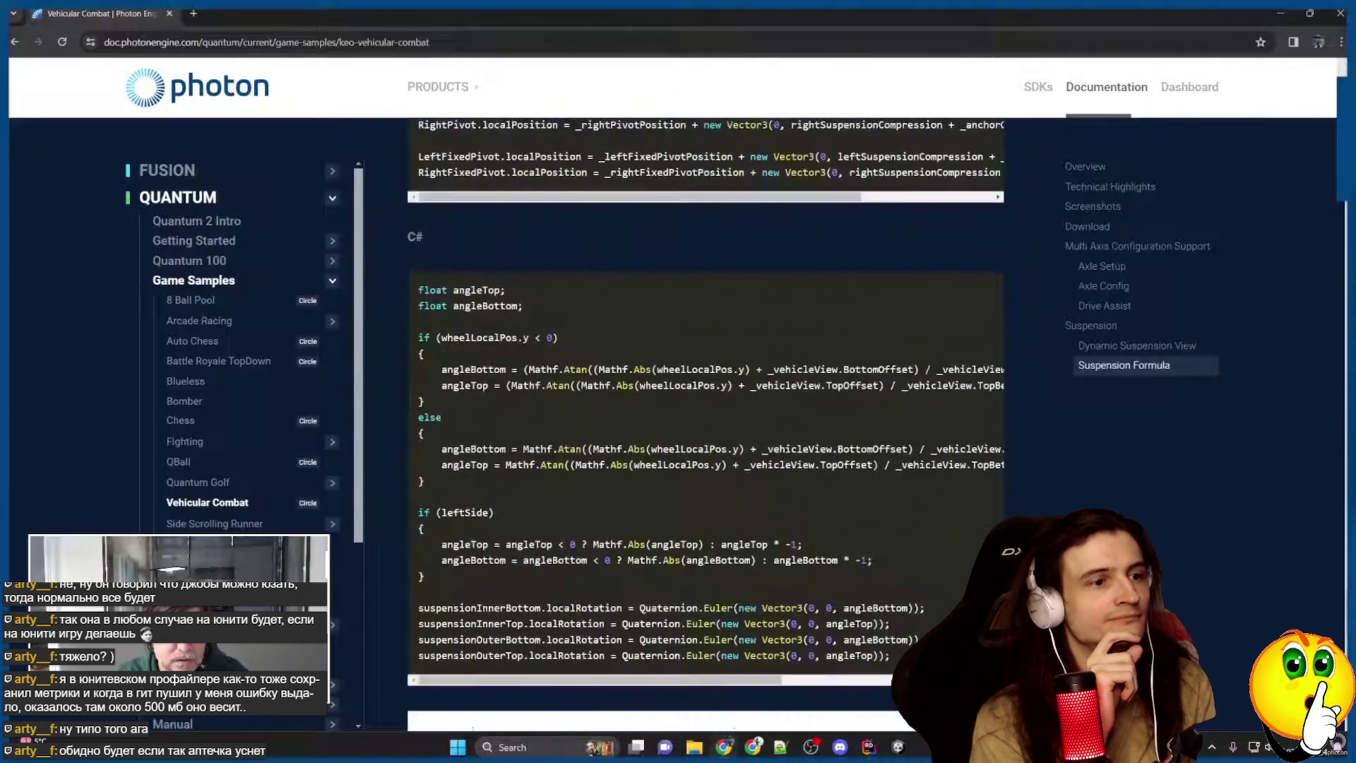
scroll(835, 458, "down", 3)
scroll(835, 458, "up", 20)
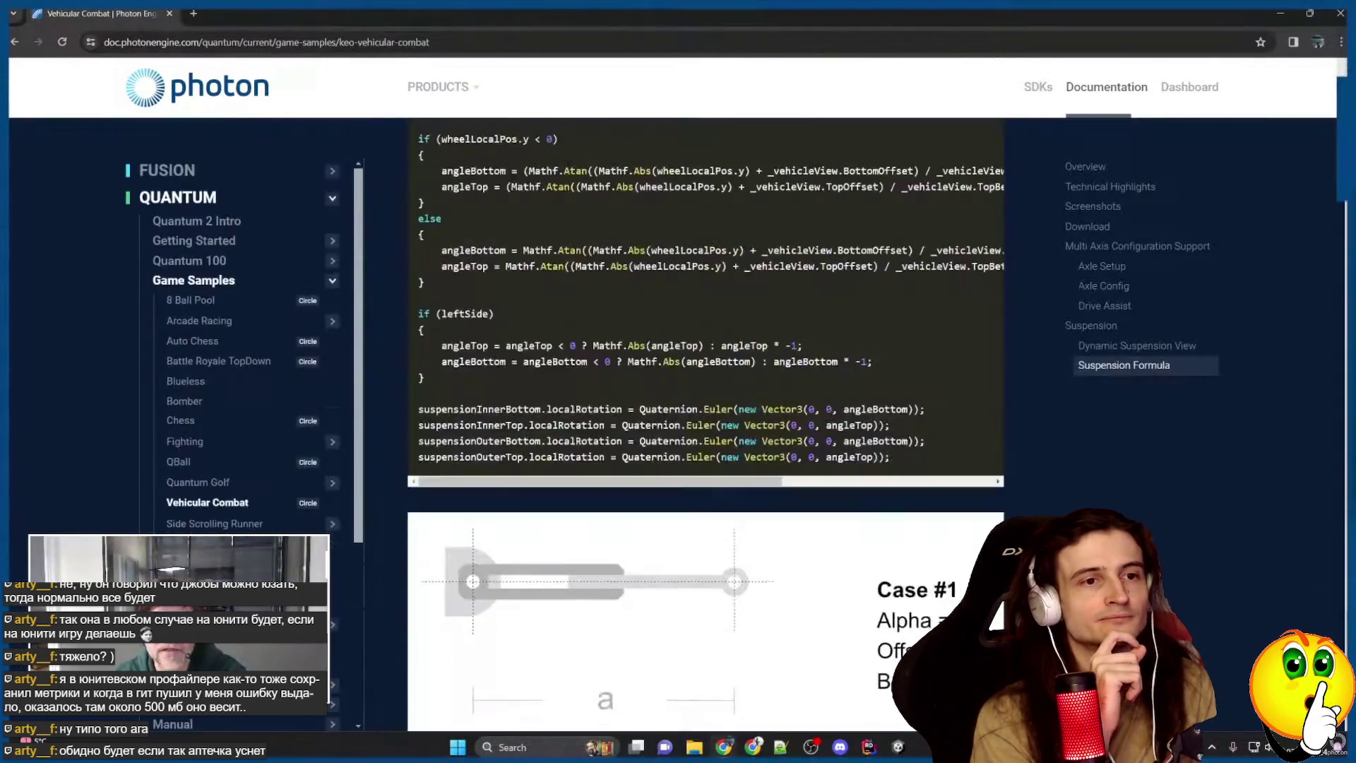
scroll(835, 457, "up", 20)
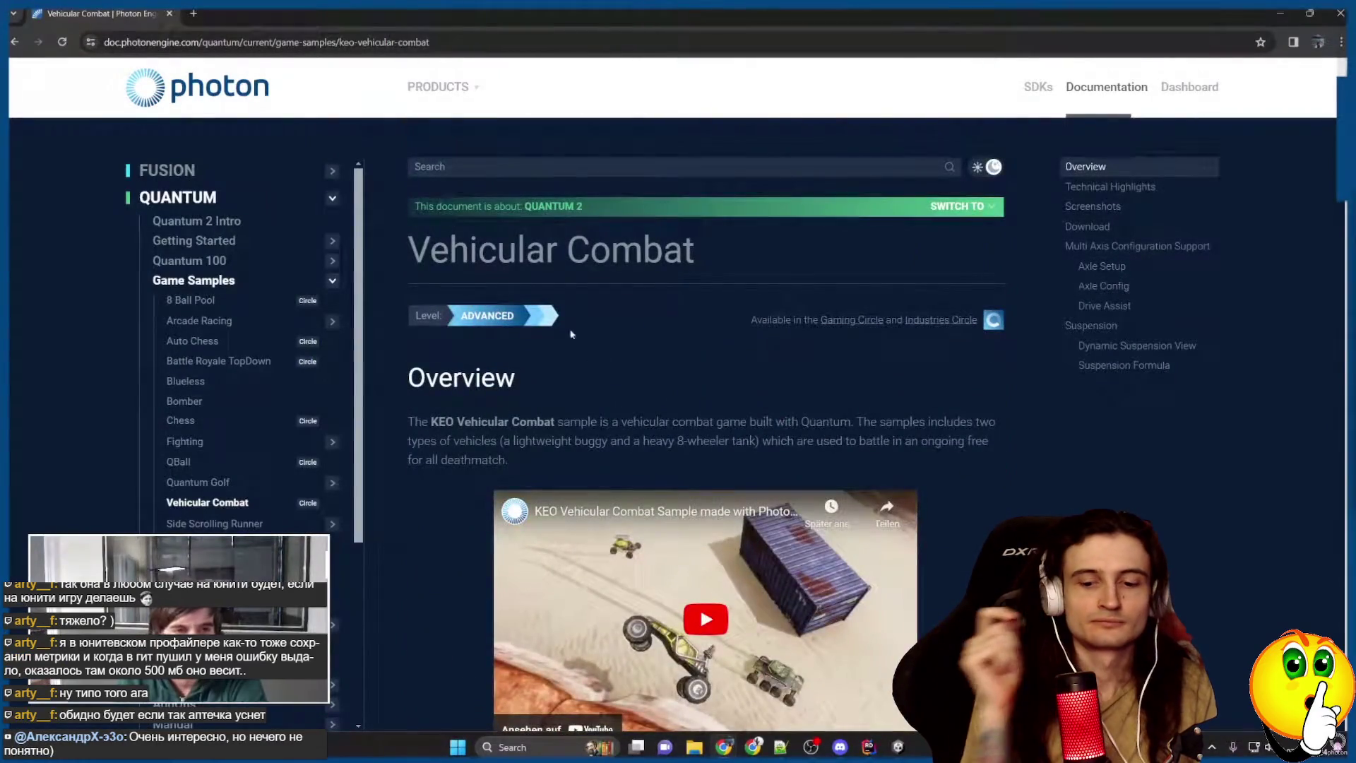
Skip ahead, rewind five seconds to the suspension formula, then resume the tutorial video.
left_click(829, 456)
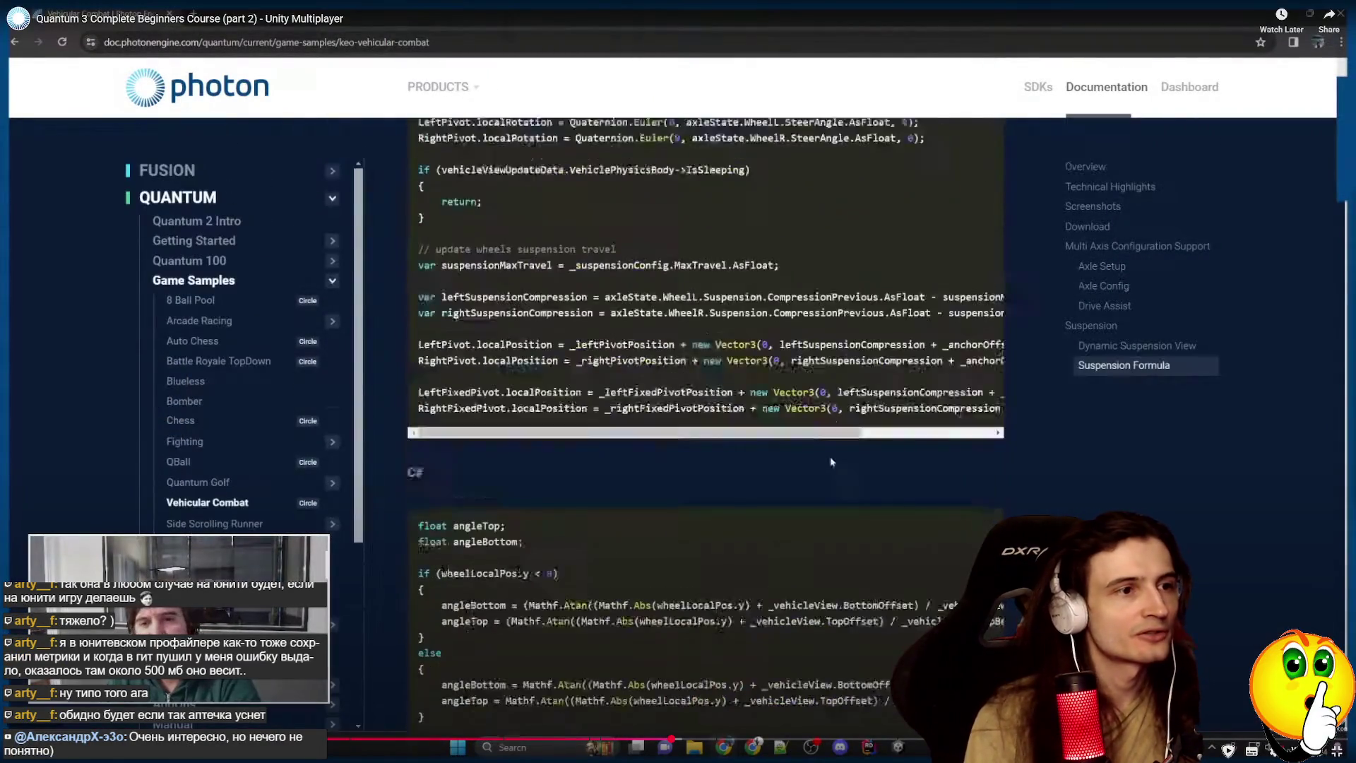
key("Left")
key("Left")
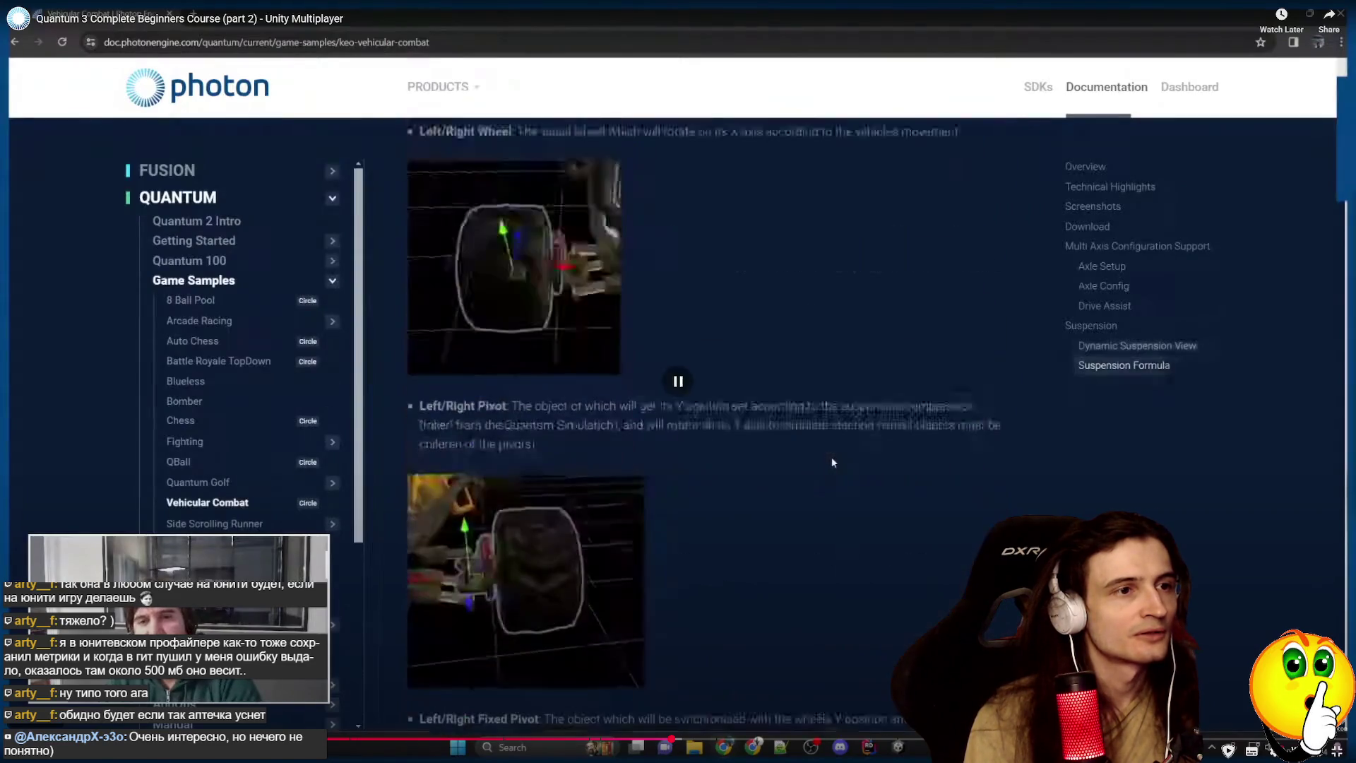
key("space")
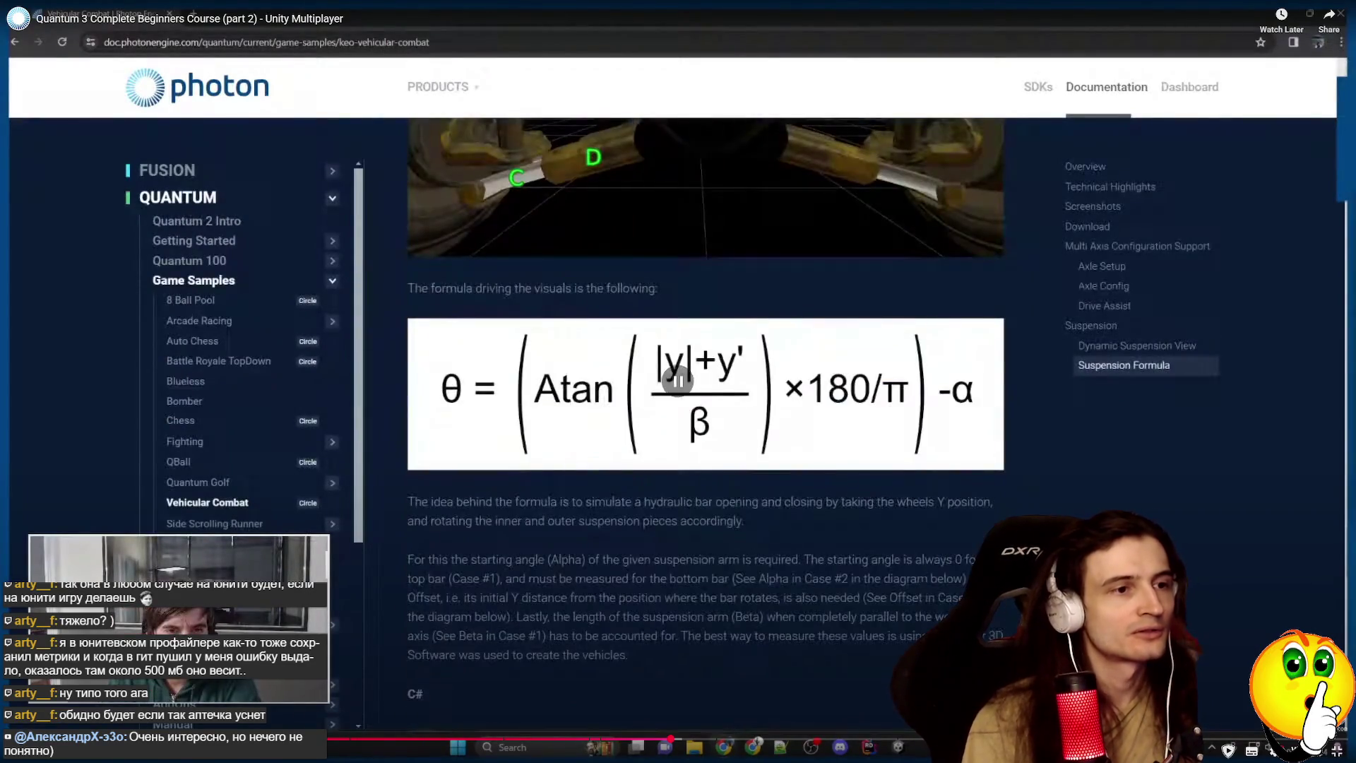
key("space")
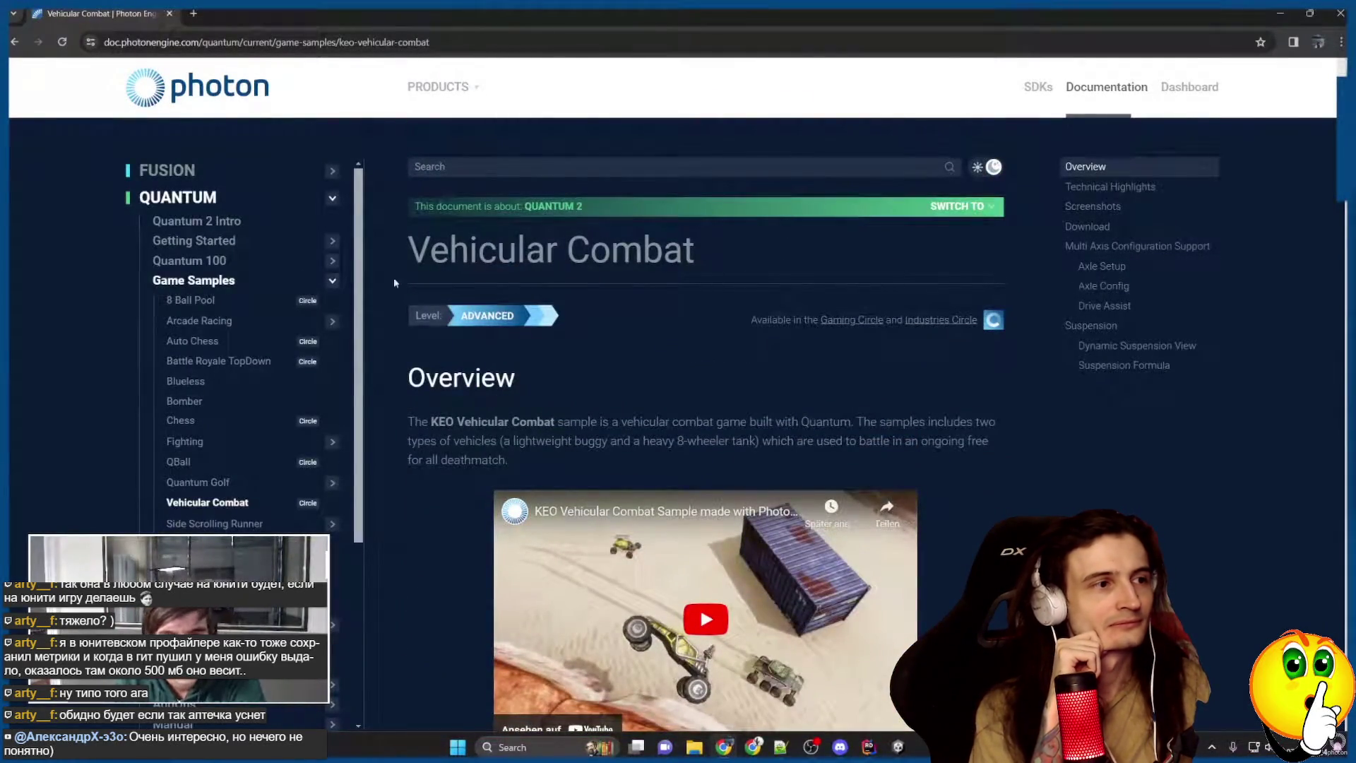
Switch the Quantum 2 Intro docs page to Quantum 3, then start the Unity game scene.
left_click(205, 221)
mouse_move(956, 220)
left_click(890, 282)
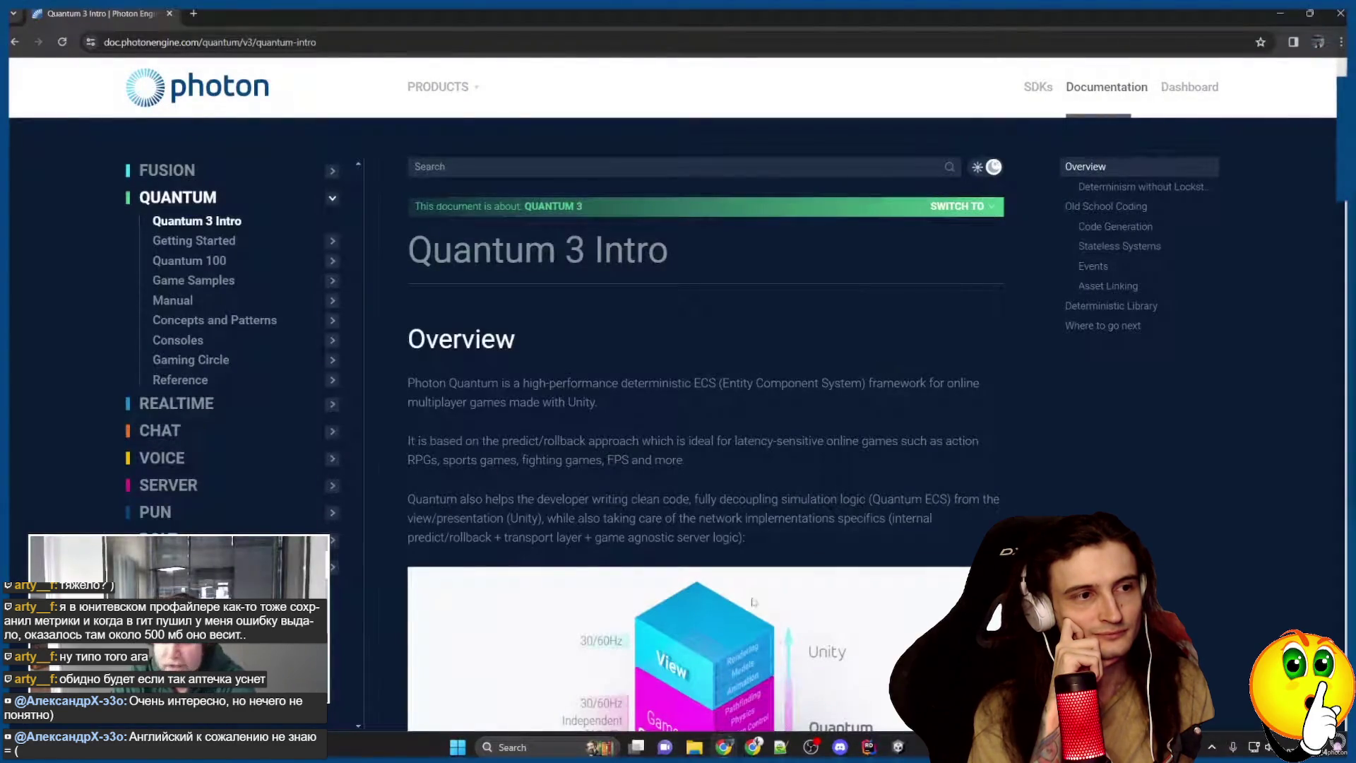
key("alt+Tab")
left_click(737, 317)
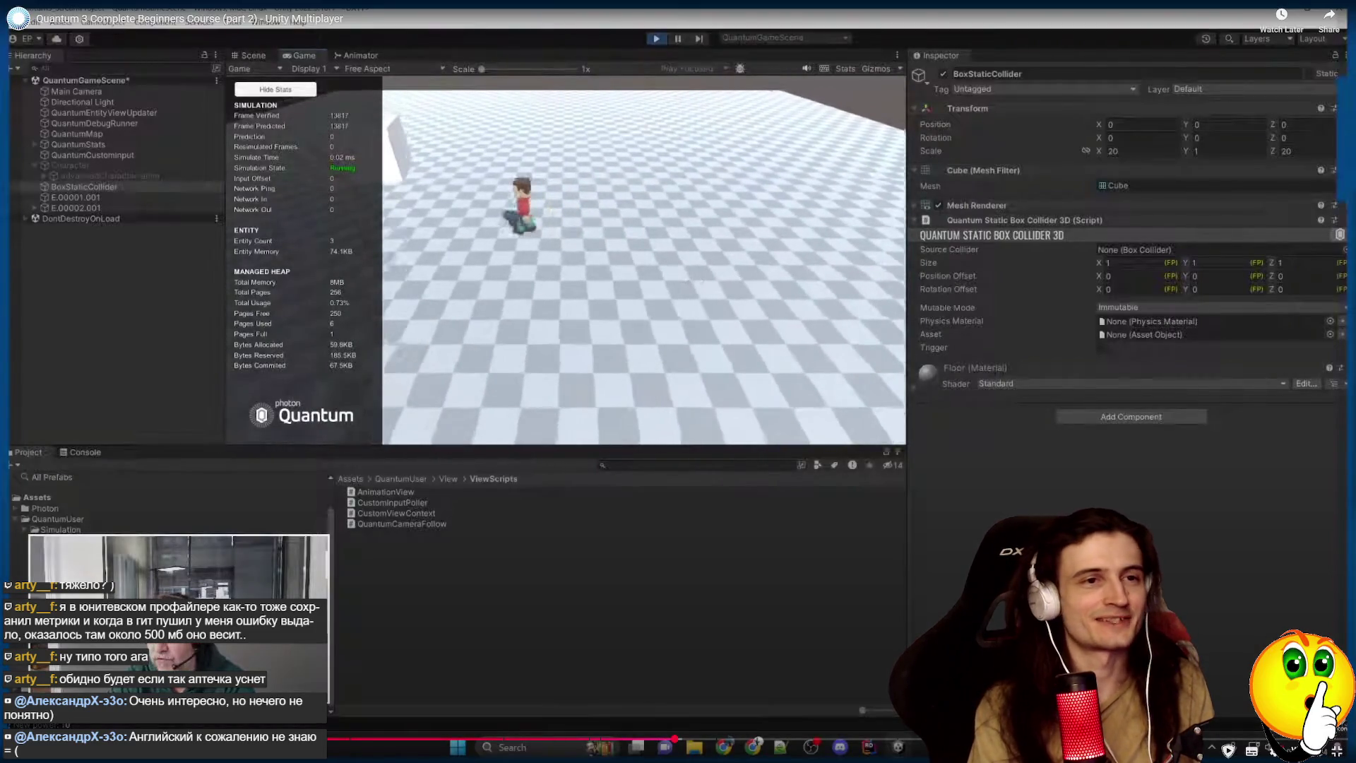
Place the cursor at the end of line 40 in QuantumCameraFollow.cs, then bring Unity forward.
key("space")
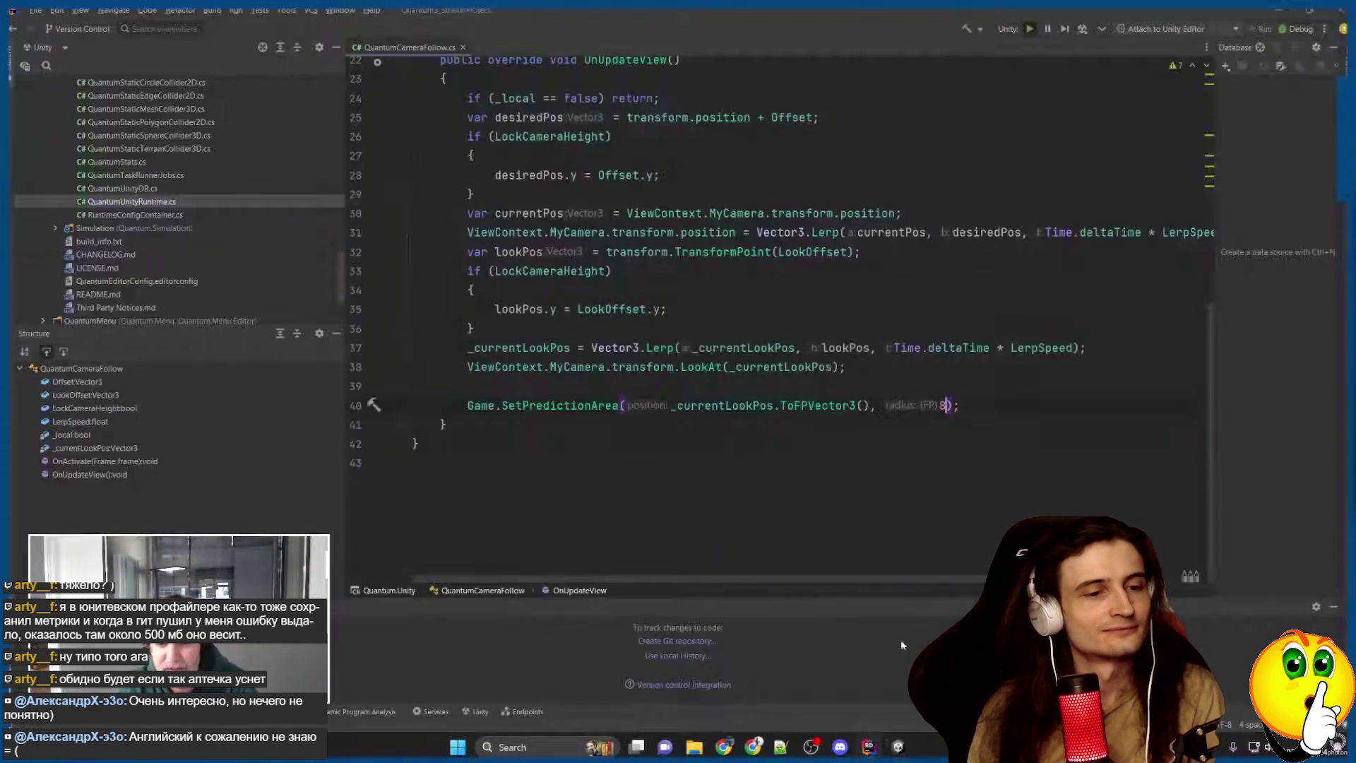
left_click(445, 424)
left_click(959, 405)
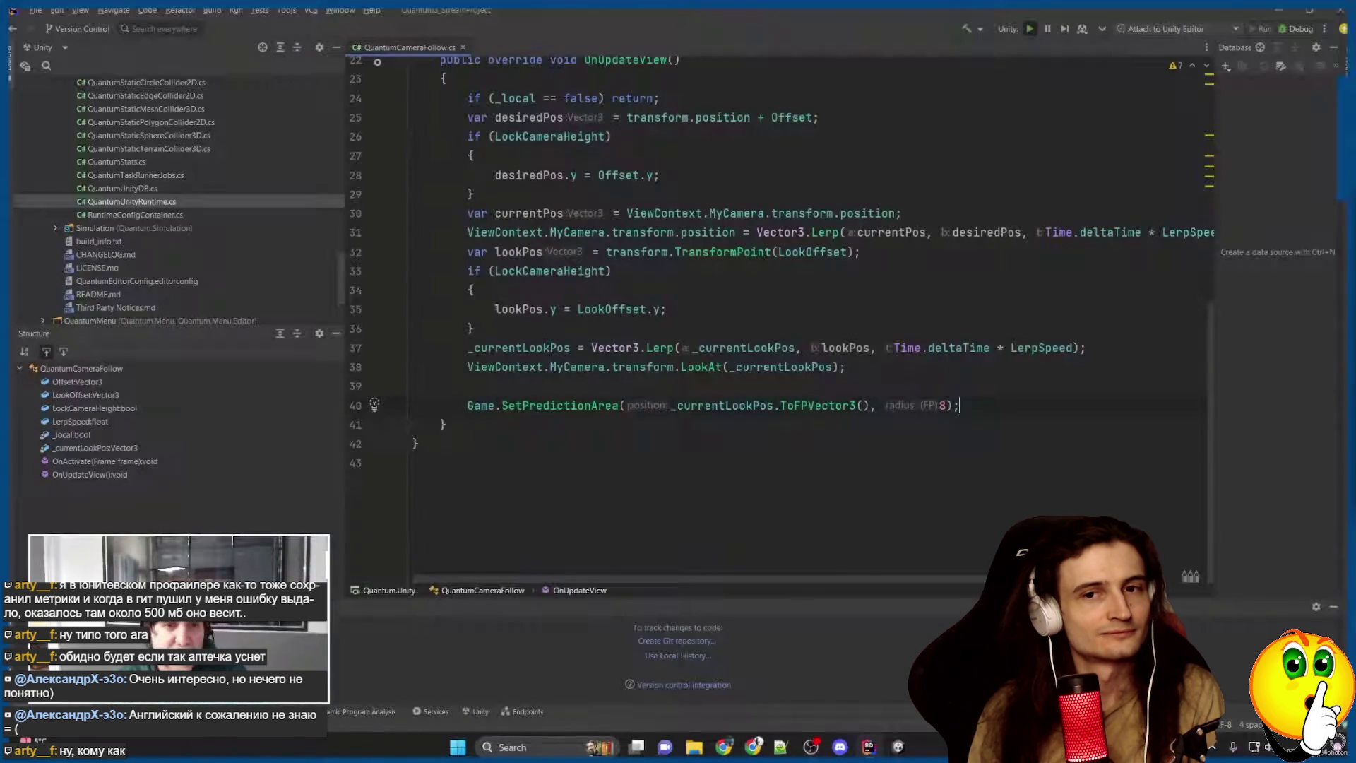
left_click(904, 742)
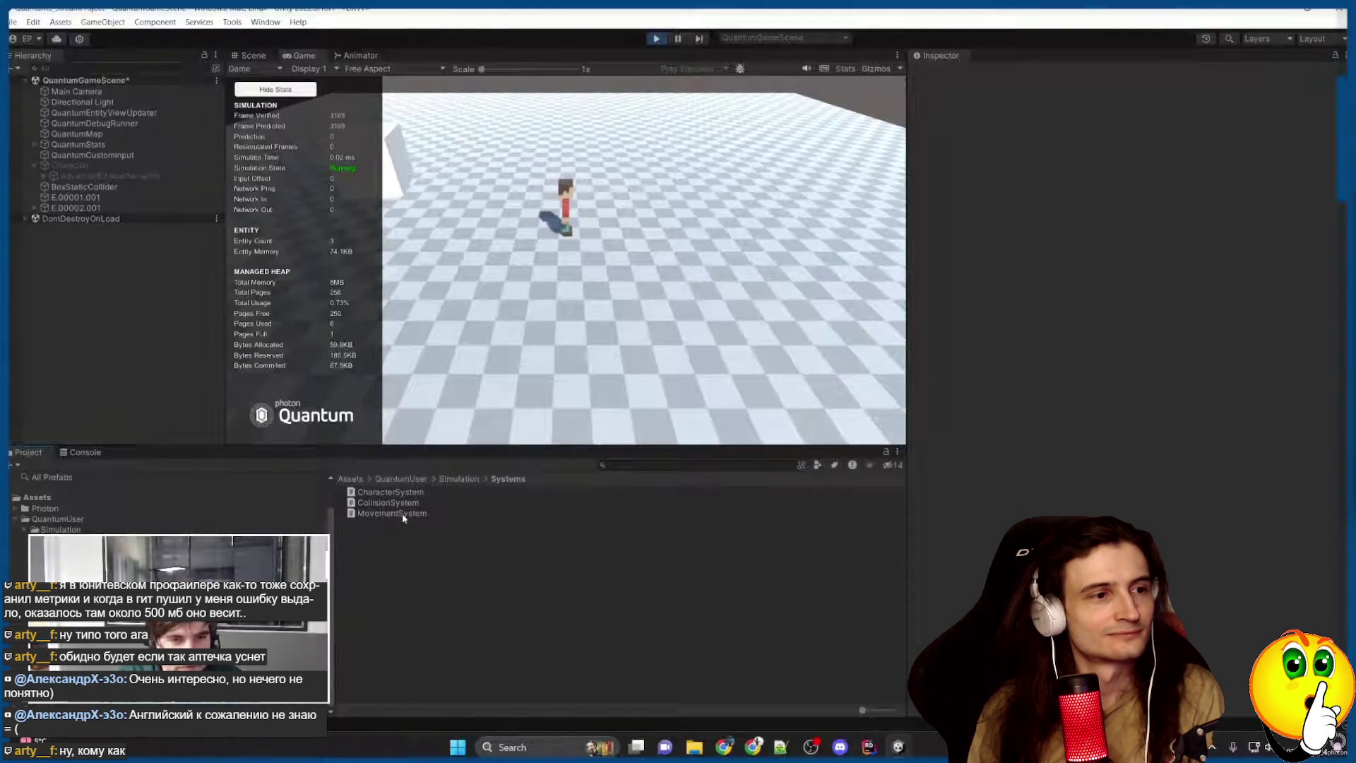
Open MovementSystem.cs and add, then delete, an f.IsPredicted line inside Update.
double_click(402, 513)
left_click(439, 161)
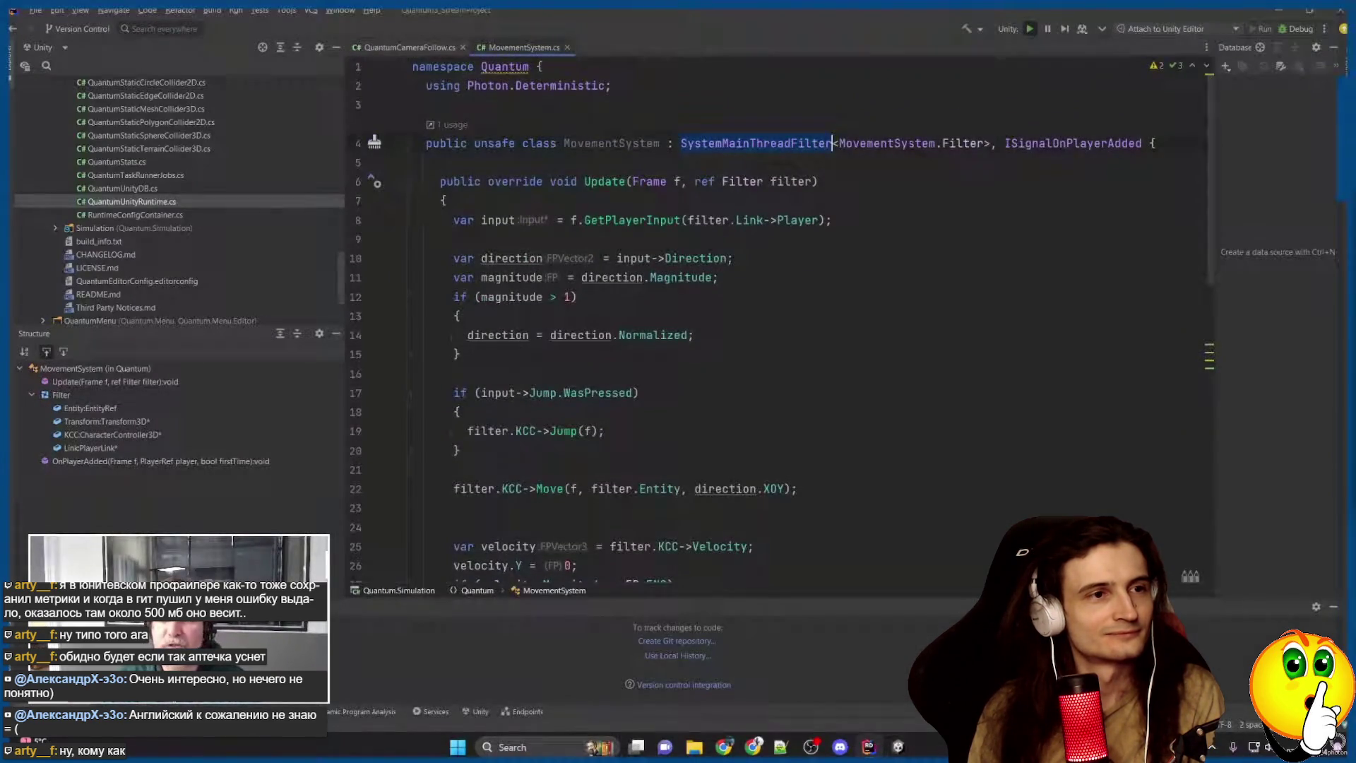
scroll(777, 318, "down", 10)
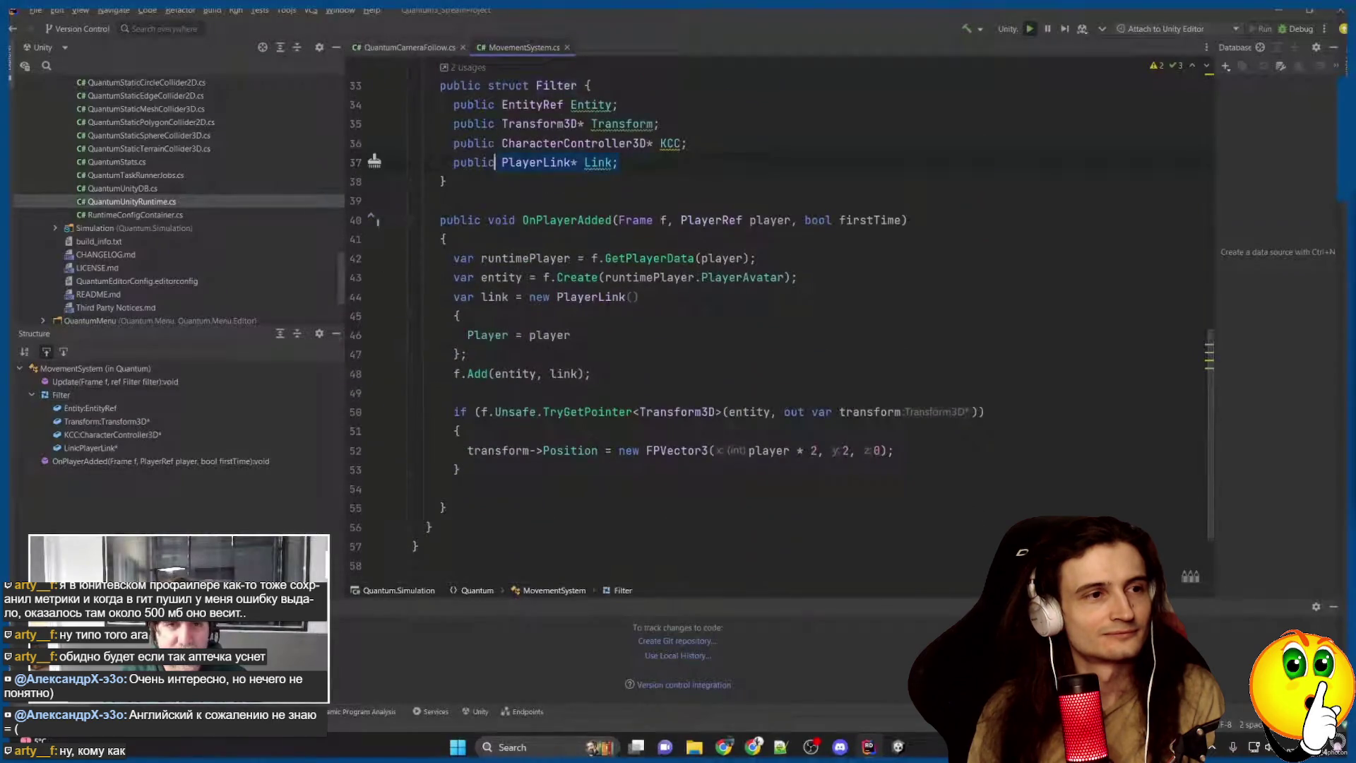
left_click(660, 124)
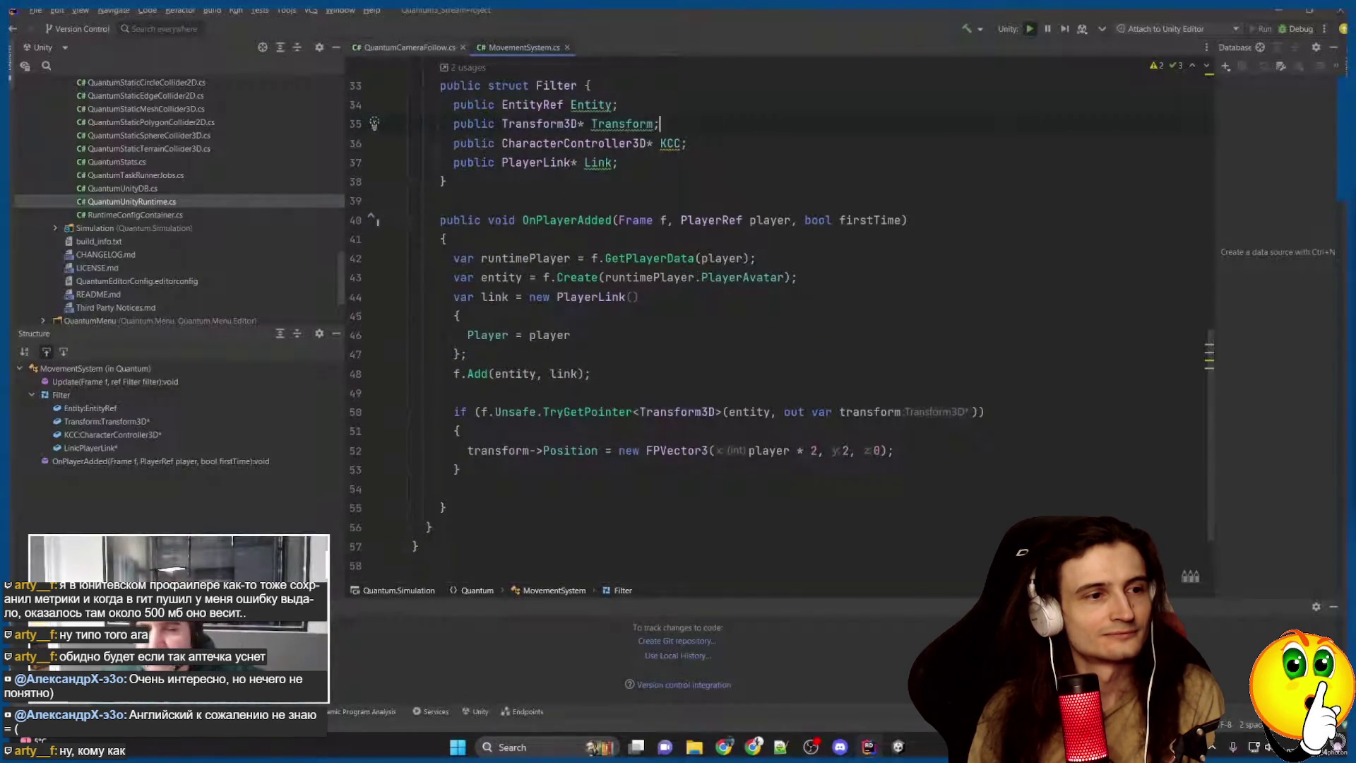
scroll(782, 322, "up", 10)
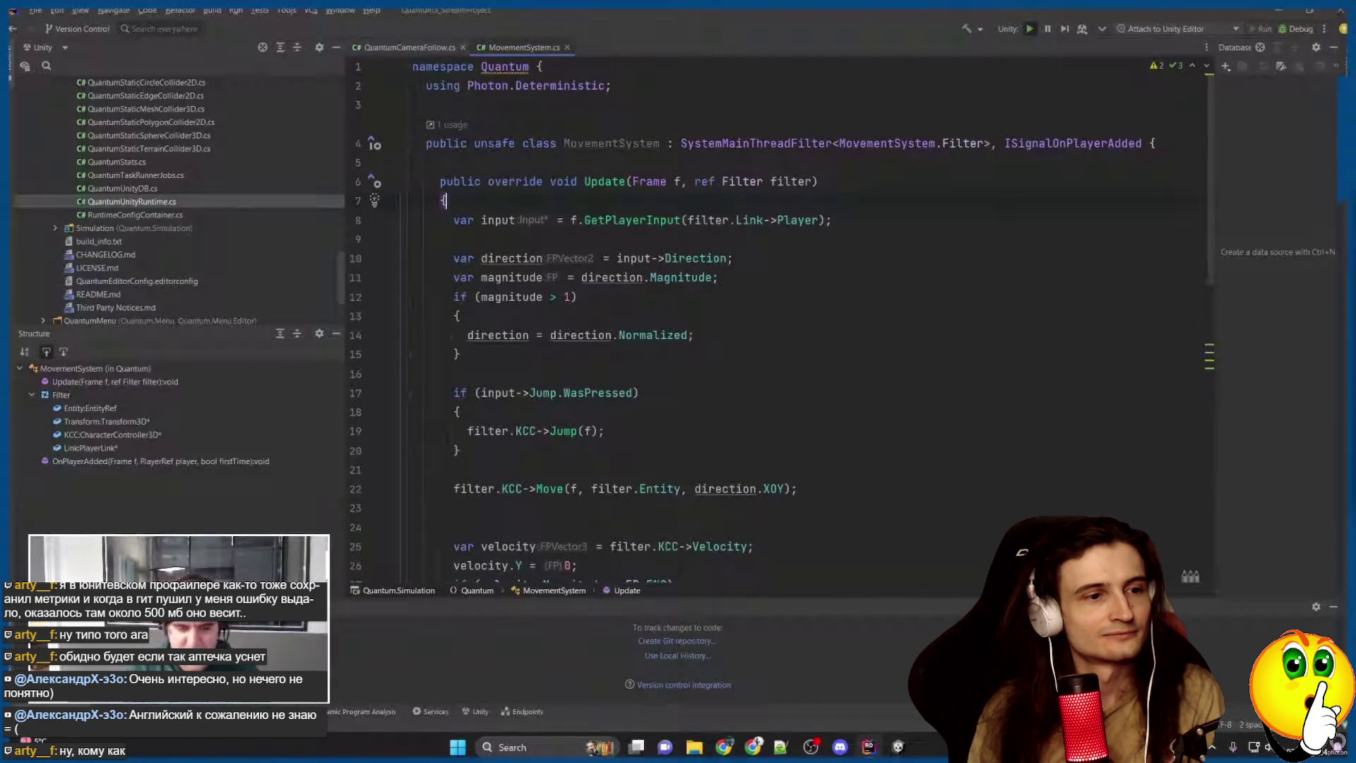
key("Return")
type("f.Is")
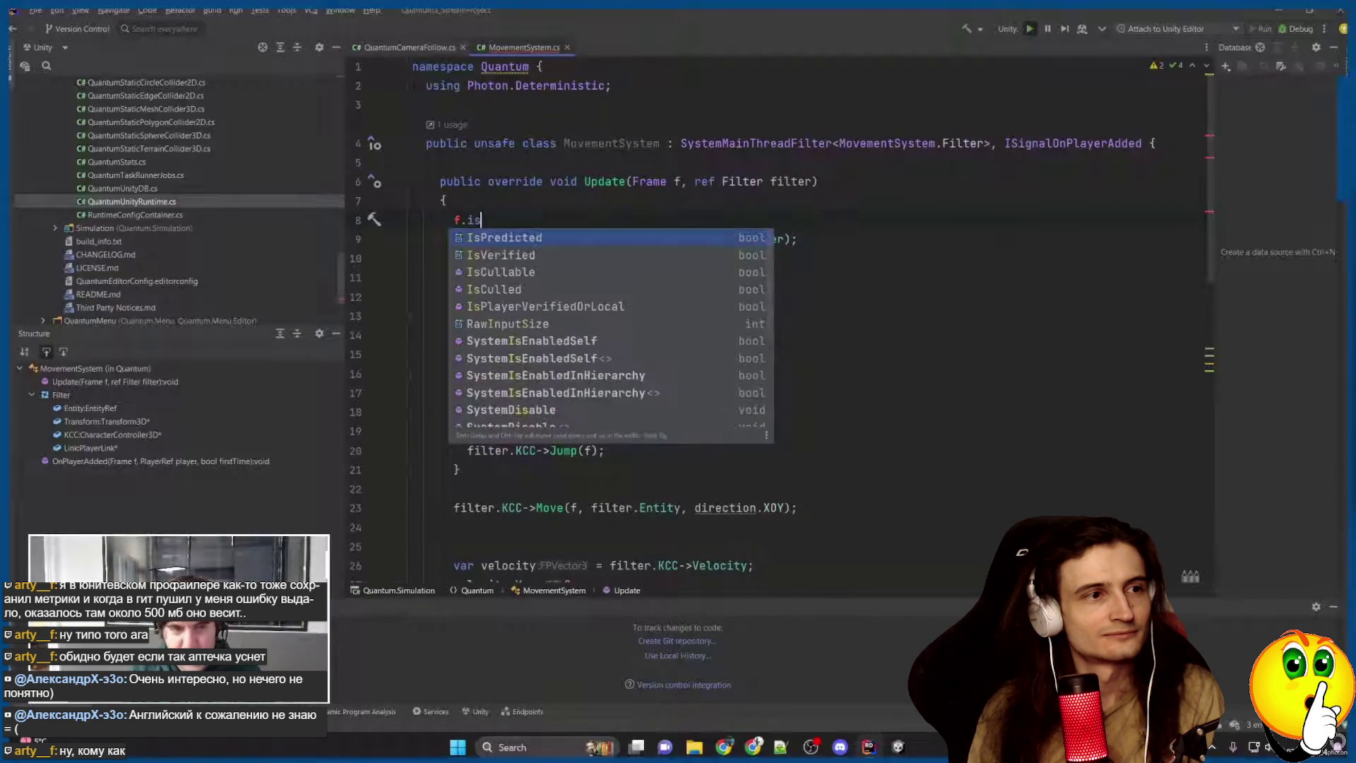
key("Return")
key("shift+Home")
key("BackSpace")
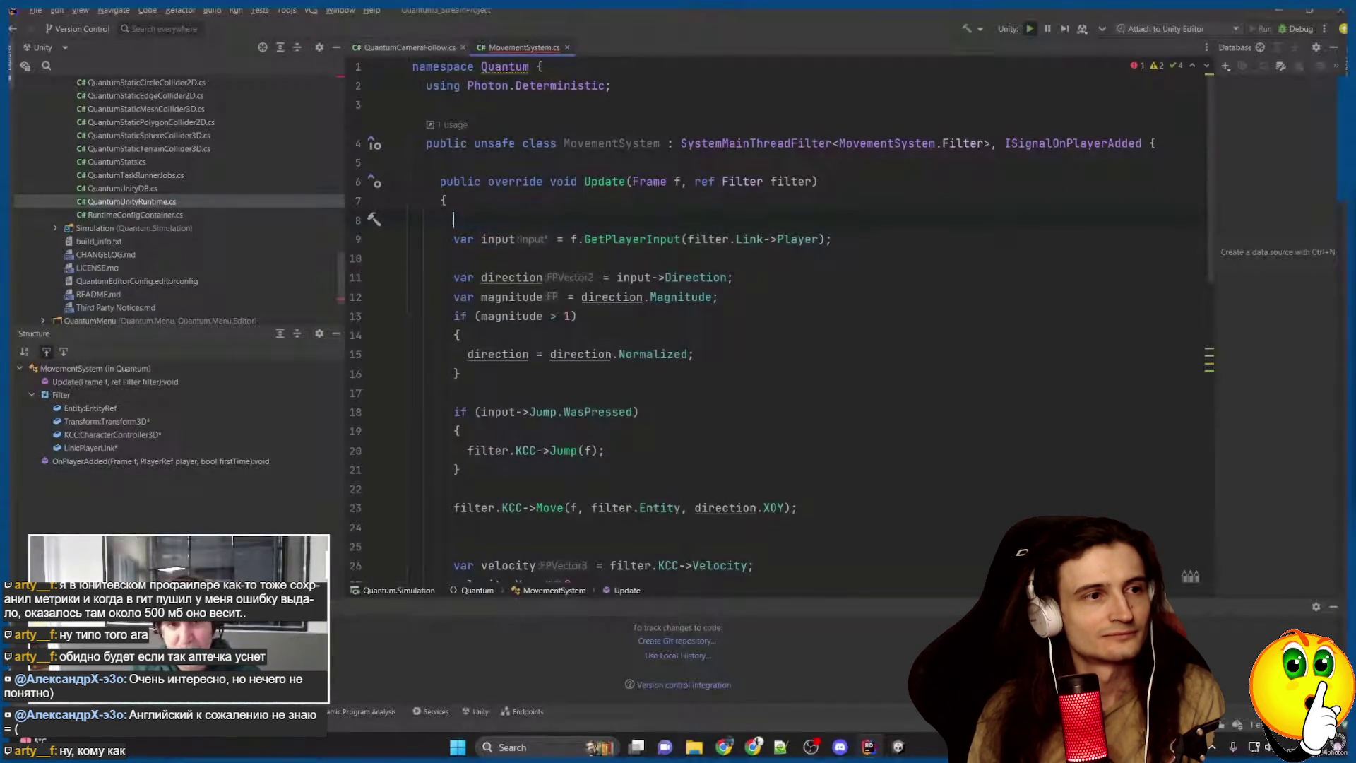
Review the Update body lines 8–20 and place the insertion point in GetPlayerInput.
left_click(626, 181)
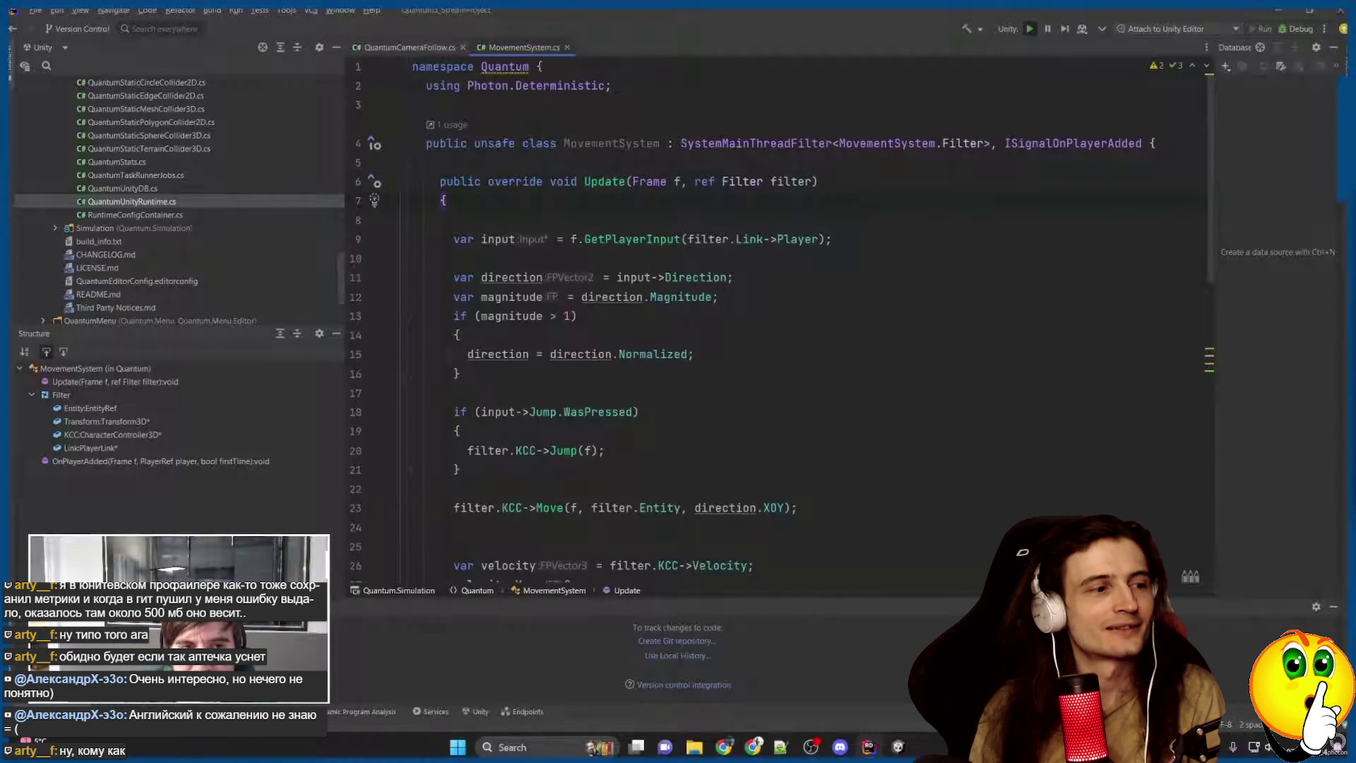
left_click_drag(445, 200, 461, 470)
scroll(460, 470, "down", 3)
scroll(693, 392, "up", 3)
mouse_move(692, 391)
left_mouse_down()
mouse_move(694, 354)
mouse_move(605, 450)
left_mouse_up()
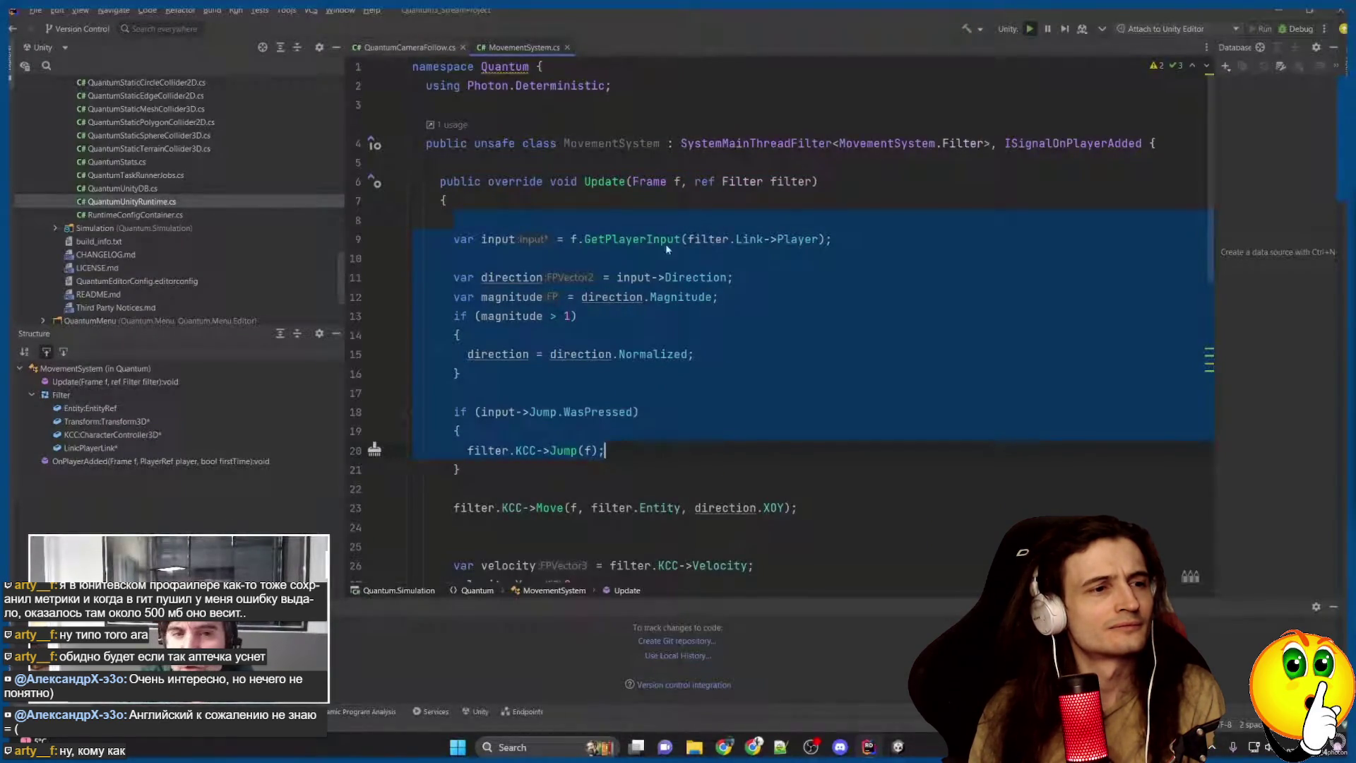
left_click(487, 220)
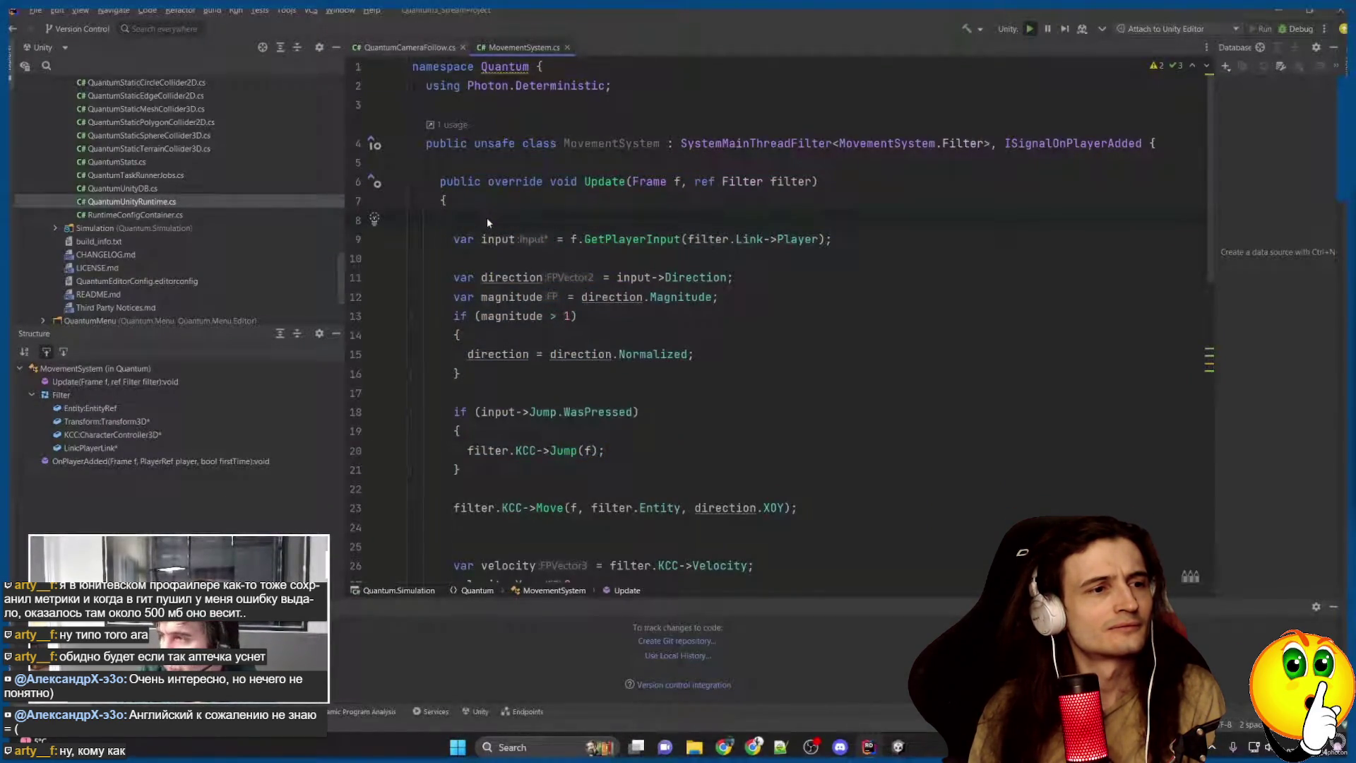
left_click(667, 238)
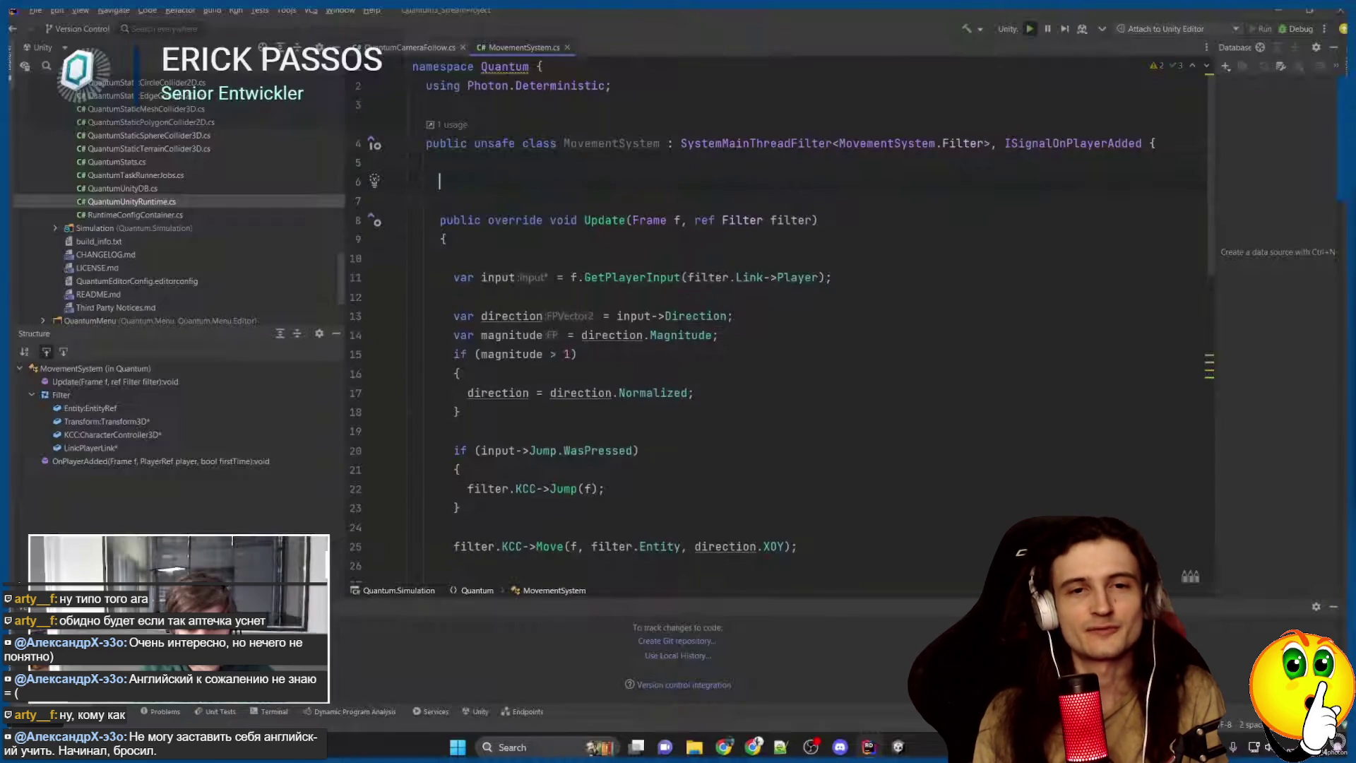
Pause and rewind the tutorial video to study the UseCulling => false override line.
left_click(680, 380)
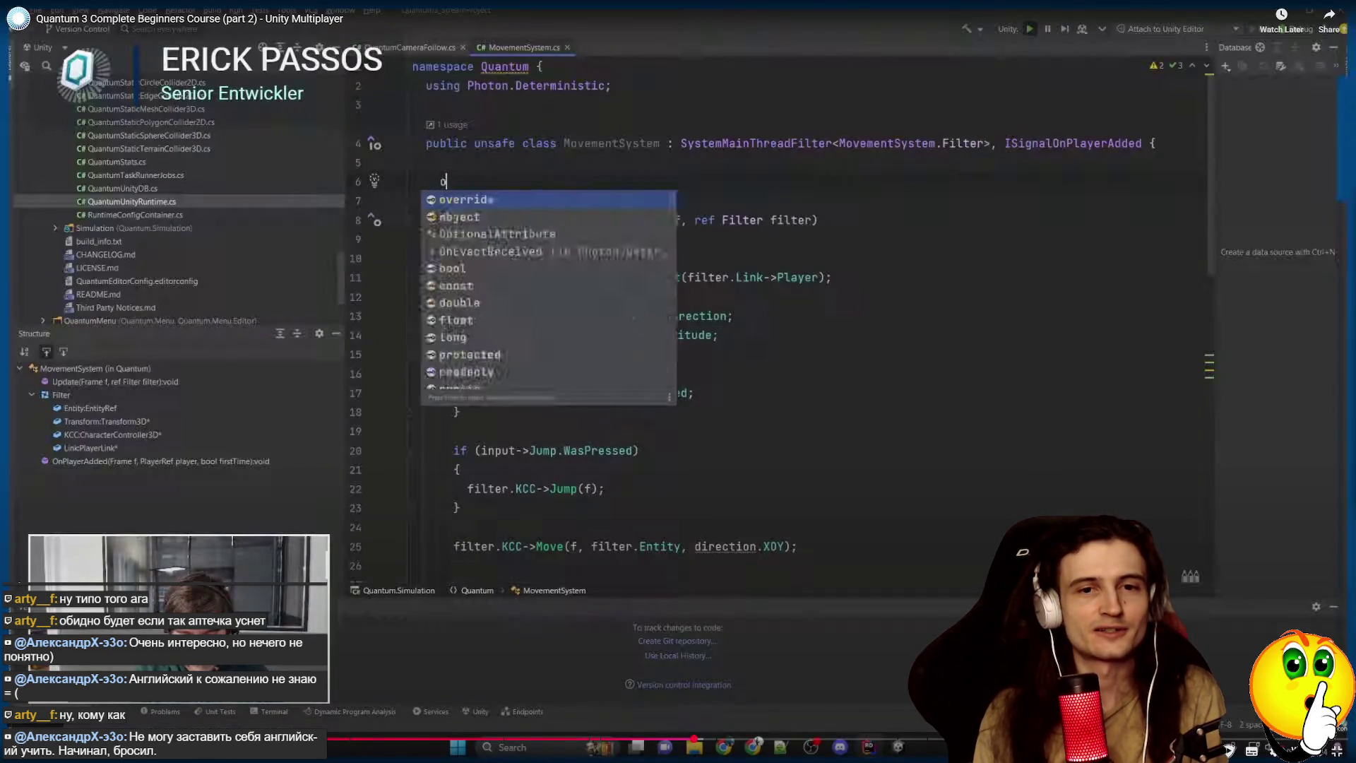
left_click(680, 380)
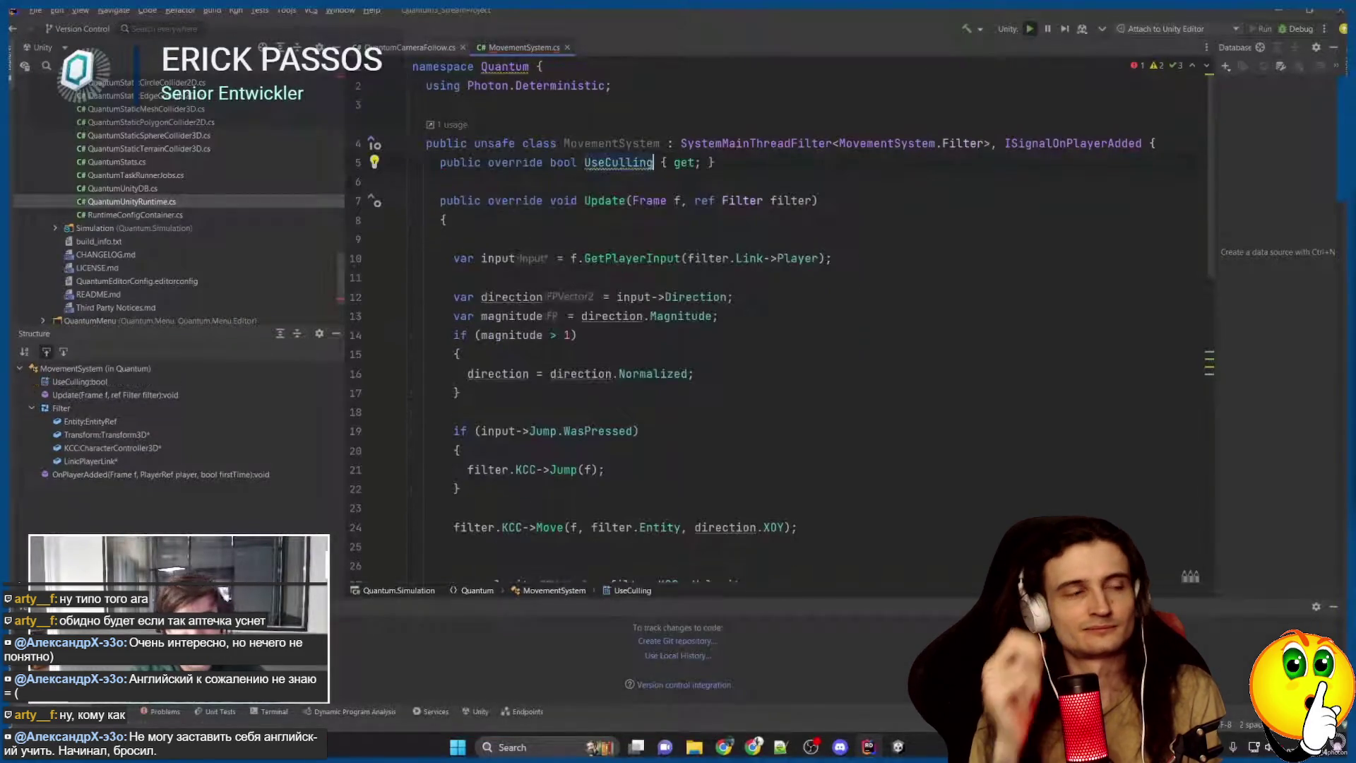
left_click(680, 380)
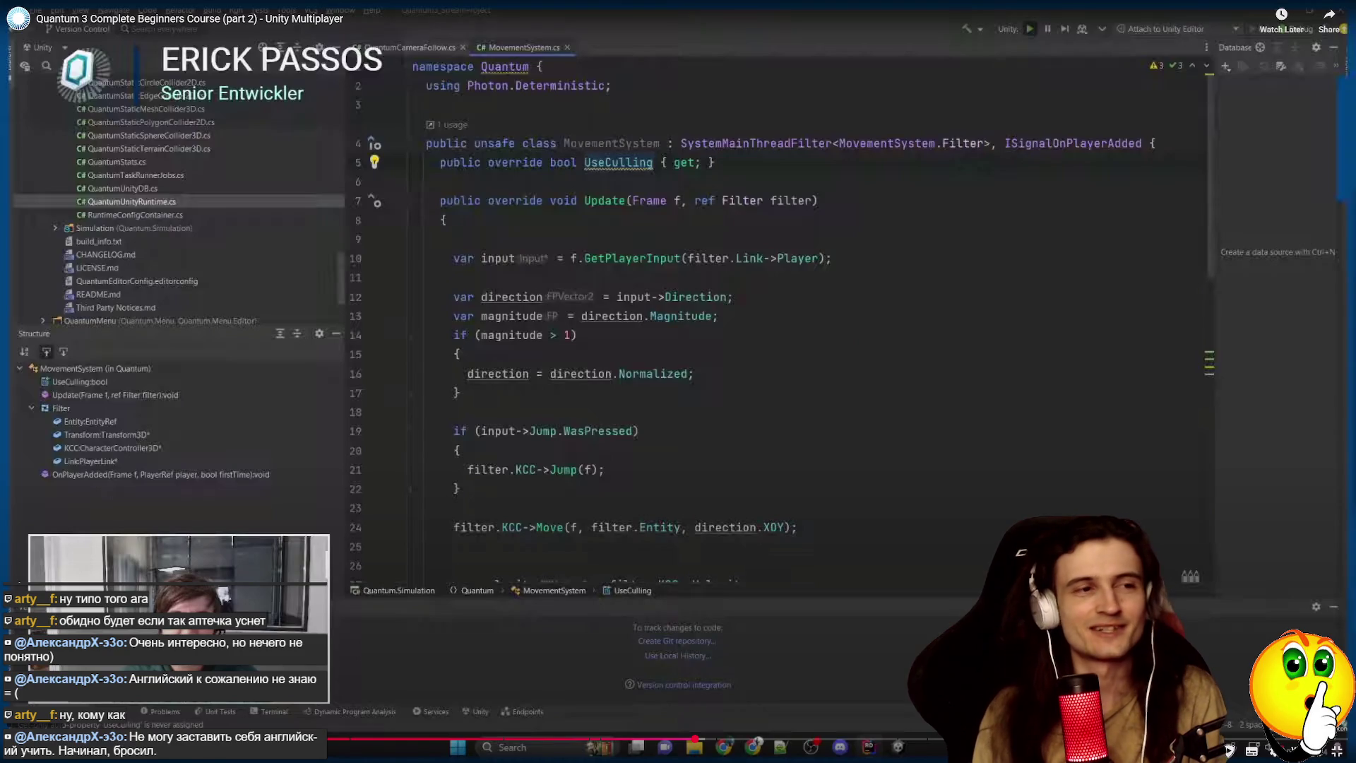
left_click(678, 381)
left_click(678, 382)
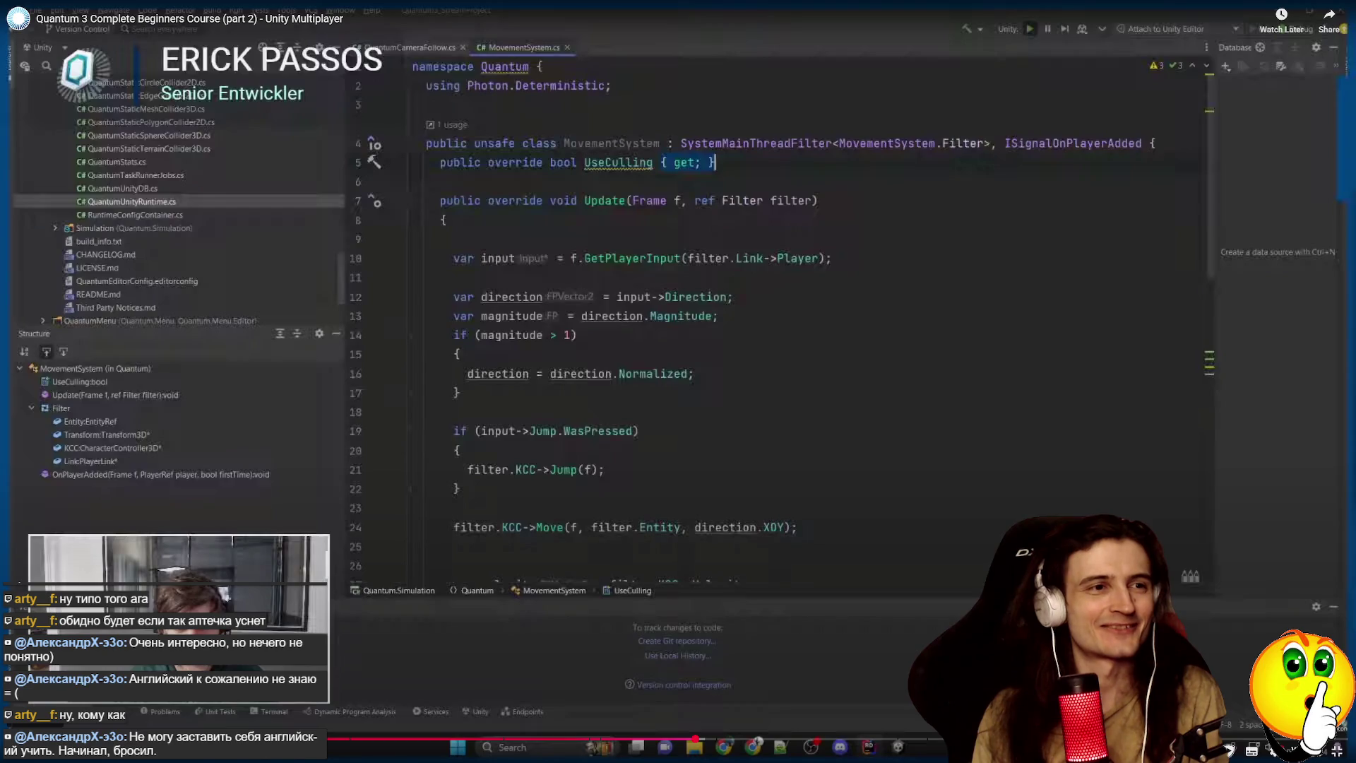
key("space")
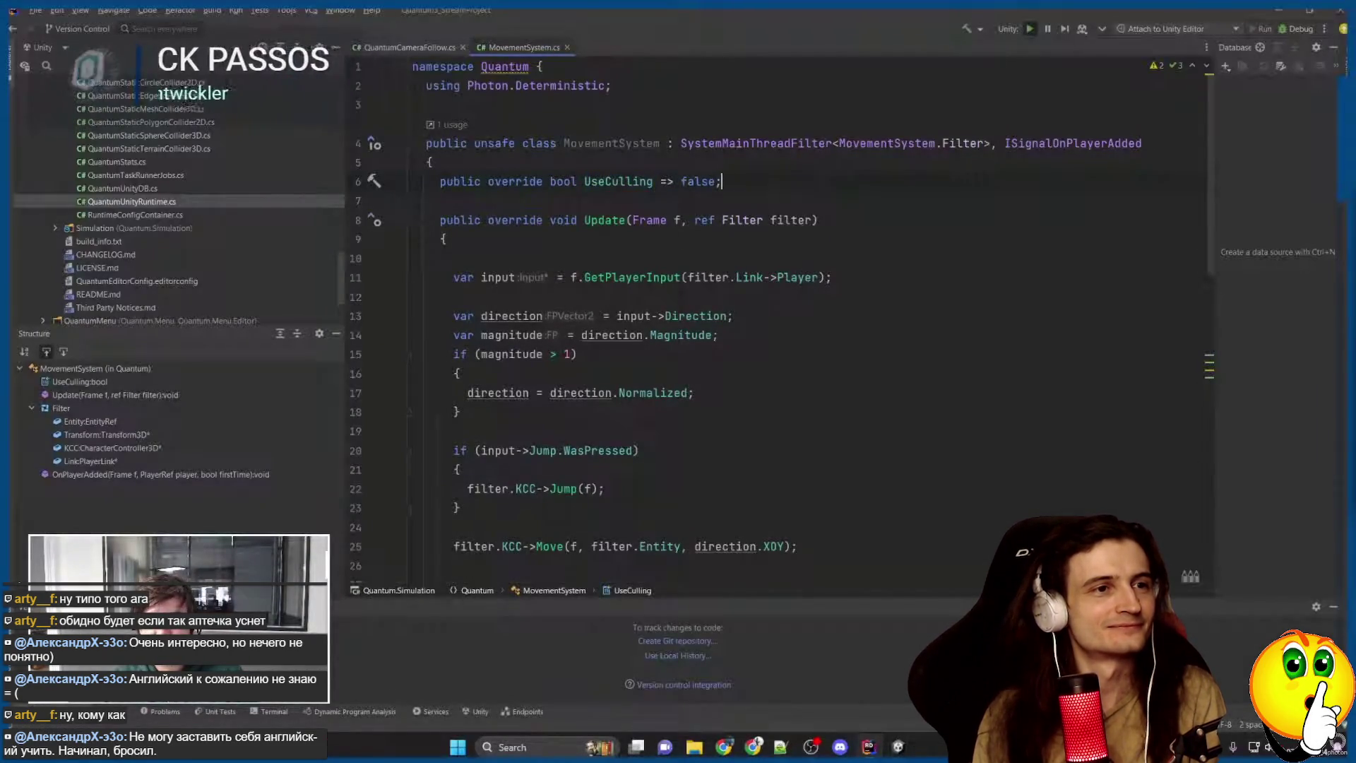
key("space")
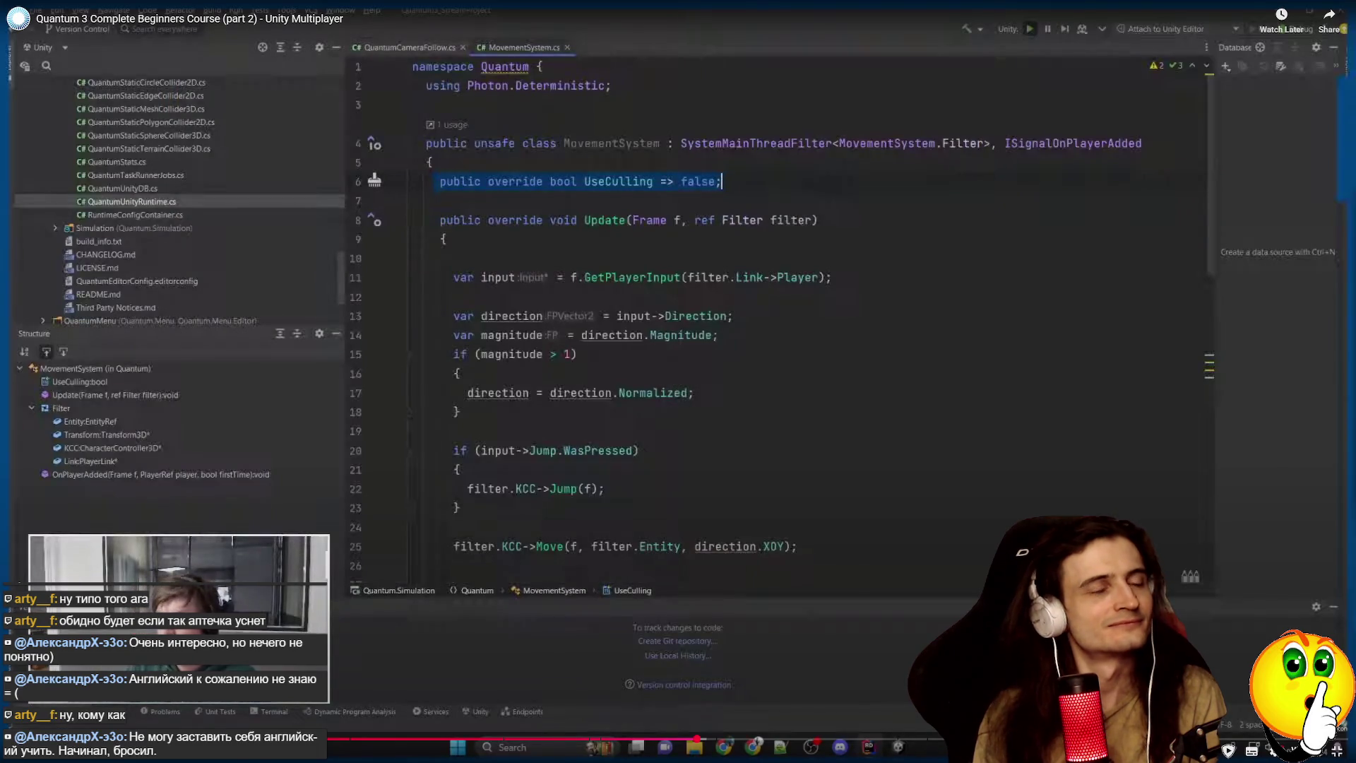
key("Left")
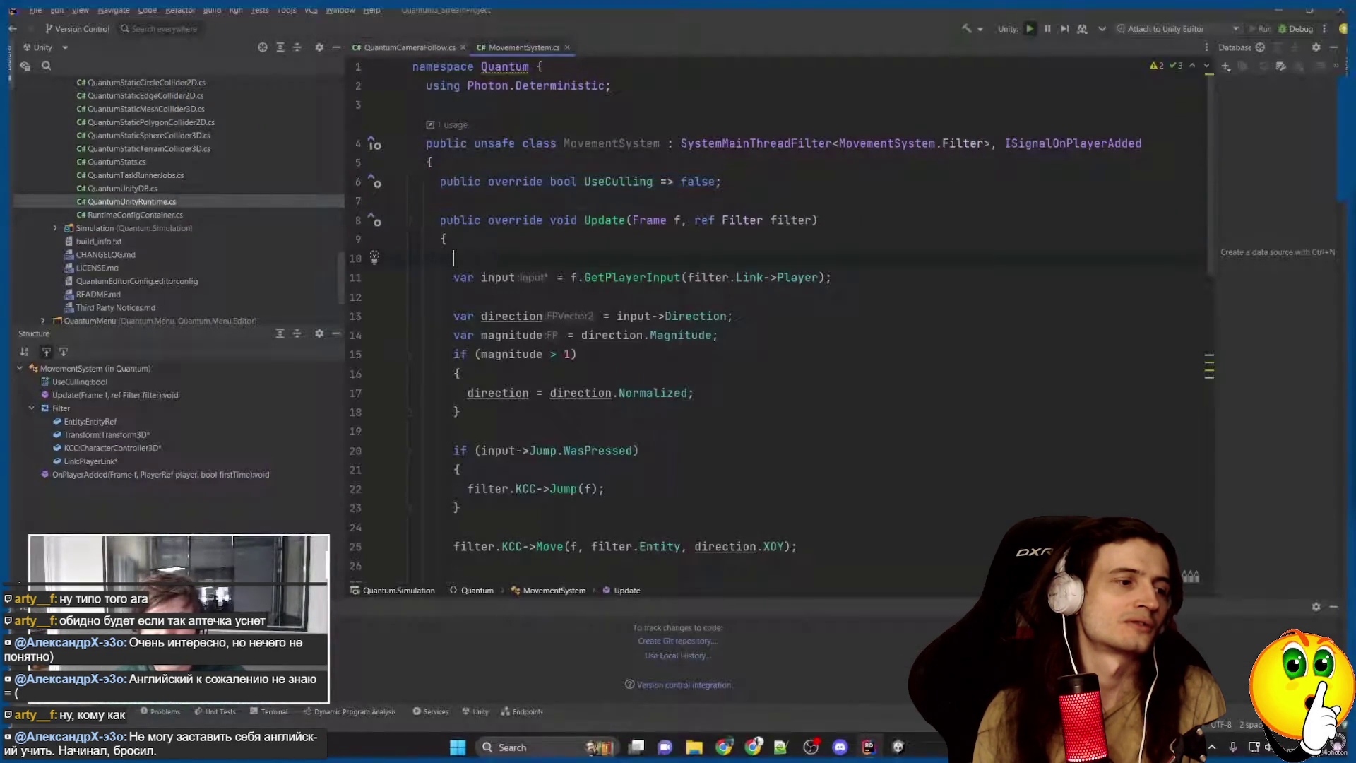
Jump to the Filters section of Photon's Components documentation page.
mouse_move(675, 381)
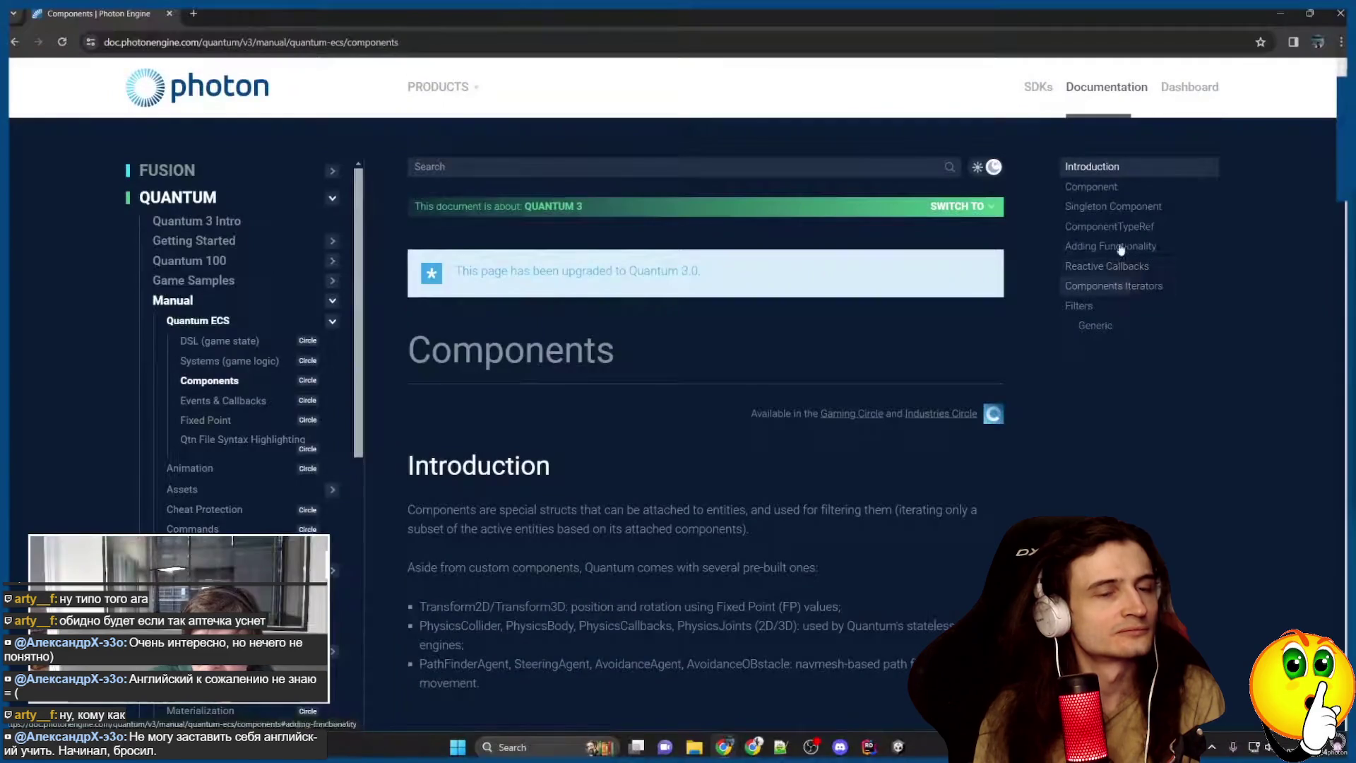
left_click(1079, 305)
scroll(575, 242, "down", 3)
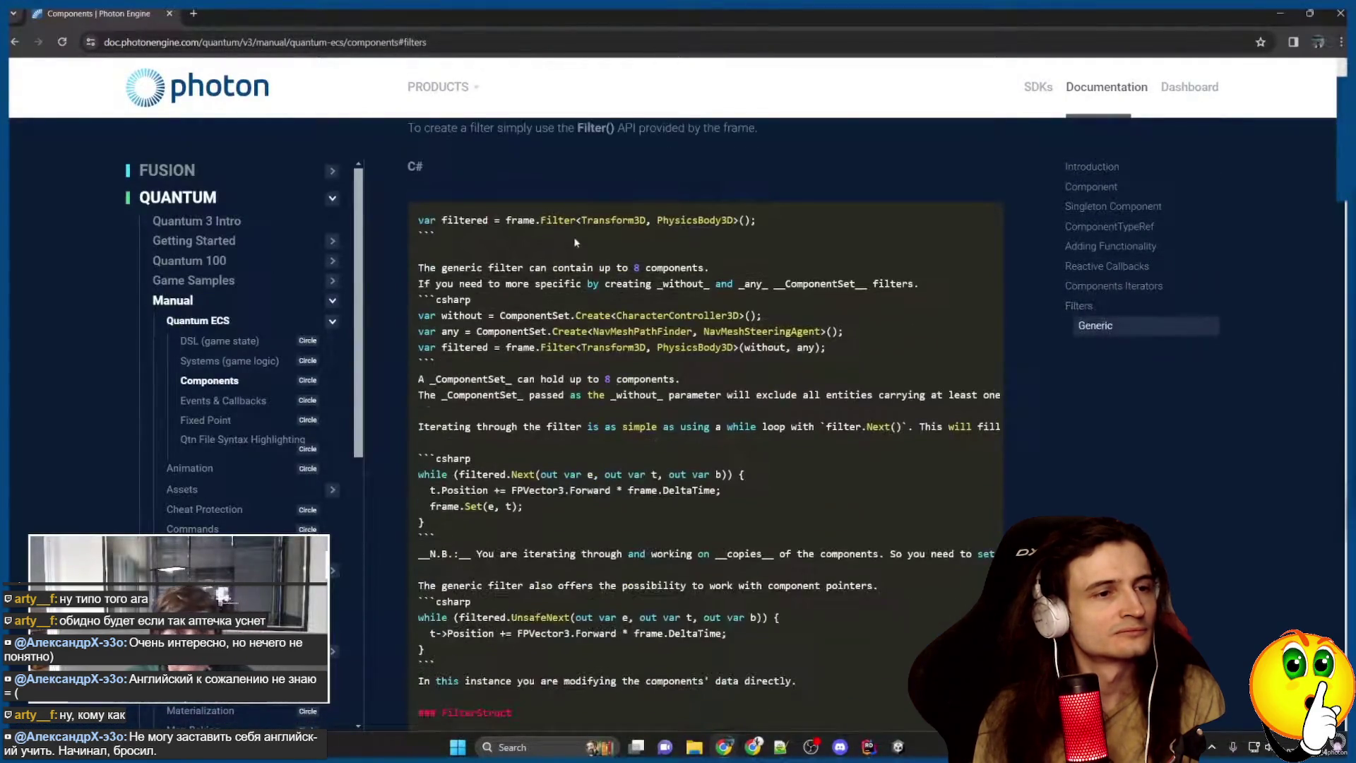
Select the frame.Filter<Transform3D, PhysicsBody3D>() call and the while-loop iteration example.
left_click_drag(510, 220, 782, 227)
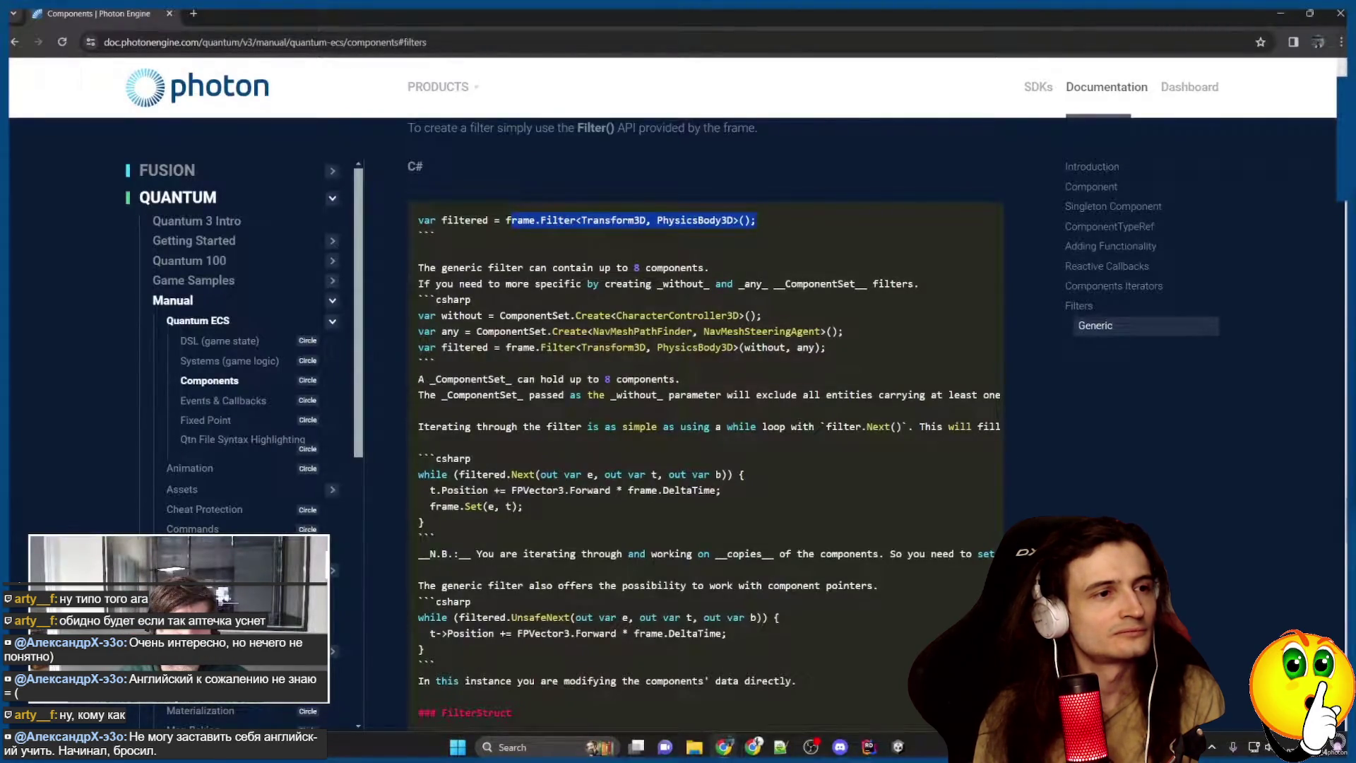
scroll(706, 426, "down", 1)
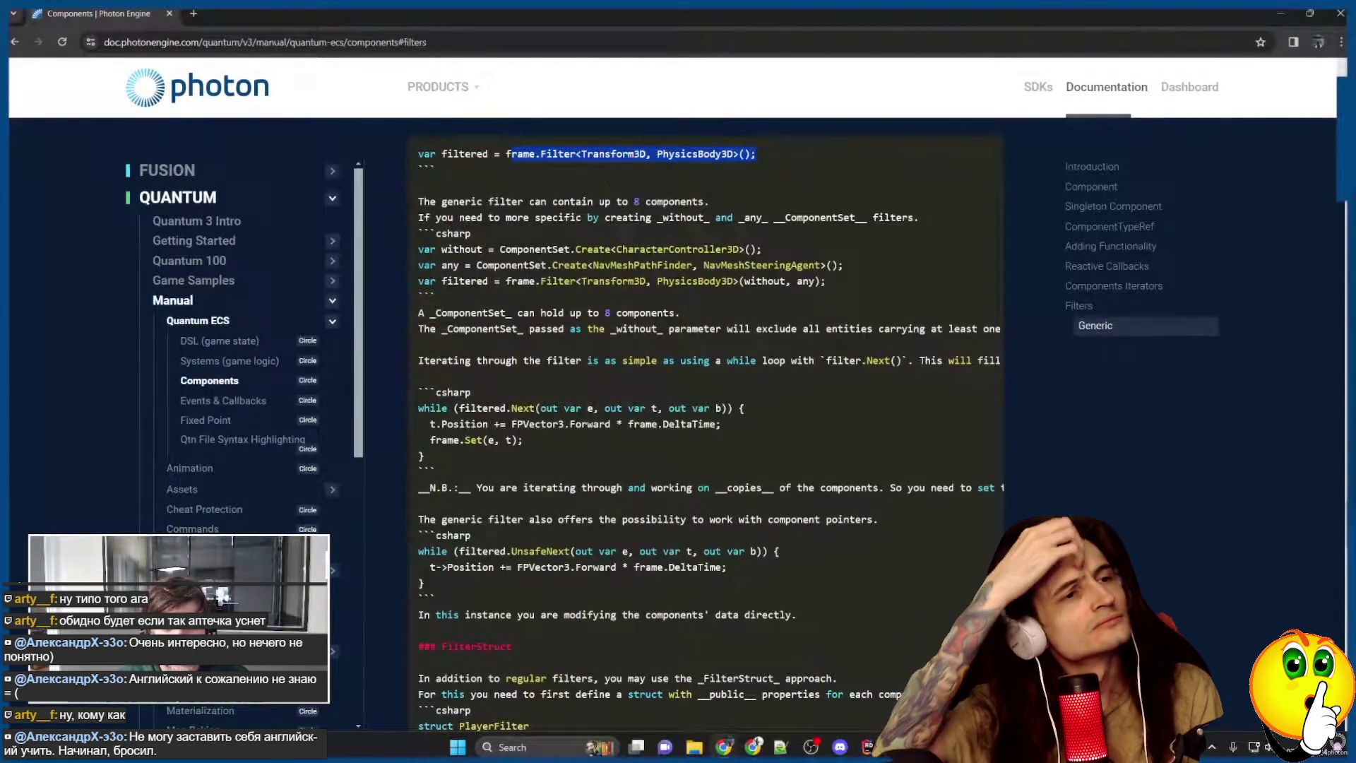
double_click(464, 153)
scroll(465, 154, "up", 3)
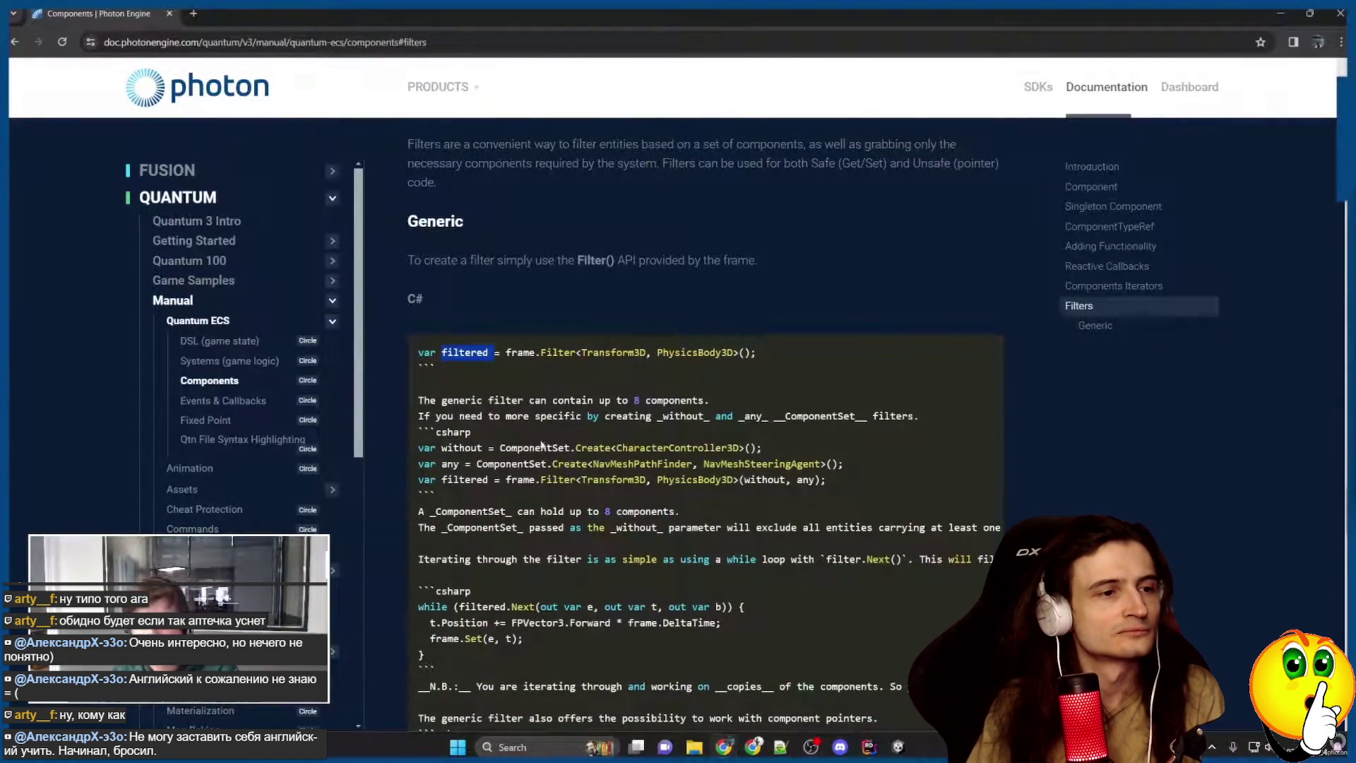
scroll(523, 430, "down", 1)
left_click_drag(418, 540, 461, 588)
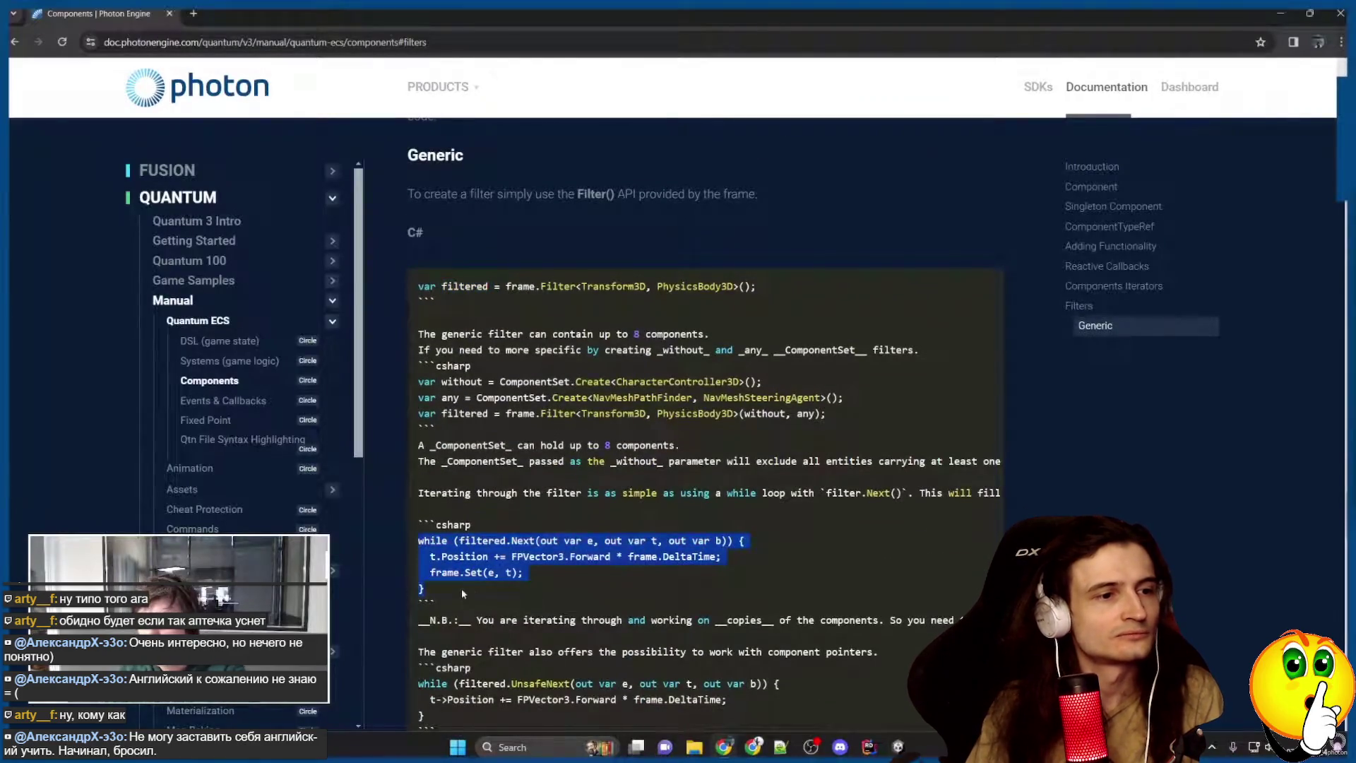
left_click(535, 578)
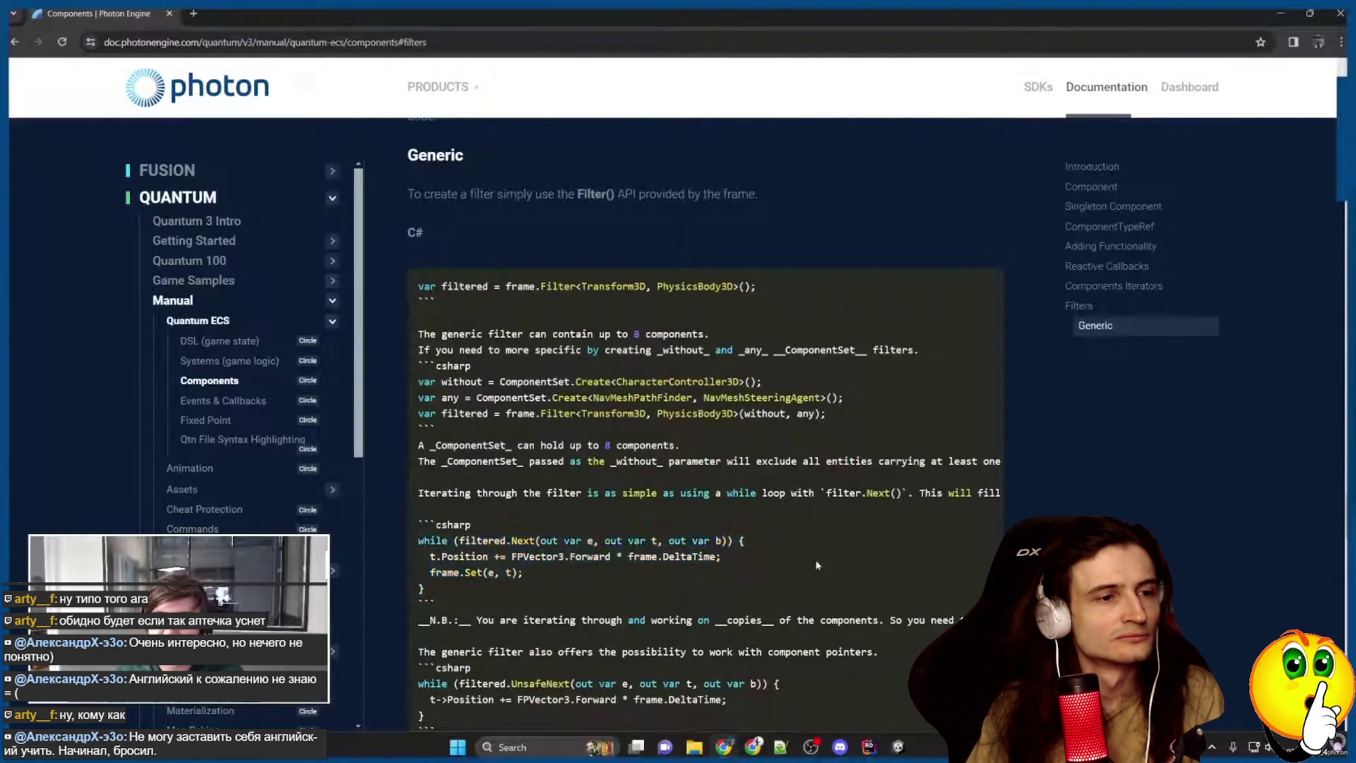
scroll(826, 549, "up", 6)
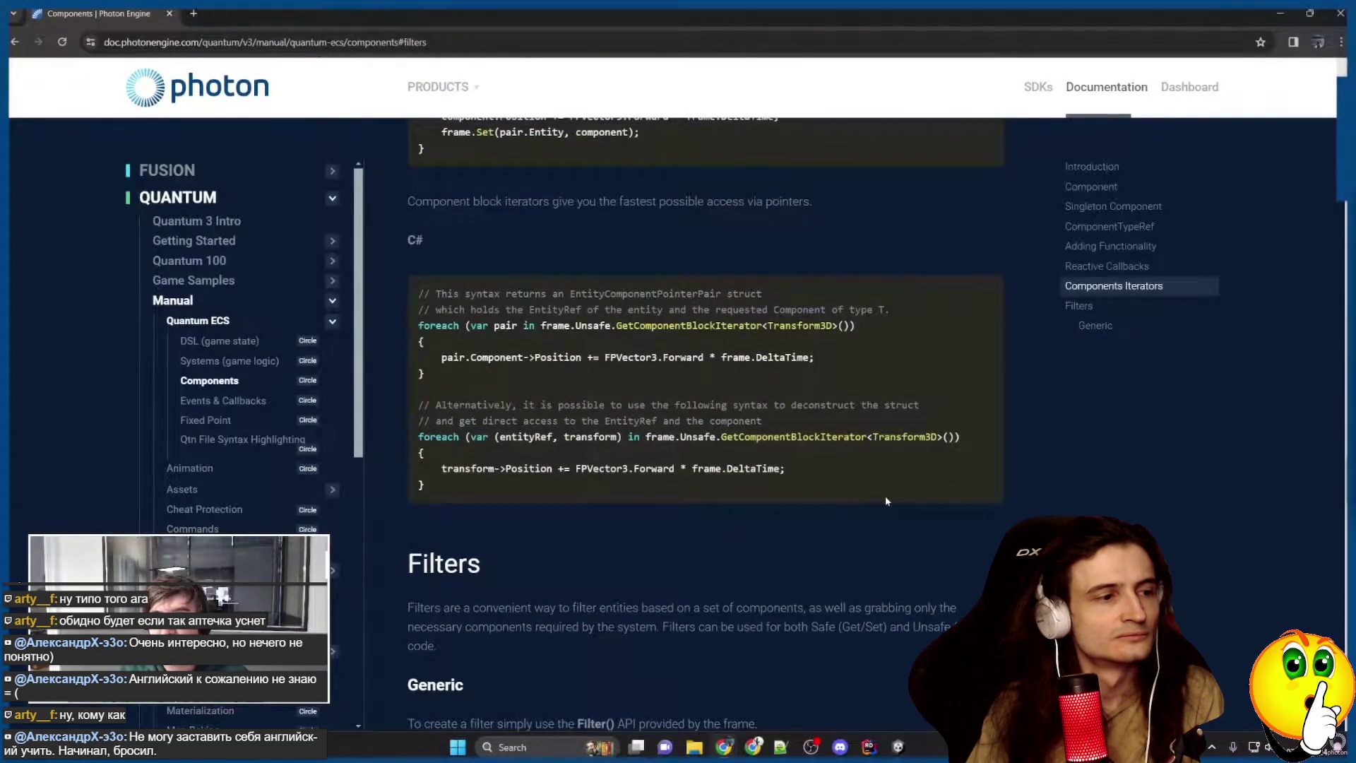
Return to MovementSystem.cs in Rider, then bring up the Unity editor window.
left_click(869, 748)
left_click(898, 746)
left_click(898, 747)
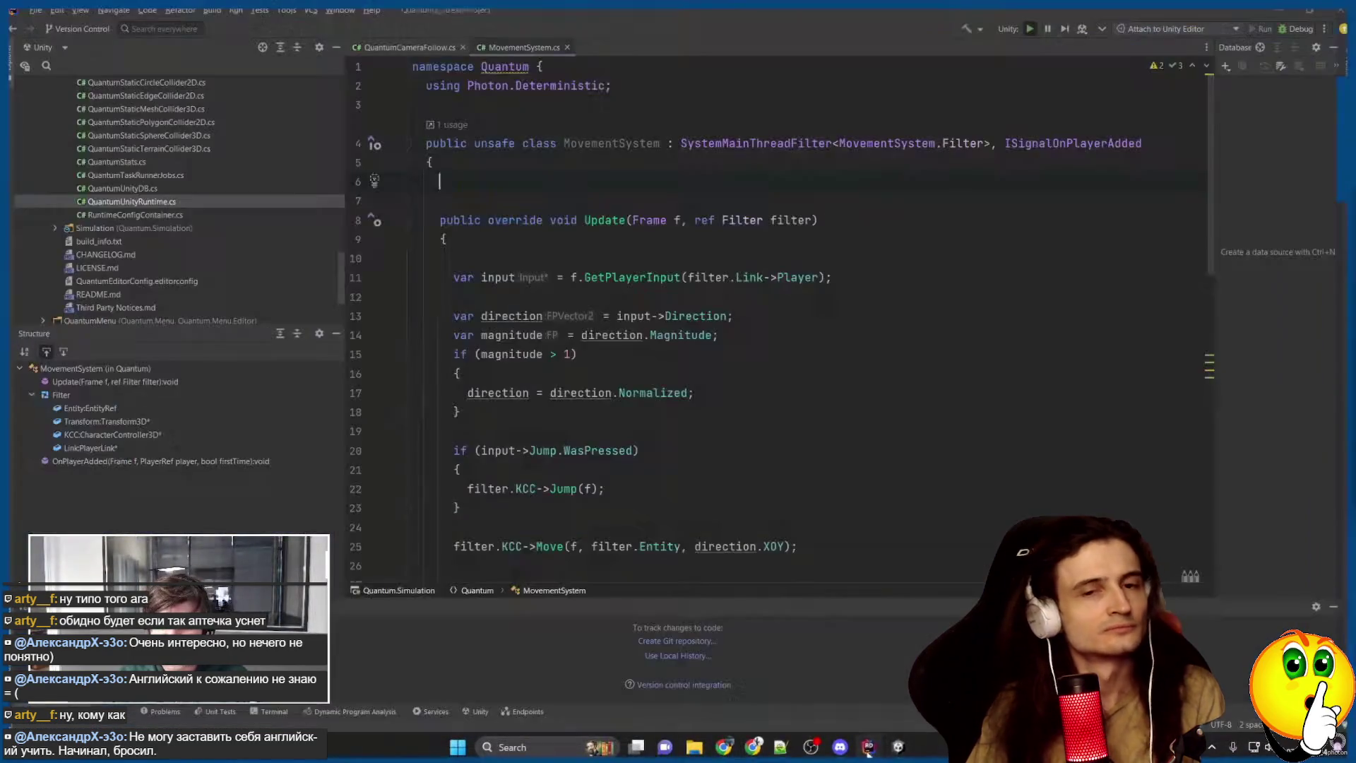
Bring the Unity Editor forward over Rider, showing the game scene and Simulation Systems scripts.
mouse_move(898, 745)
left_click(824, 675)
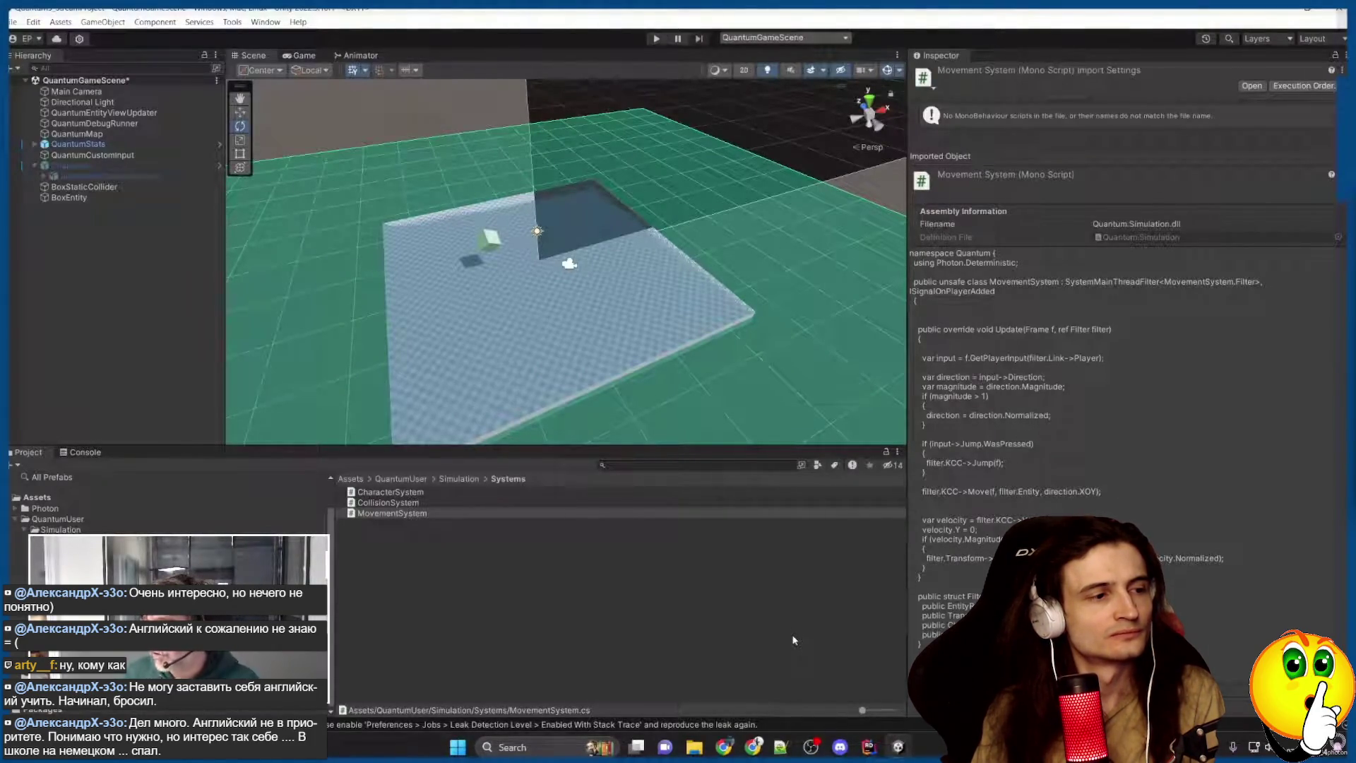
key("space")
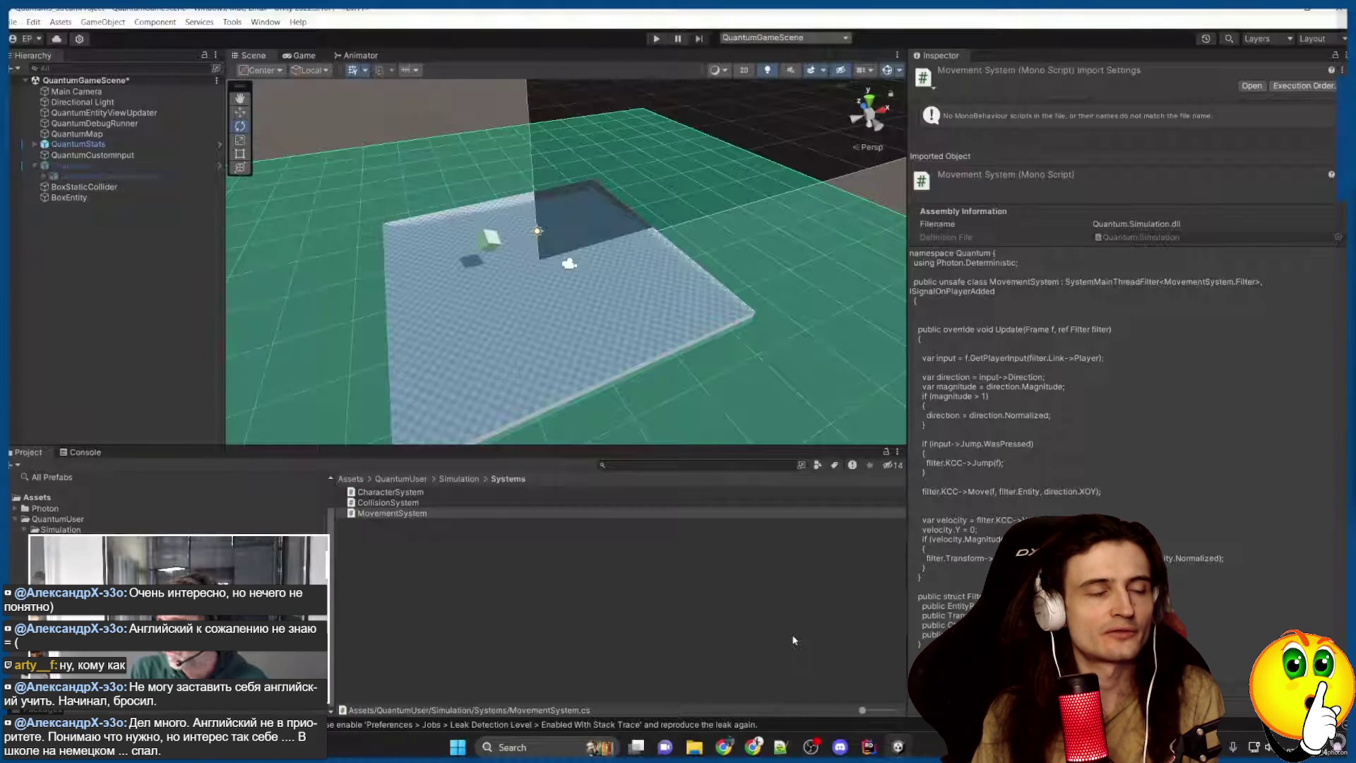
key("space")
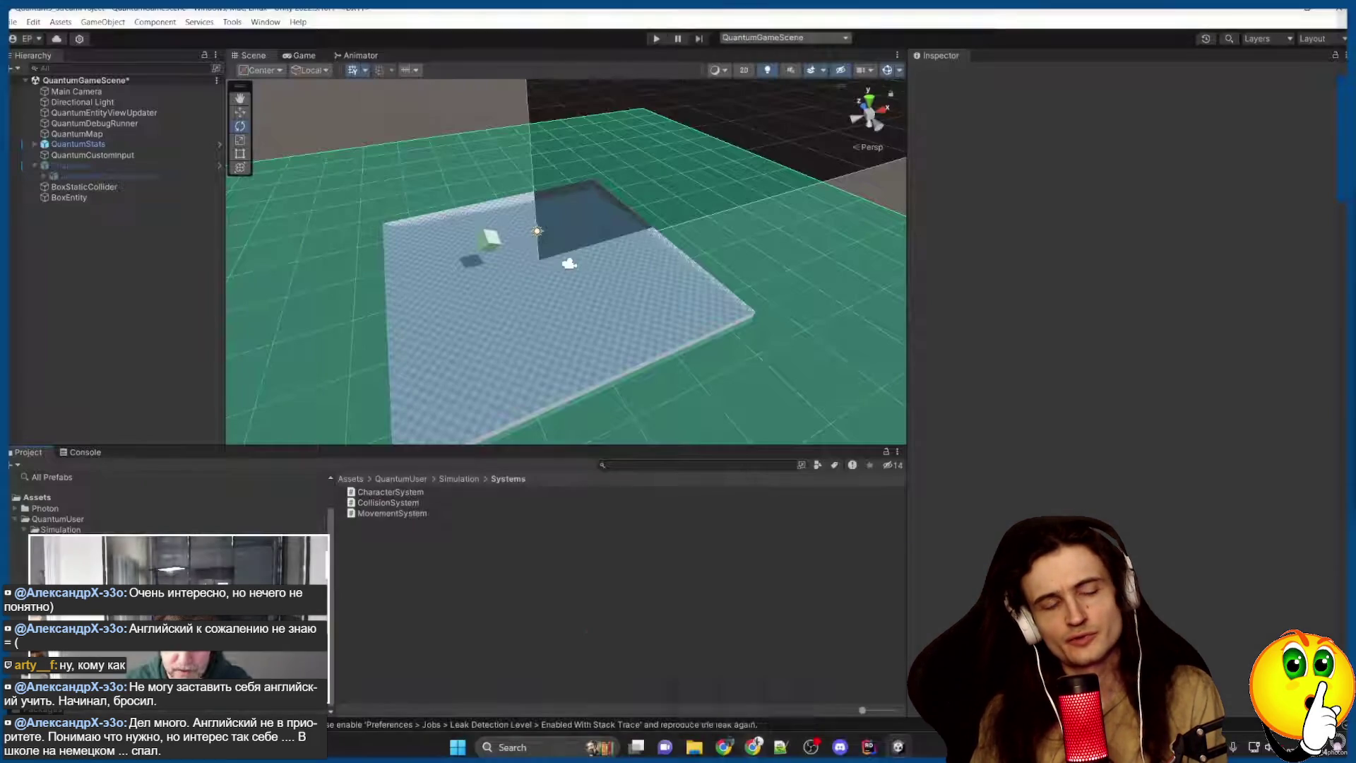
key("space")
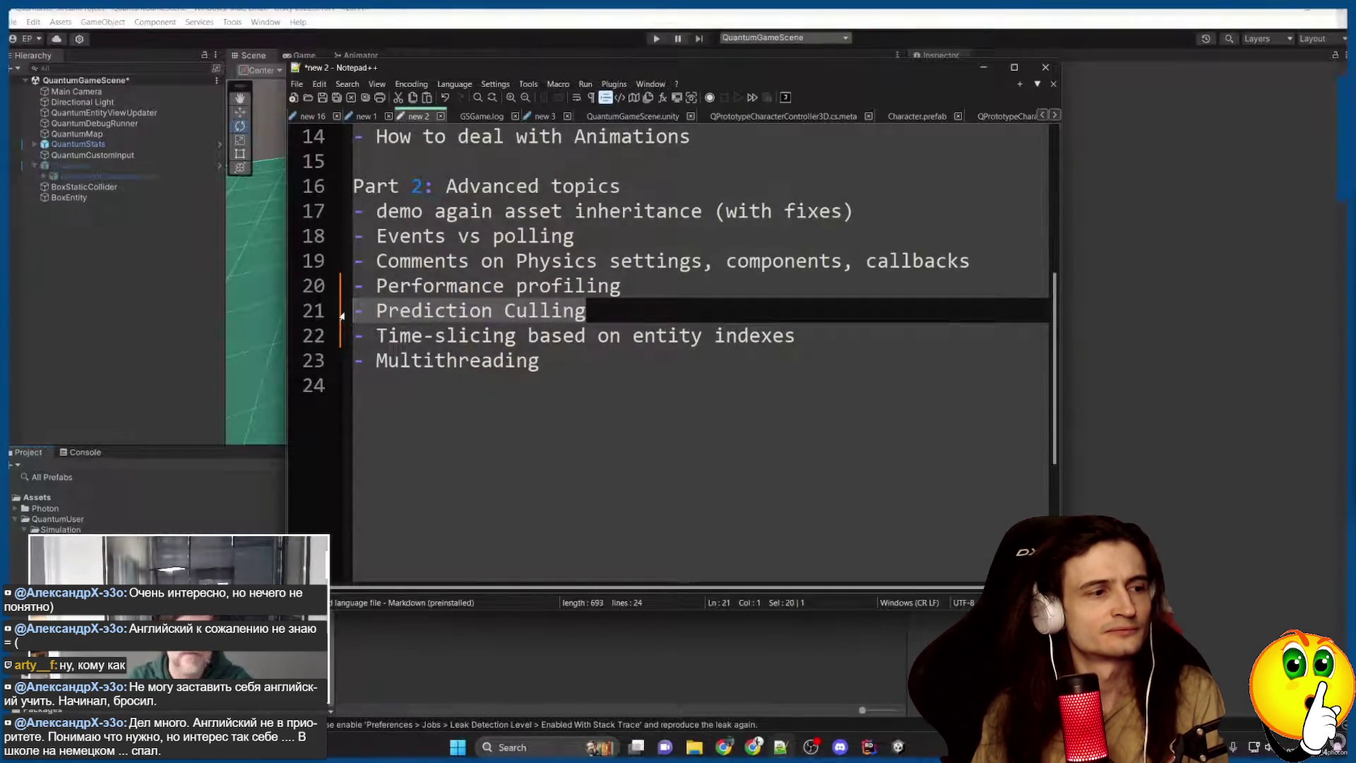
Select the 'Time-slicing based on entity indexes' topic in the Notepad++ notes.
left_click(527, 319)
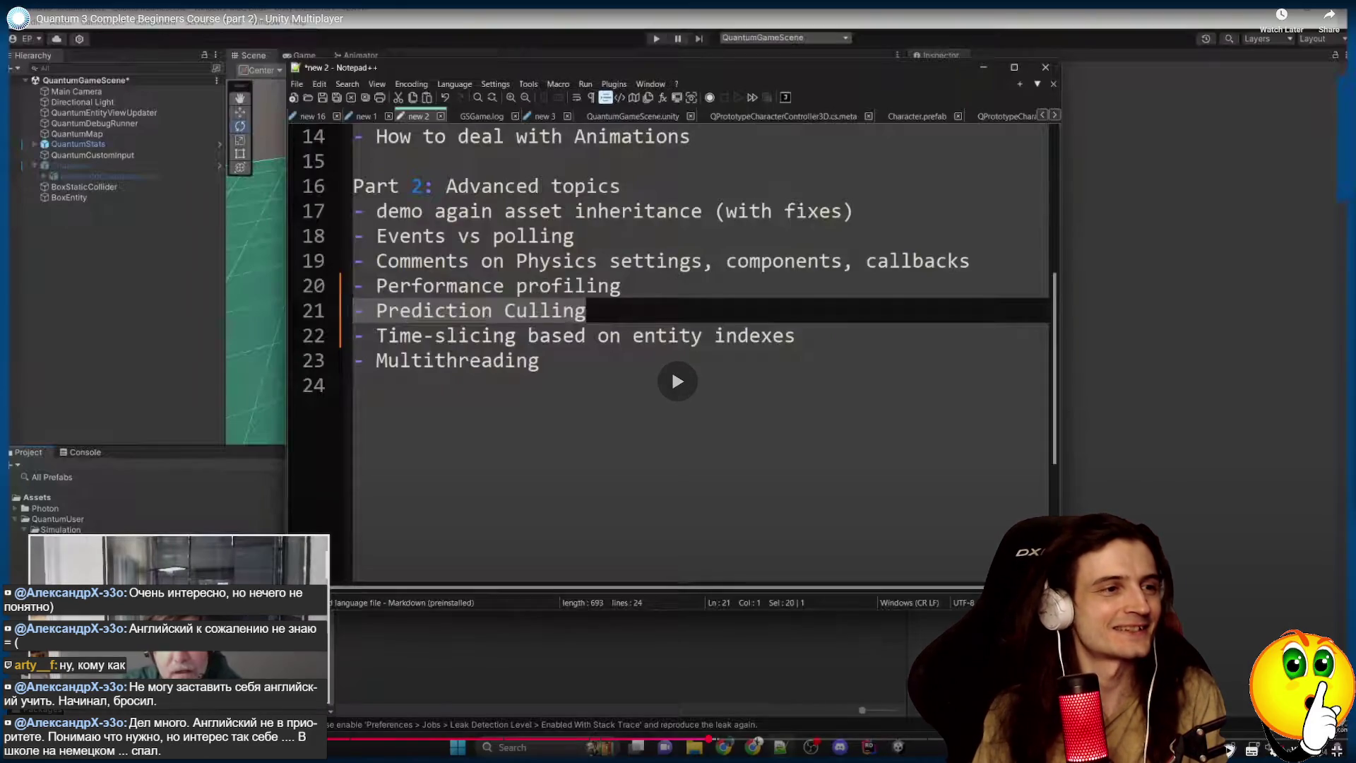
left_click_drag(796, 336, 344, 337)
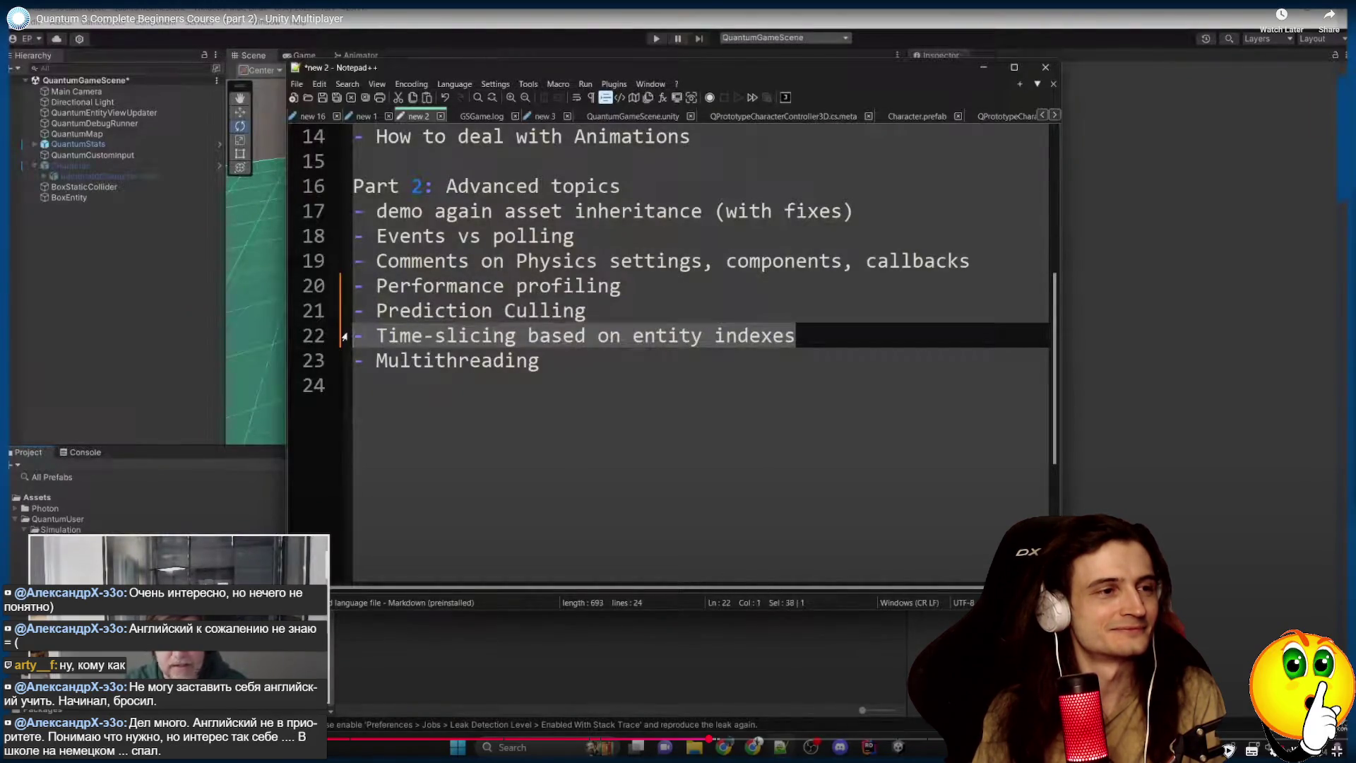
key("space")
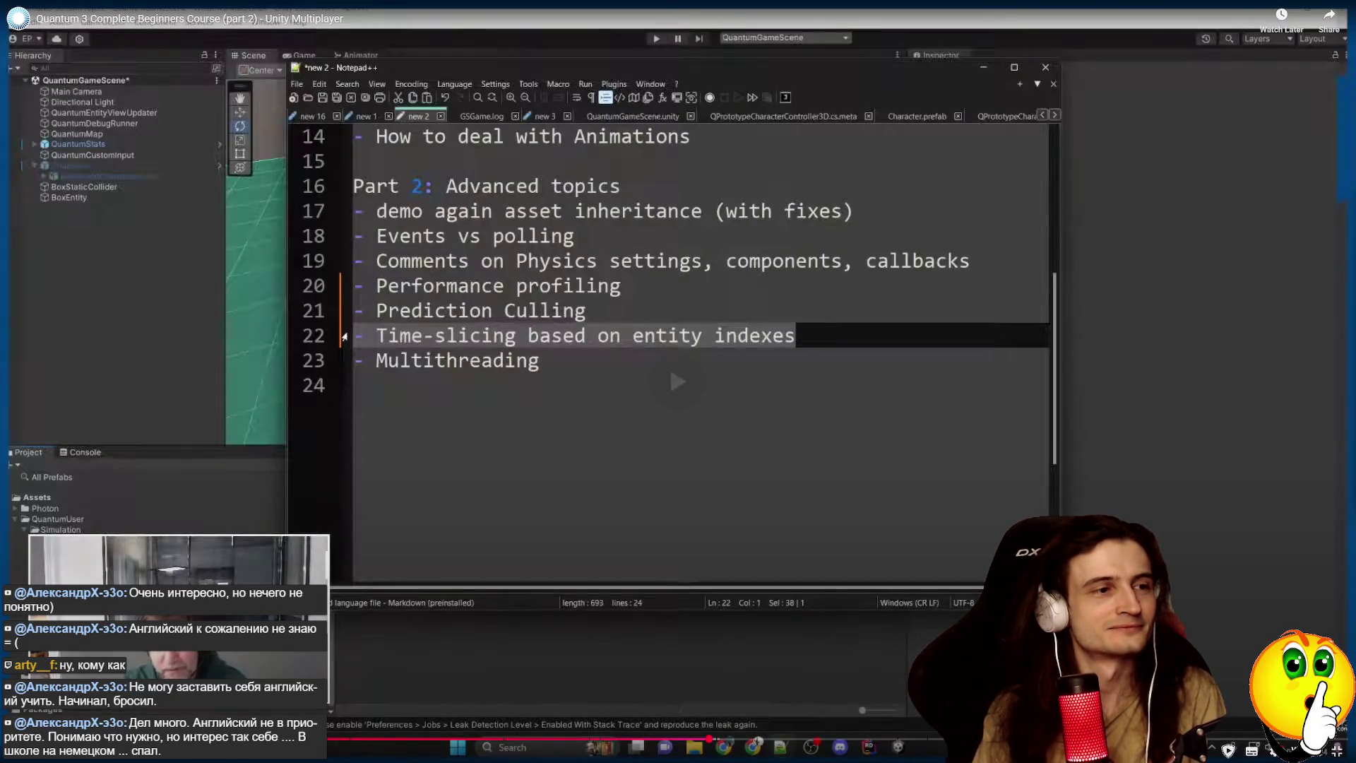
key("End")
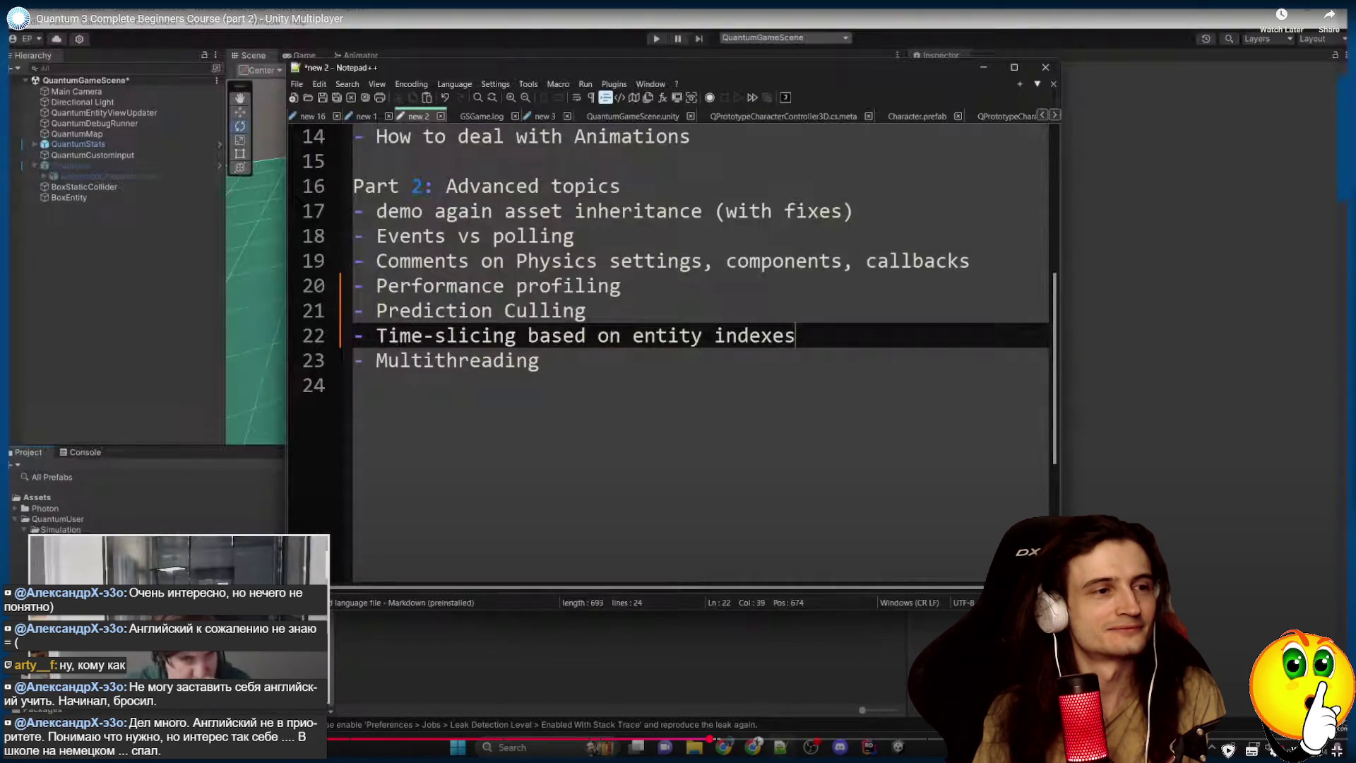
Return to MovementSystem.cs in JetBrains Rider.
key("space")
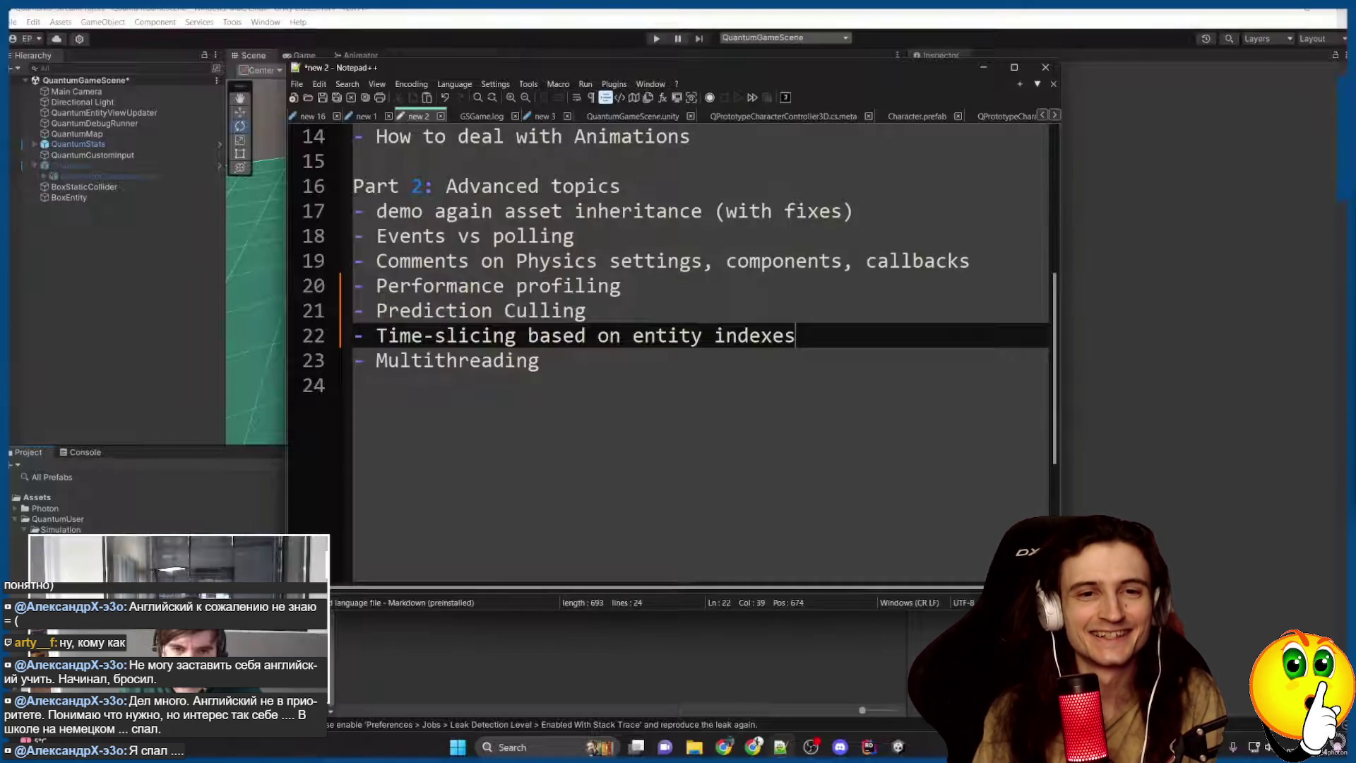
key("space")
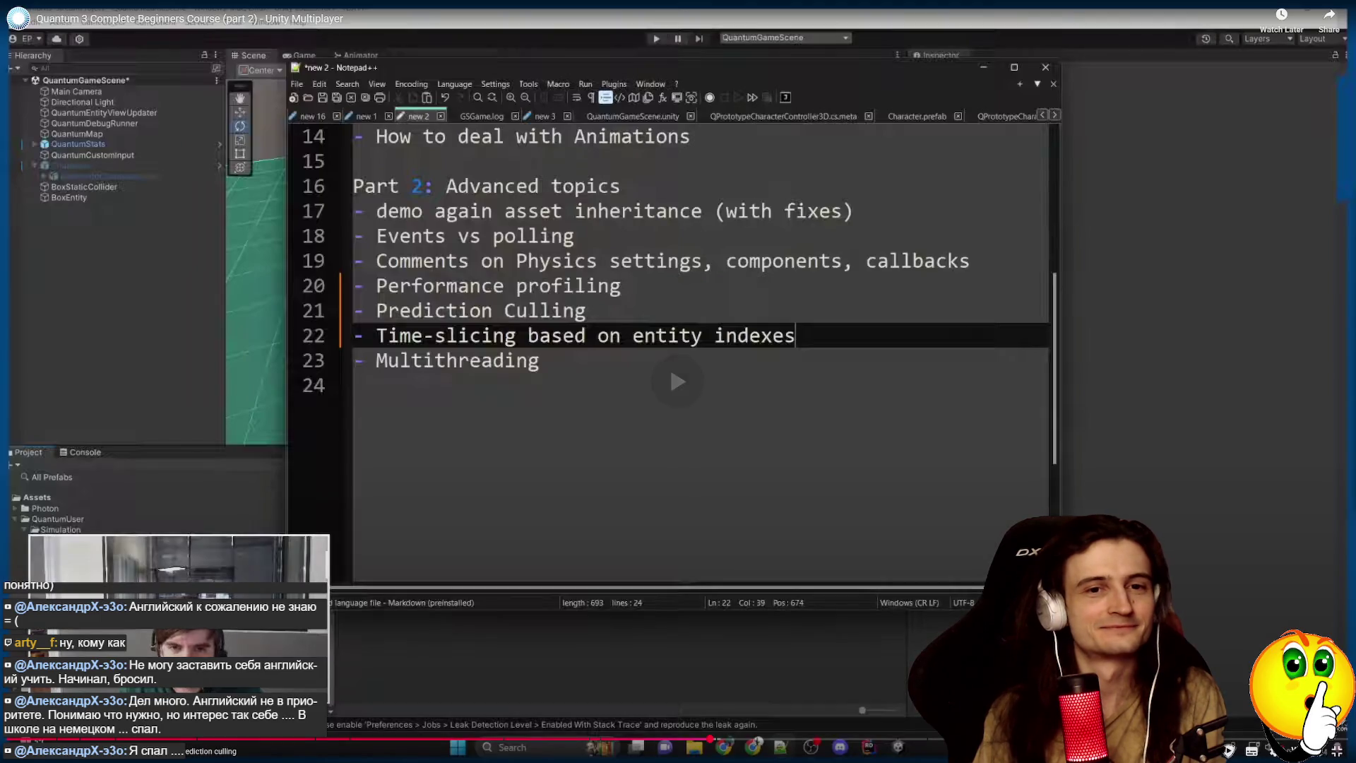
key("space")
key("space")
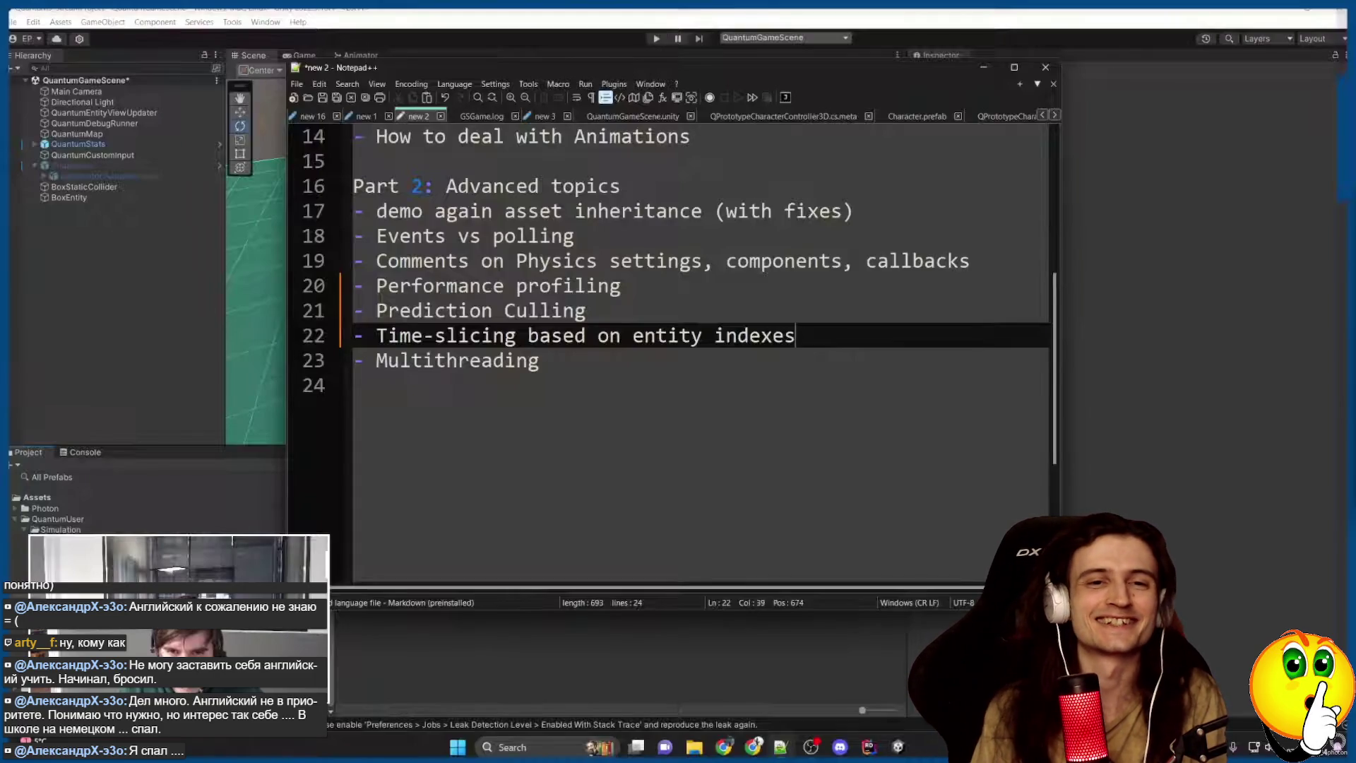
key("space")
key("space")
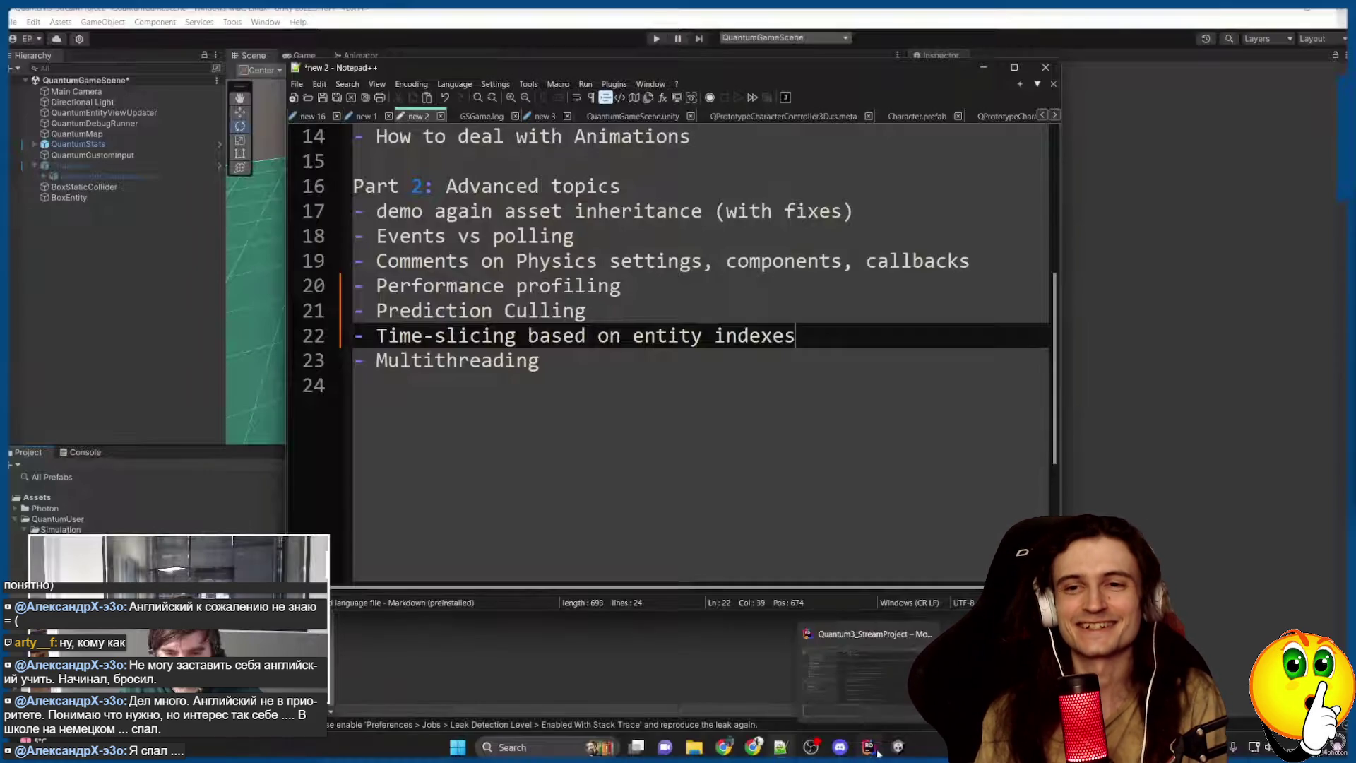
key("space")
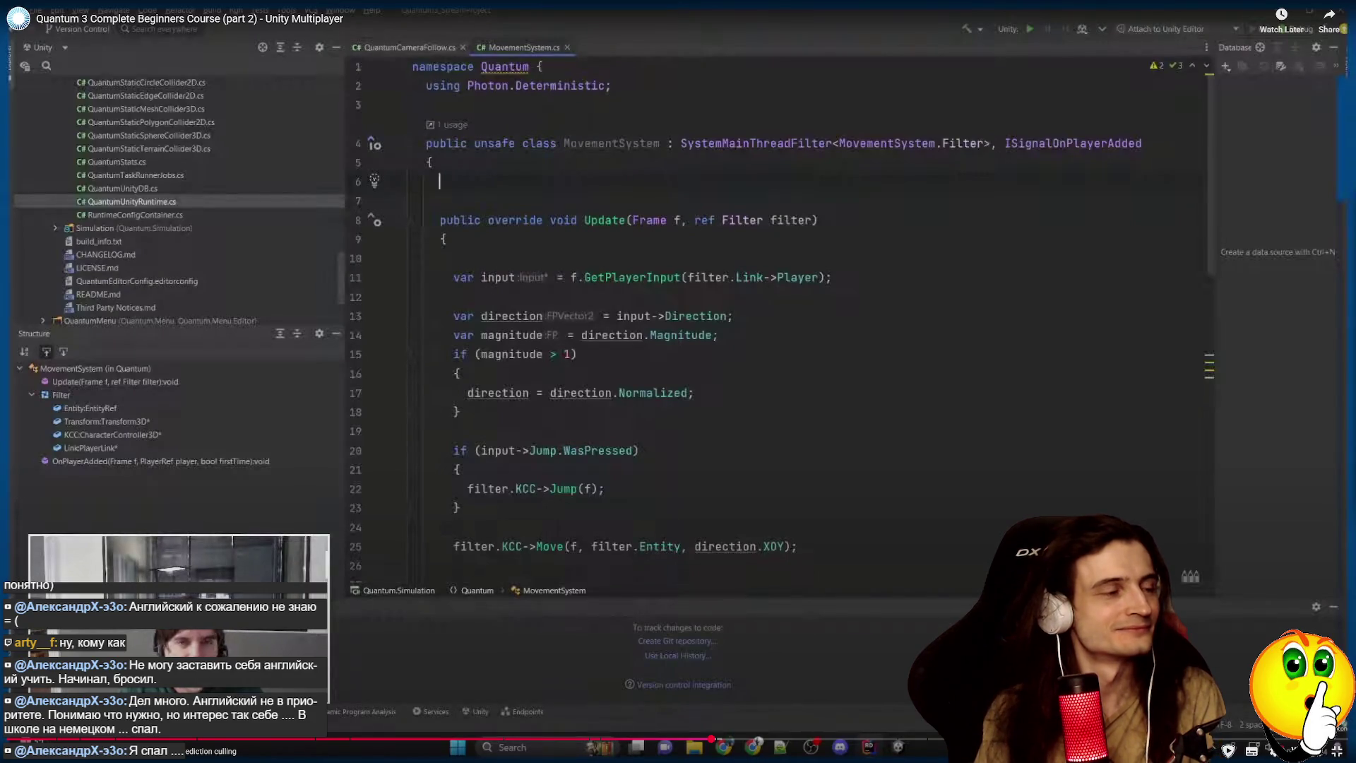
Add a '// TODO (today)' comment above CharacterSystem and jump to CharacterSpec's UpdateStats declaration.
key("space")
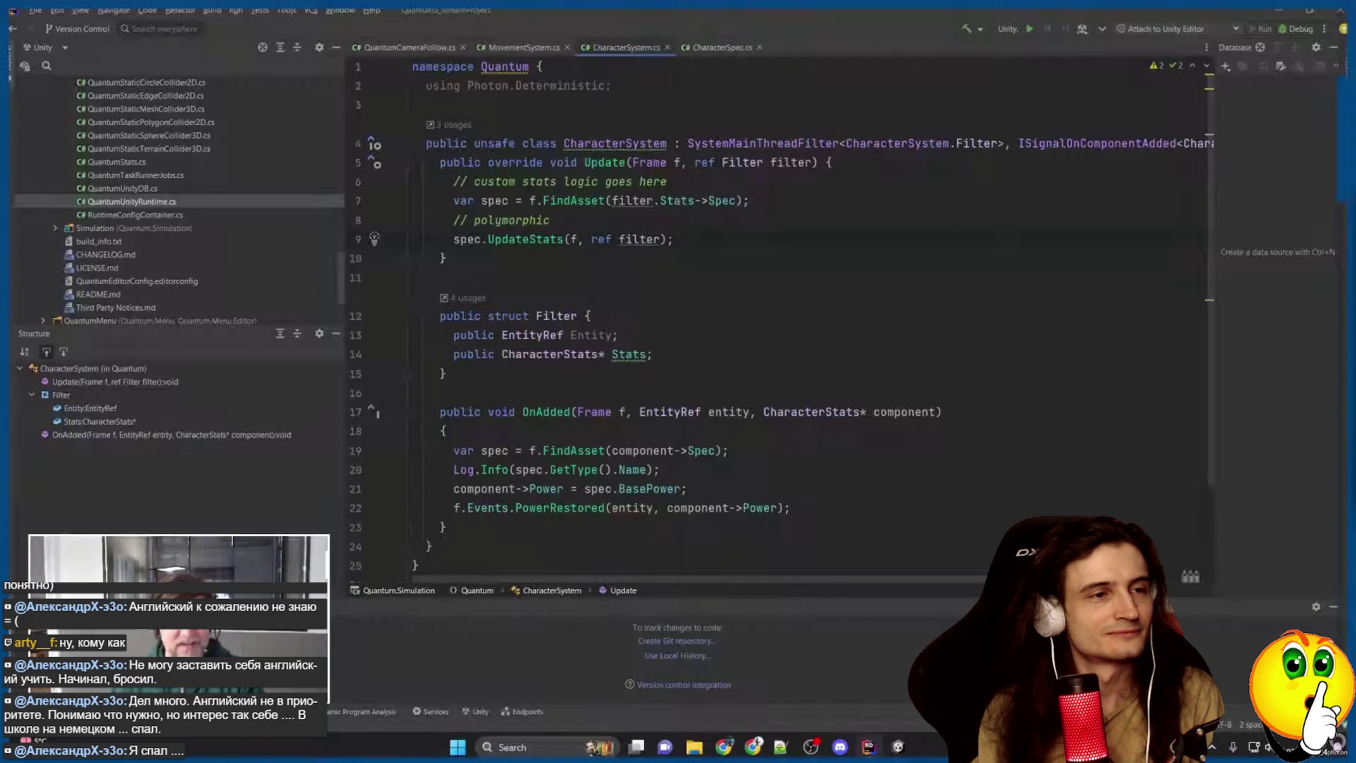
key("Home")
key("Return")
key("Return")
key("Return")
key("Up")
key("Up")
key("Up")
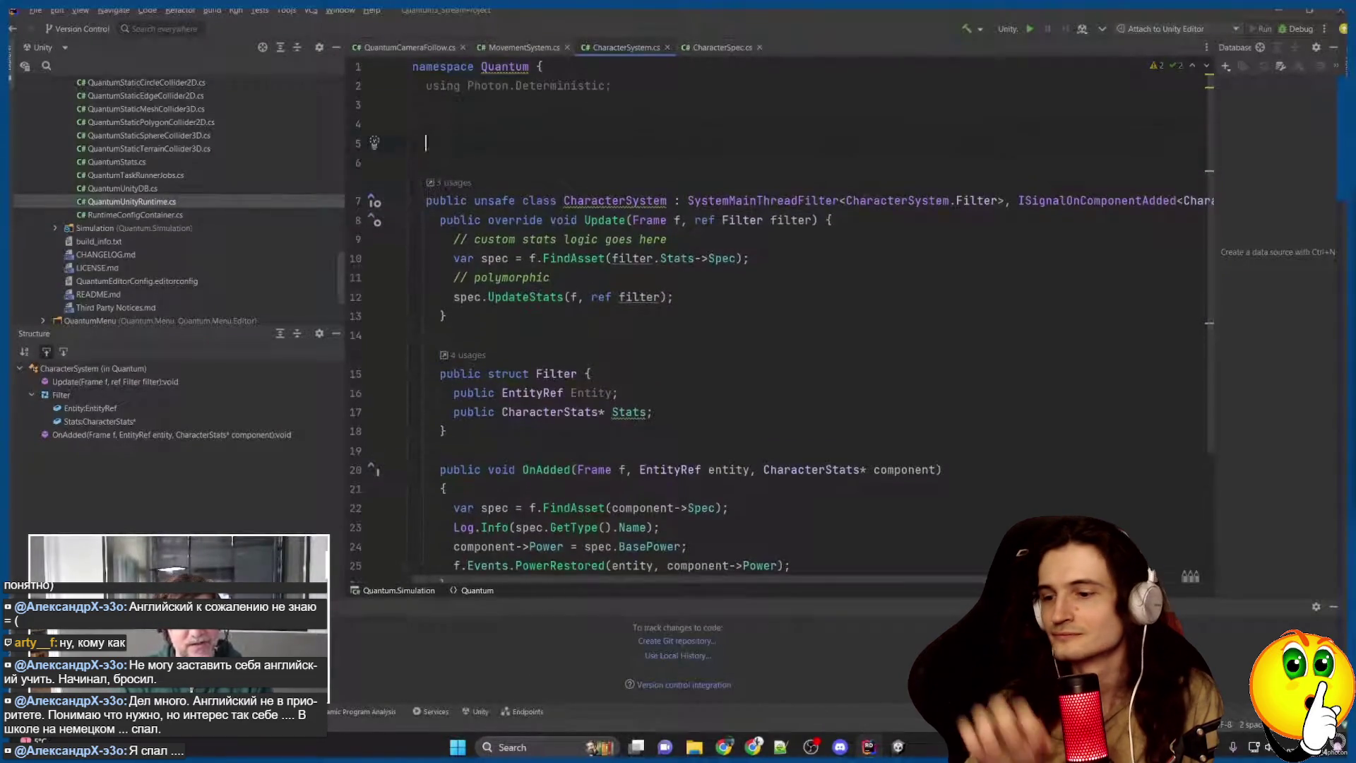
type("// TODO (today")
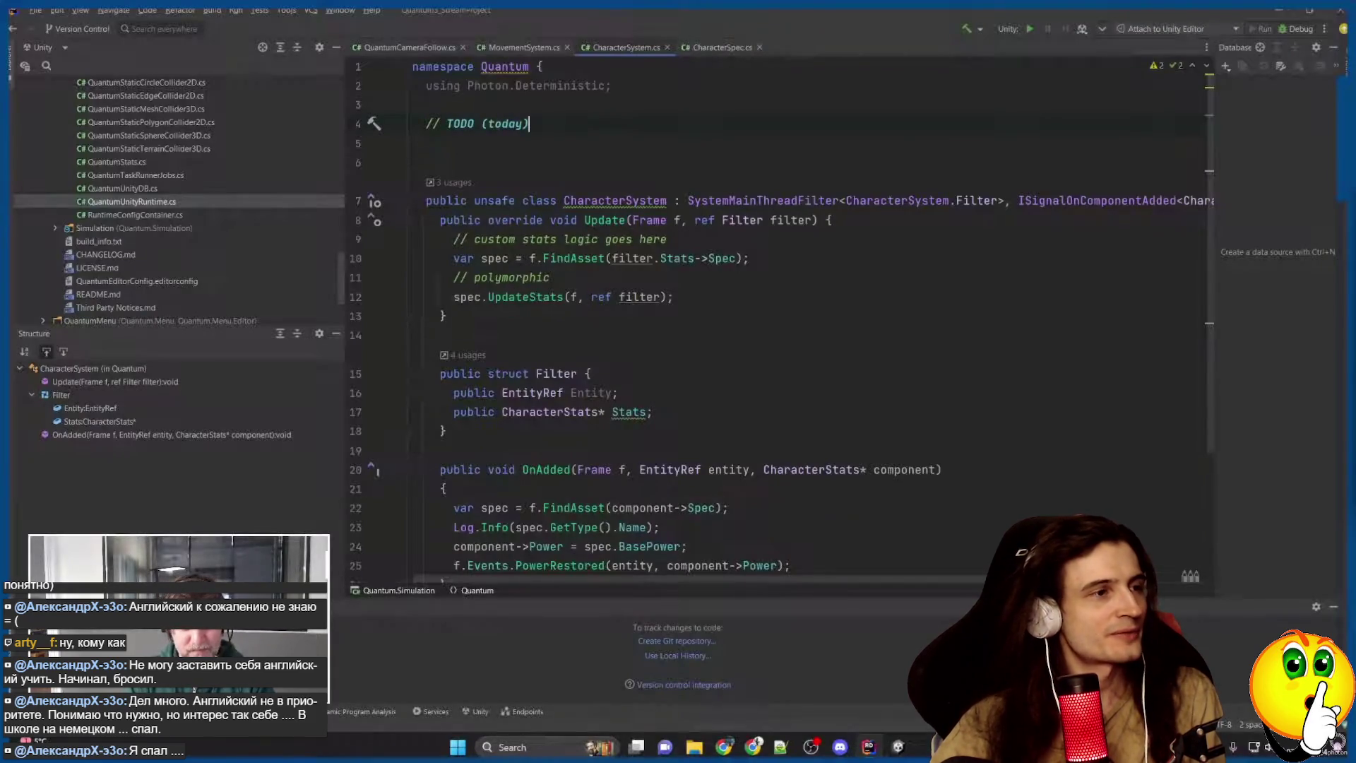
key("Return")
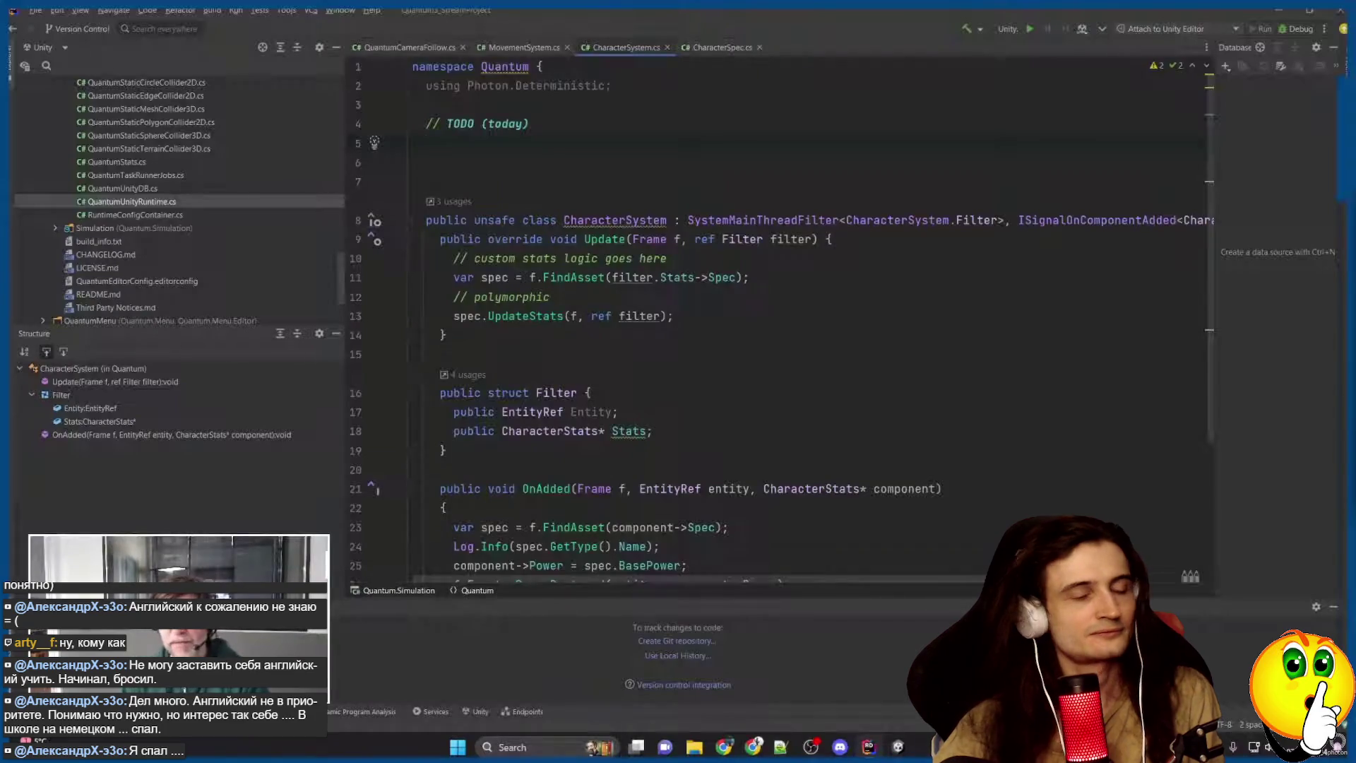
left_click(541, 316, "ctrl")
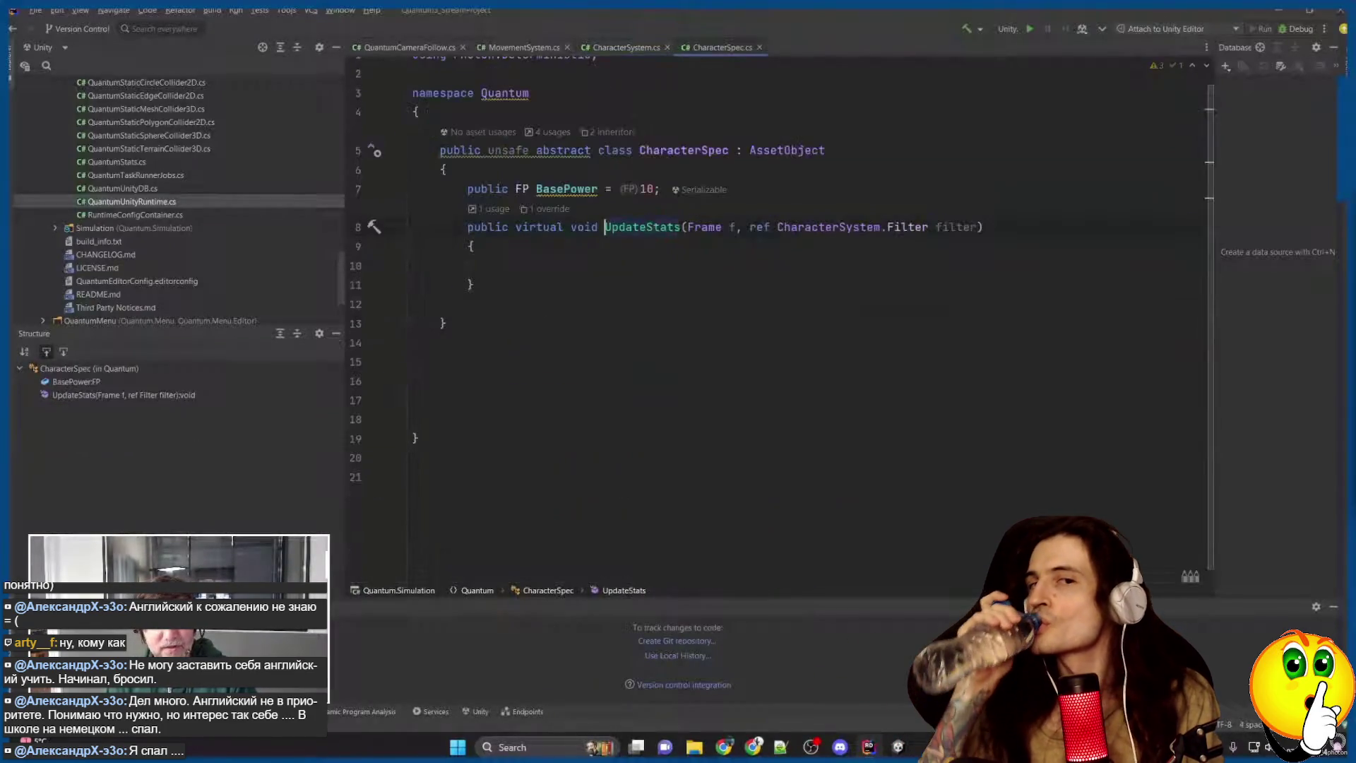
Write a 10000-iteration for loop in UpdateStats that adds 1 to filter.Stats->Power.
left_click(505, 265)
type("fo")
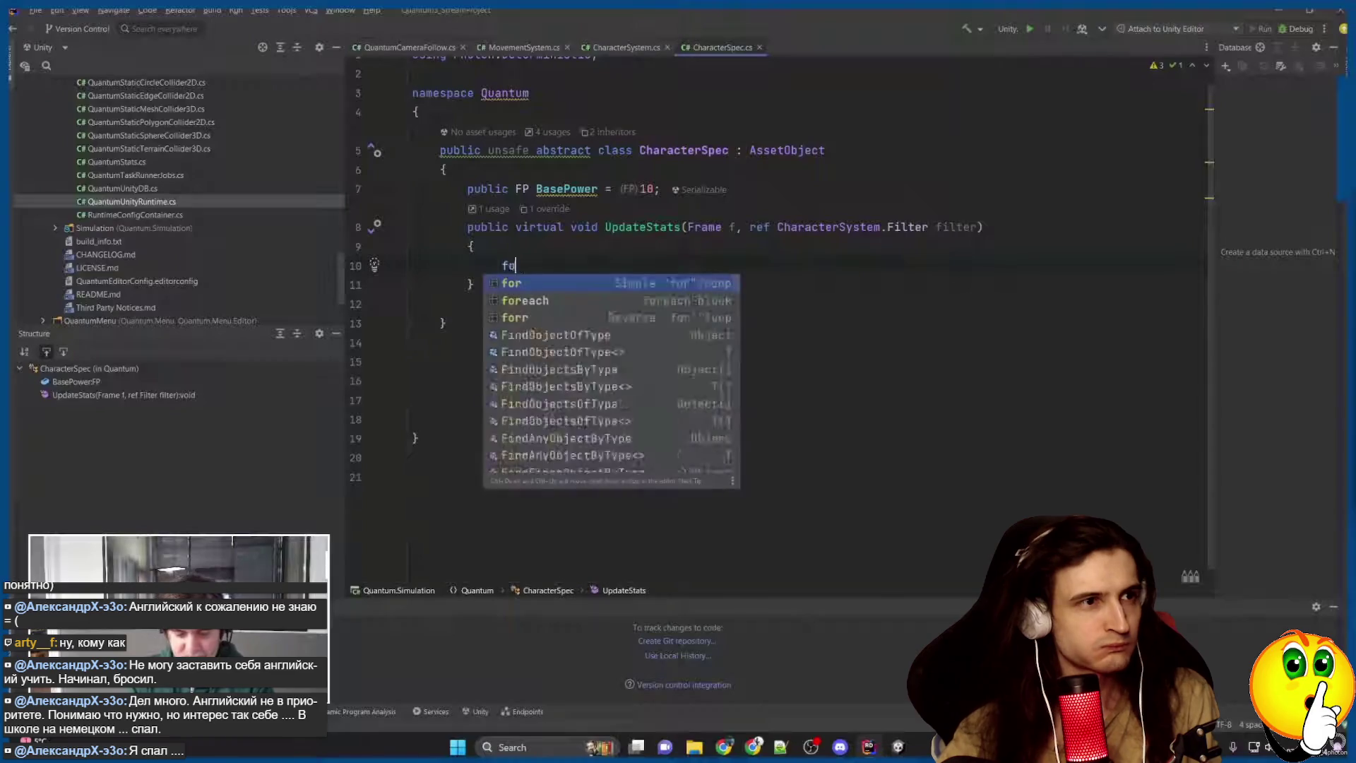
type("r (int i ")
type("= 0; i < 10000; i")
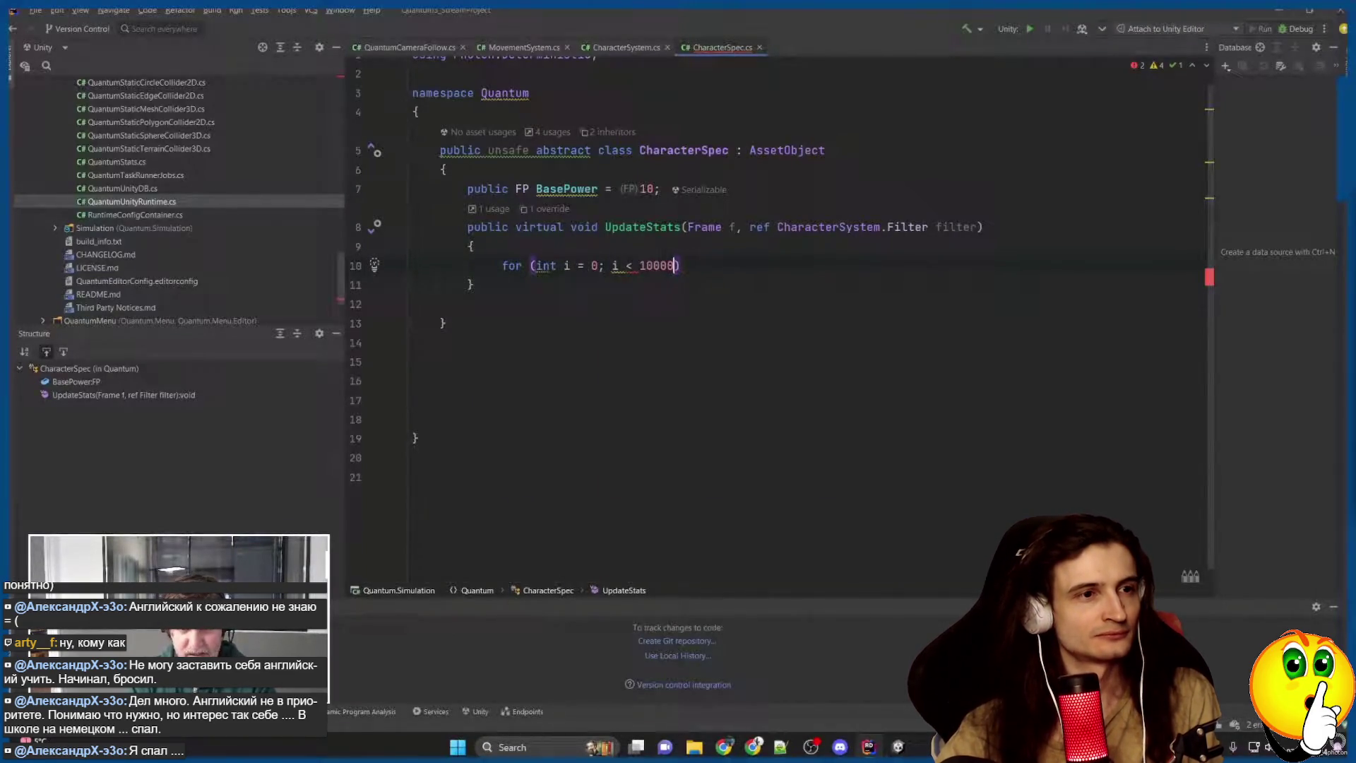
type("++")
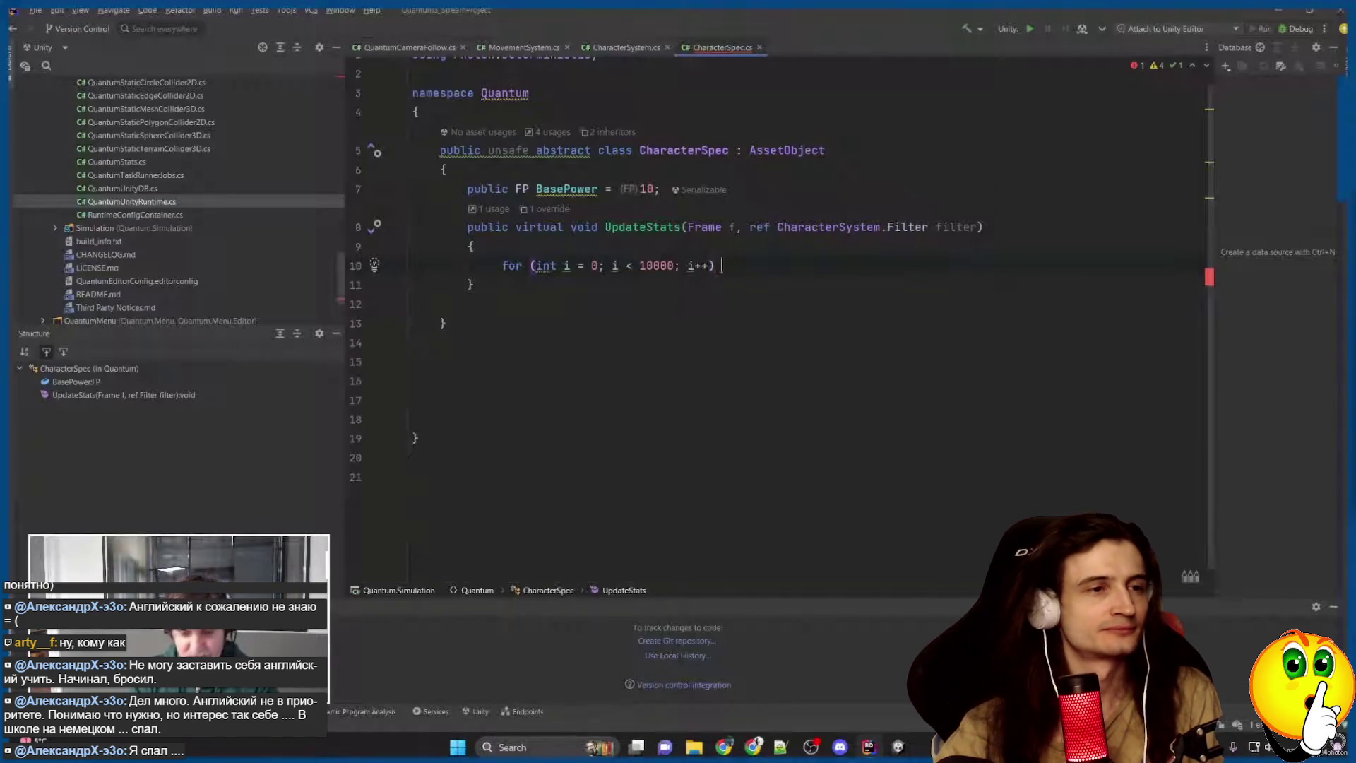
key("ctrl+shift+Return")
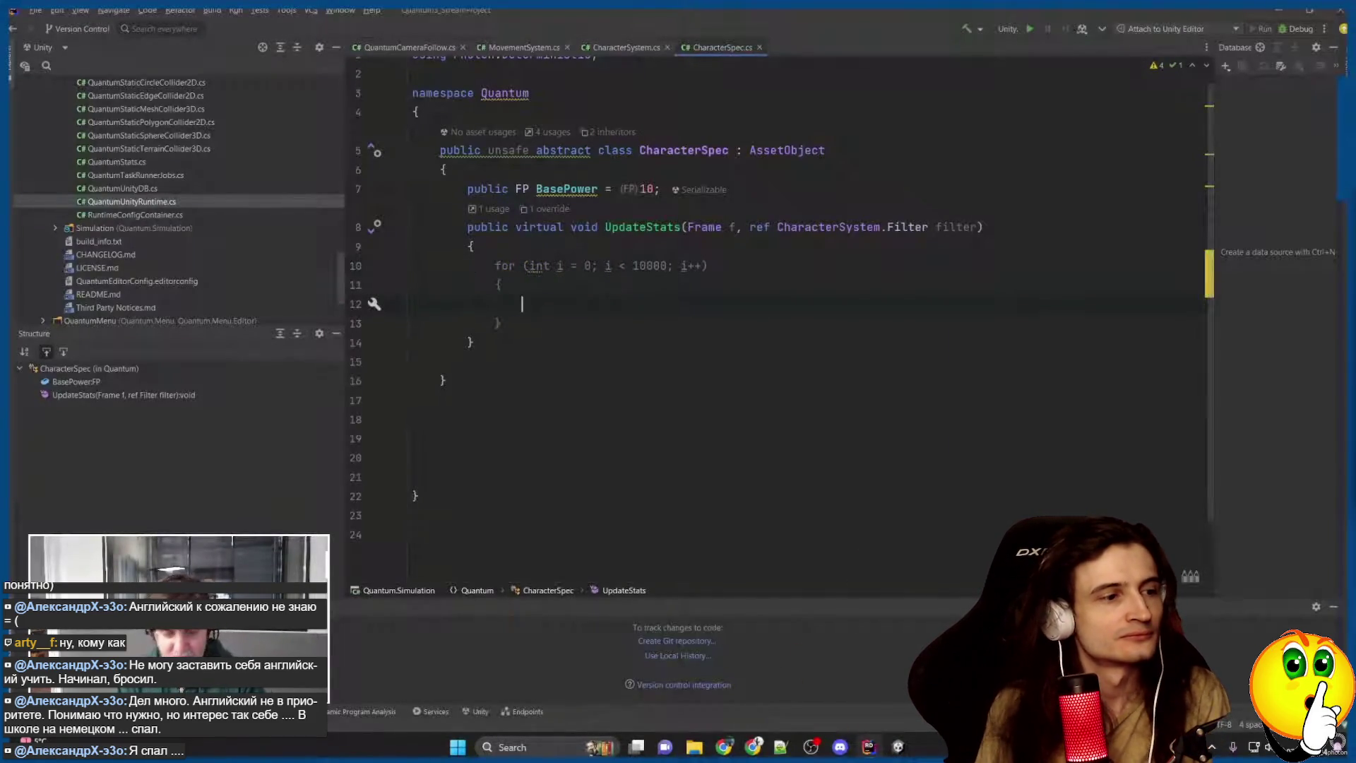
type("filter.Stats.")
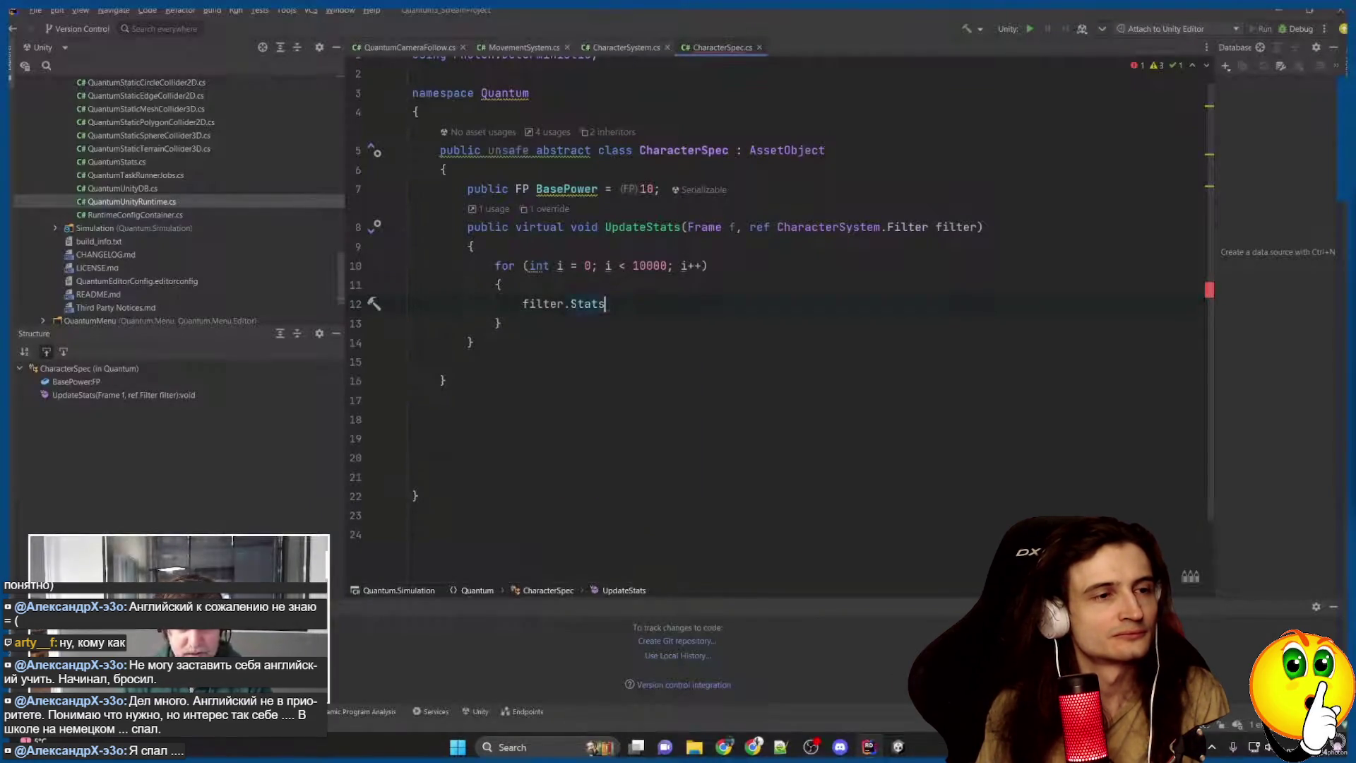
key("BackSpace")
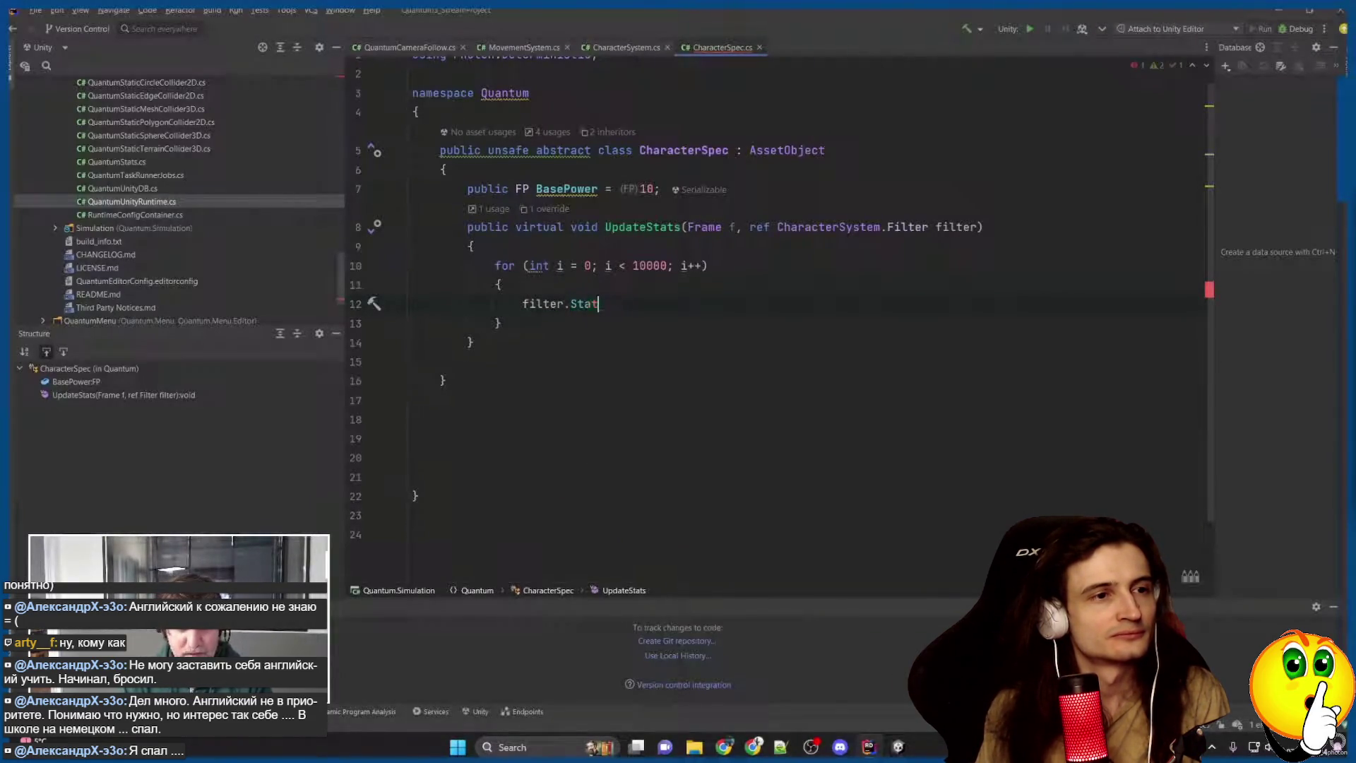
type("s->")
key("Return")
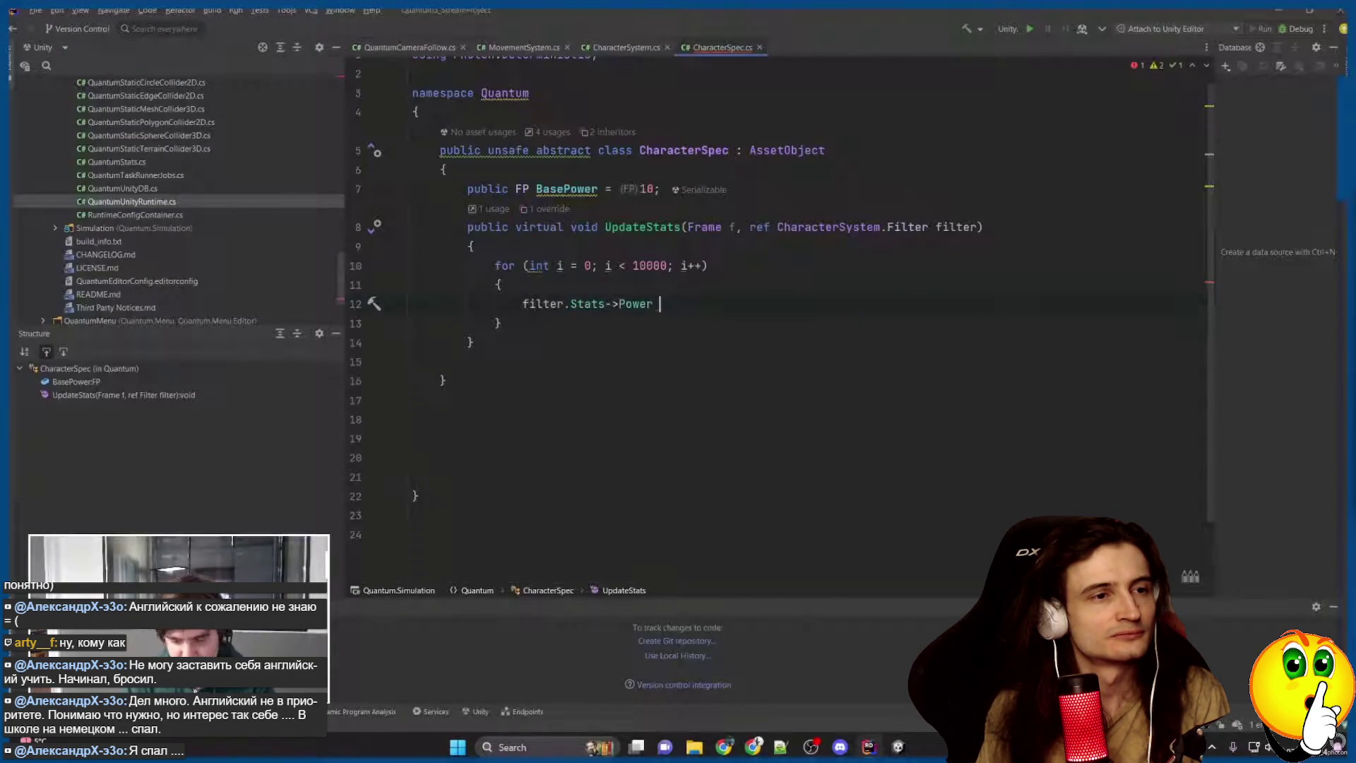
type("+= 1;")
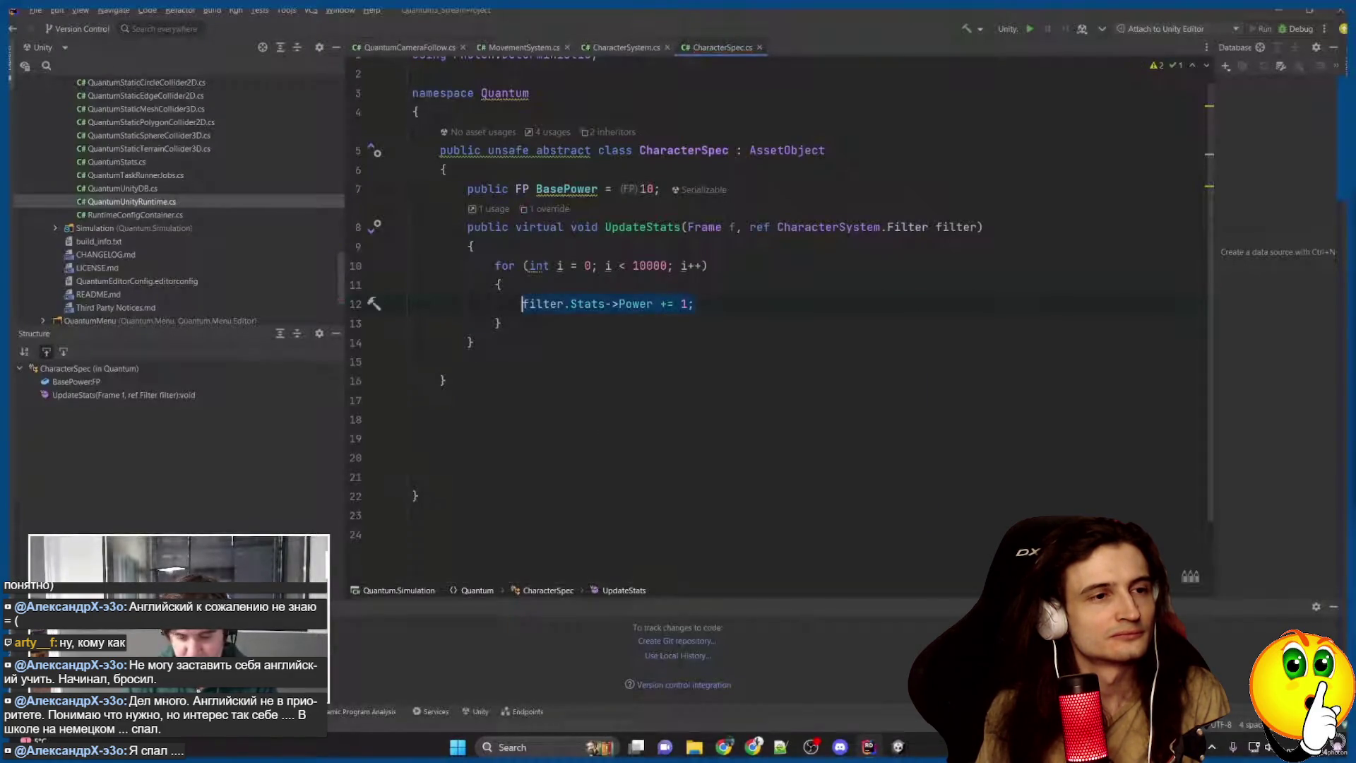
key("Return")
Duplicate the Power line inside the loop so it also subtracts 1 (-= 1).
key("Tab")
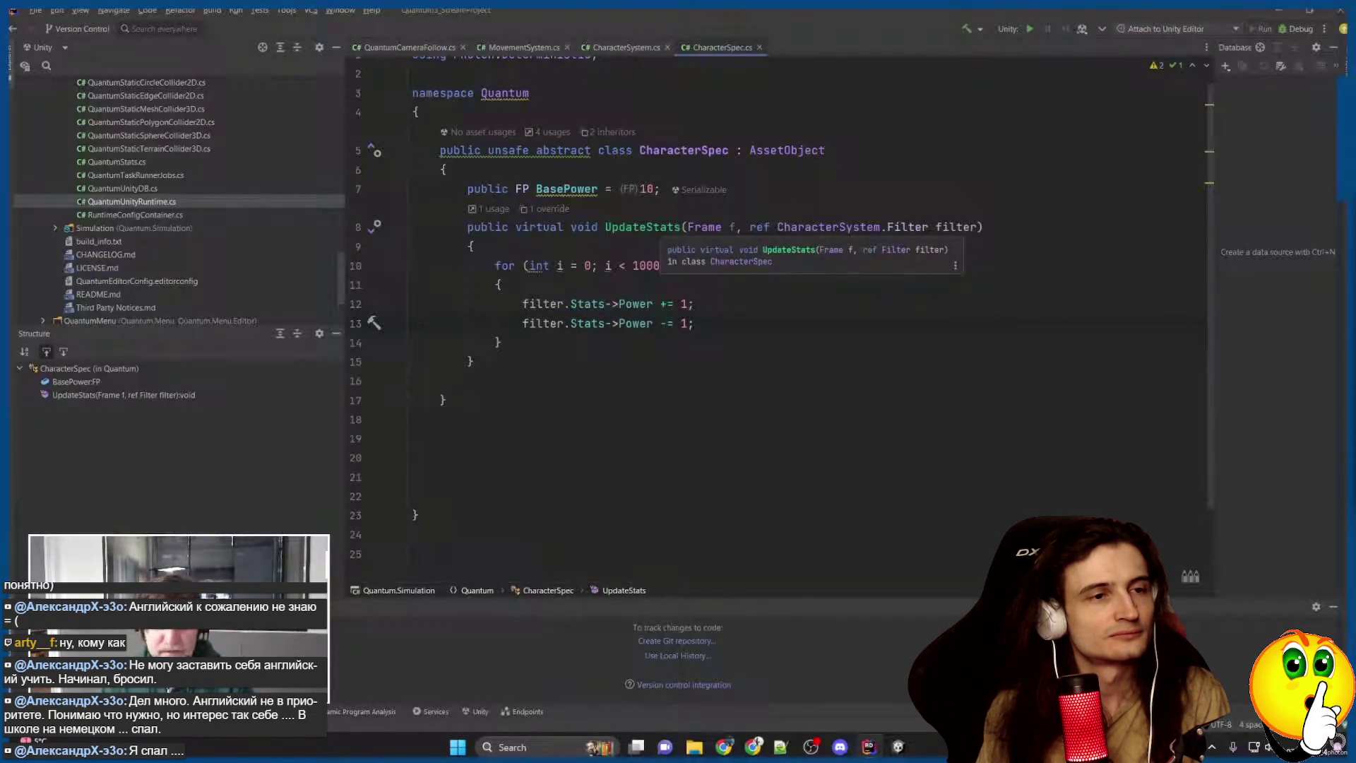
left_click(500, 342)
key("space")
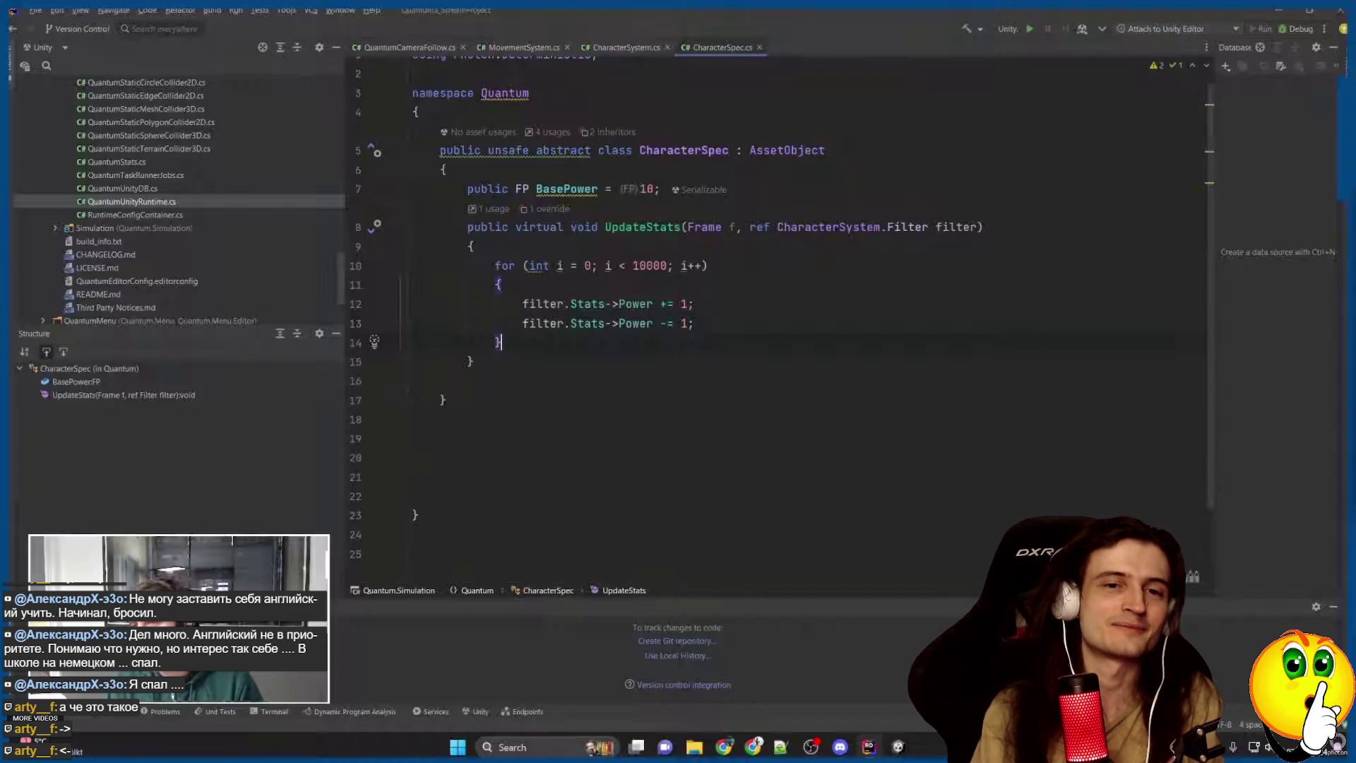
key("space")
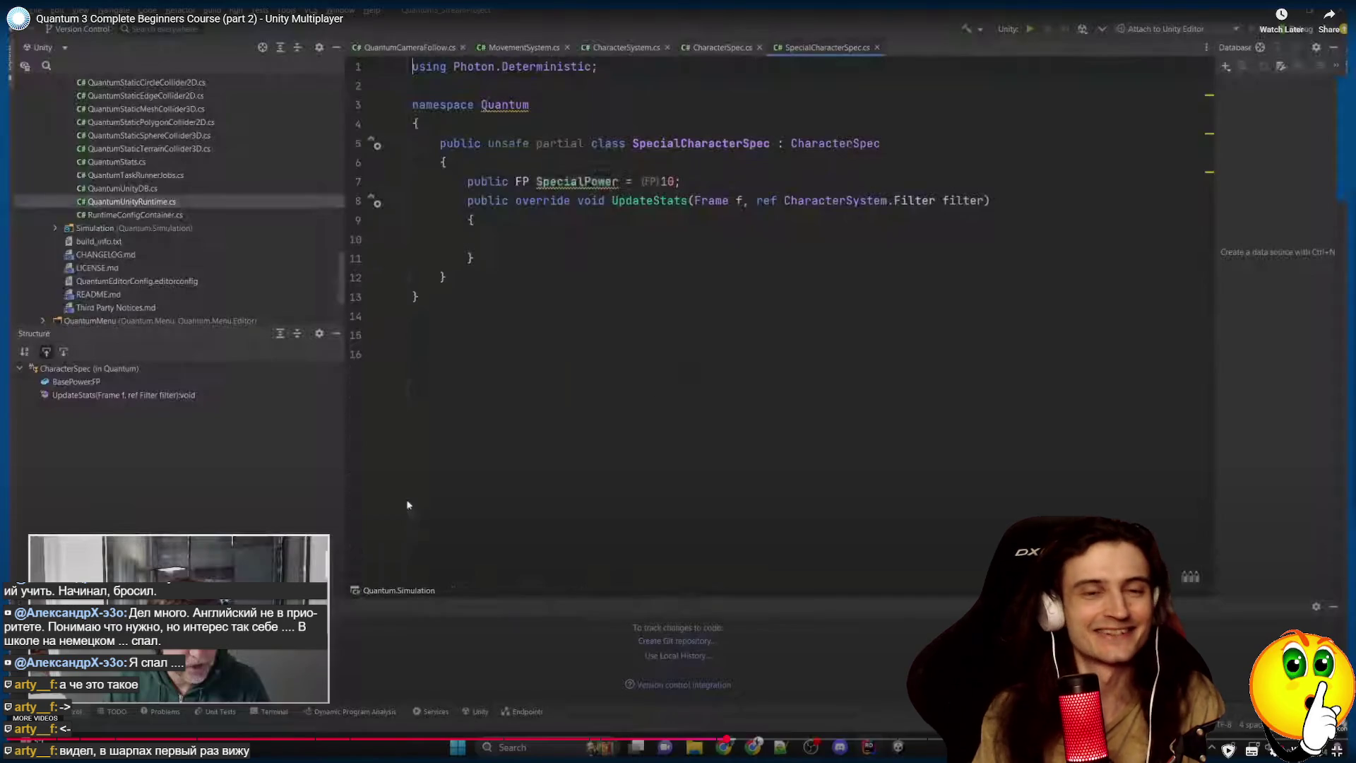
Make SpecialCharacterSpec's UpdateStats override call base.UpdateStats(f, ref filter).
key("space")
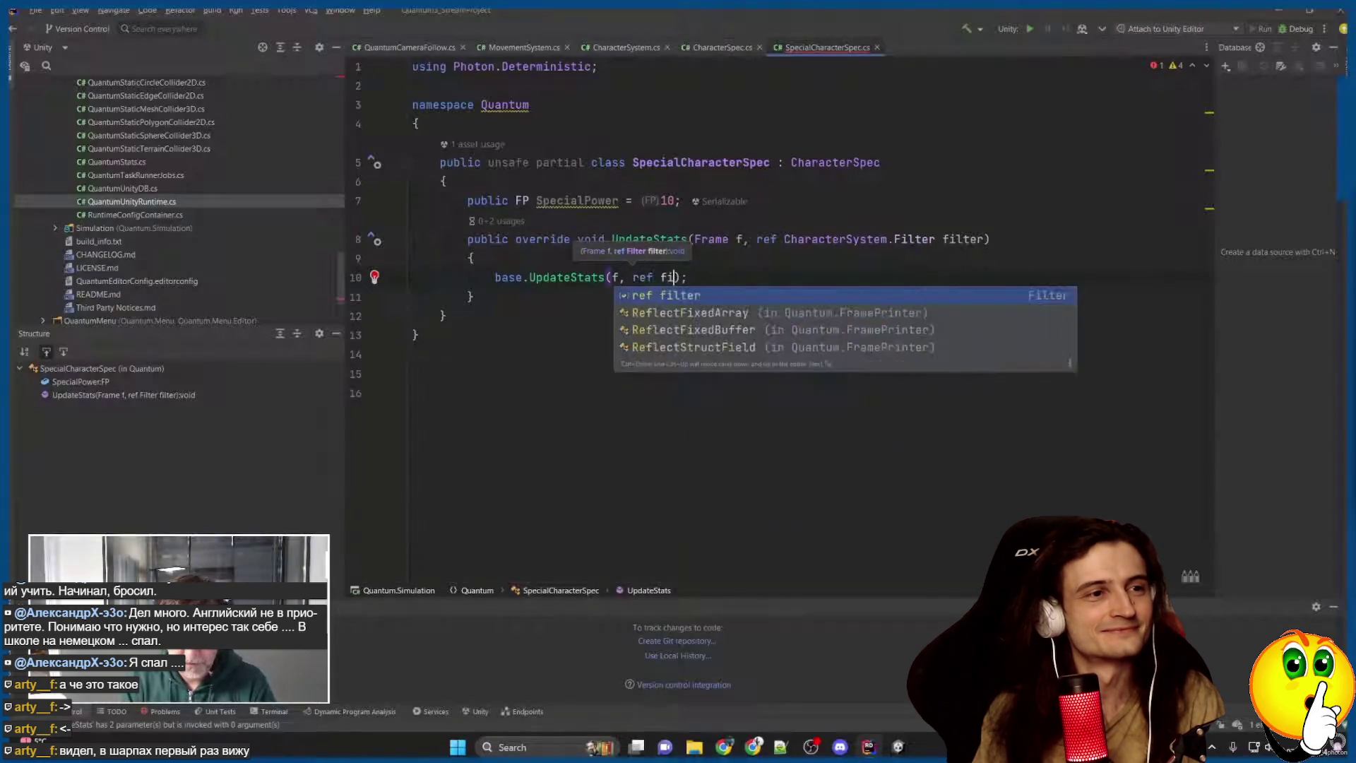
key("space")
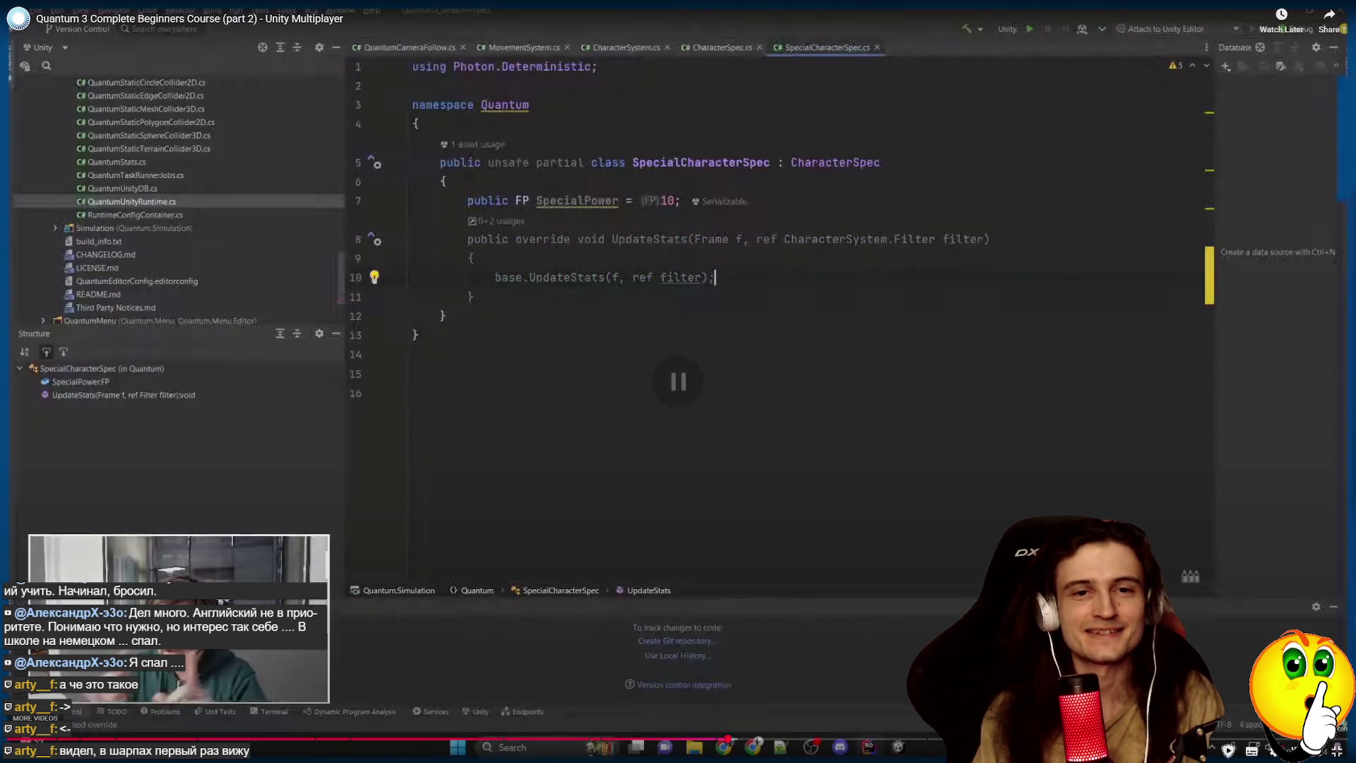
key("space")
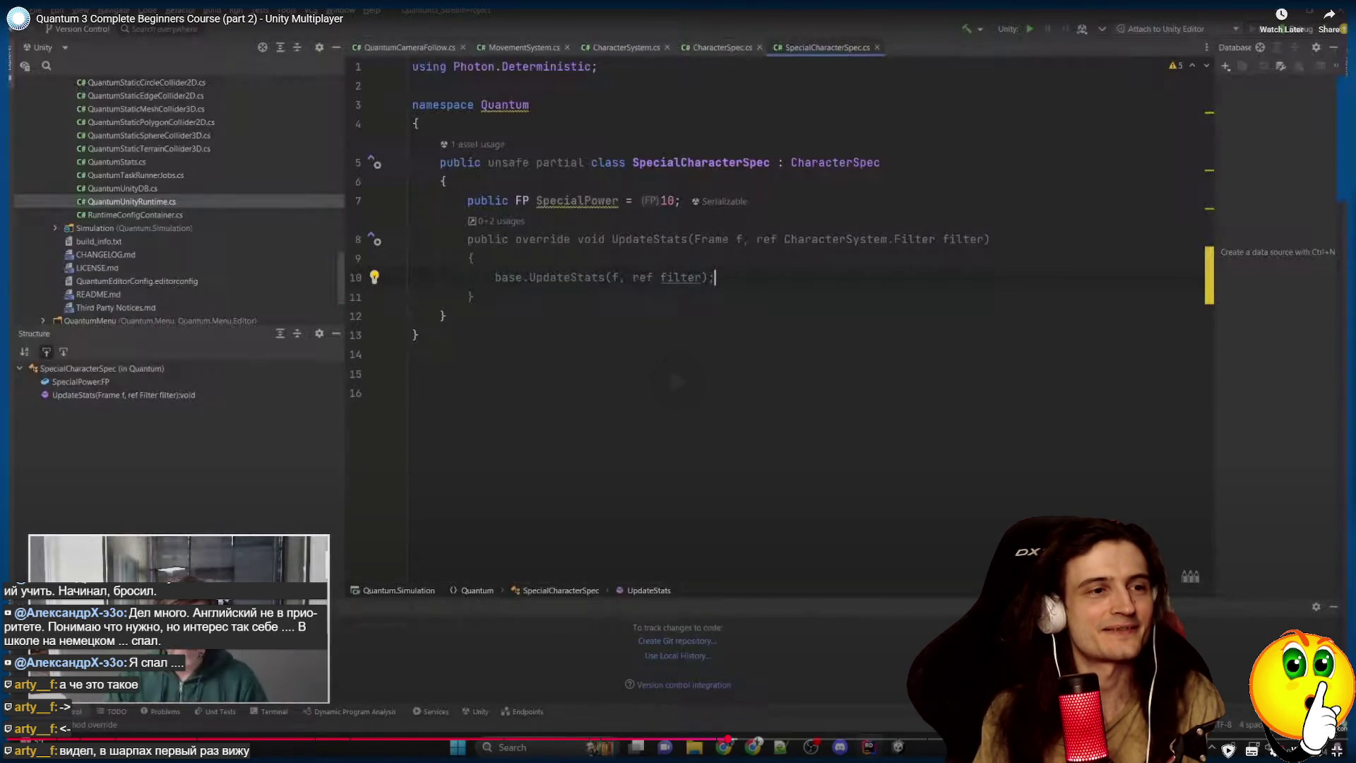
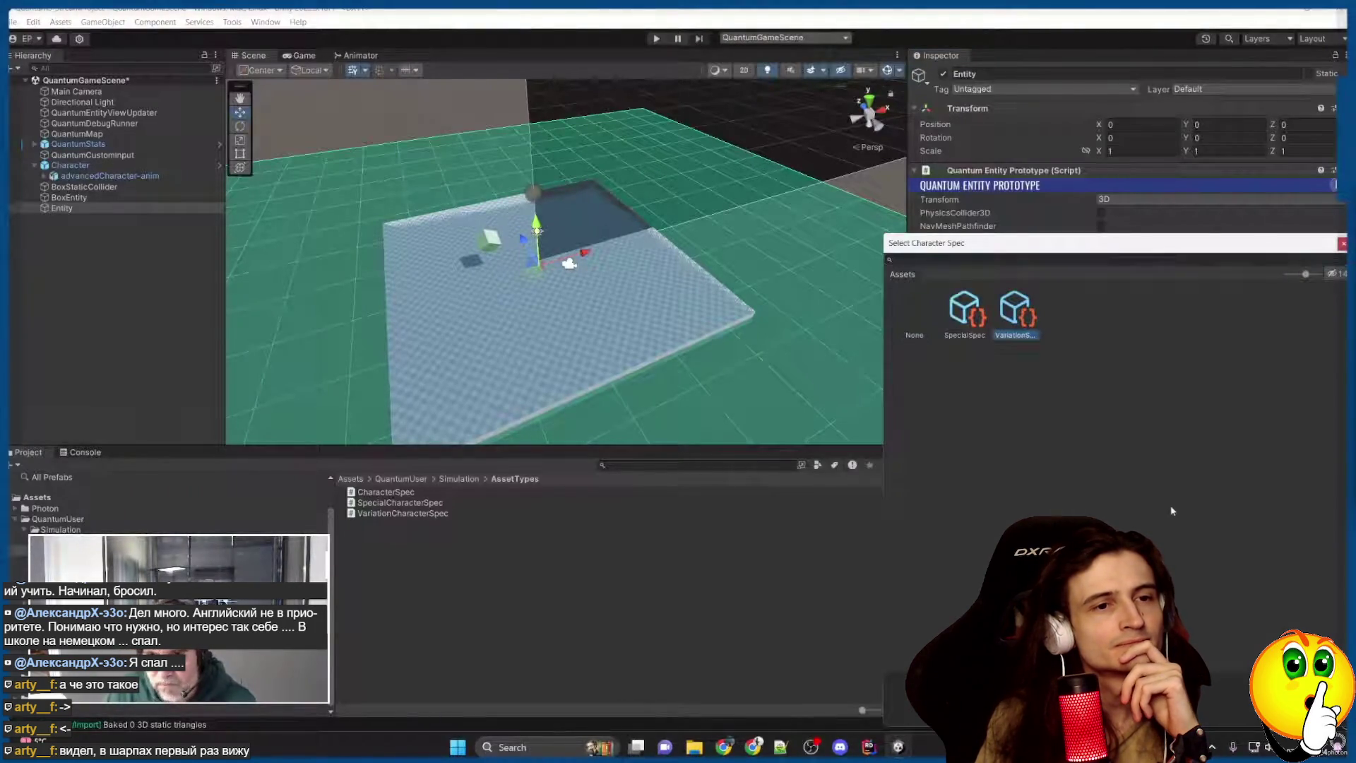
Pick VariationSpec as the Entity's spec and start play with the Quantum Task Profiler recording.
left_click(1048, 378)
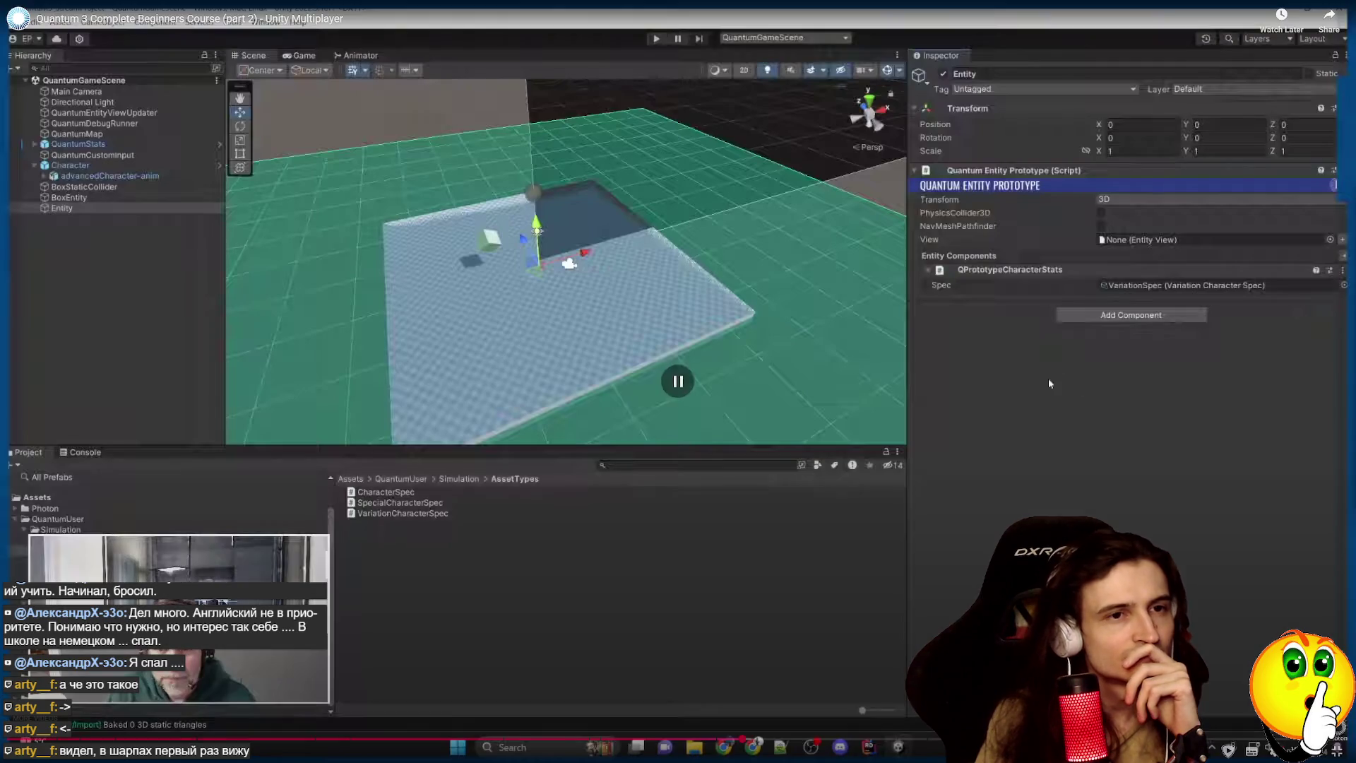
left_click(1048, 379)
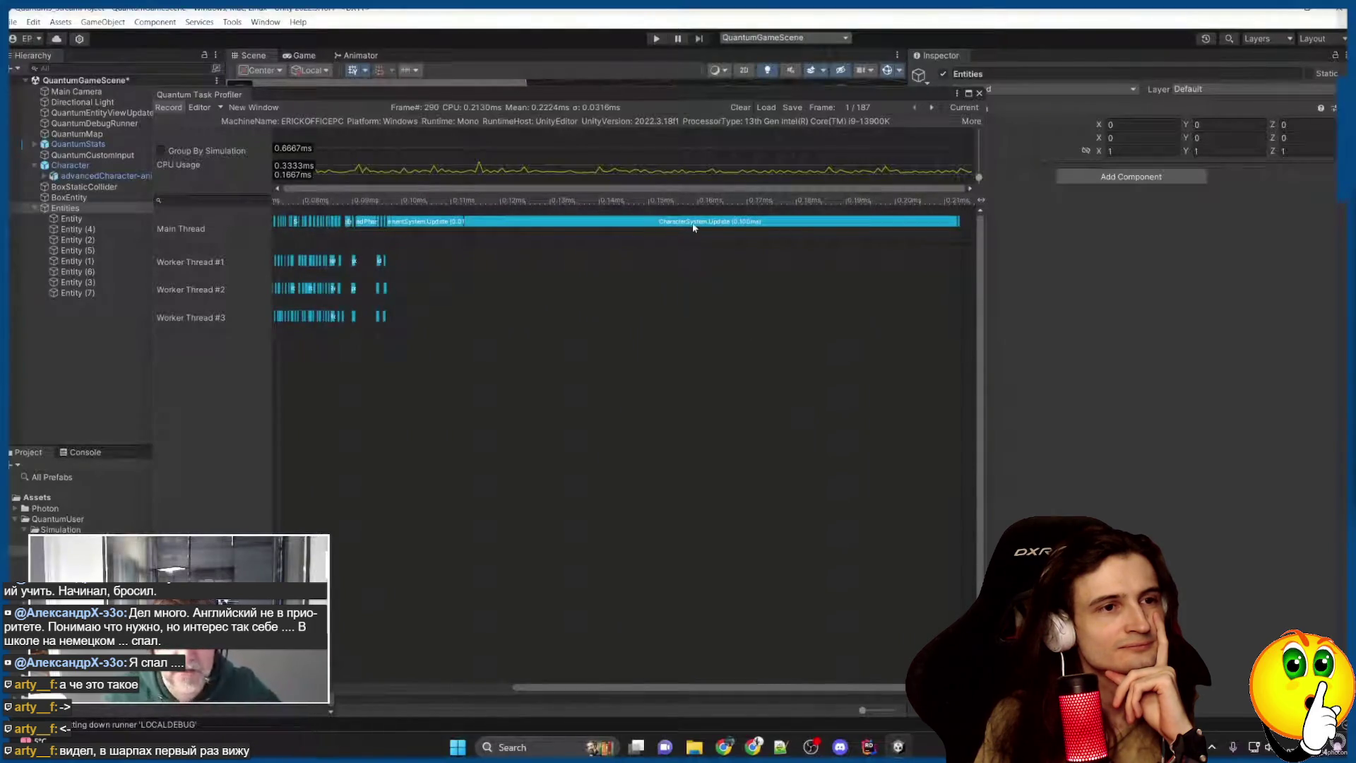
Show CharacterSystem.Update's 0.0998 ms duration on the profiler's Main Thread row.
left_click(693, 224)
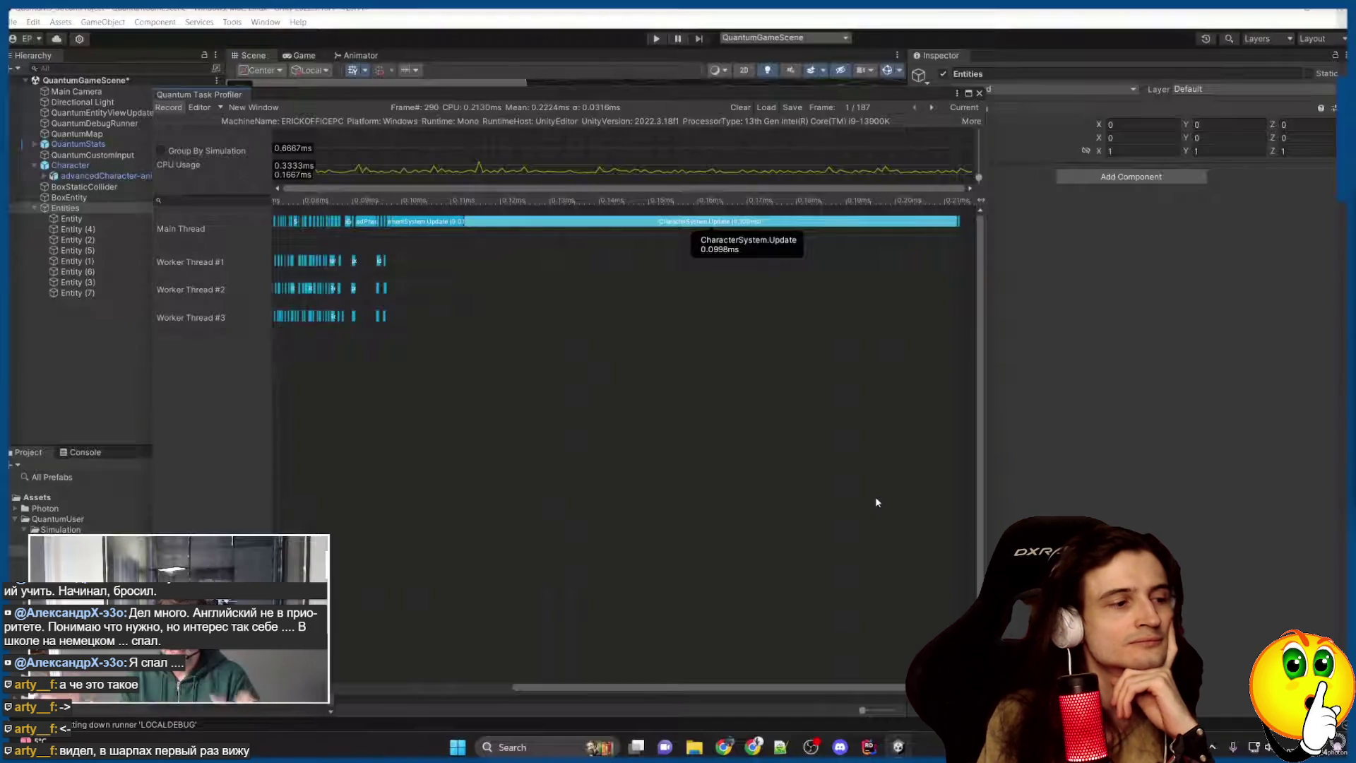
key("space")
key("space")
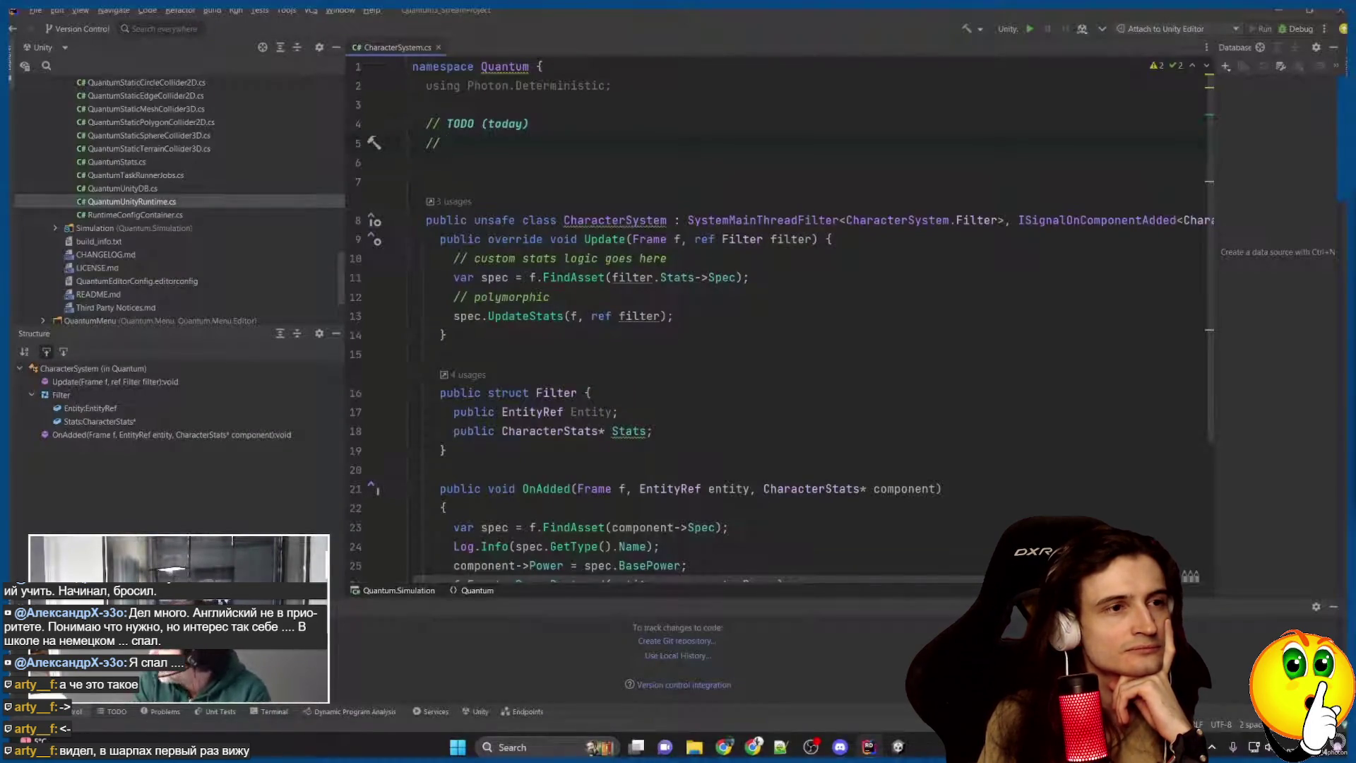
Add prediction culling, time-slicing and multithreading TODO comments in CharacterSystem.cs, then return to Unity.
key("space")
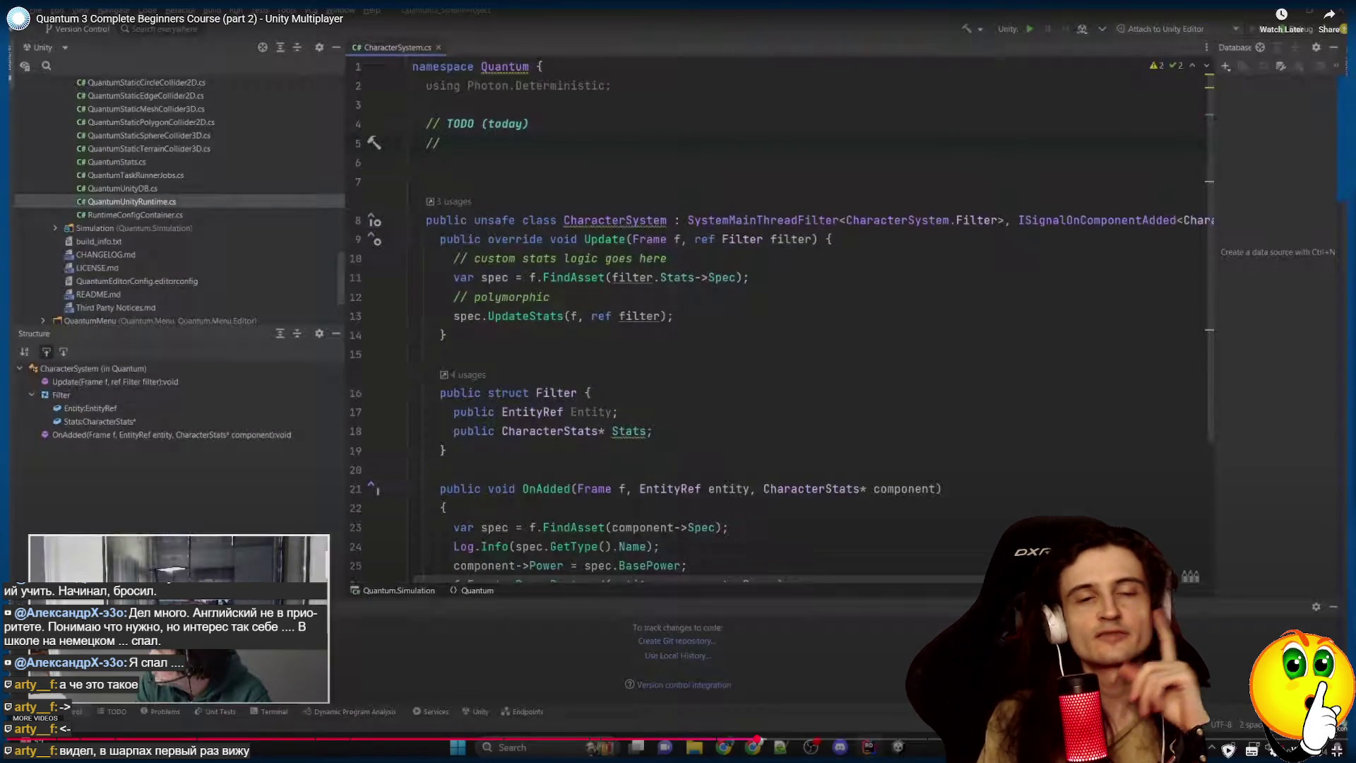
key("space")
key("space")
type("// time-slicing")
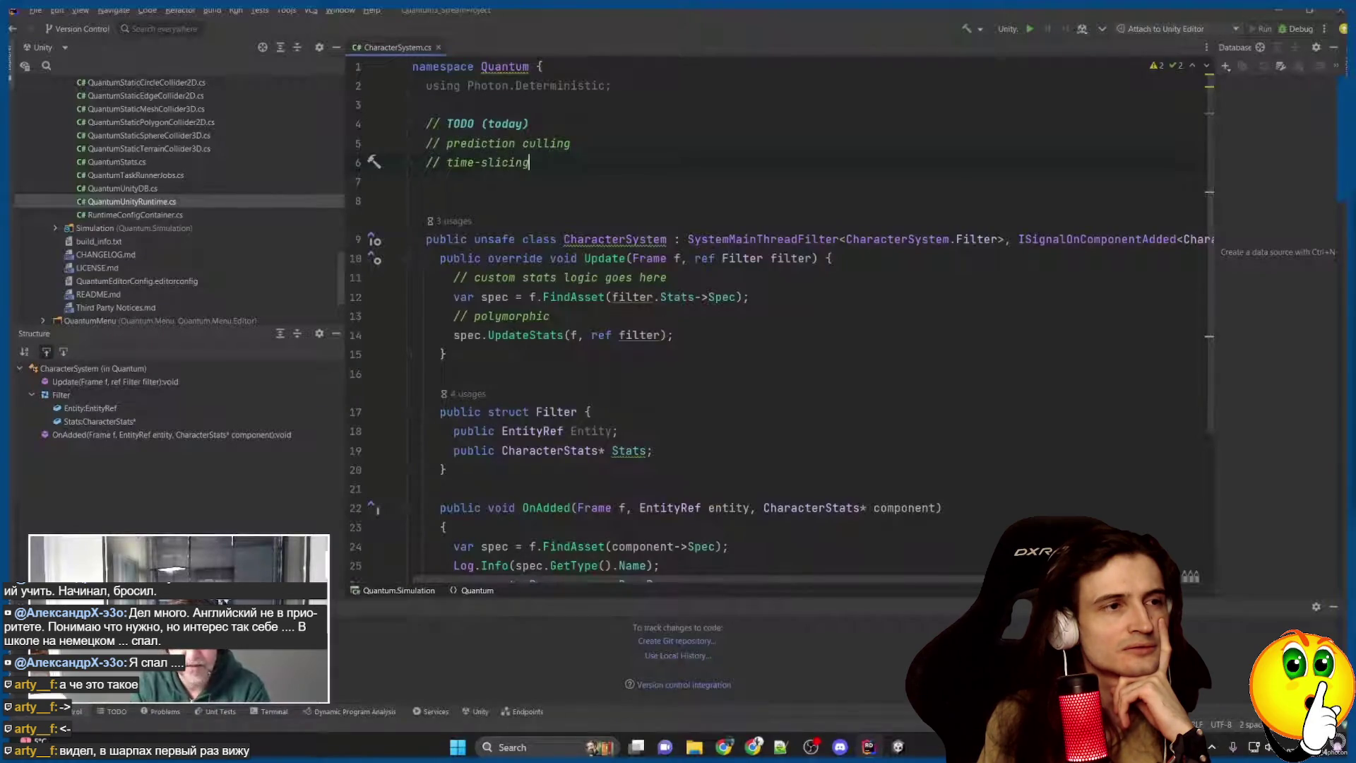
key("Return")
type("// multithreading")
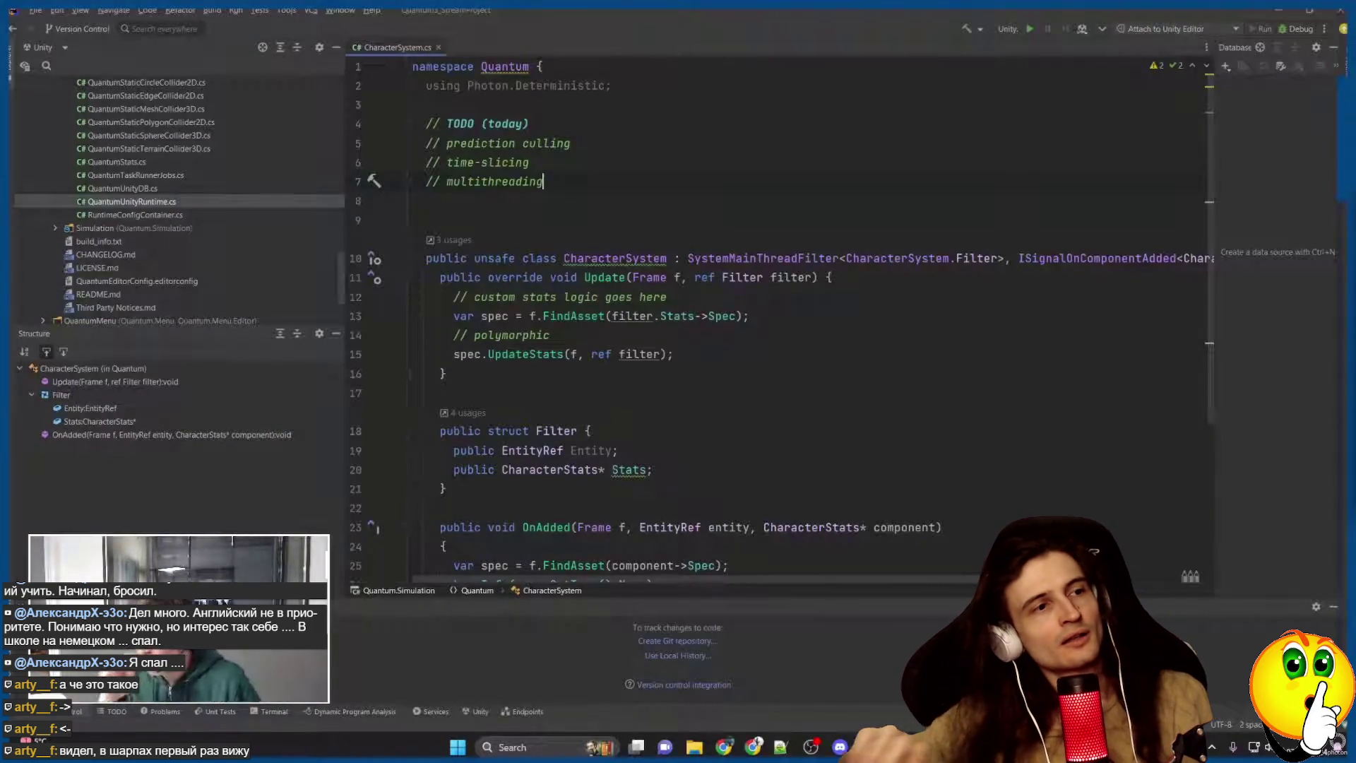
key("Up")
key("Up")
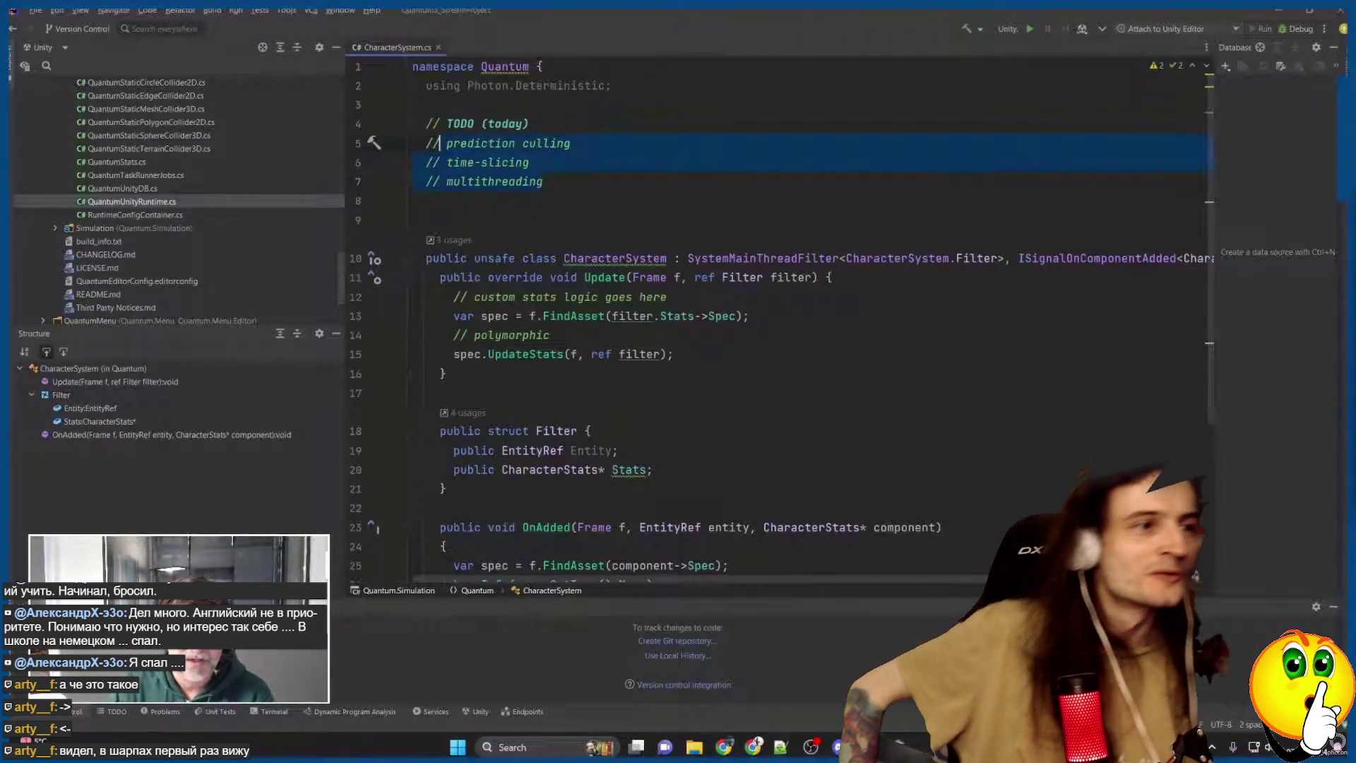
key("End")
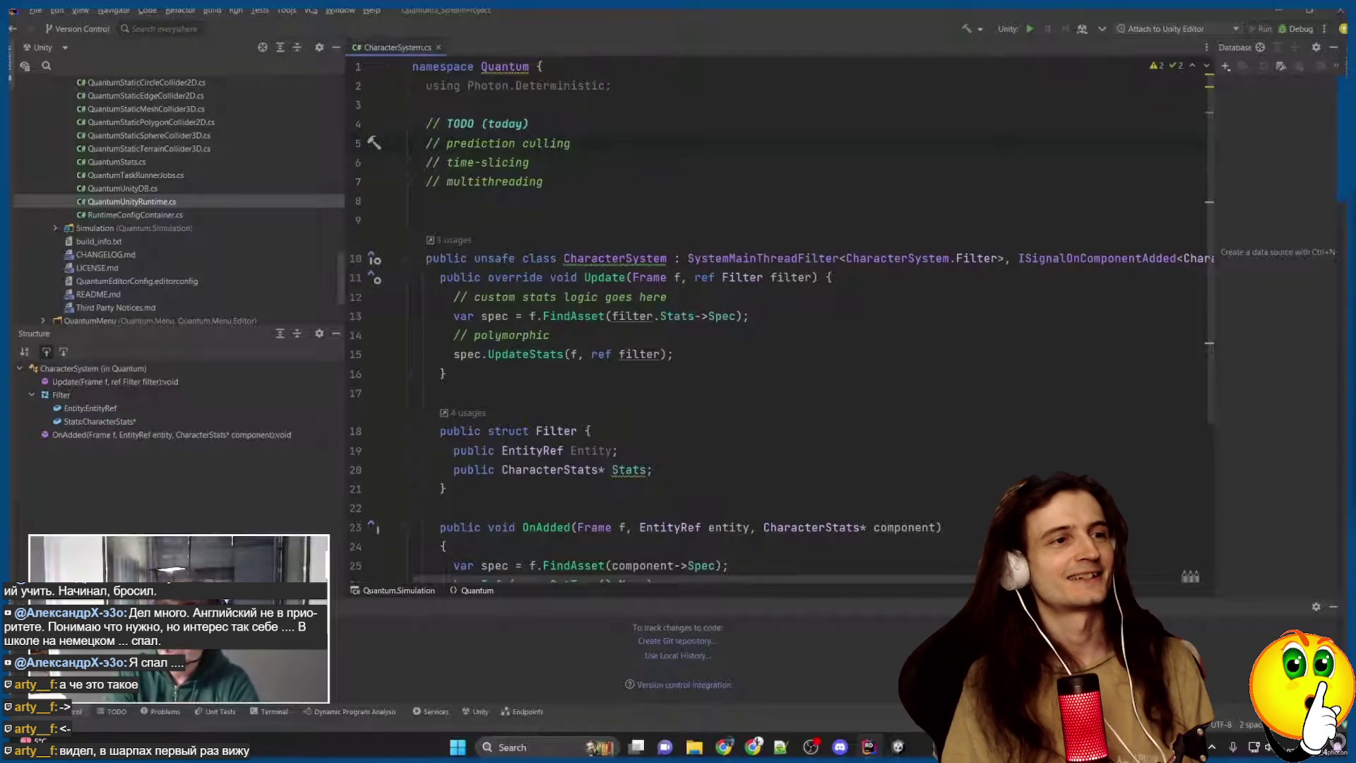
key("Down")
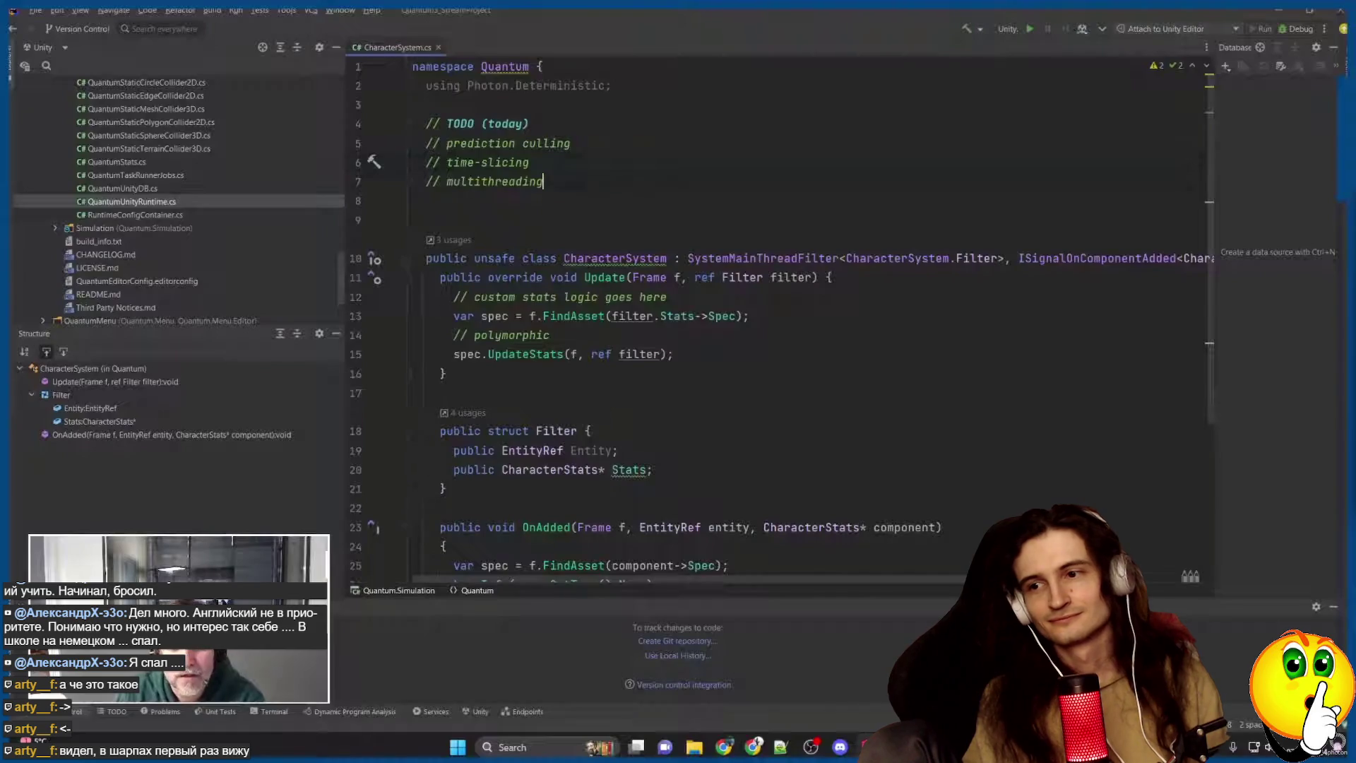
left_click(867, 746)
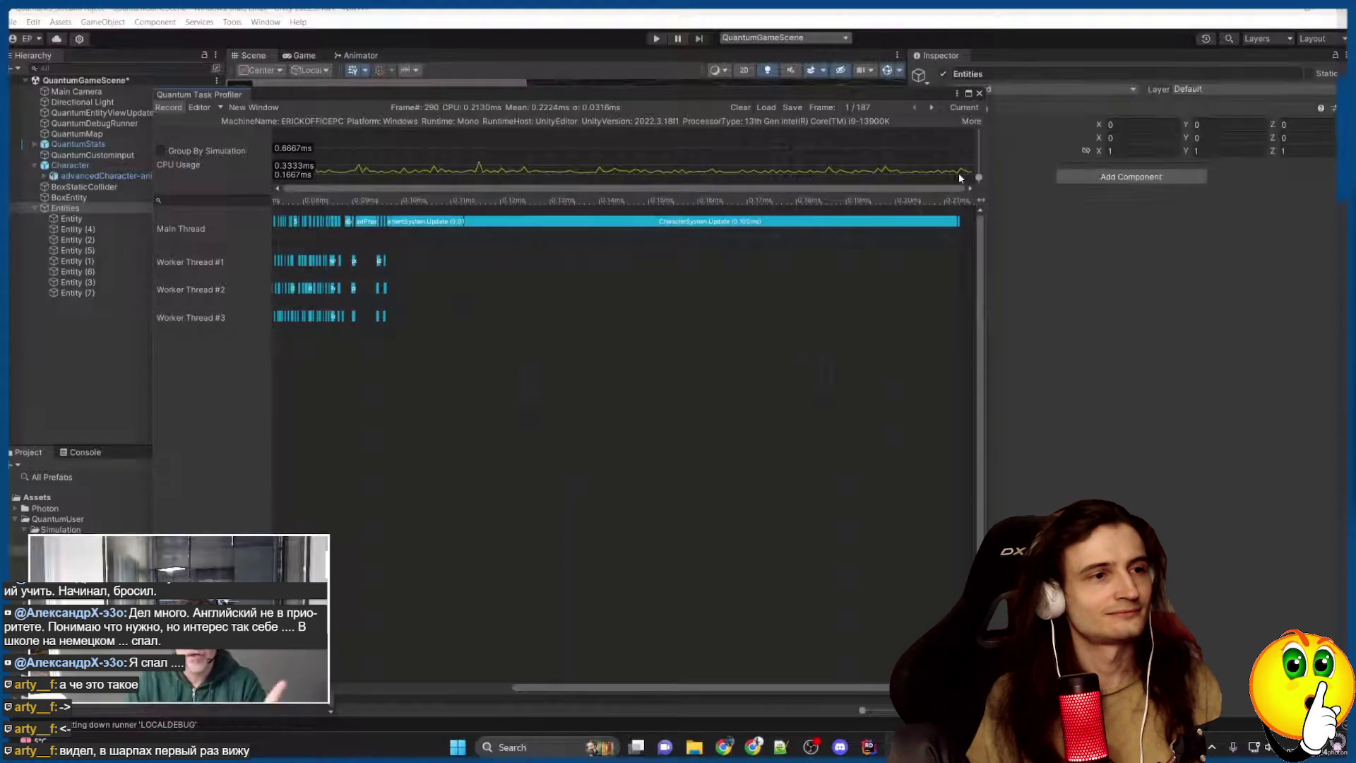
Close the profiler and move the Entities group to position (-8, 8).
left_click(979, 92)
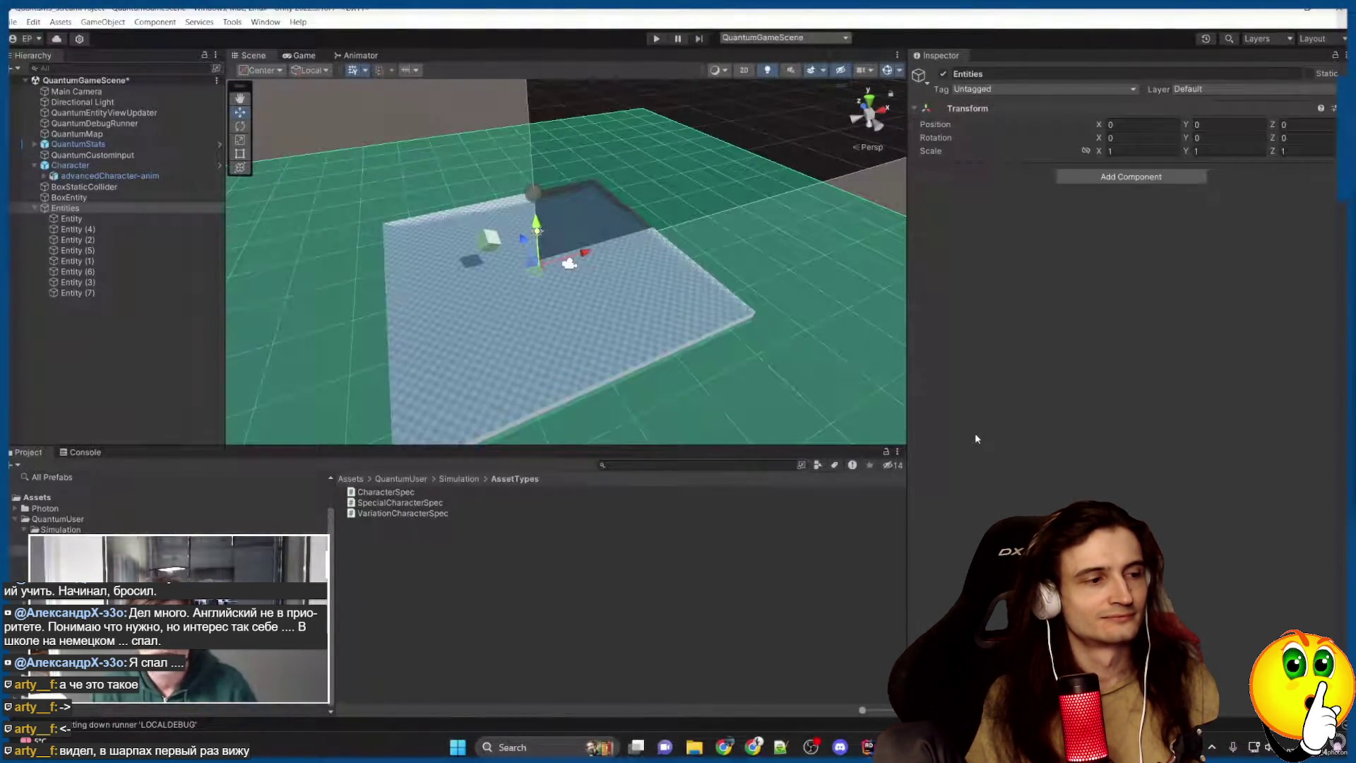
left_click(34, 208)
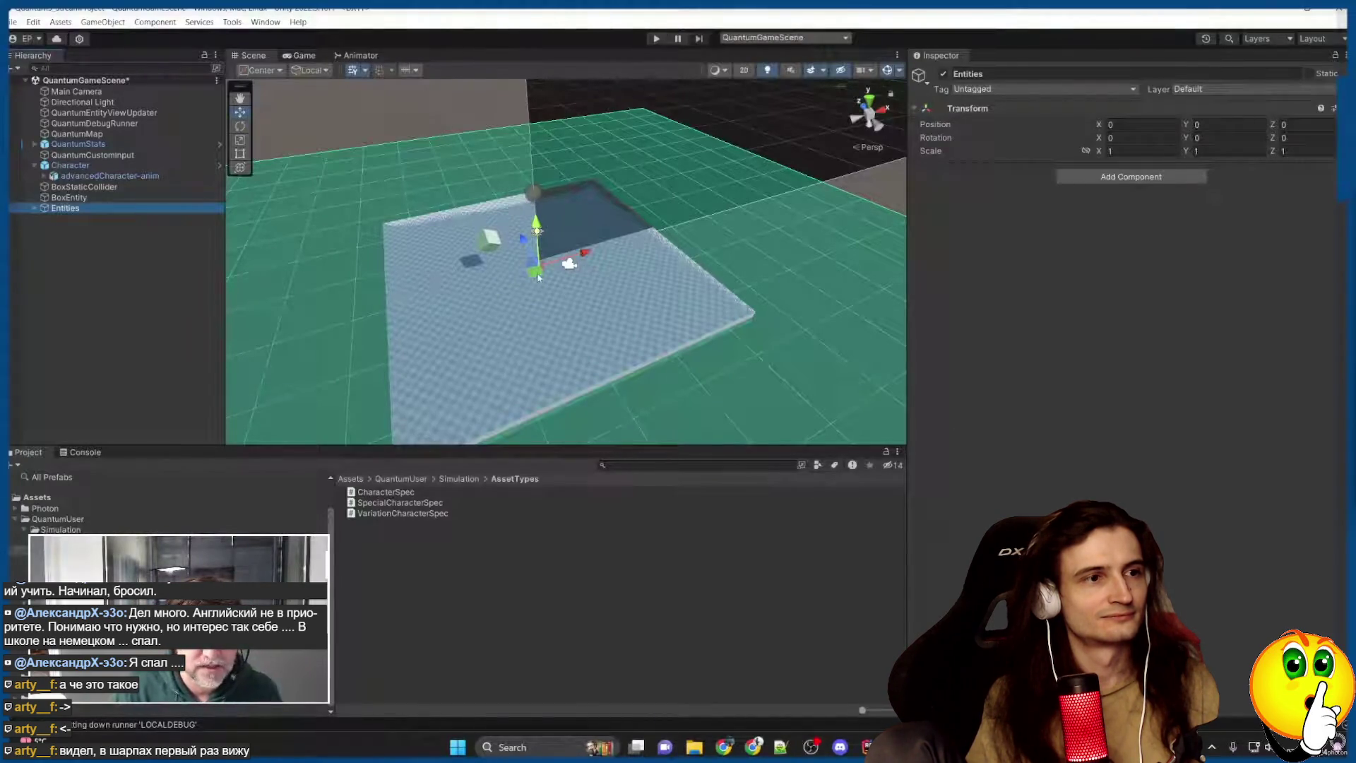
left_click_drag(538, 277, 429, 241)
left_click(1131, 124)
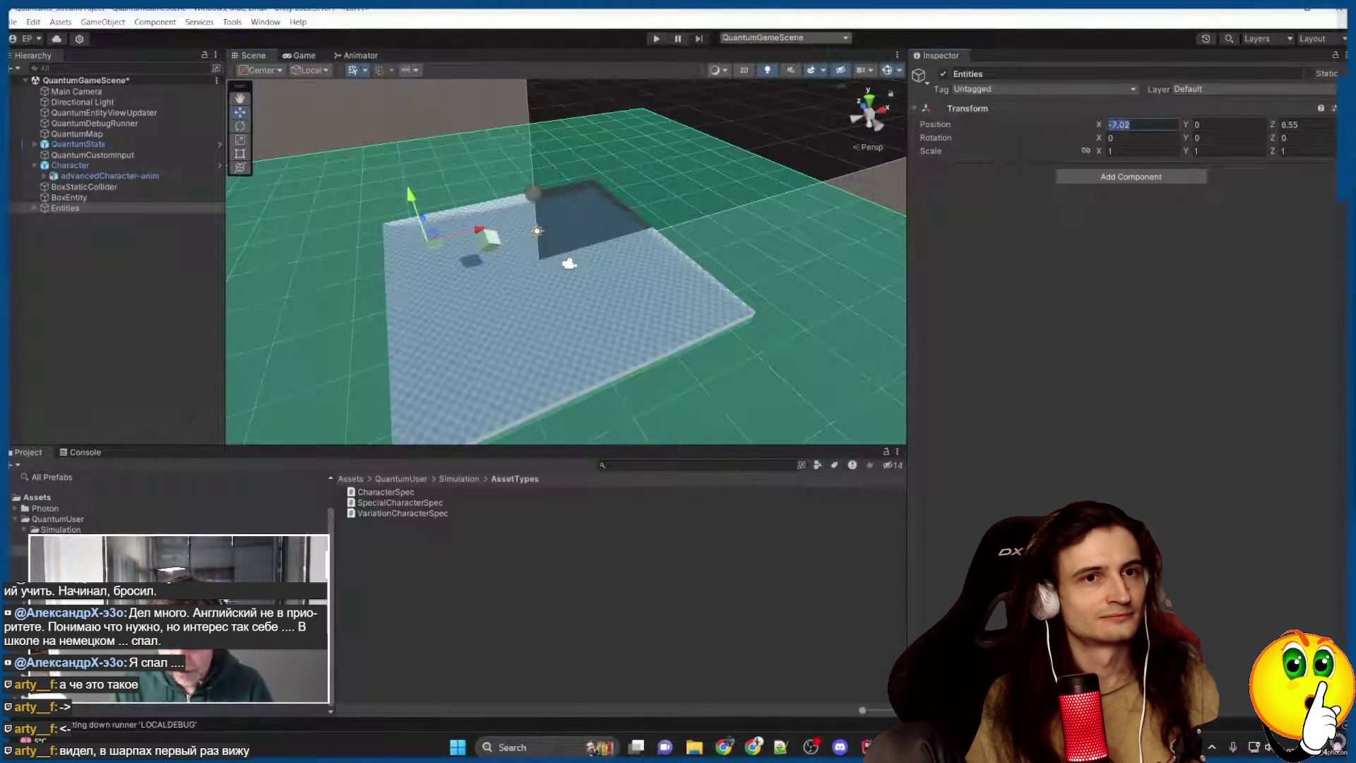
type("8")
key("Tab")
key("Tab")
type("8")
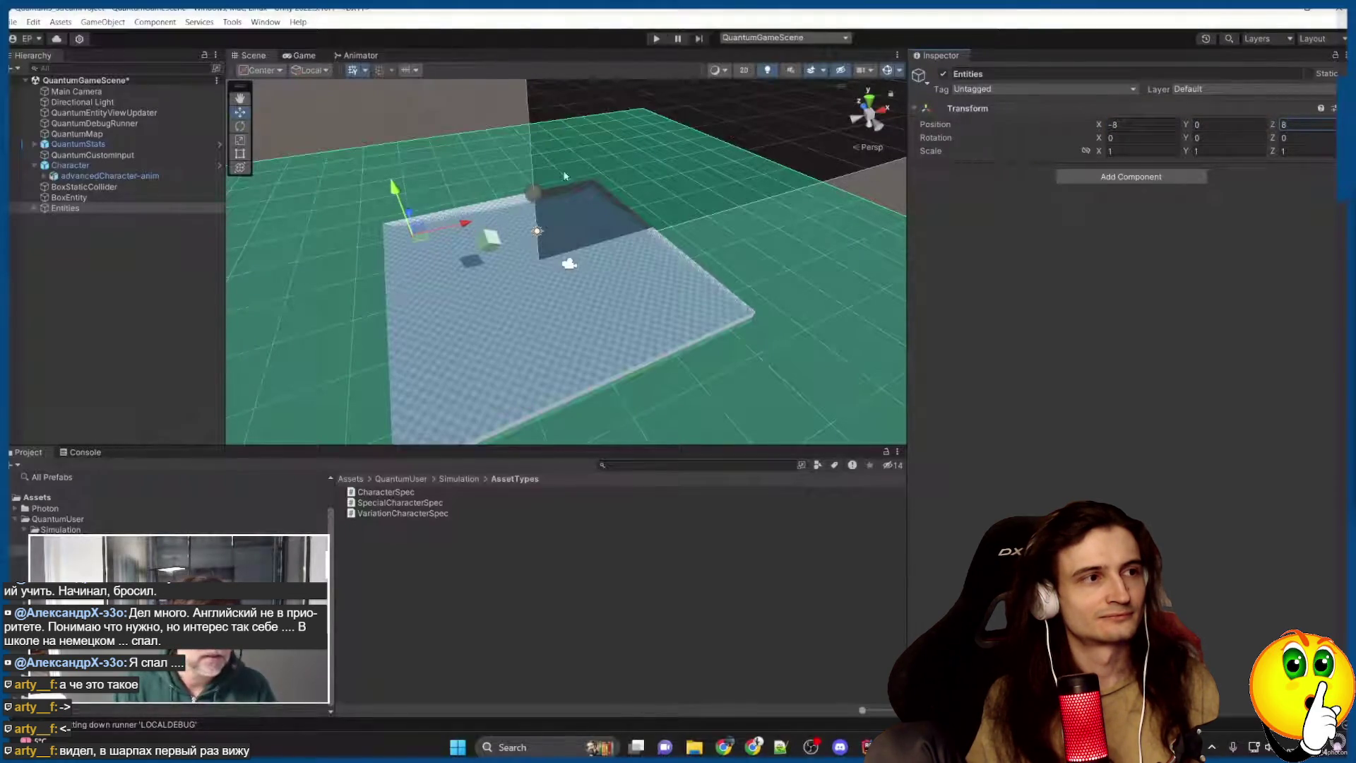
Duplicate Entities three times, placing copies at (8, 8), (8, -8) and (-8, -8).
key("ctrl+d")
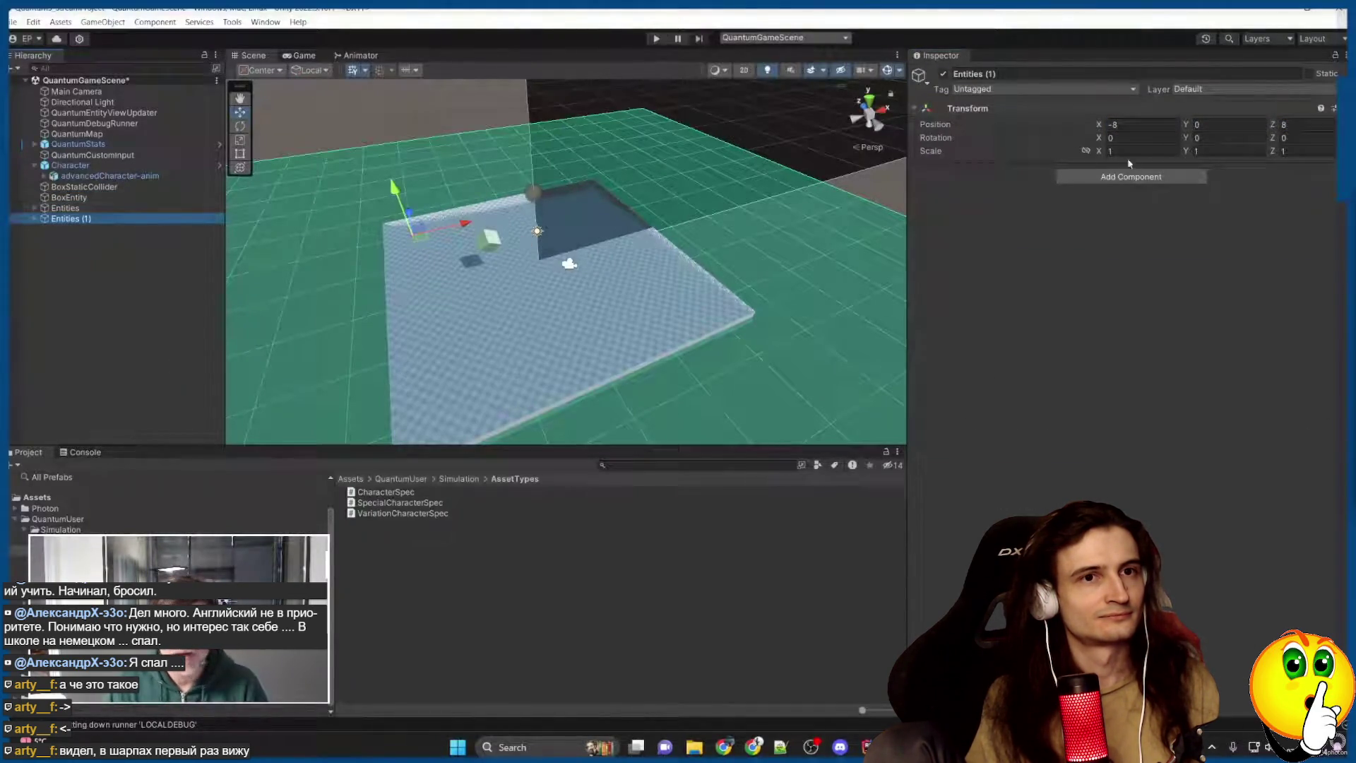
left_click(1142, 124)
type("8")
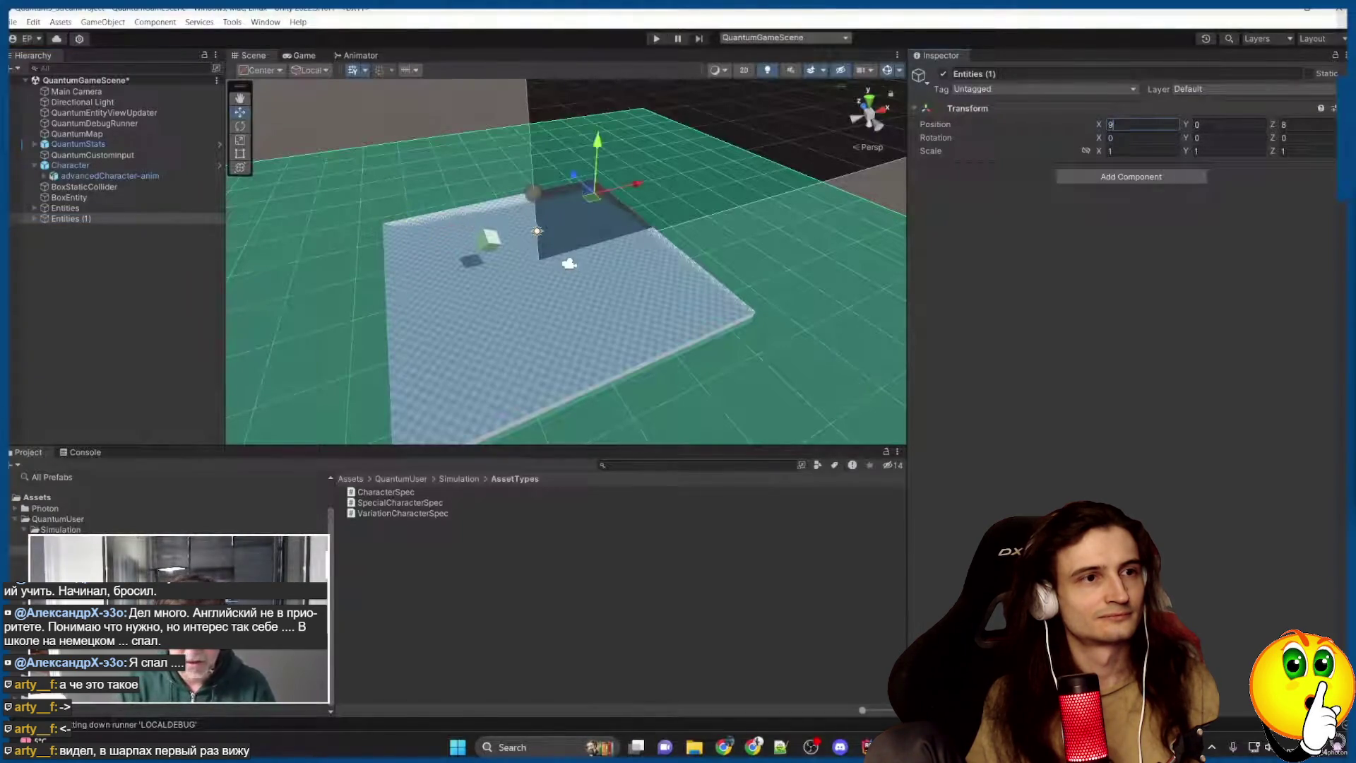
key("Return")
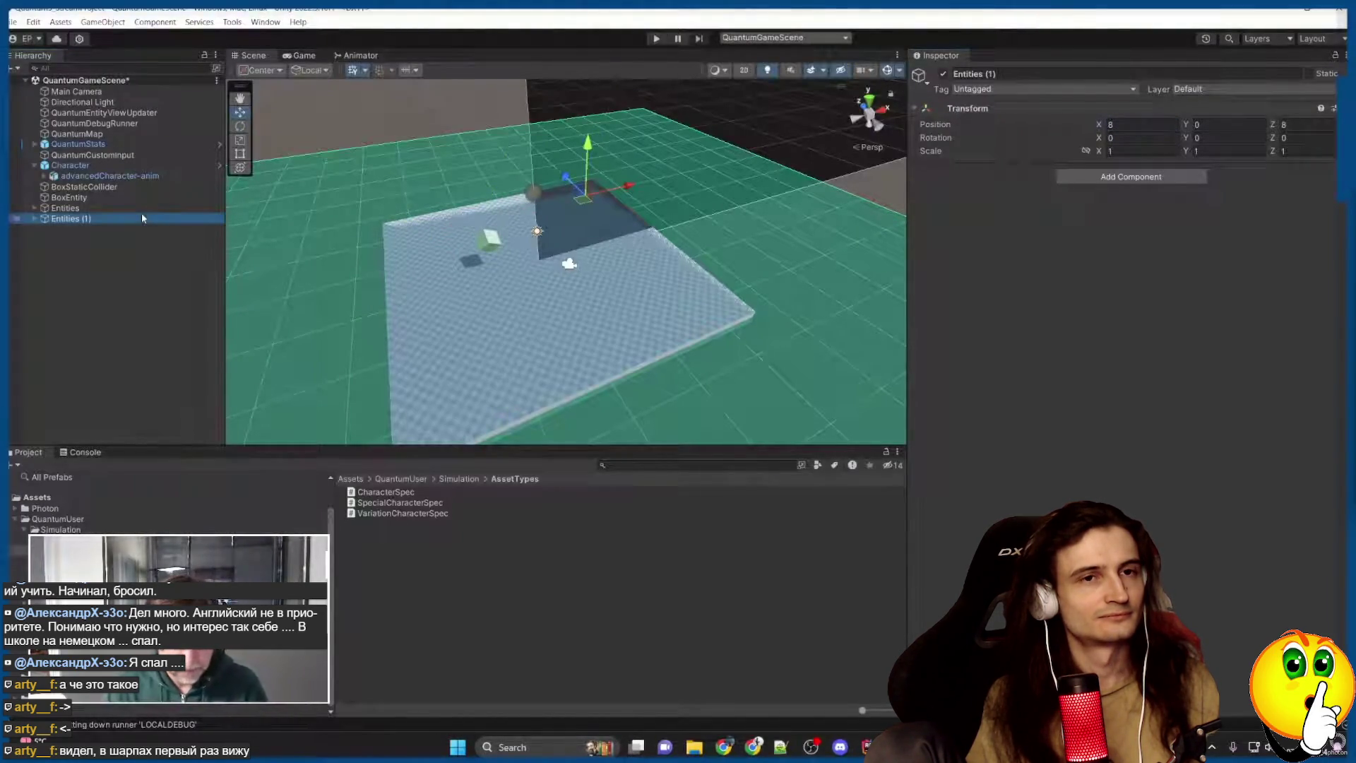
key("ctrl+d")
left_click(1142, 124)
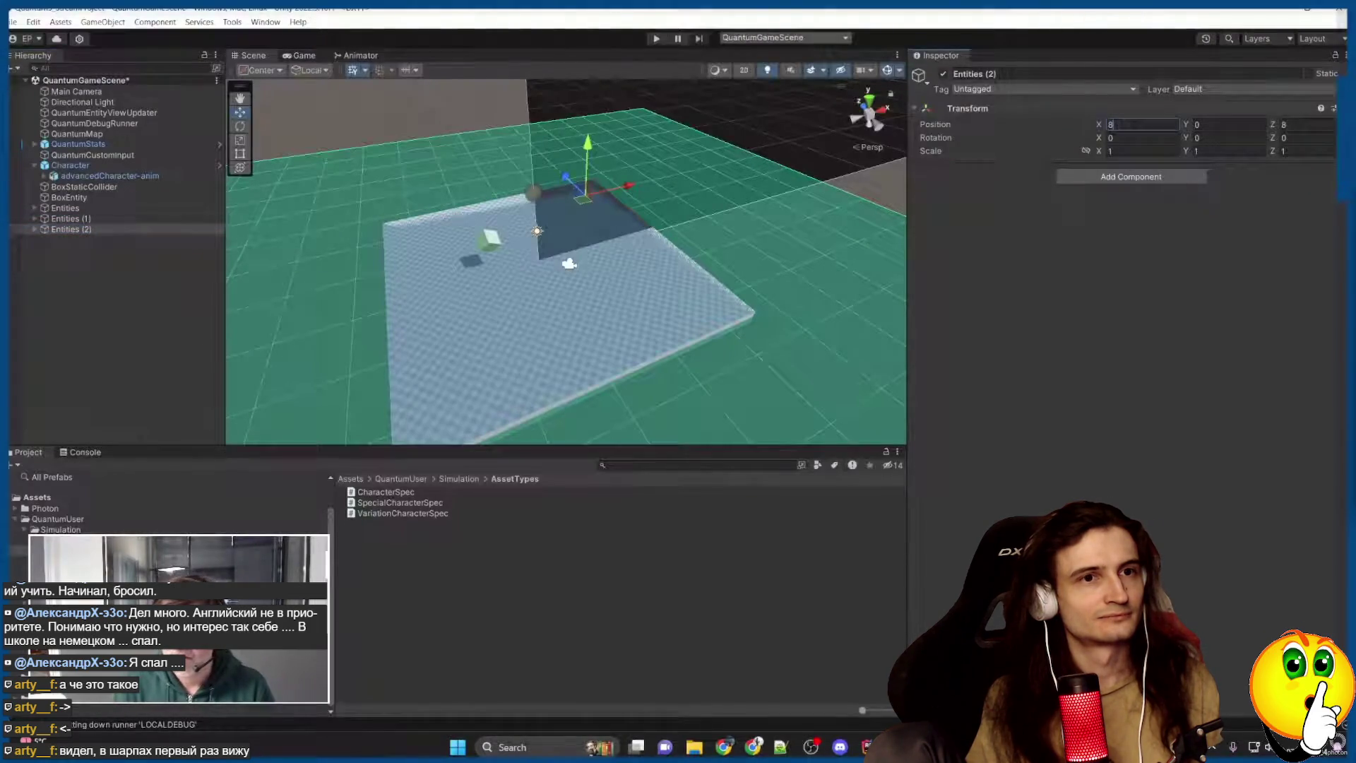
type("-8")
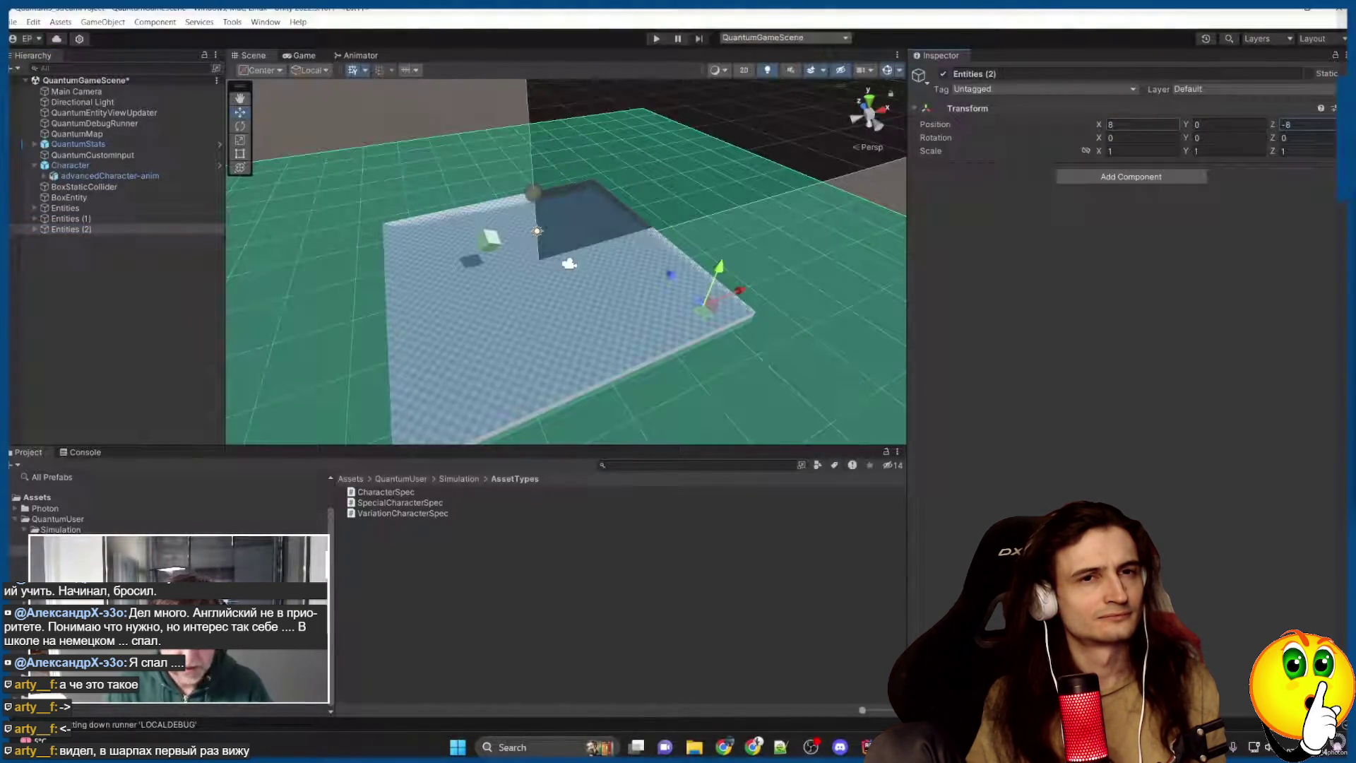
key("Return")
key("ctrl+d")
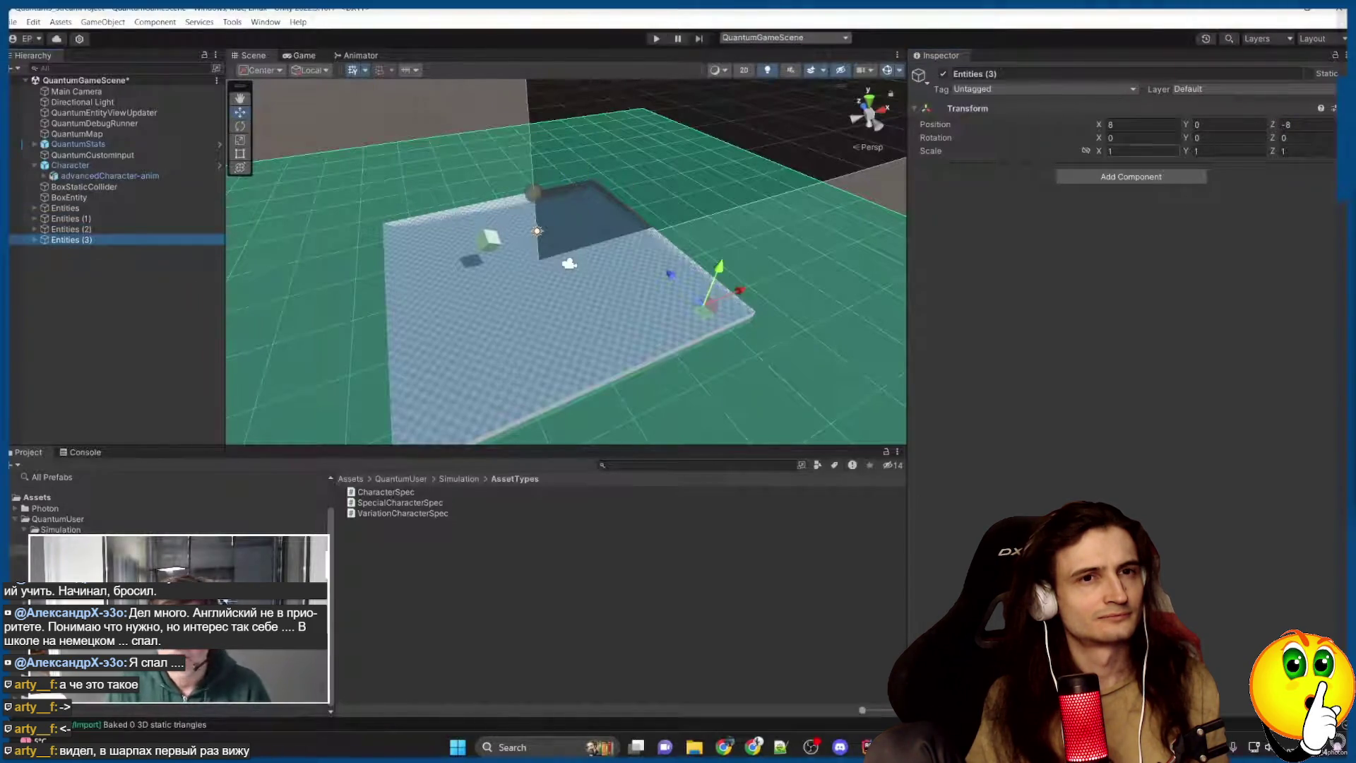
left_click(1142, 124)
type("-8")
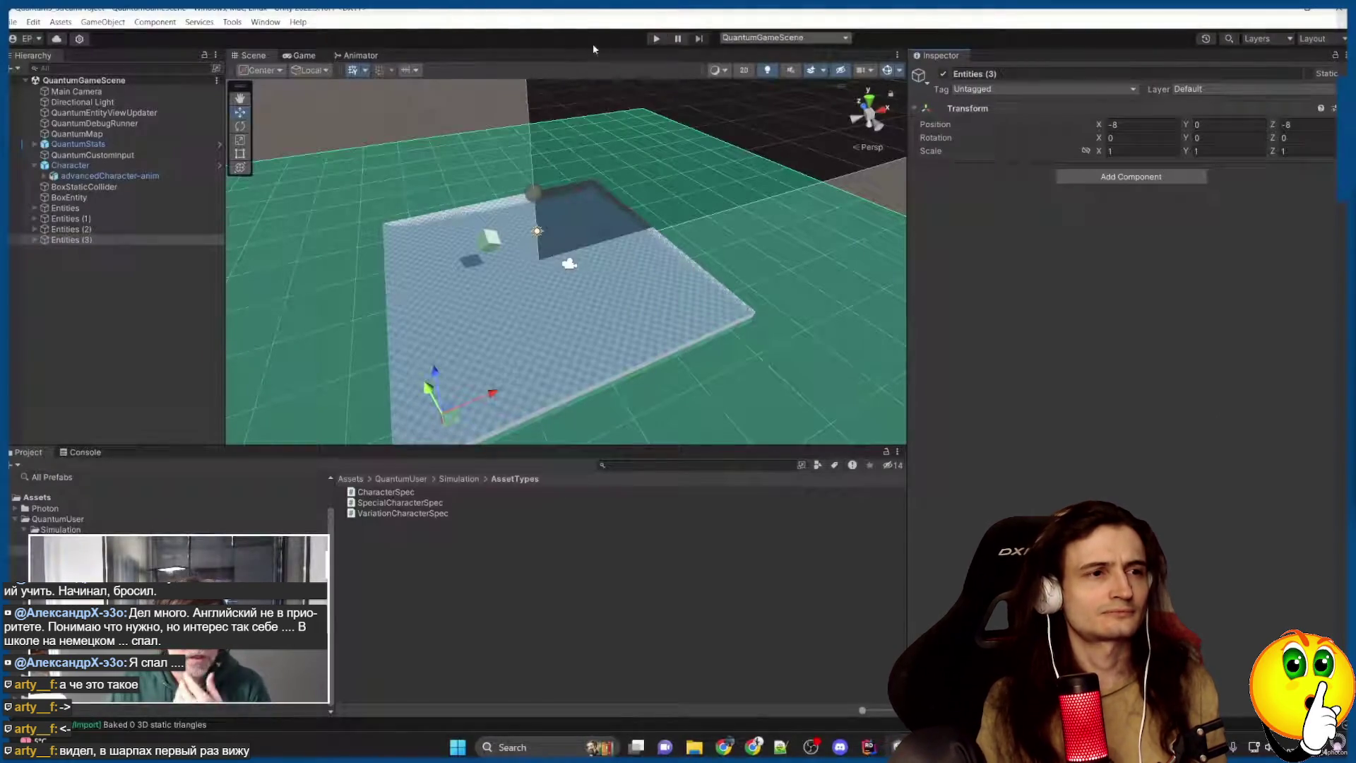
left_click(657, 39)
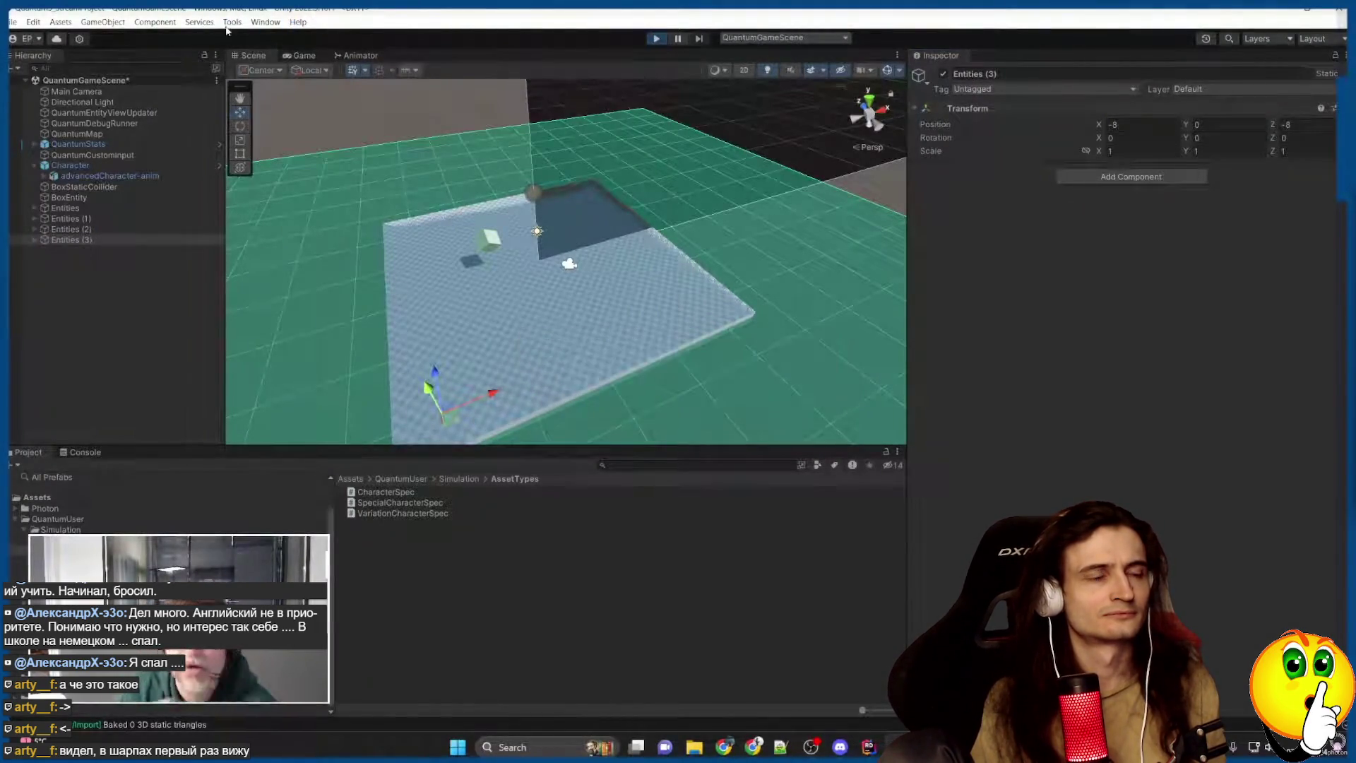
left_click(232, 22)
mouse_move(255, 37)
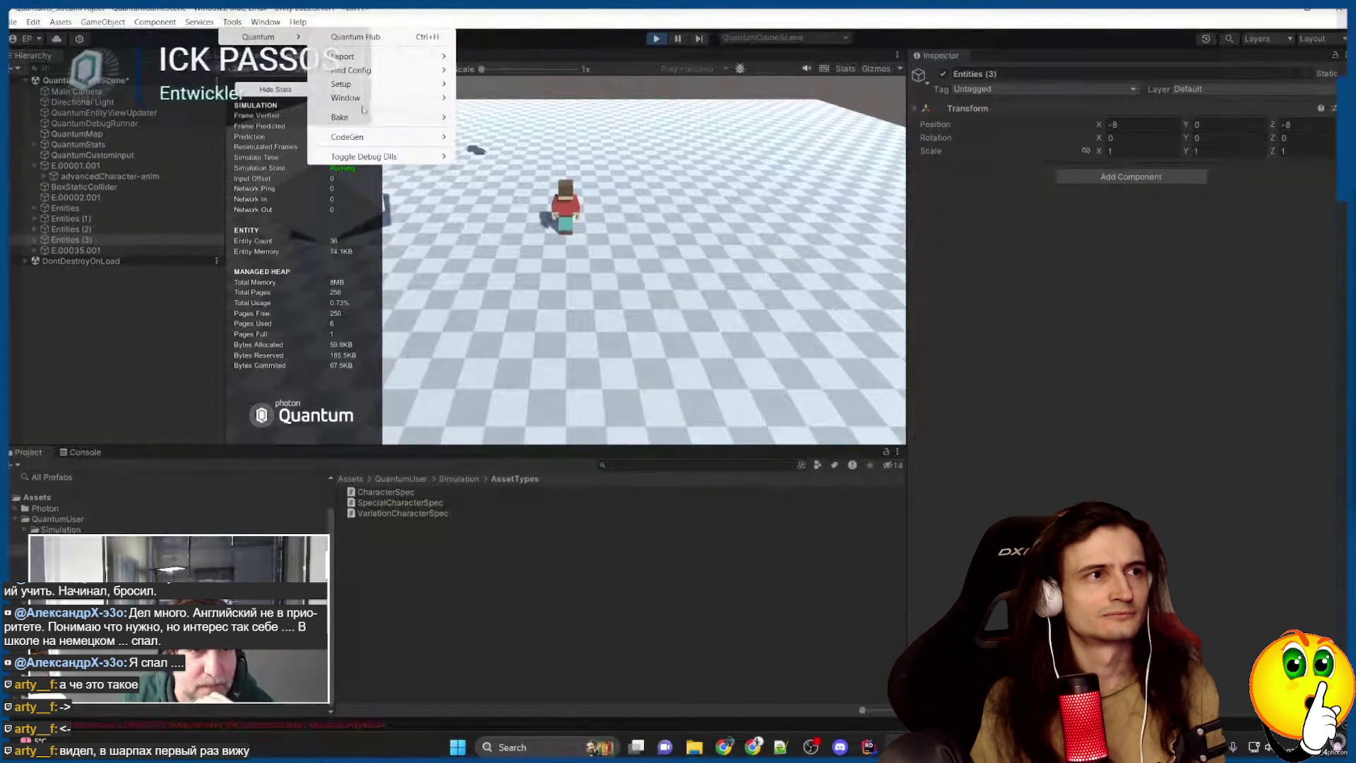
mouse_move(367, 89)
left_click(523, 113)
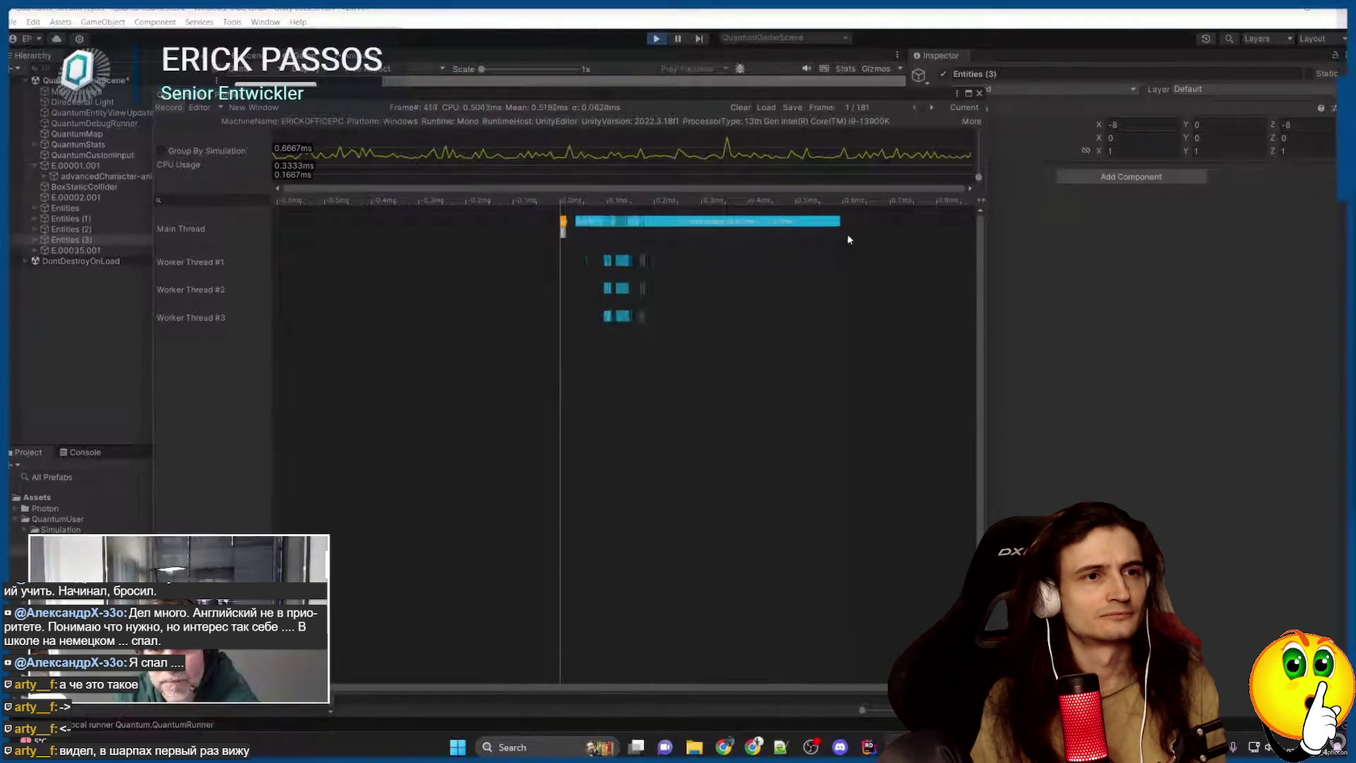
key("ctrl+p")
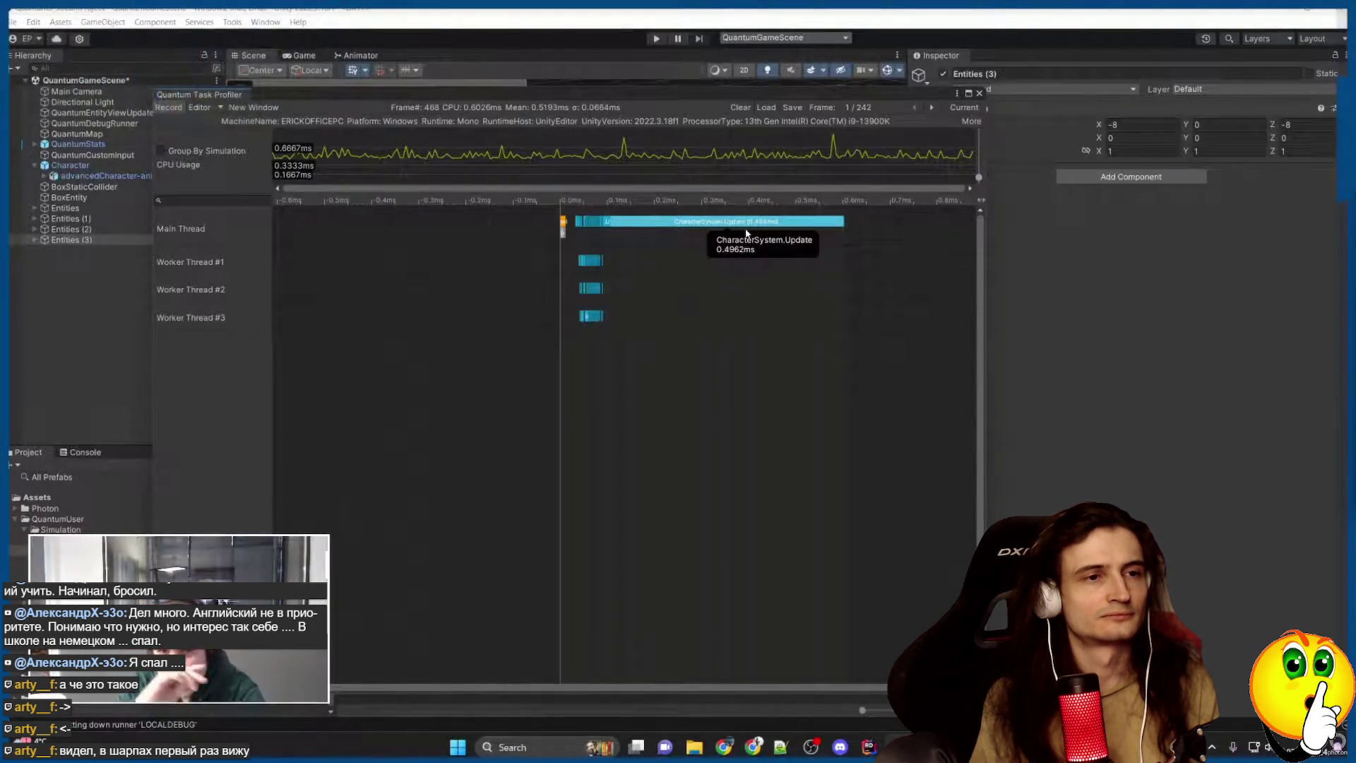
left_click(979, 93)
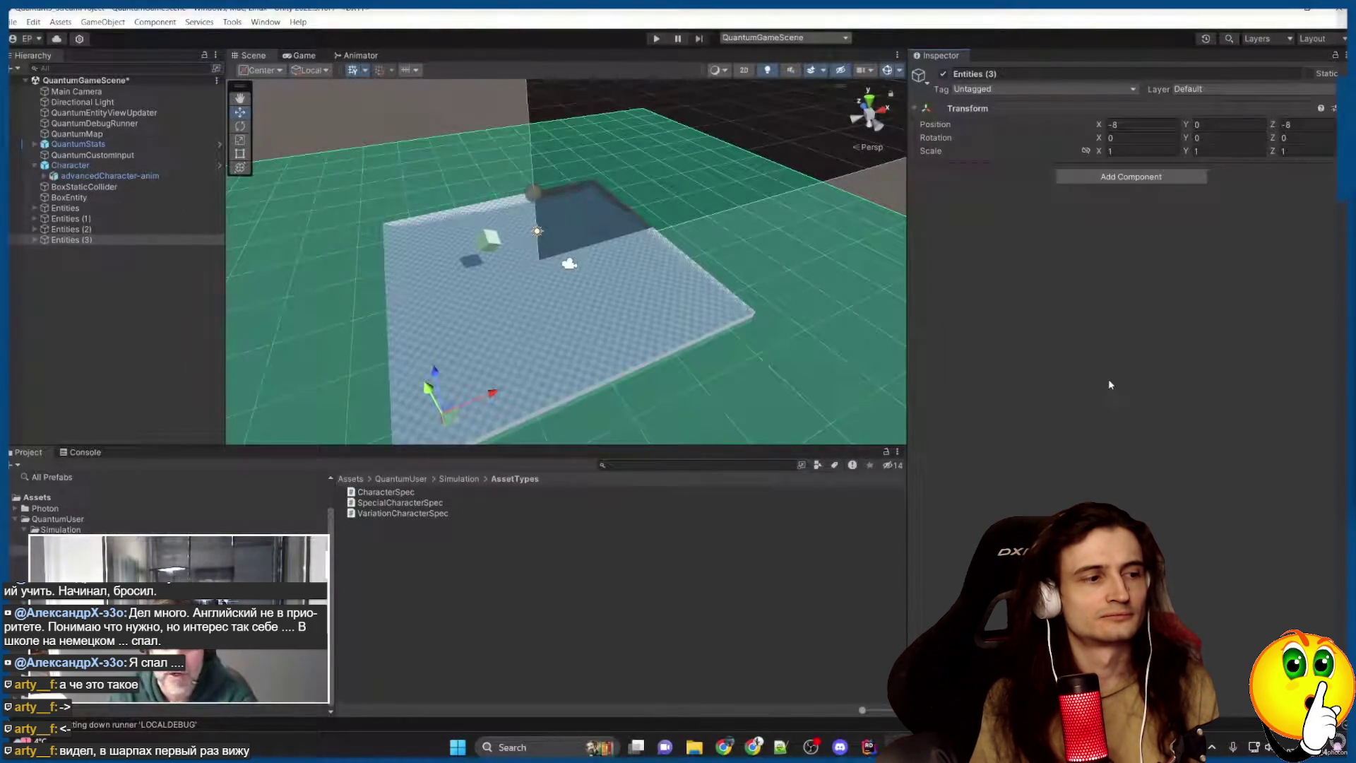
Open the QuantumSampleMenu scene, answering the unsaved-changes prompt, and show its game view.
left_click(784, 37)
left_click(763, 64)
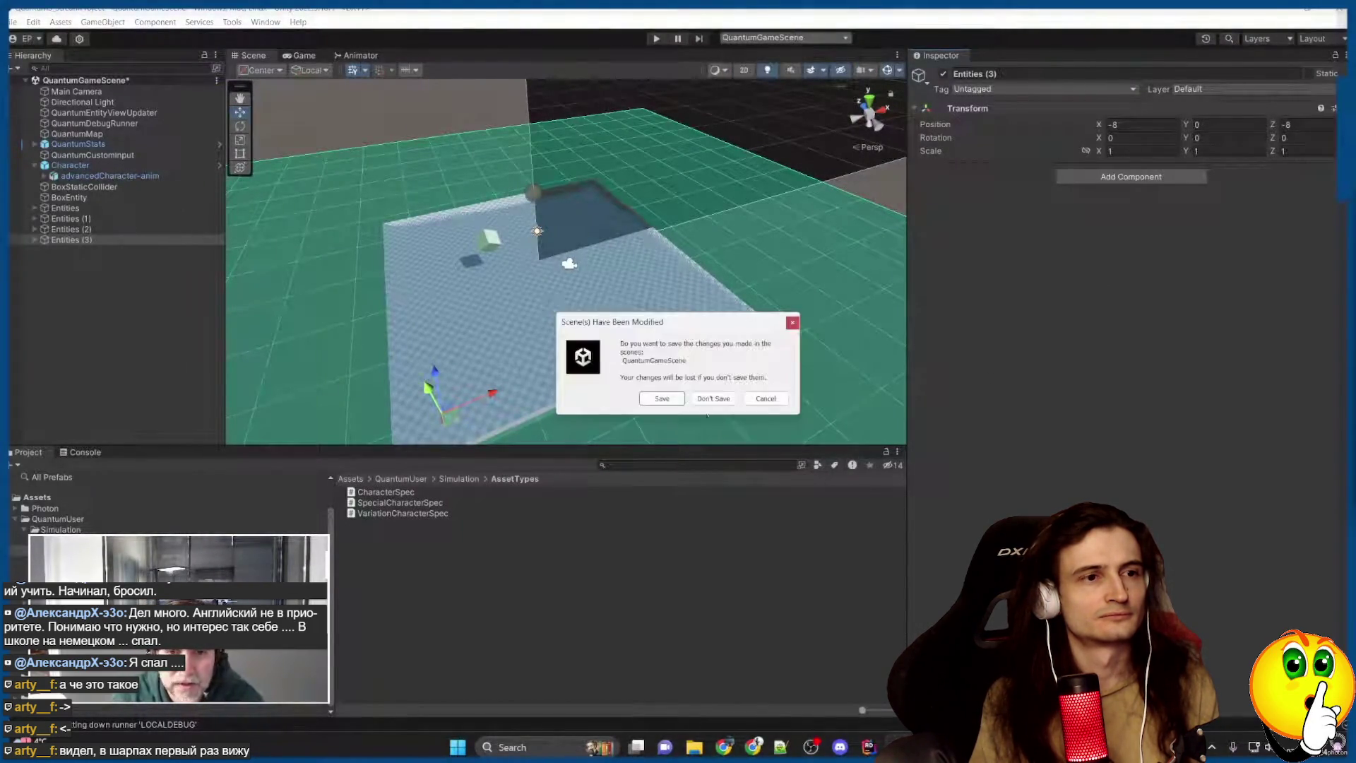
left_click(615, 409)
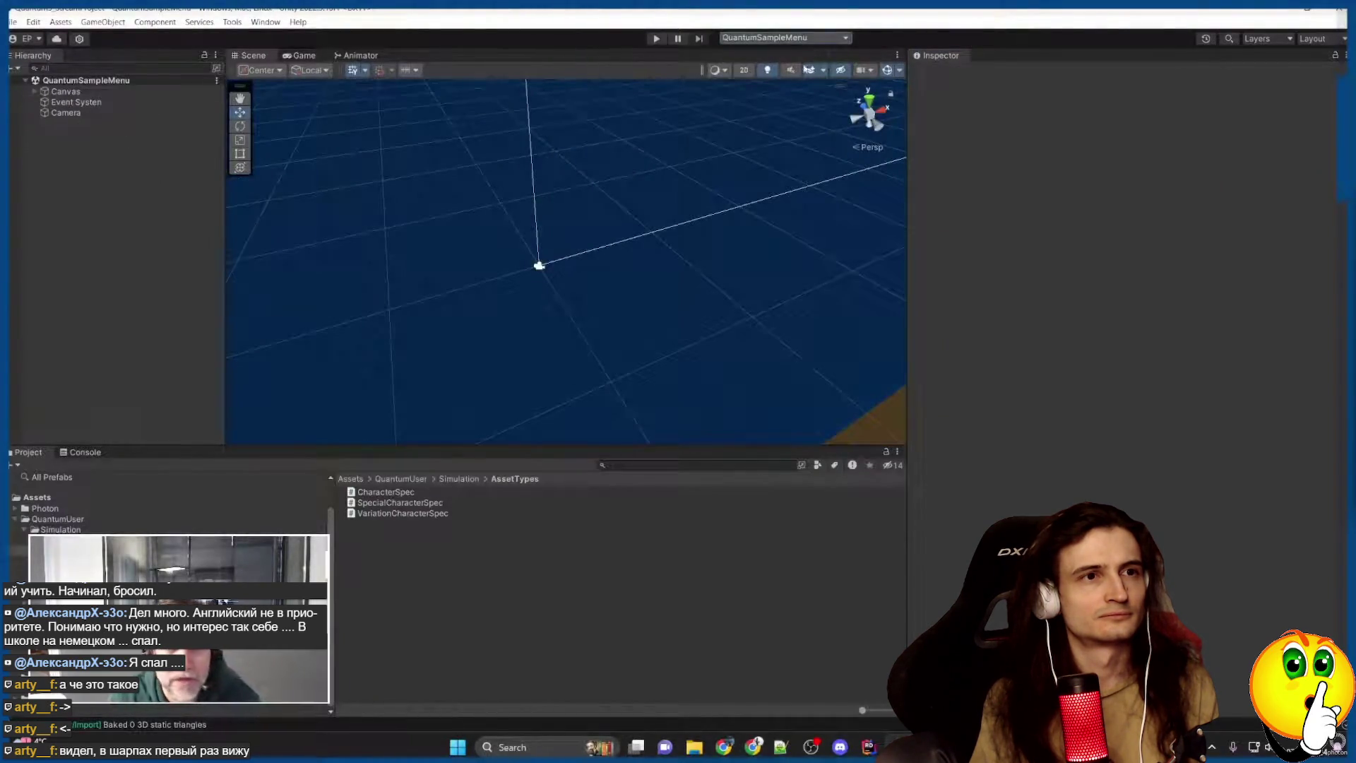
left_click(300, 55)
Inspect Canvas > QuantumMenu's DefaultConfigSystems entries, then enter play mode.
left_click(65, 91)
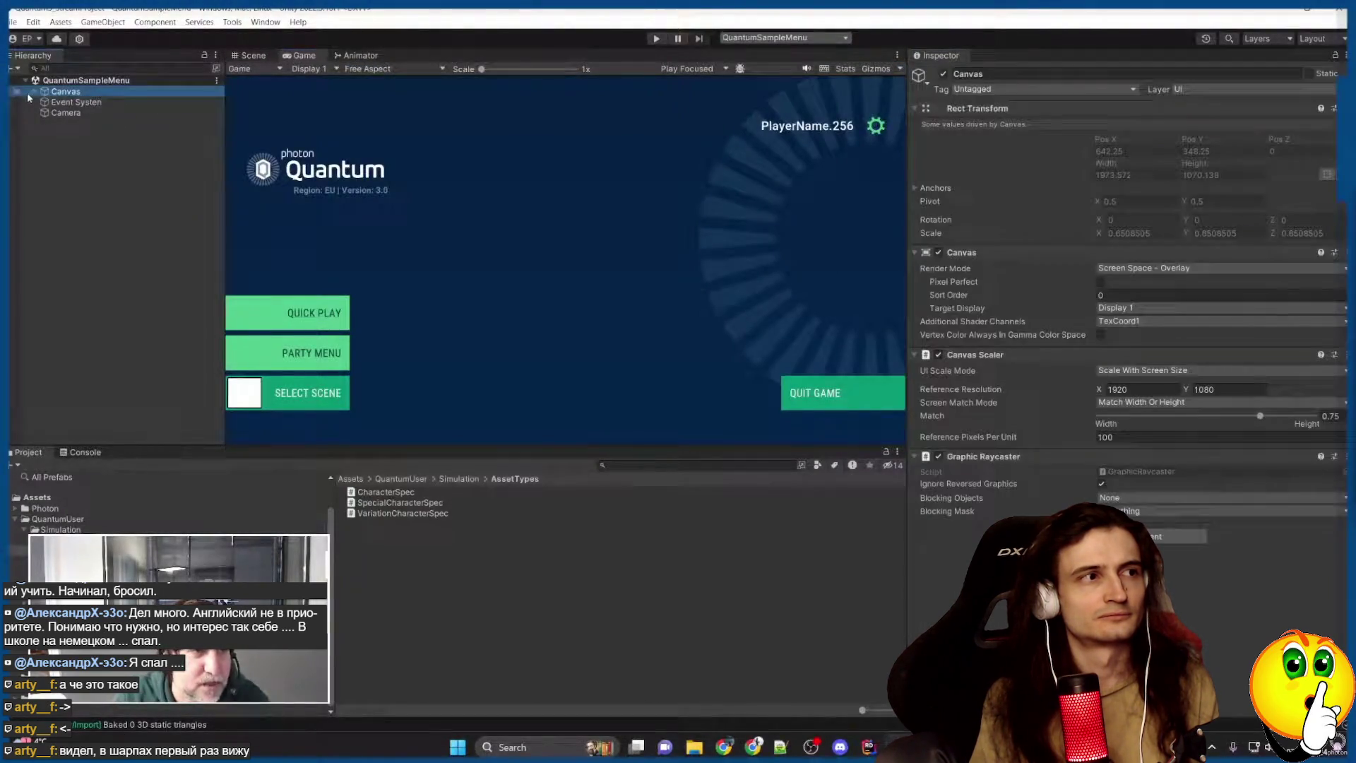
left_click(32, 92)
left_click(88, 102)
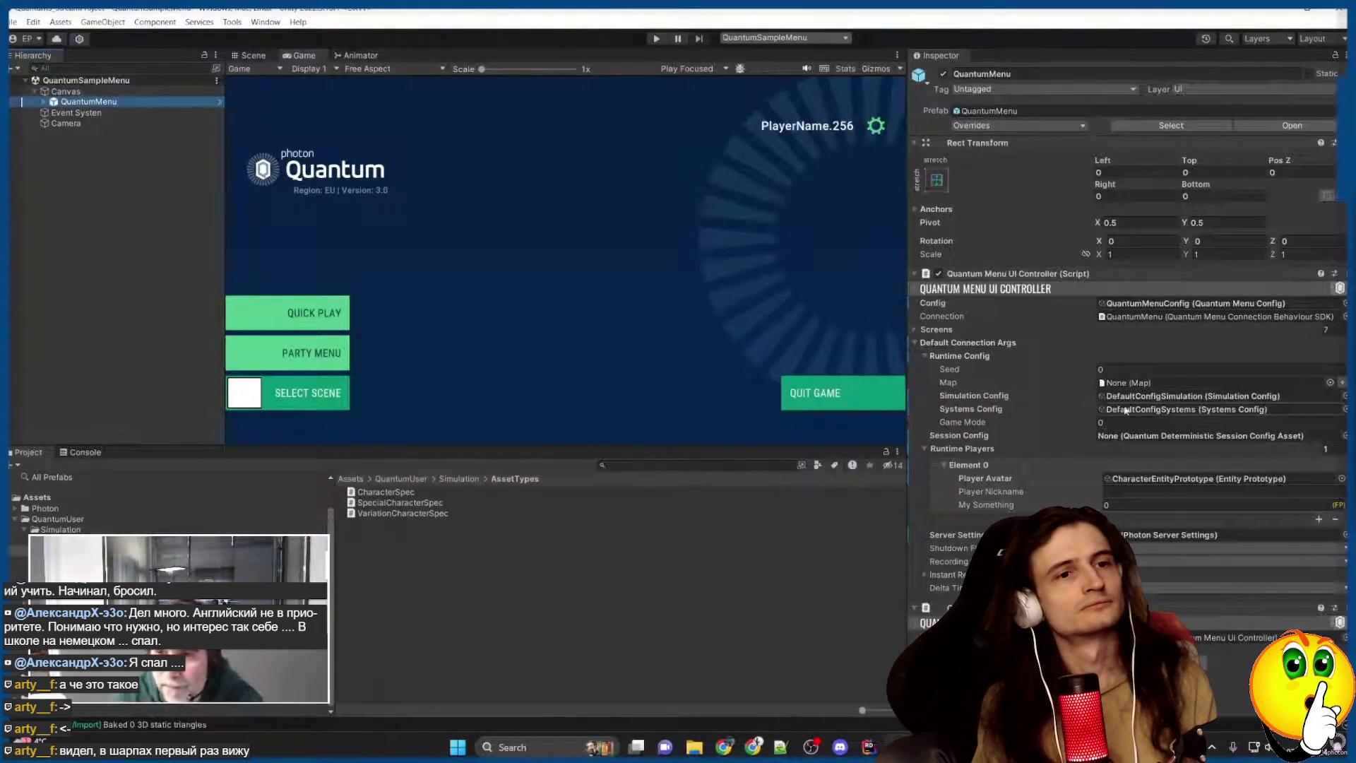
left_click(1194, 409)
left_click(452, 566)
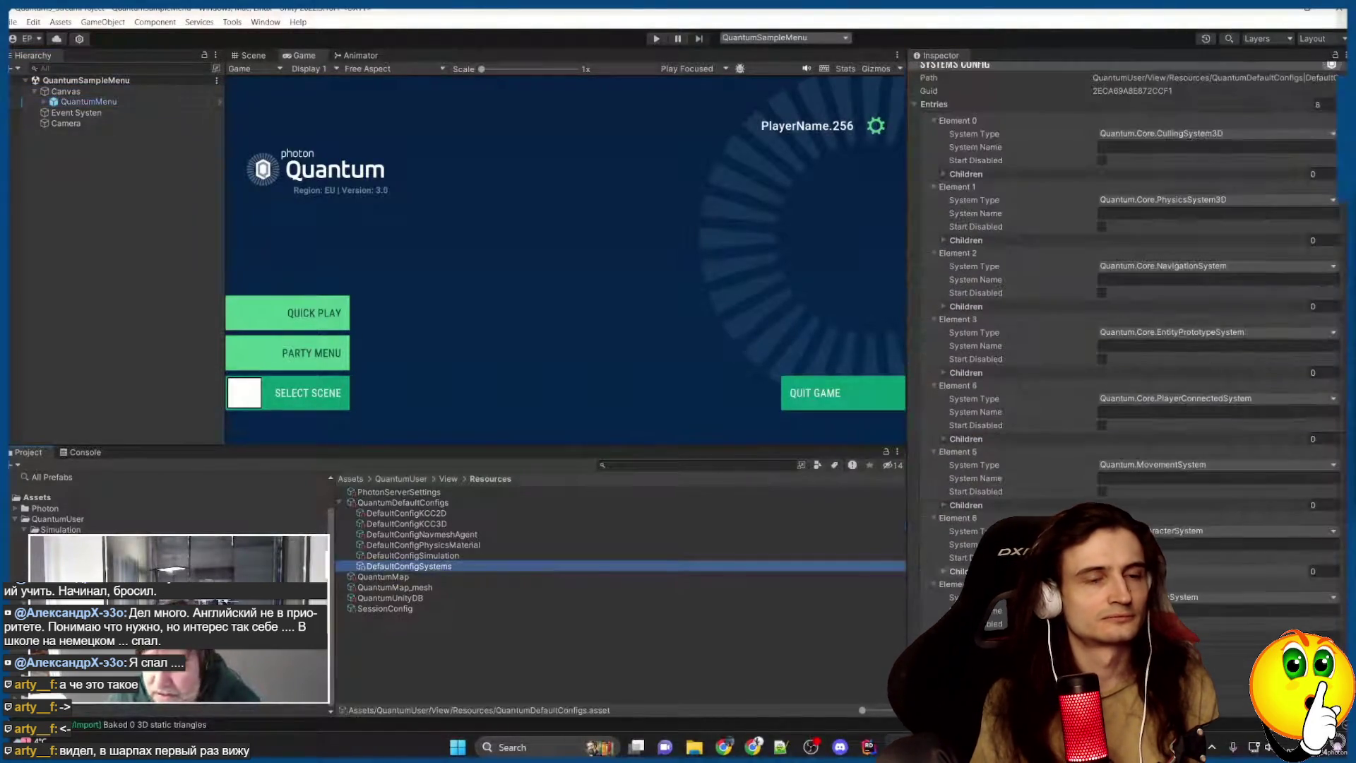
left_click(88, 102)
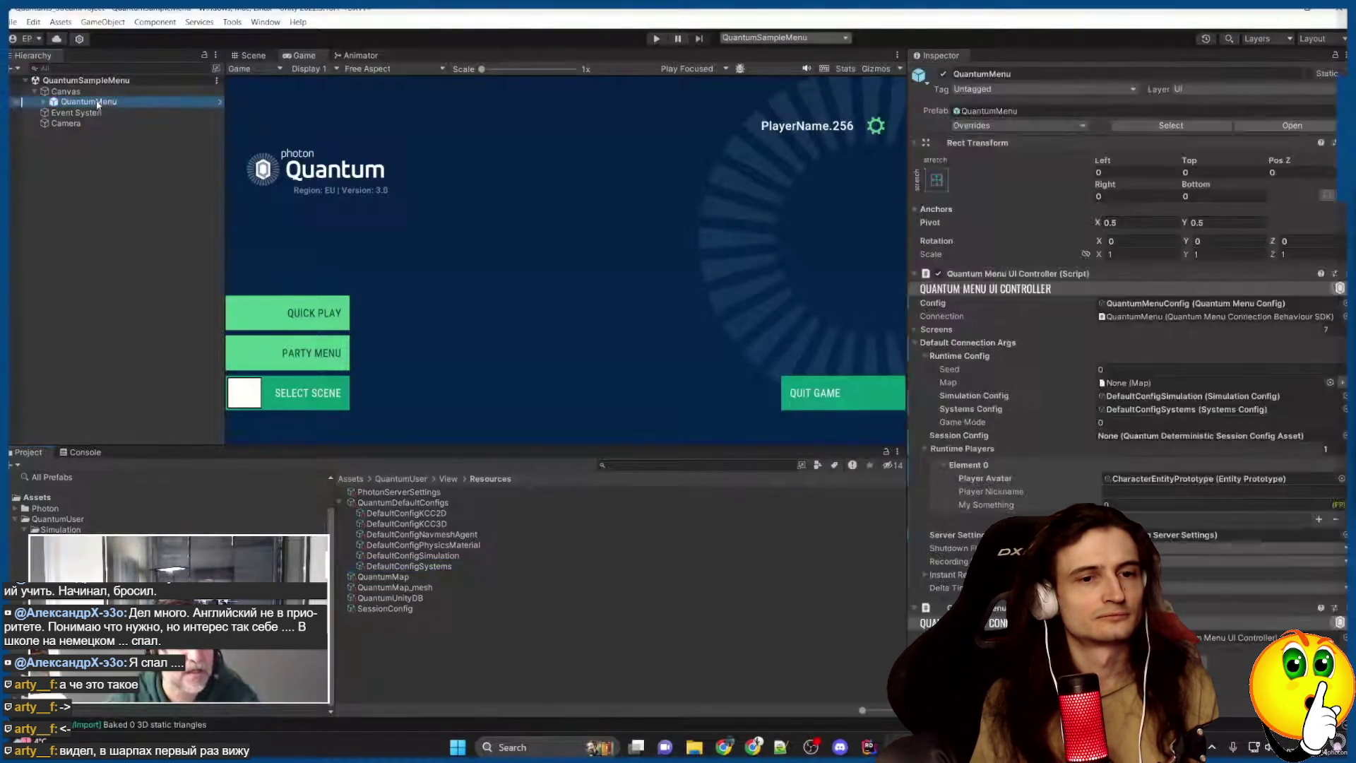
left_click(656, 39)
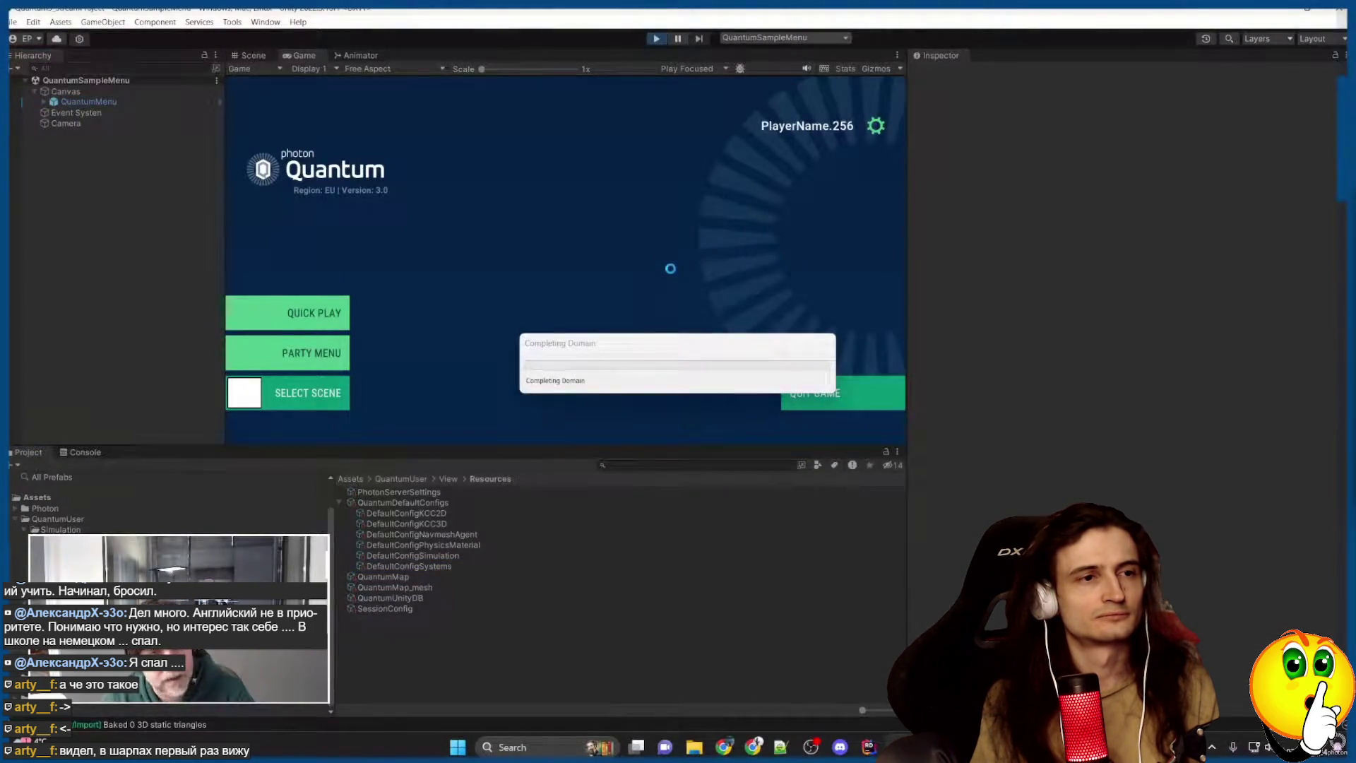
left_click(235, 23)
Open the Quantum Task Profiler and dock it beside the Console, giving it more height.
mouse_move(269, 37)
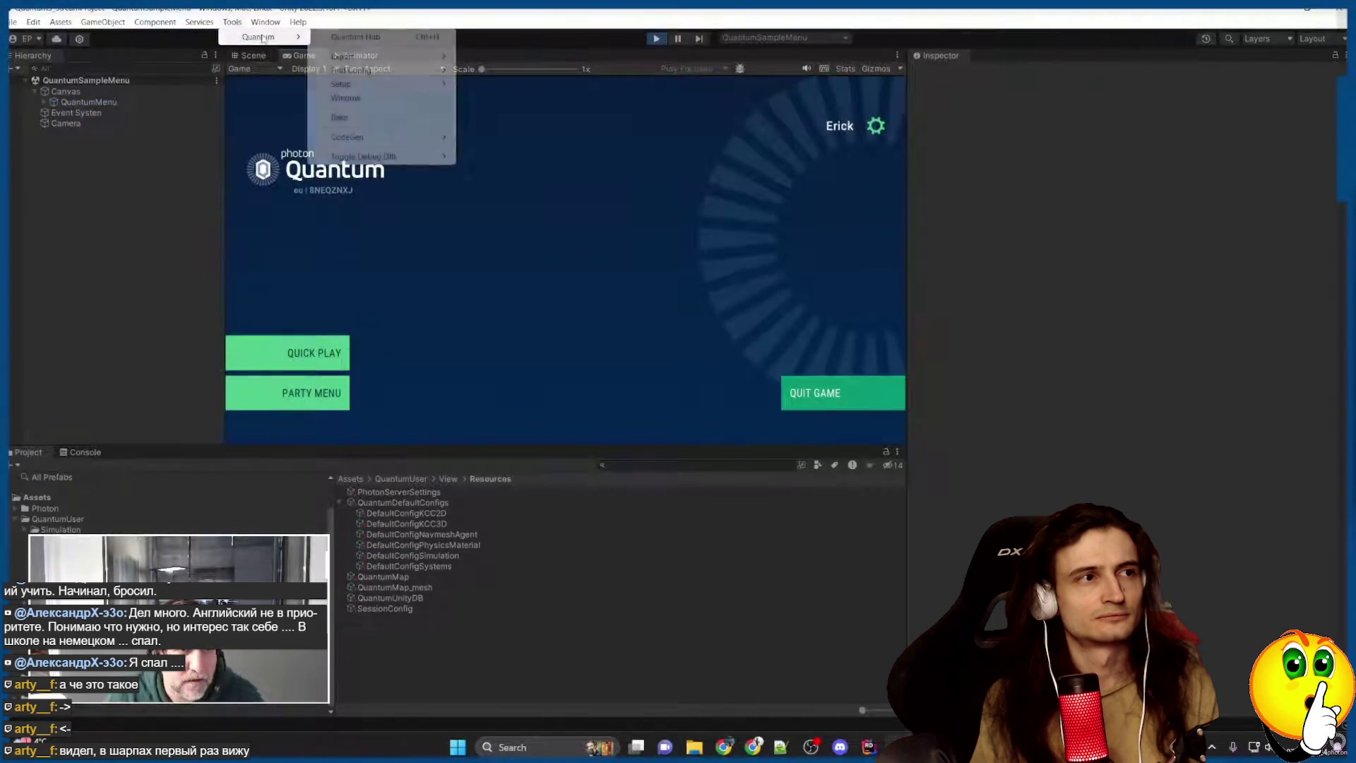
mouse_move(389, 98)
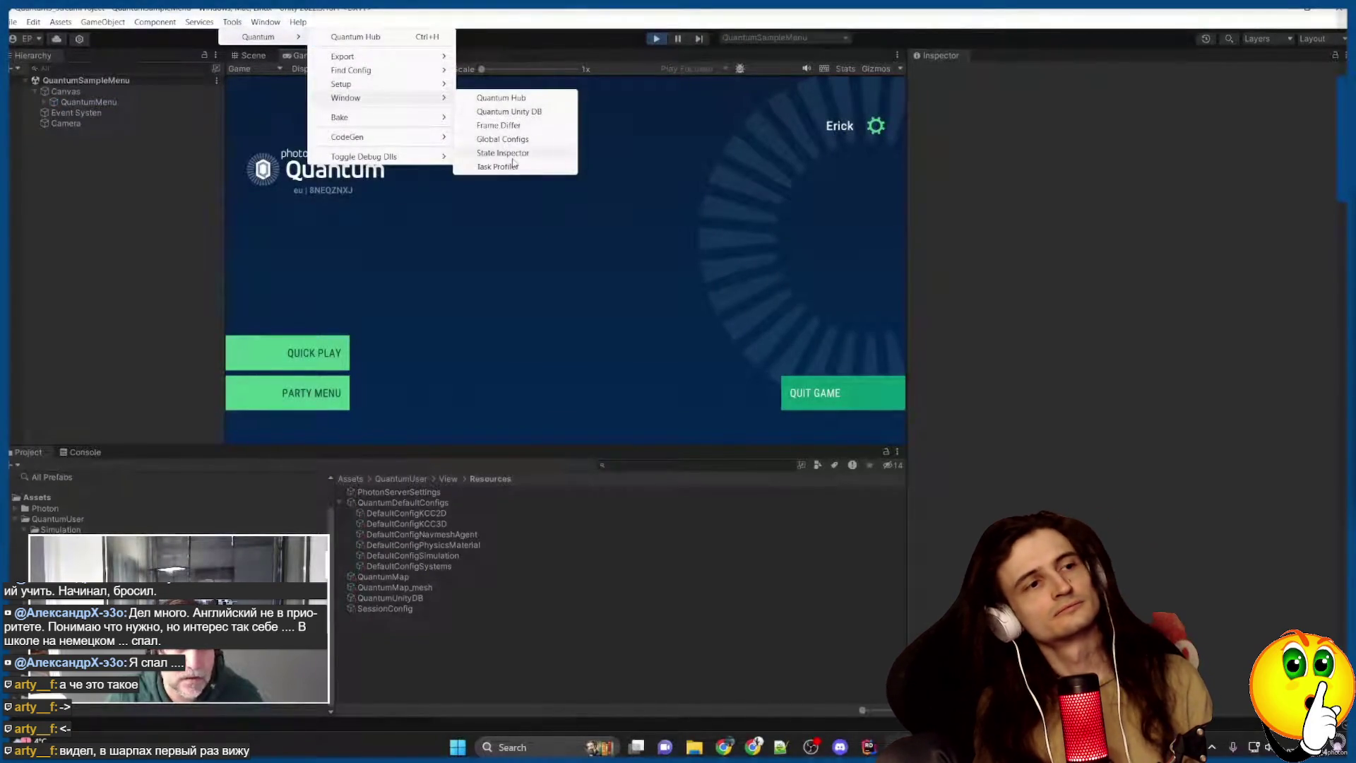
left_click(486, 95)
left_click_drag(342, 95, 602, 78)
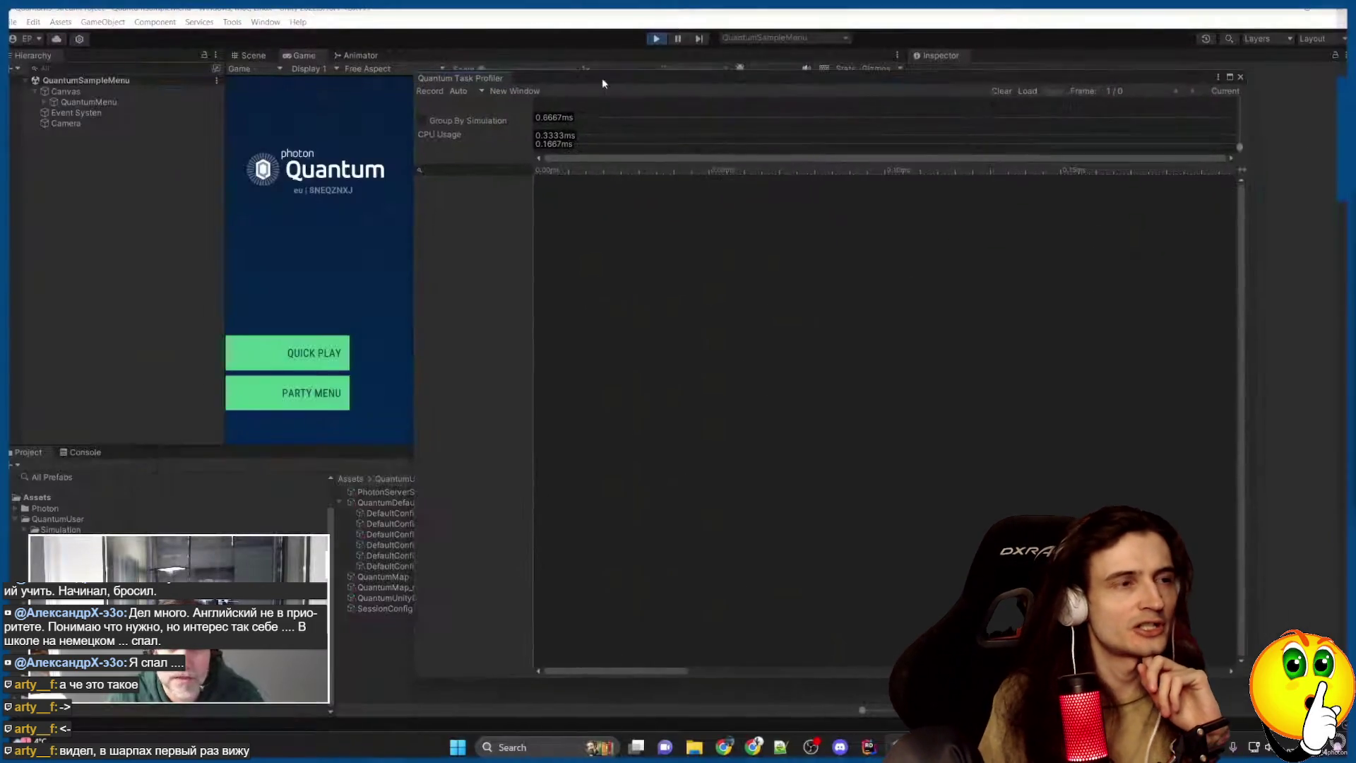
mouse_move(987, 675)
left_mouse_down()
mouse_move(984, 337)
mouse_move(987, 351)
left_mouse_up()
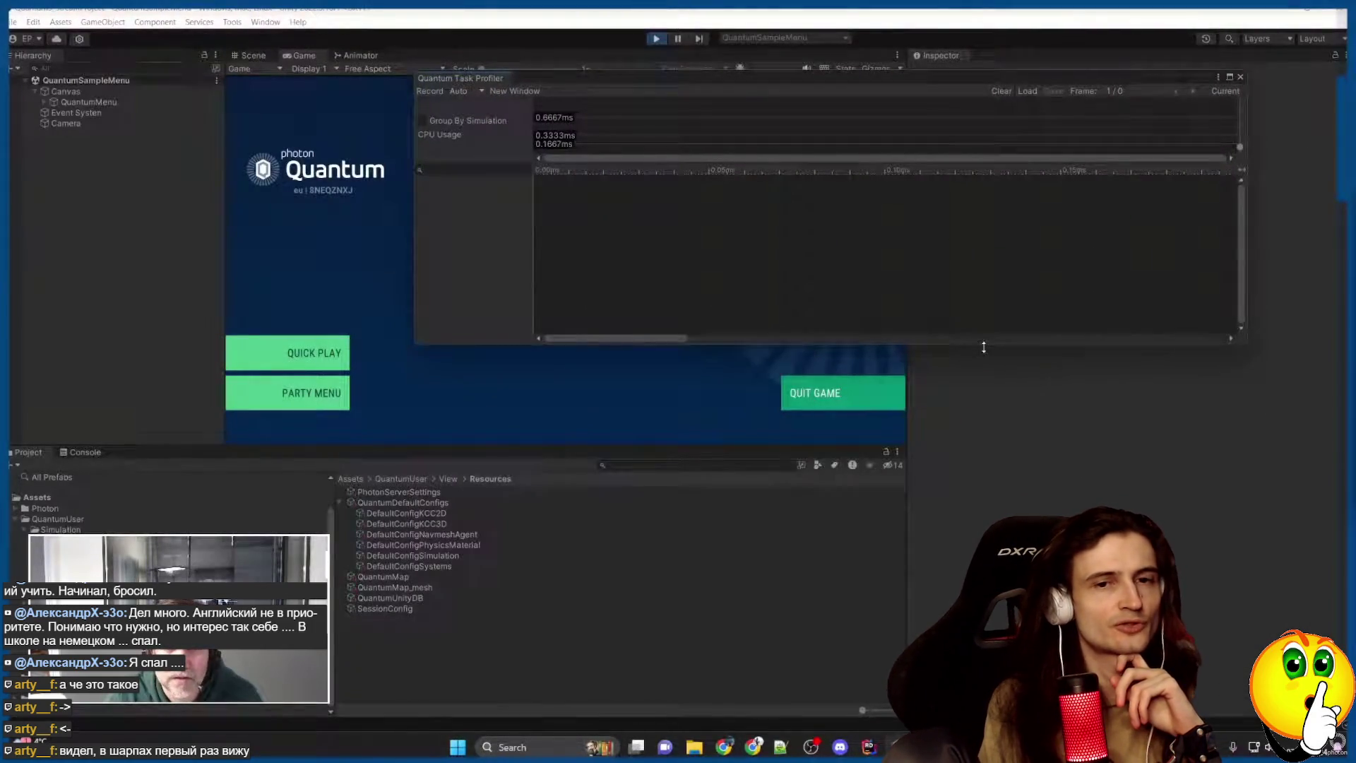
mouse_move(527, 93)
left_mouse_down()
mouse_move(303, 411)
mouse_move(136, 468)
left_mouse_up()
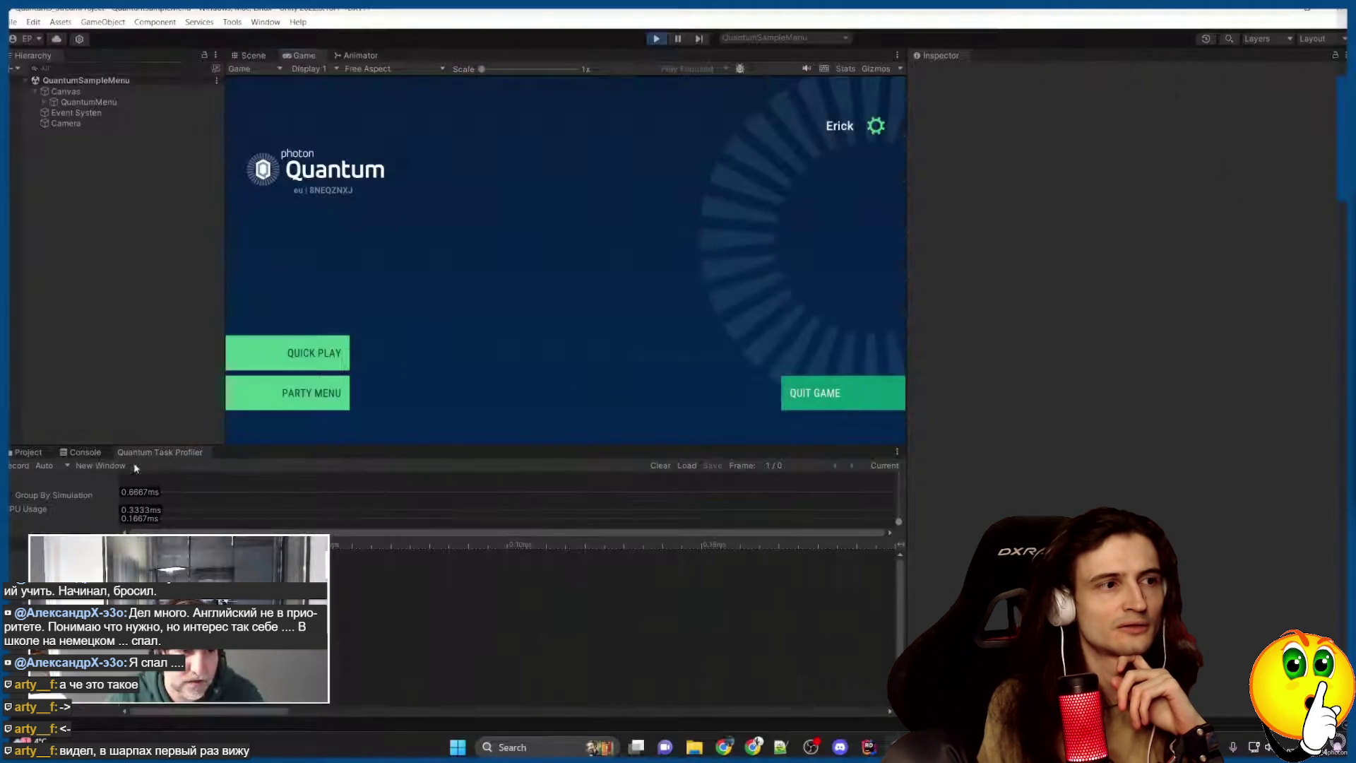
left_click_drag(539, 444, 539, 411)
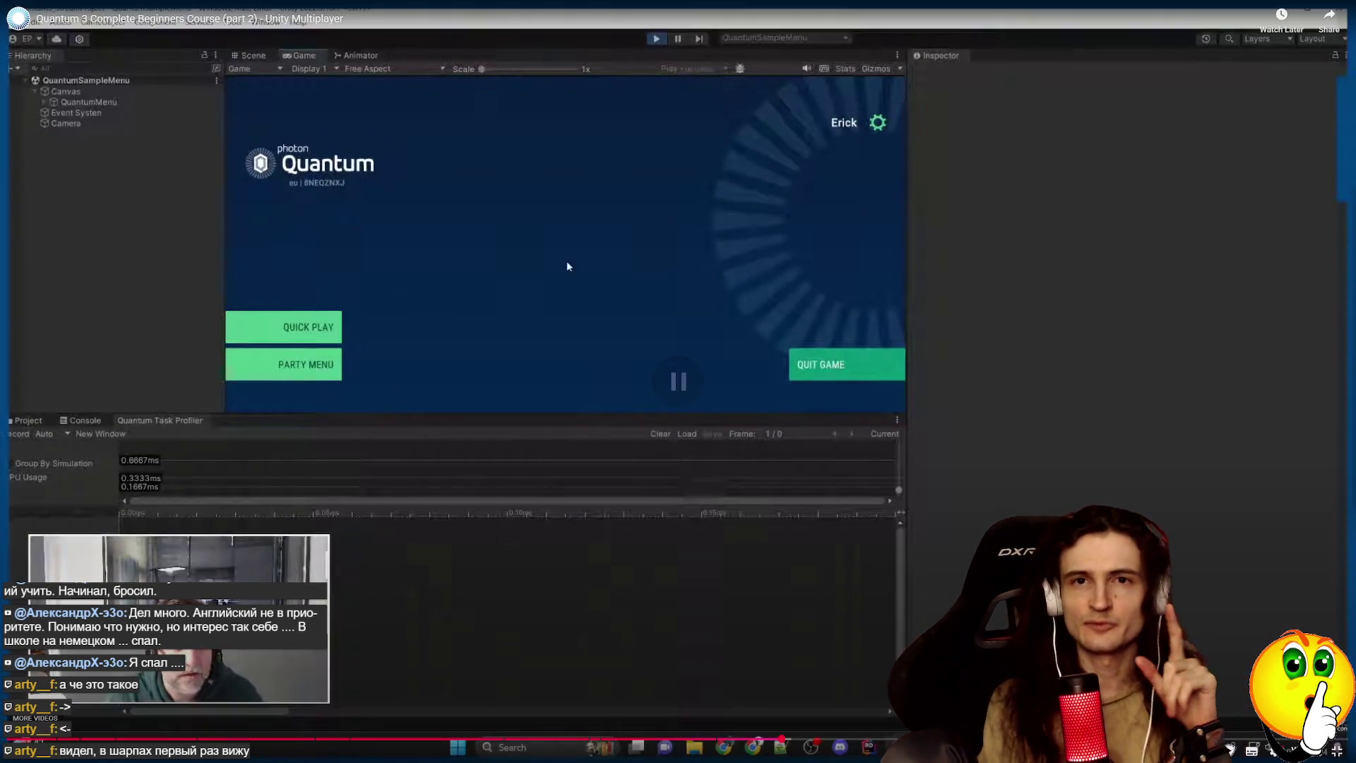
Start a Quick Play match and run the character around with WASD while profiling.
left_click(310, 334)
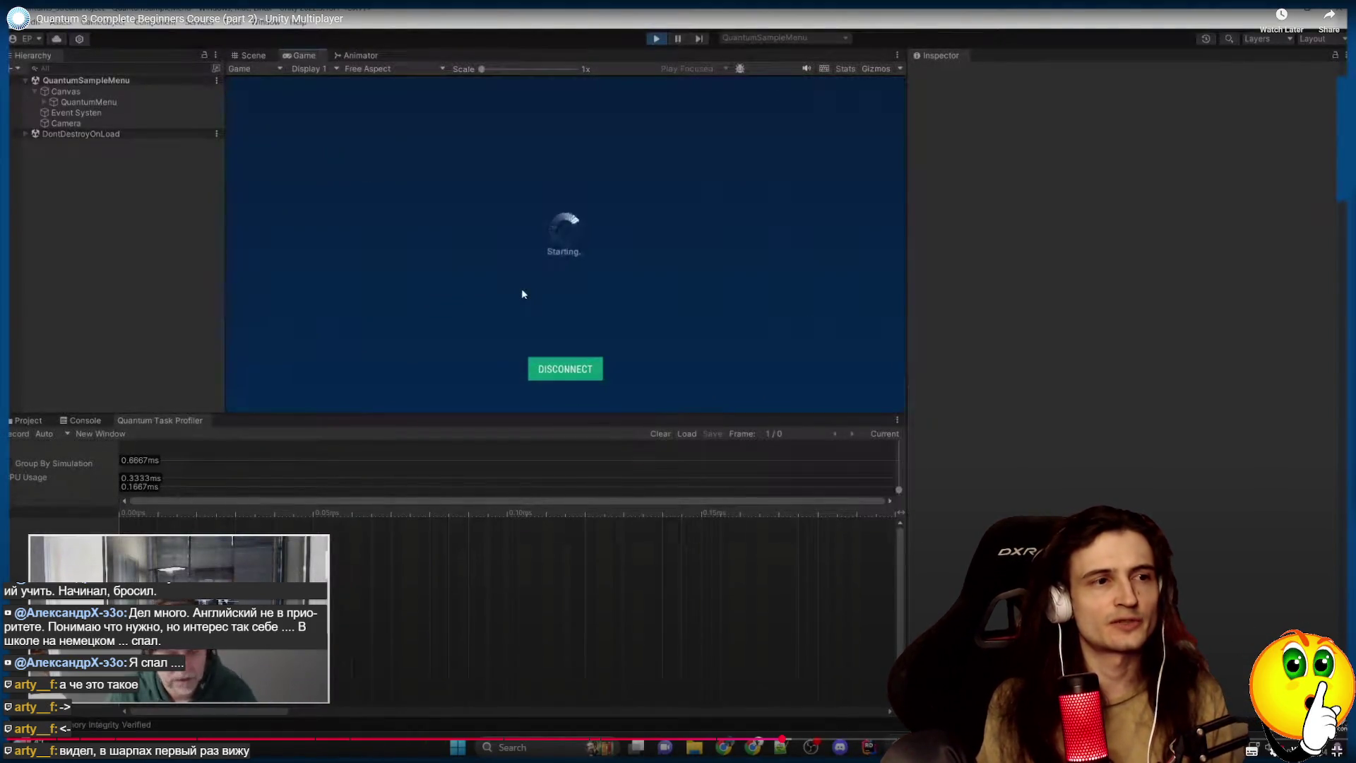
key("s")
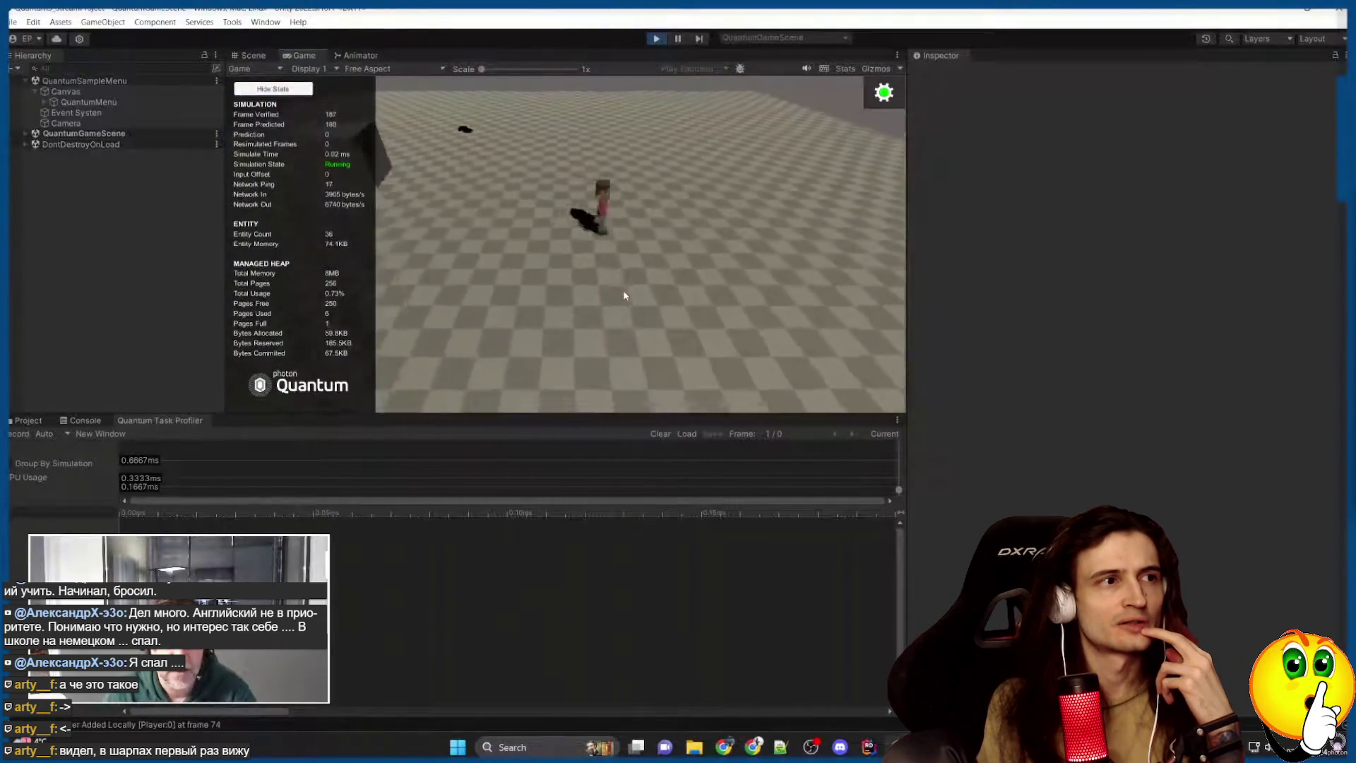
key("w")
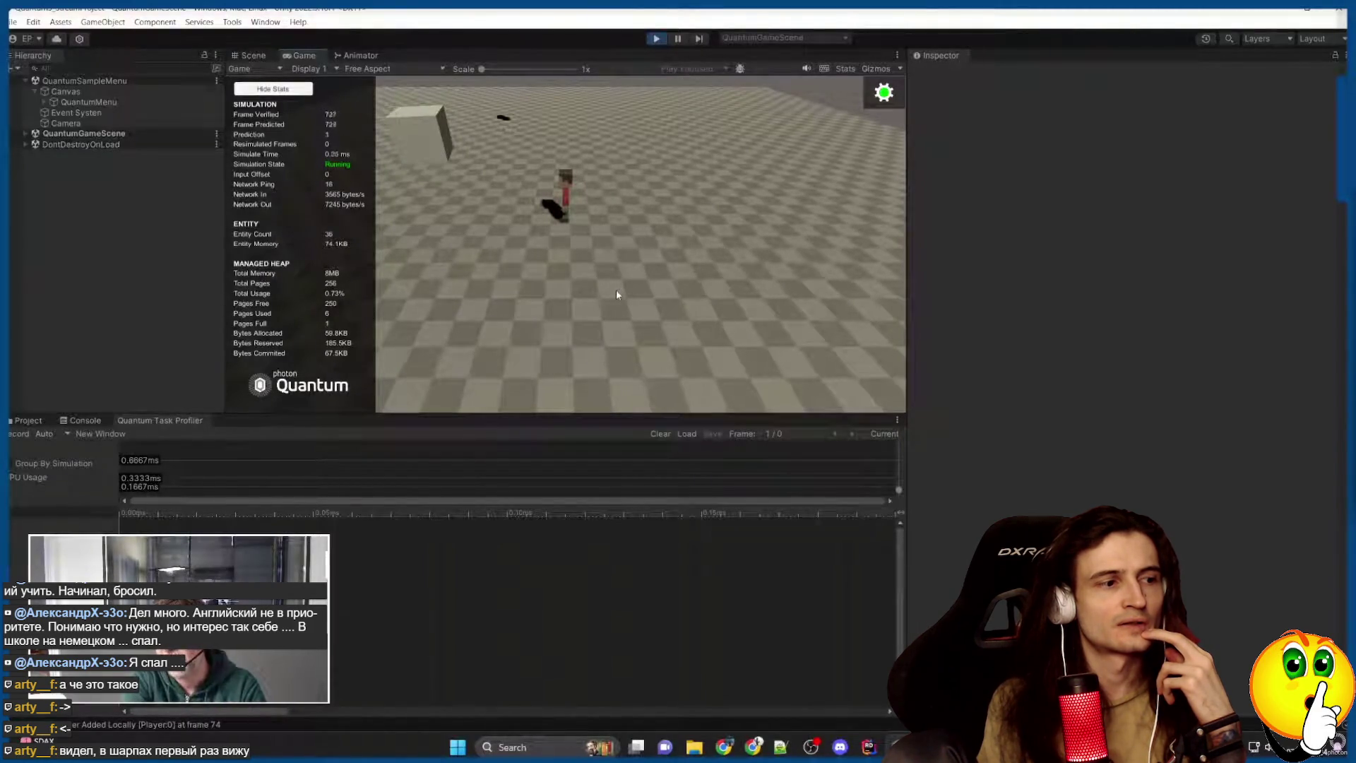
key("s")
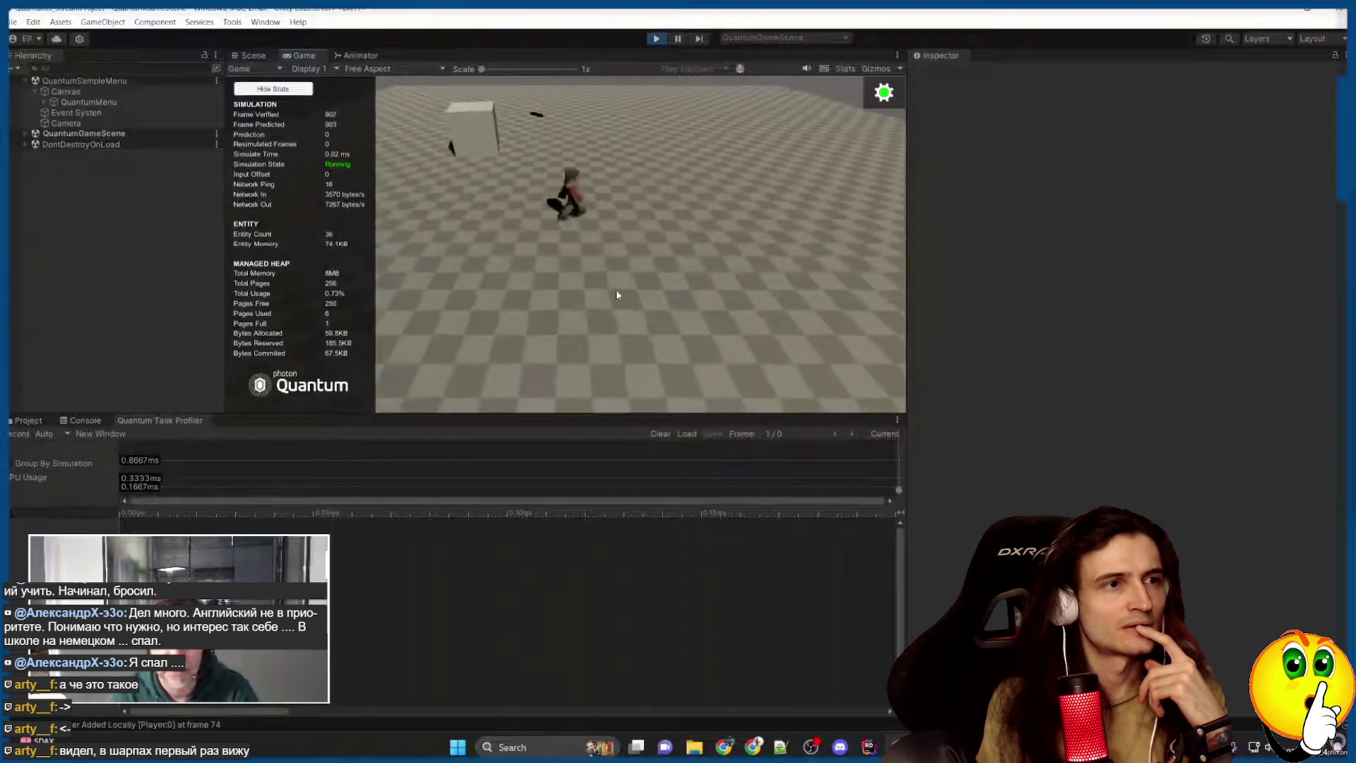
key("space")
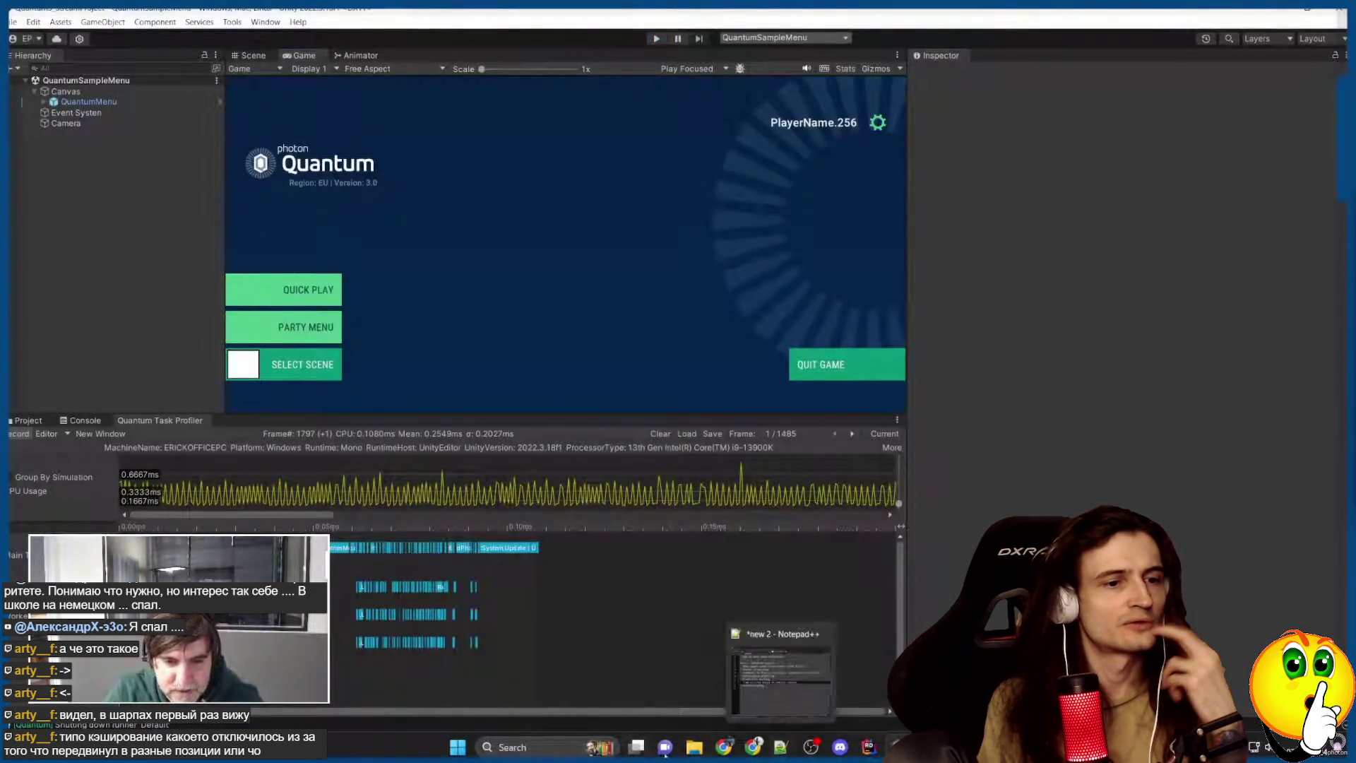
Review the recorded profiler graph and bring clumsy 0.3 up over the editor.
key("space")
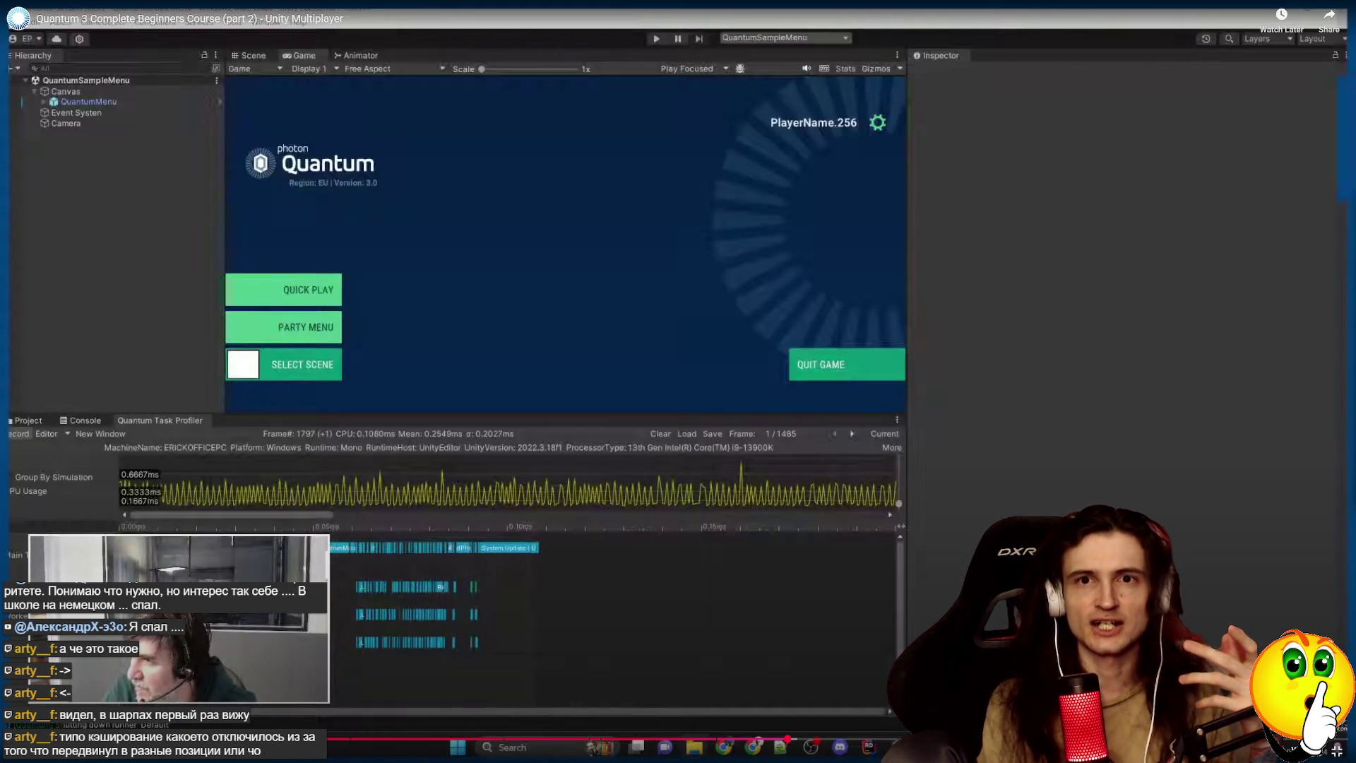
key("space")
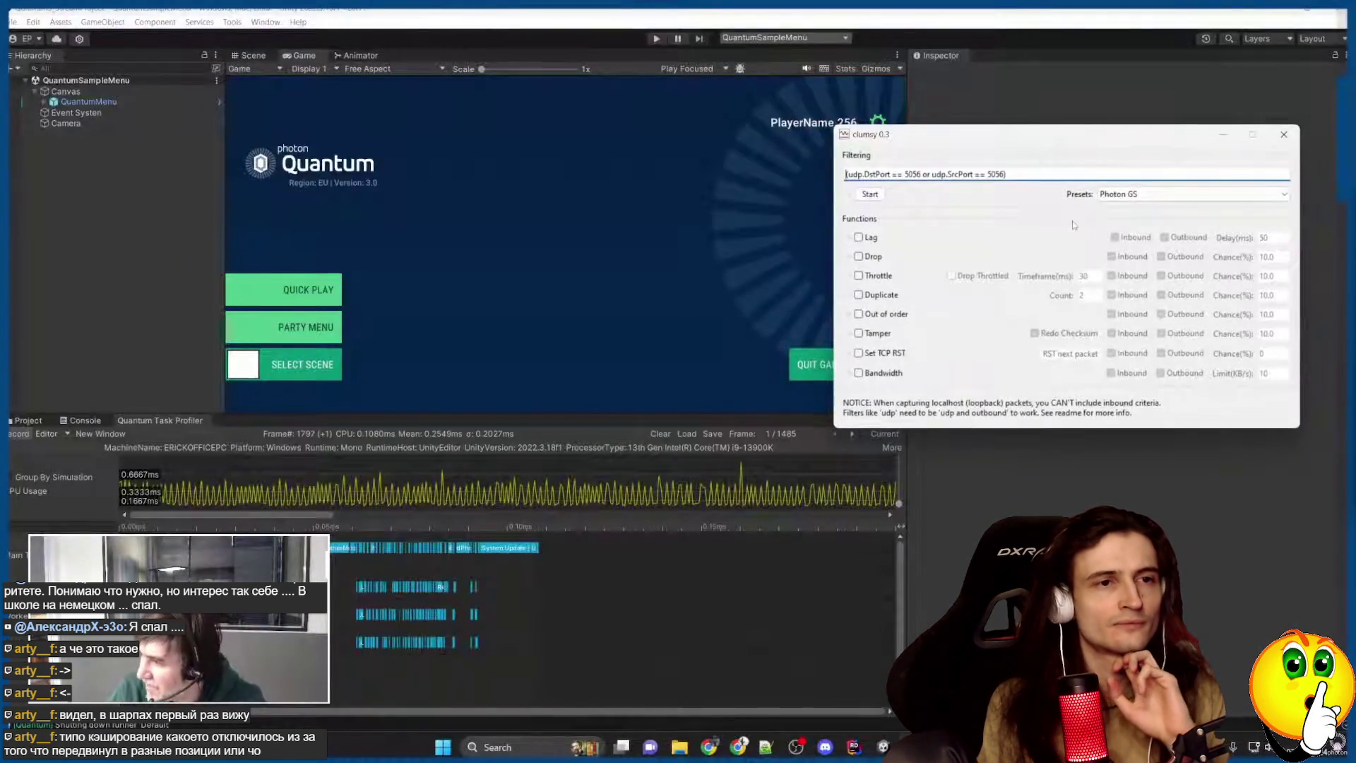
Restart play with a cleared profiler capture, begin a Quick Play match and start clumsy's lag filter.
left_click_drag(1043, 135, 1032, 191)
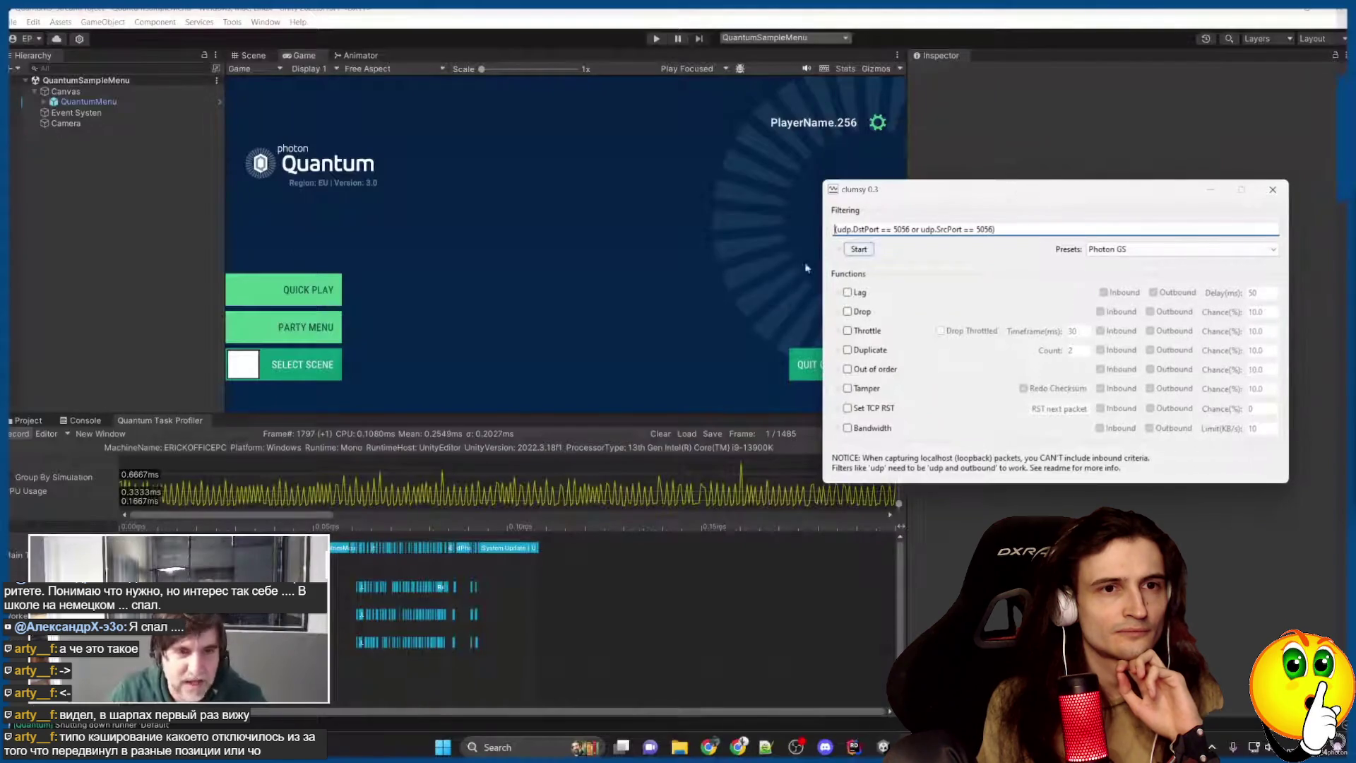
left_click(656, 39)
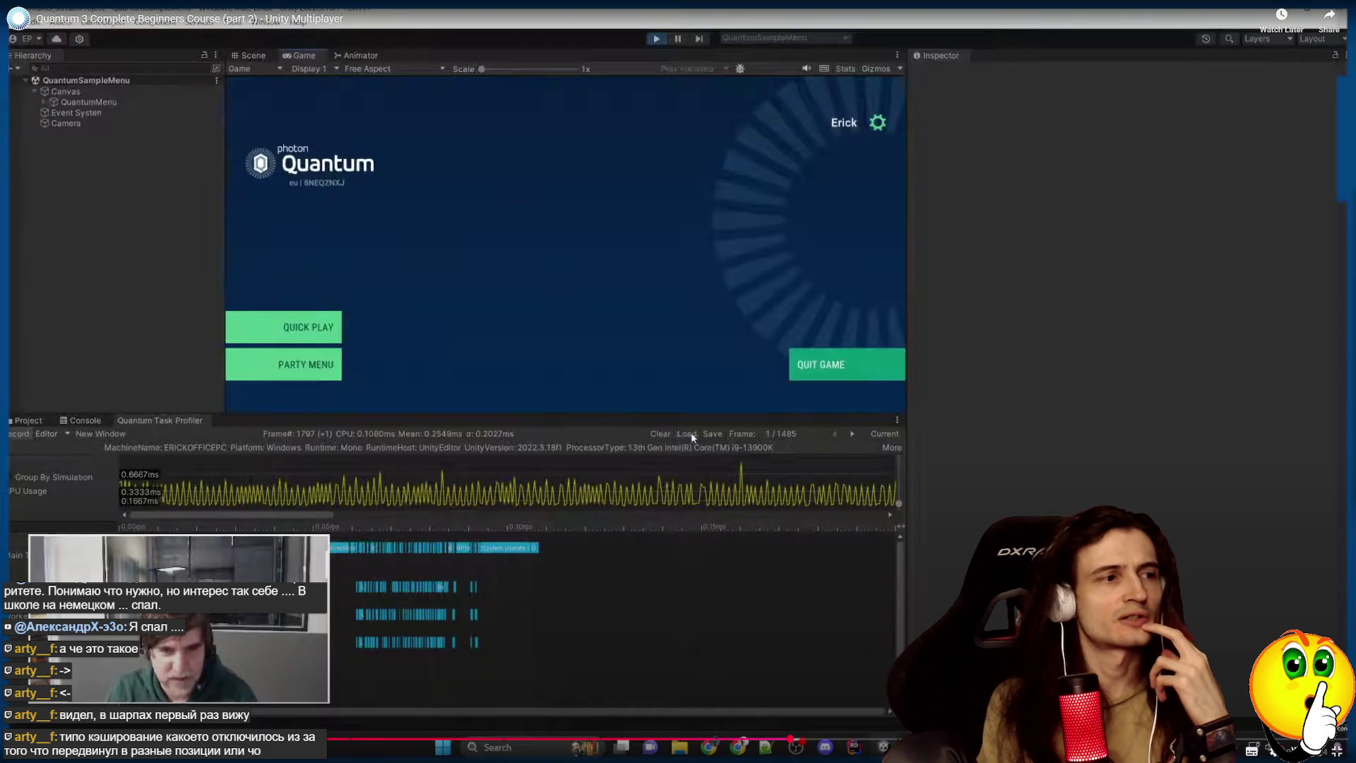
left_click(660, 434)
left_click(287, 329)
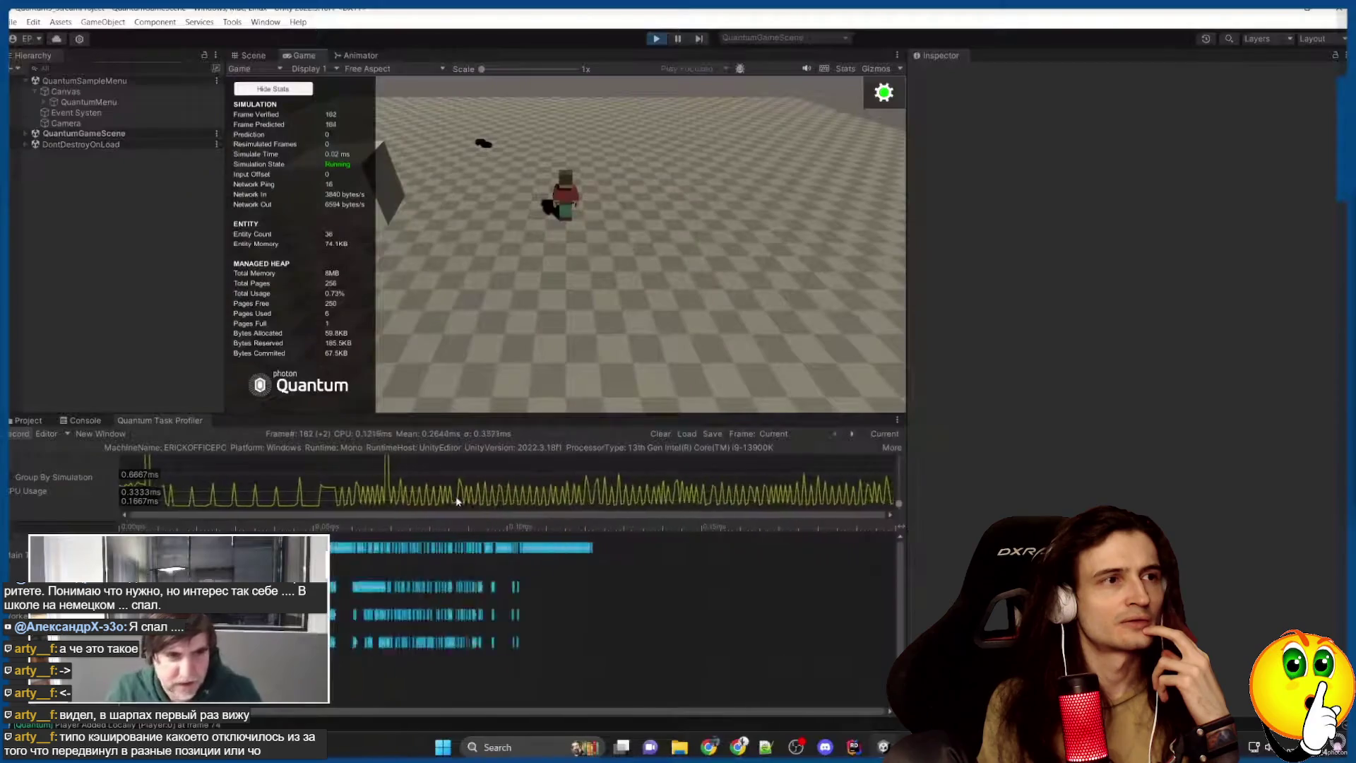
key("alt+Tab")
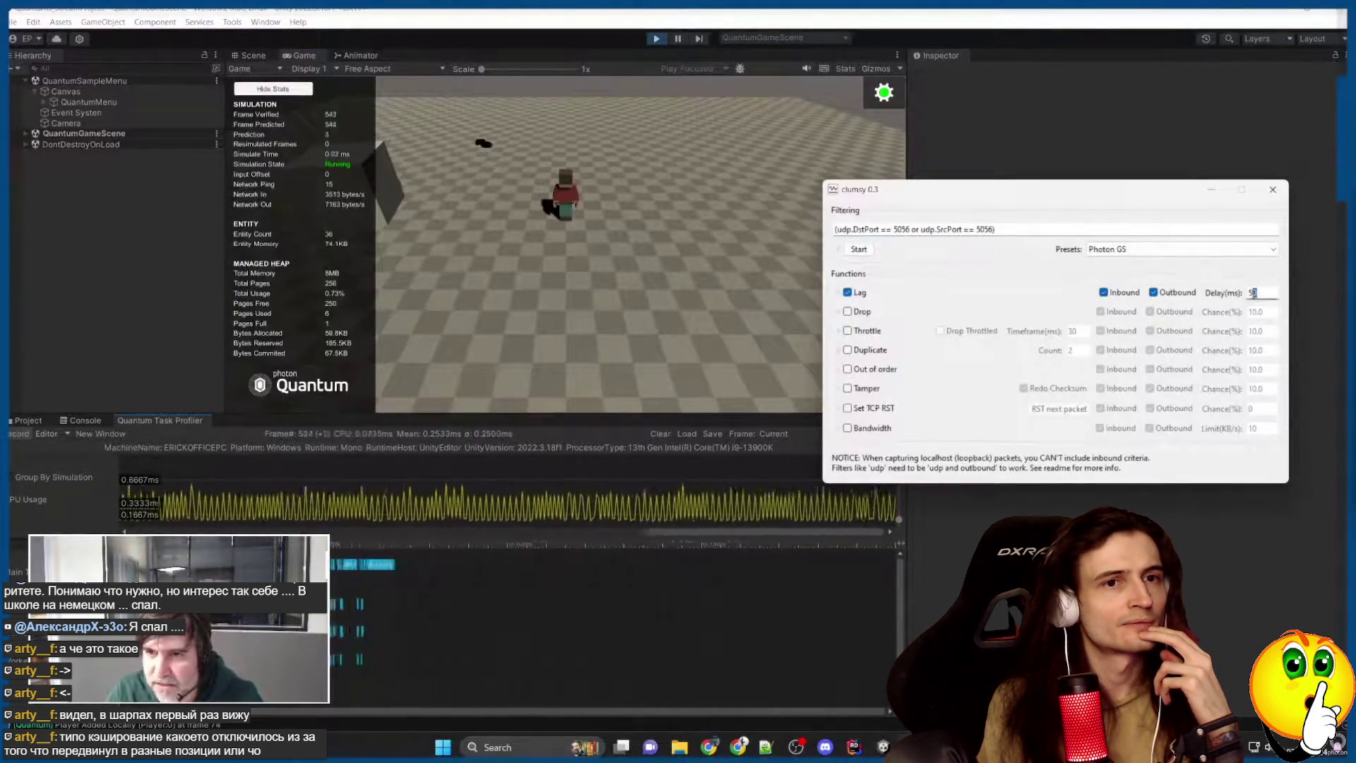
left_click_drag(1129, 200, 1126, 184)
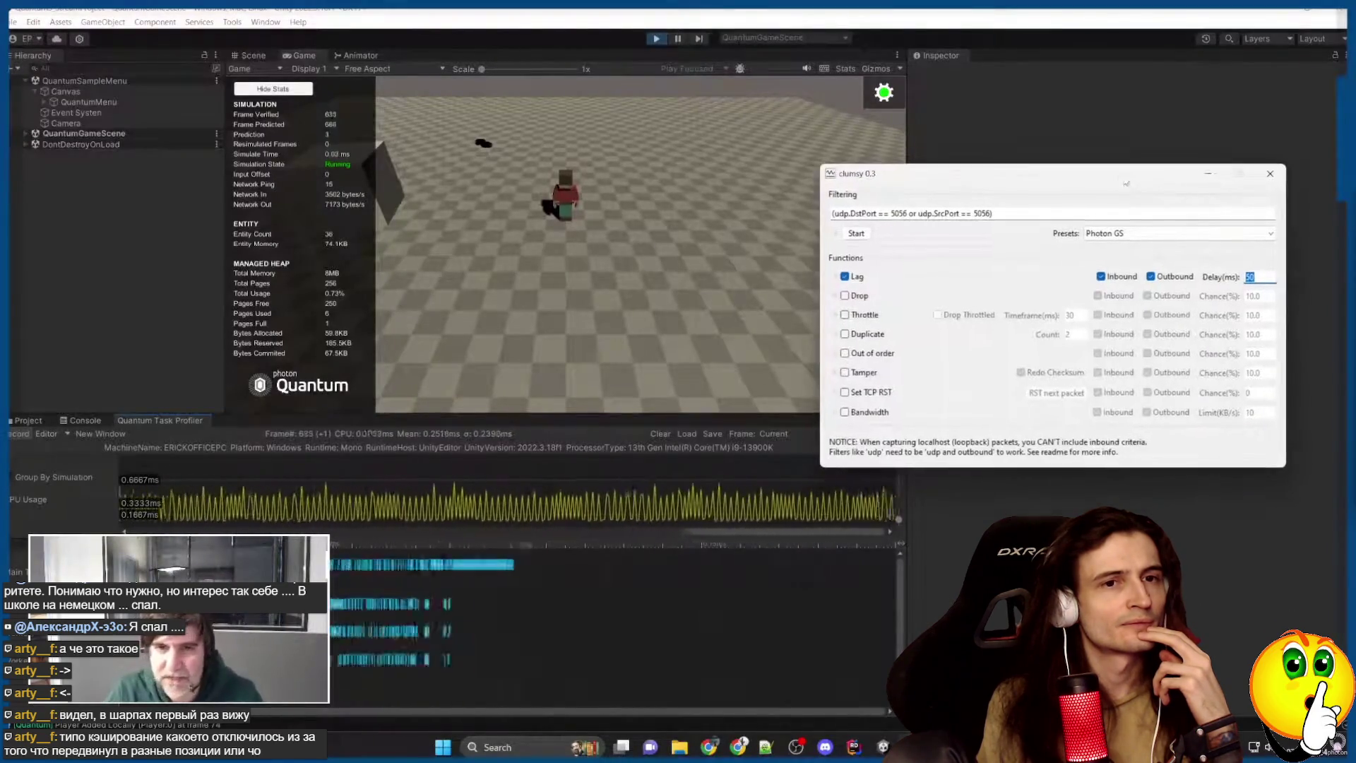
left_click(856, 233)
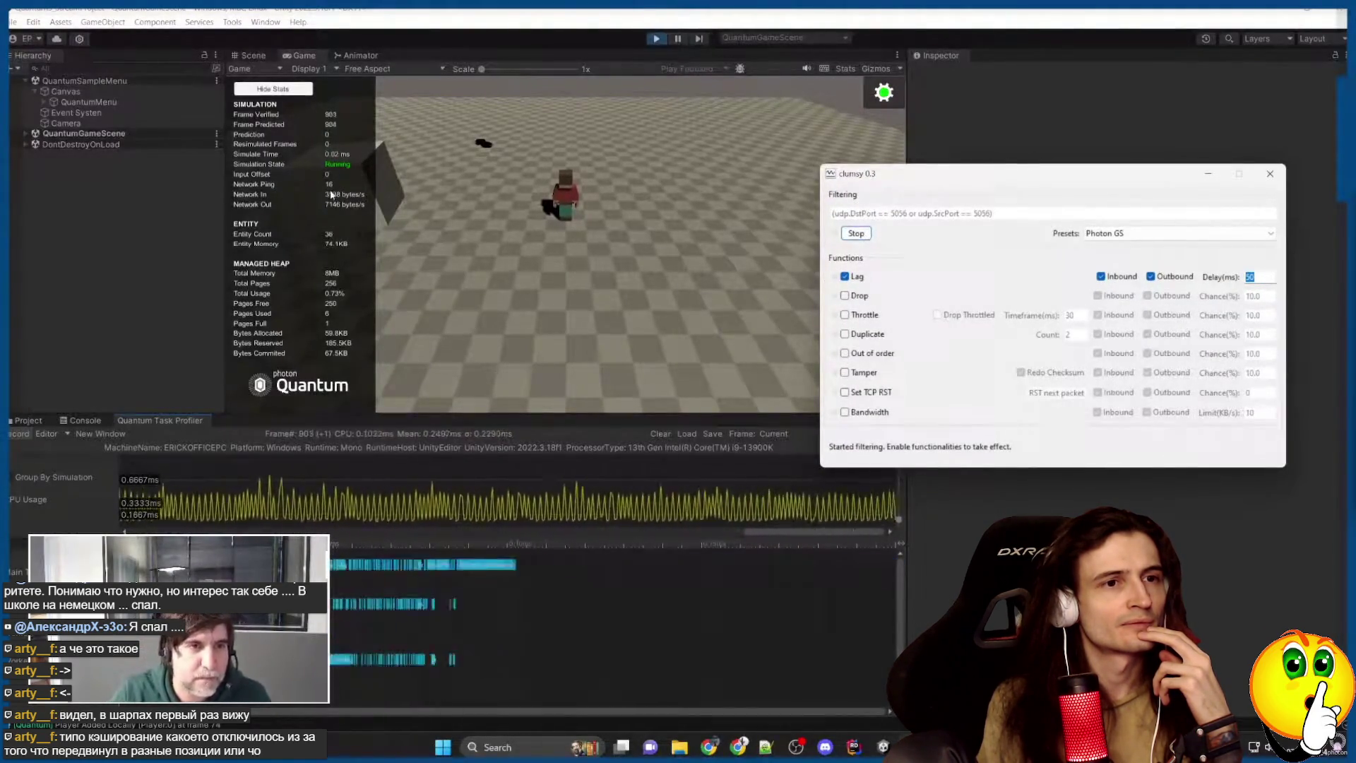
left_click_drag(1049, 180, 1027, 163)
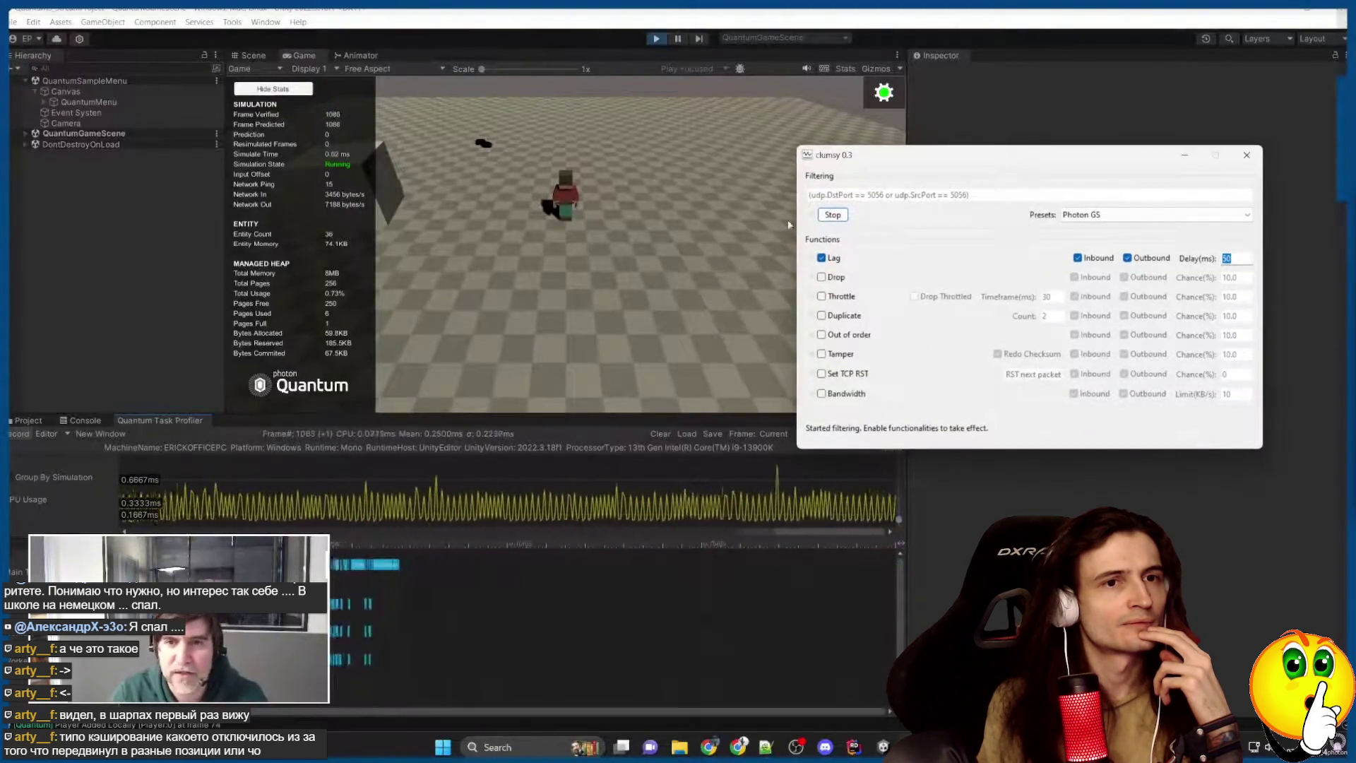
Retarget clumsy's filter from port 5056 to 27002 both ways, run it, then stop and exit play.
left_click(833, 214)
double_click(875, 195)
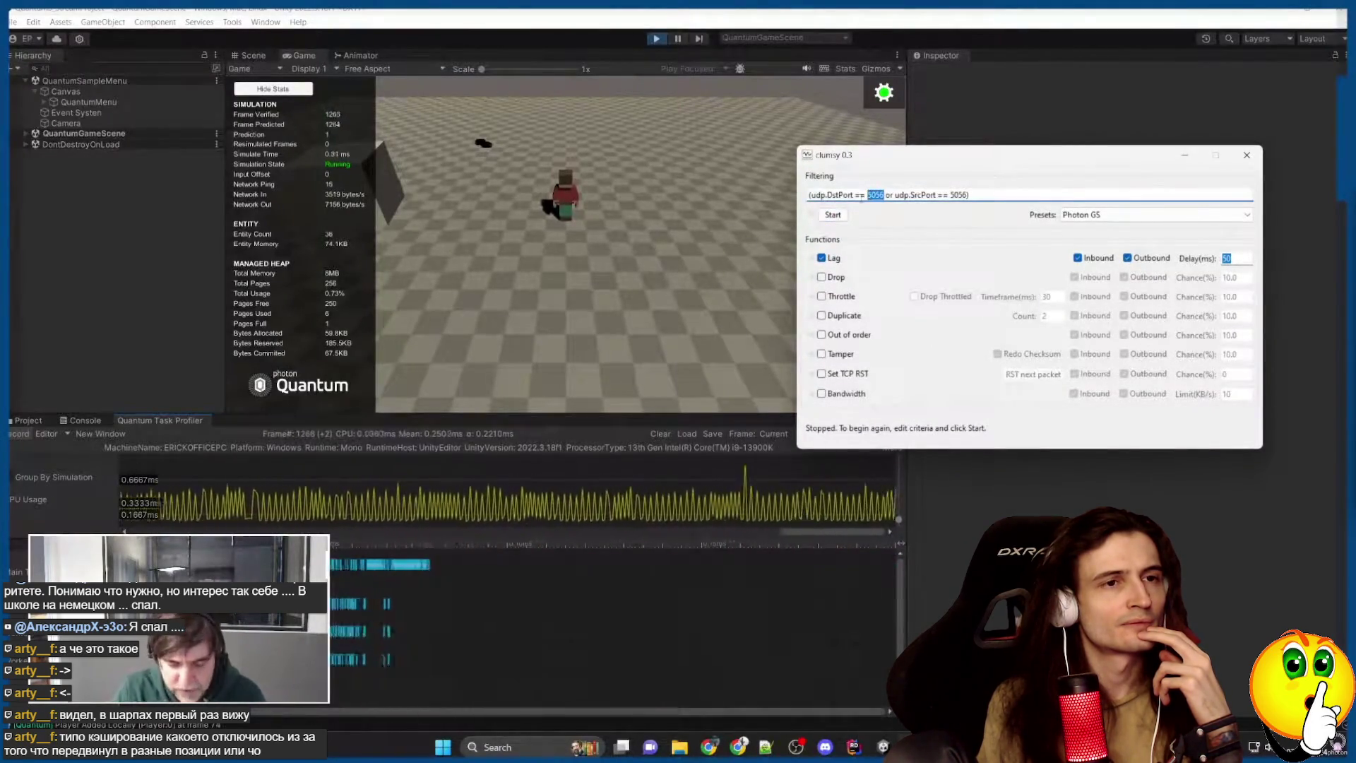
type("27002")
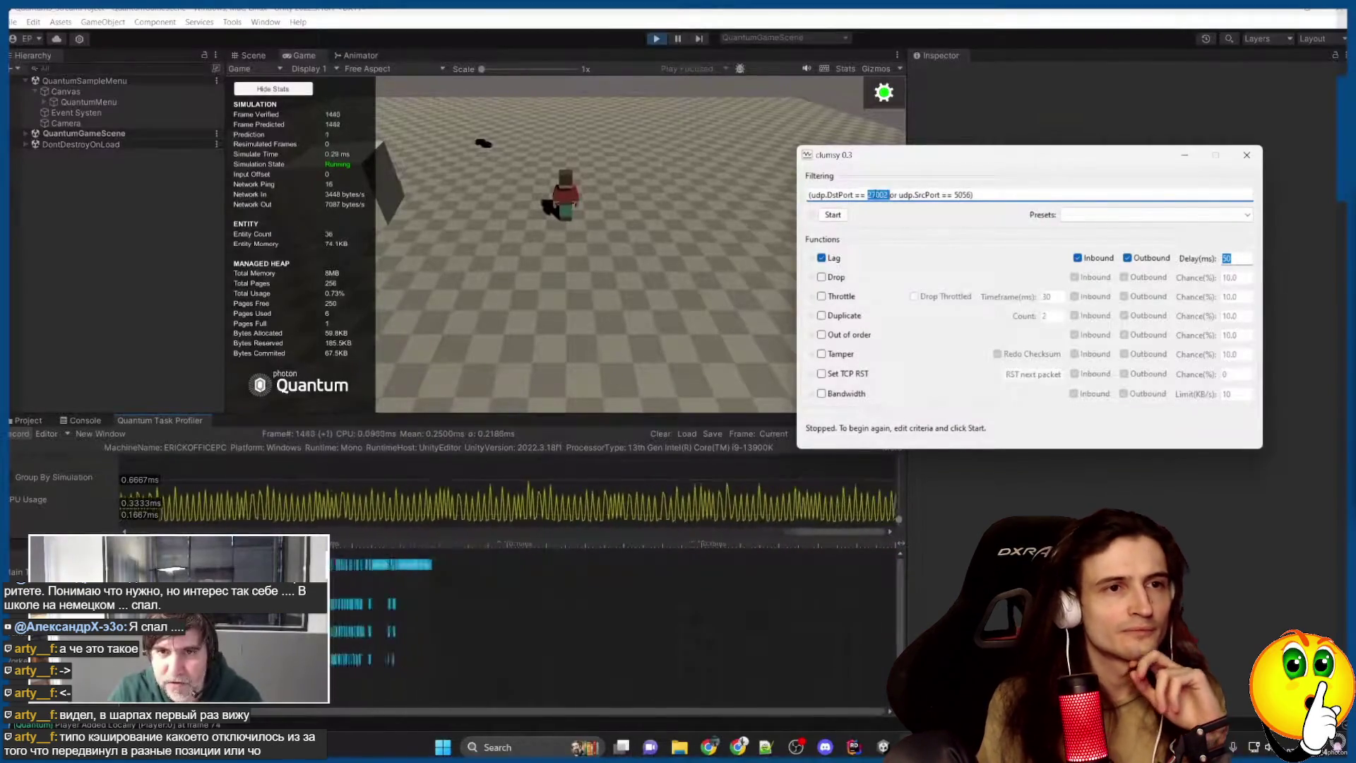
double_click(964, 195)
type("27002")
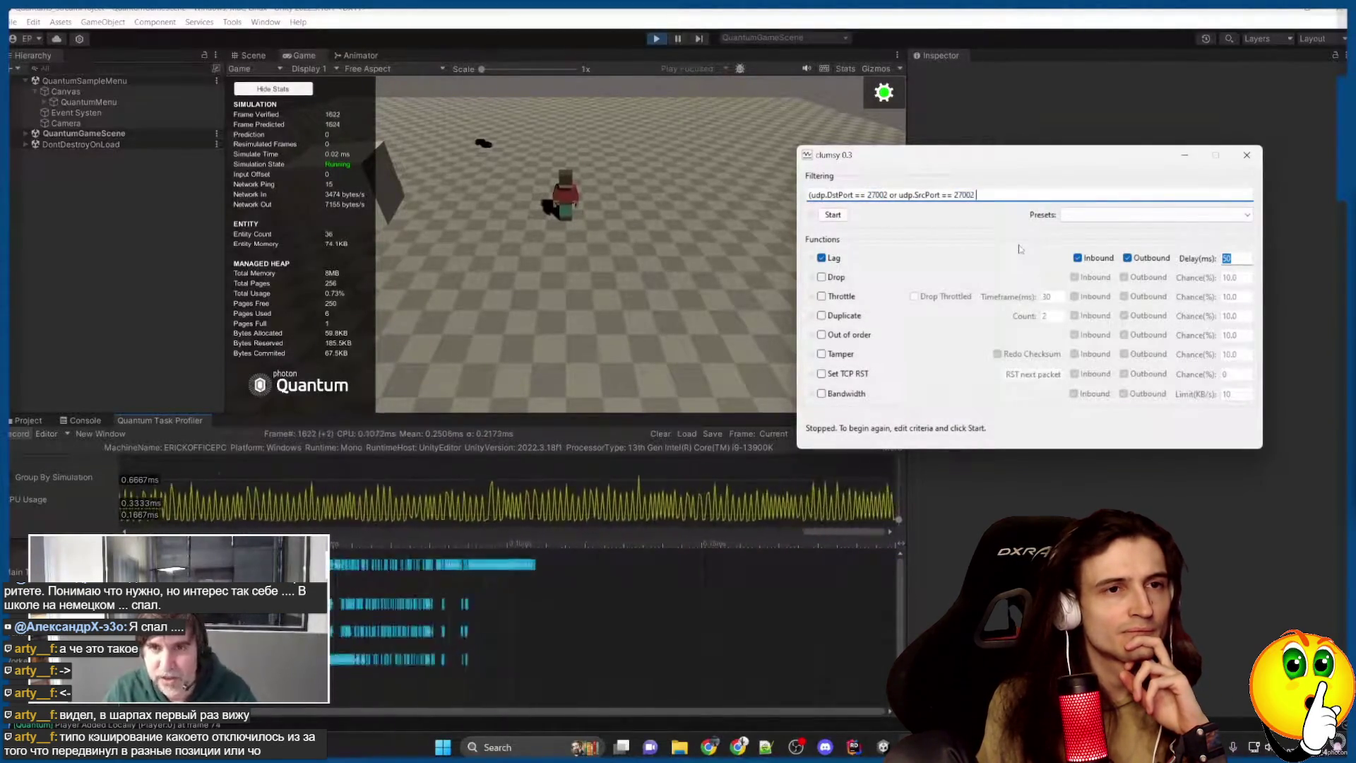
left_click(833, 215)
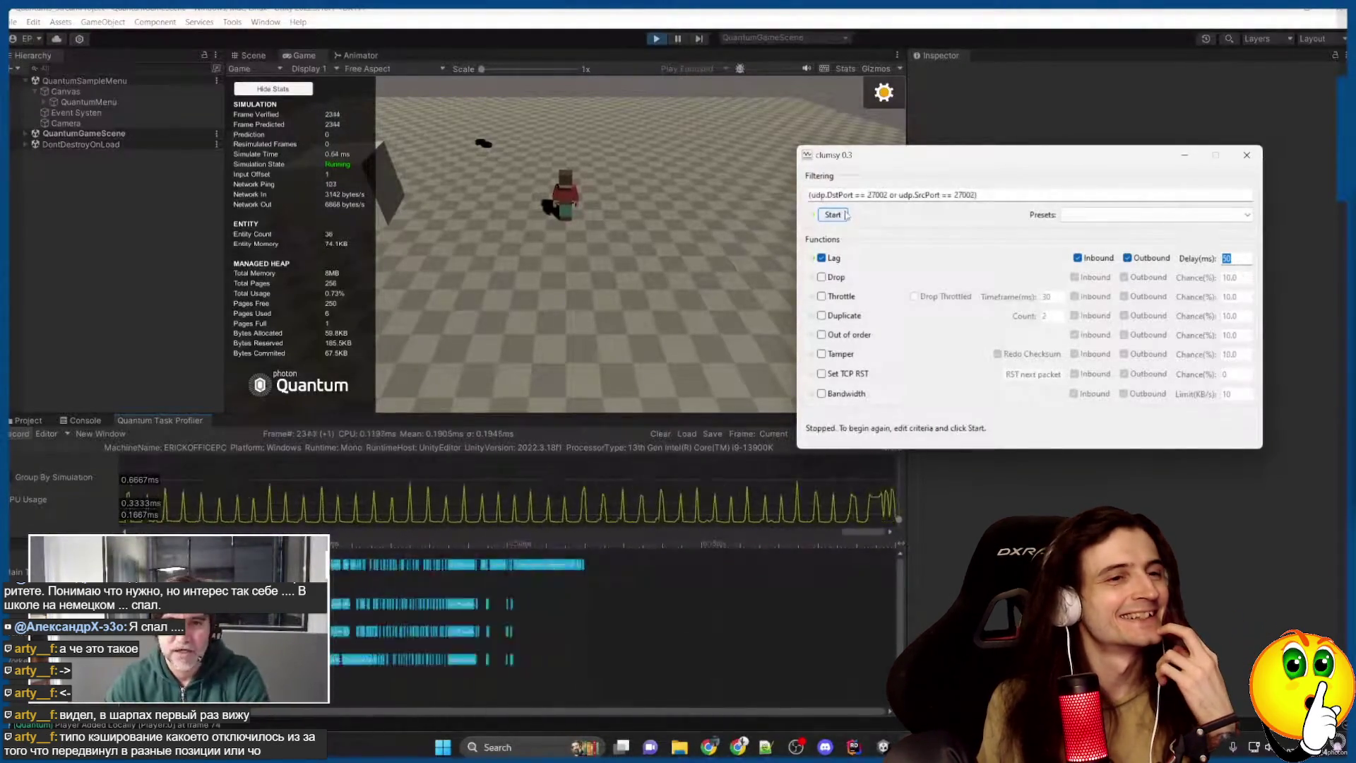
left_click(717, 276)
key("ctrl+p")
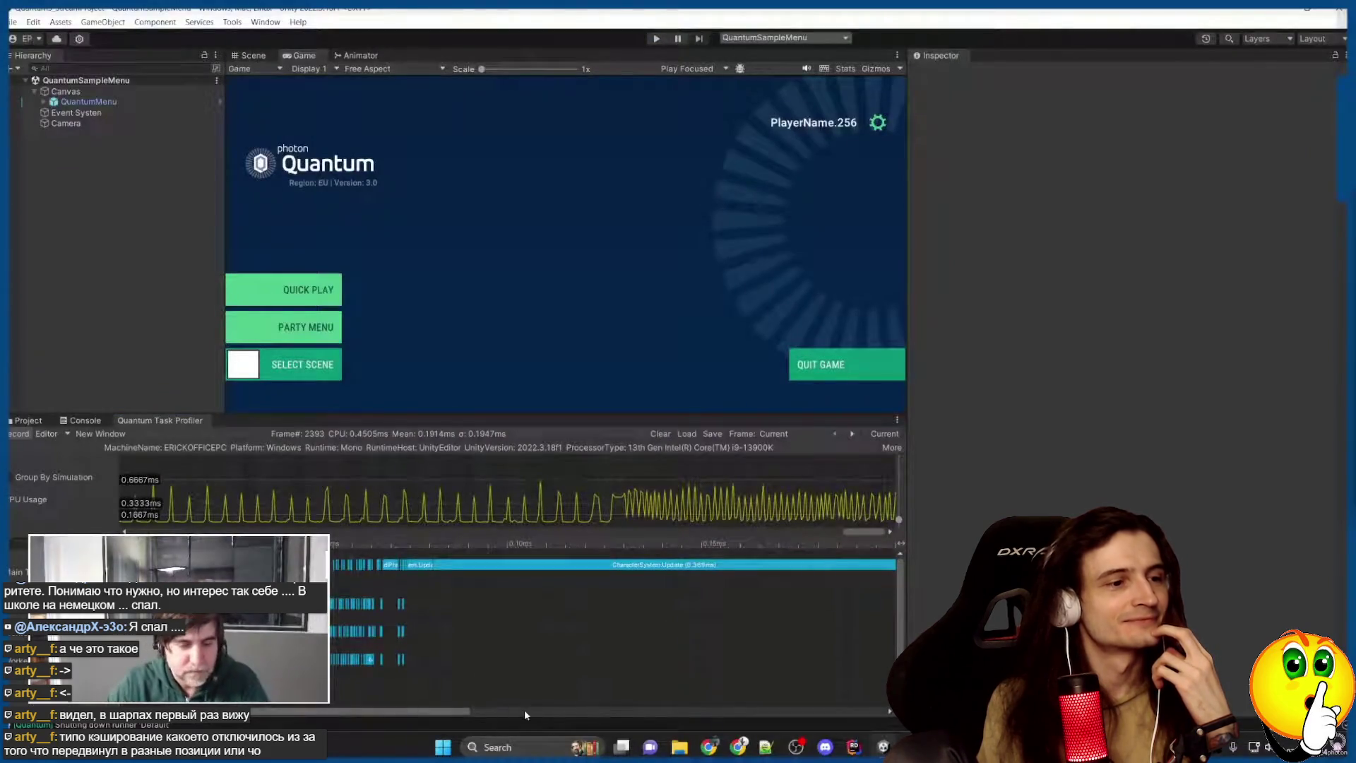
Pan and resize the Task Profiler graph, scaling the CPU graph's range to 2 ms.
mouse_move(860, 531)
left_mouse_down()
mouse_move(848, 536)
mouse_move(906, 535)
left_mouse_up()
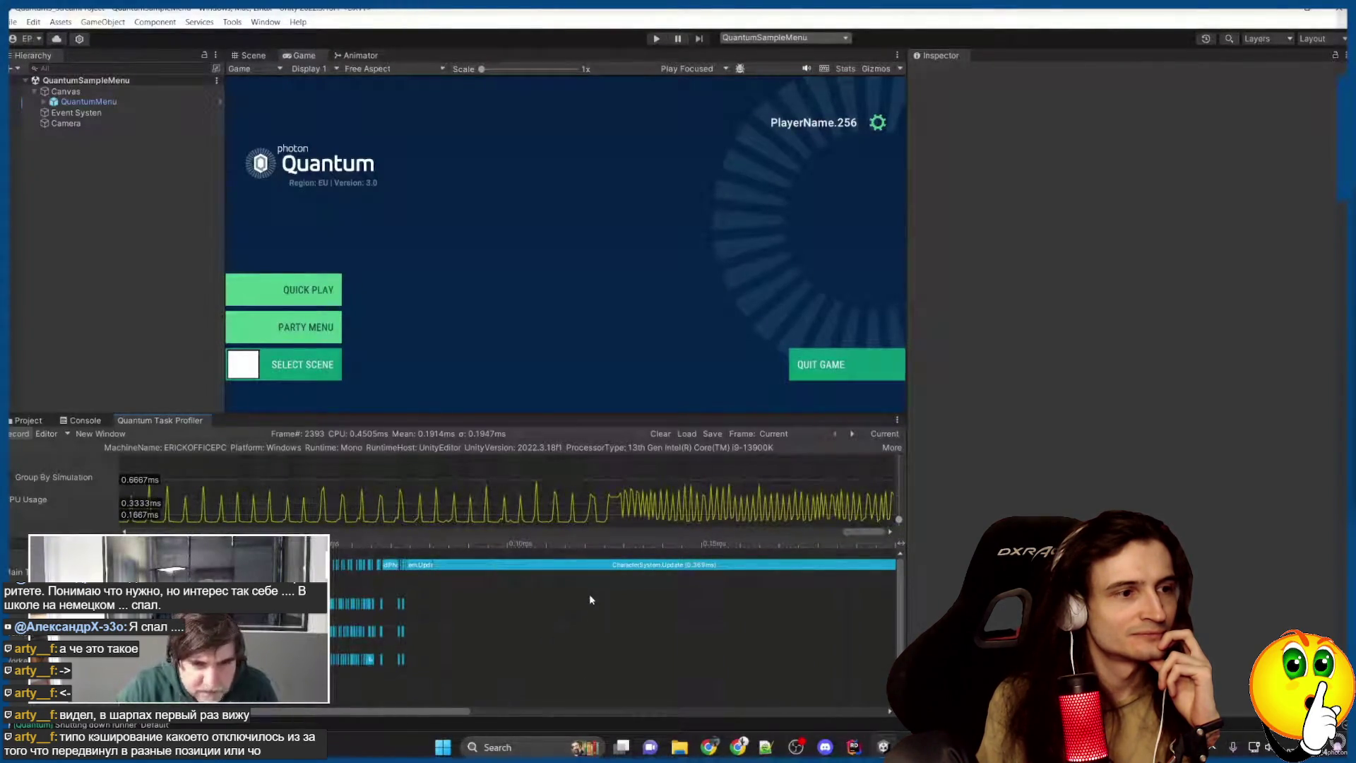
scroll(599, 630, "down", 2)
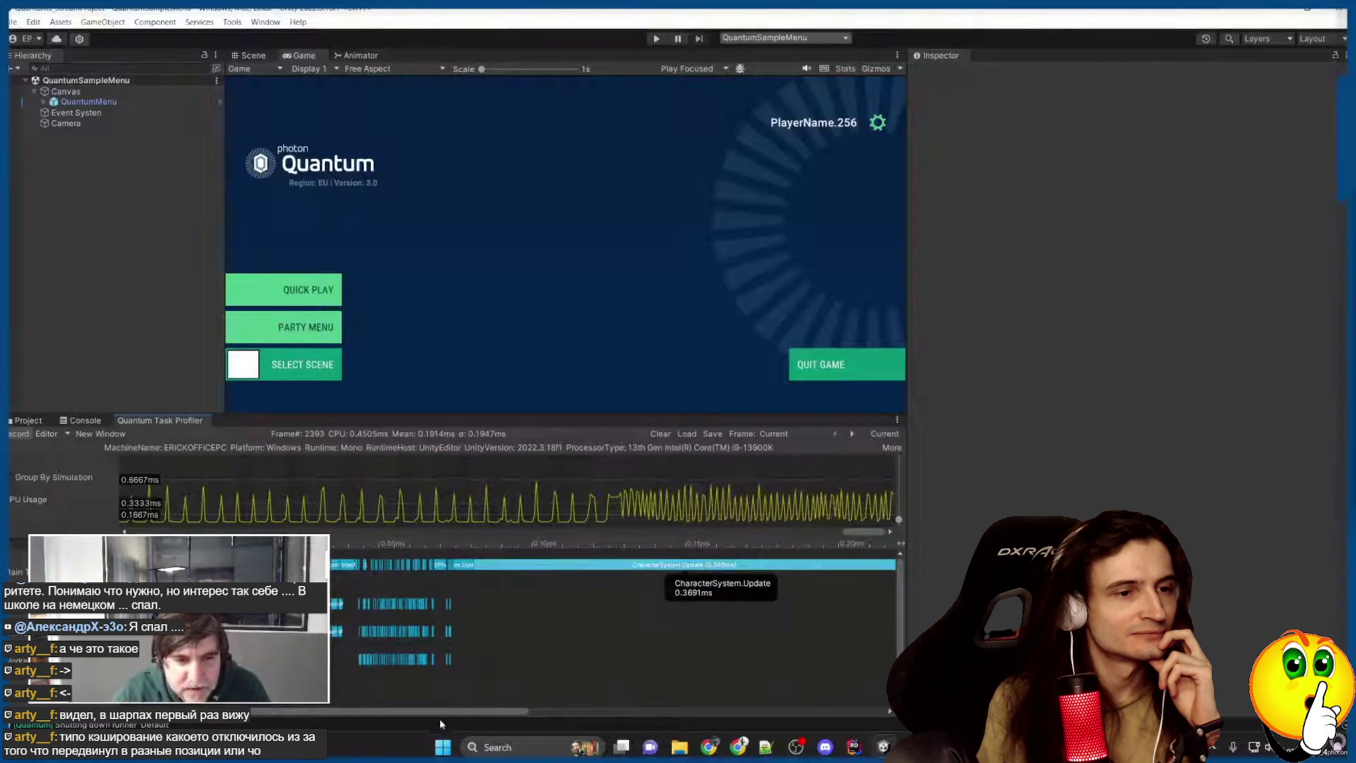
scroll(265, 531, "down", 2)
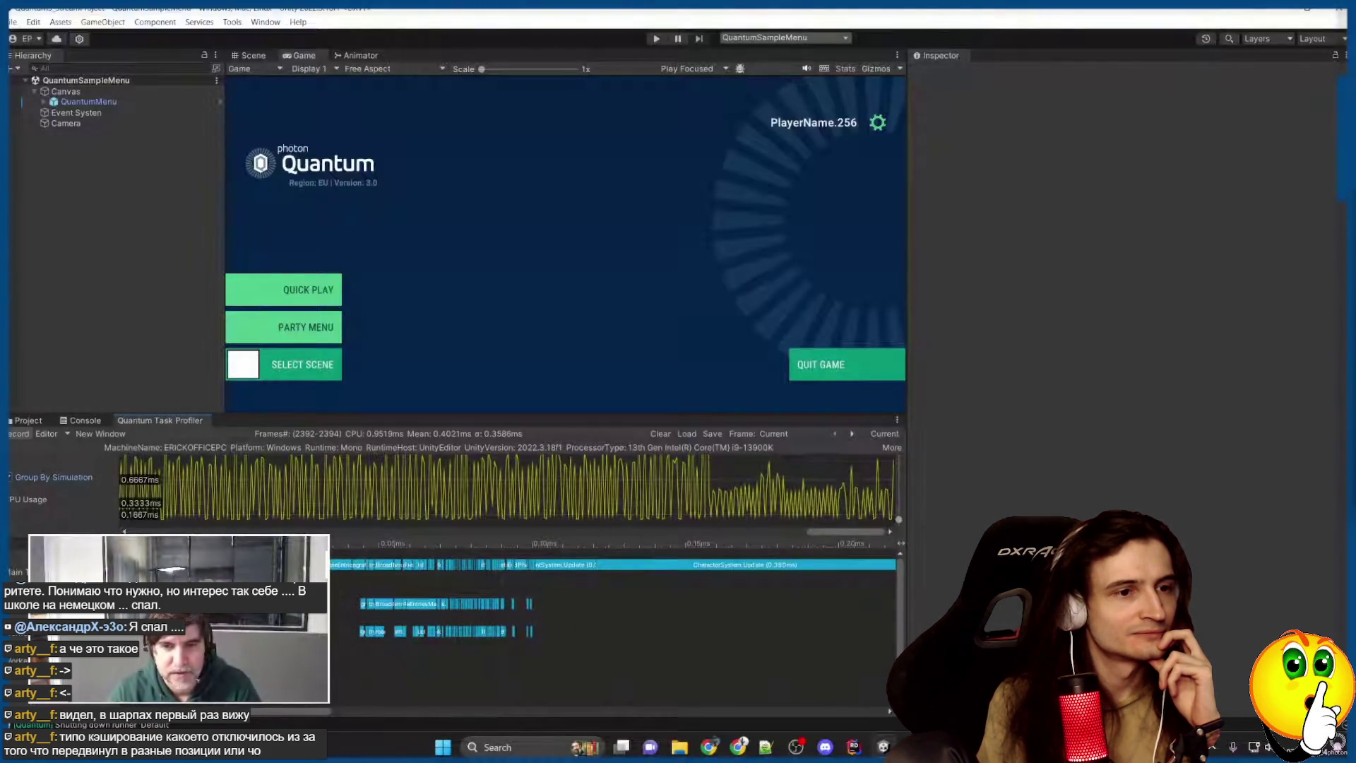
mouse_move(845, 531)
left_mouse_down()
mouse_move(710, 517)
mouse_move(620, 412)
mouse_move(597, 331)
left_mouse_up()
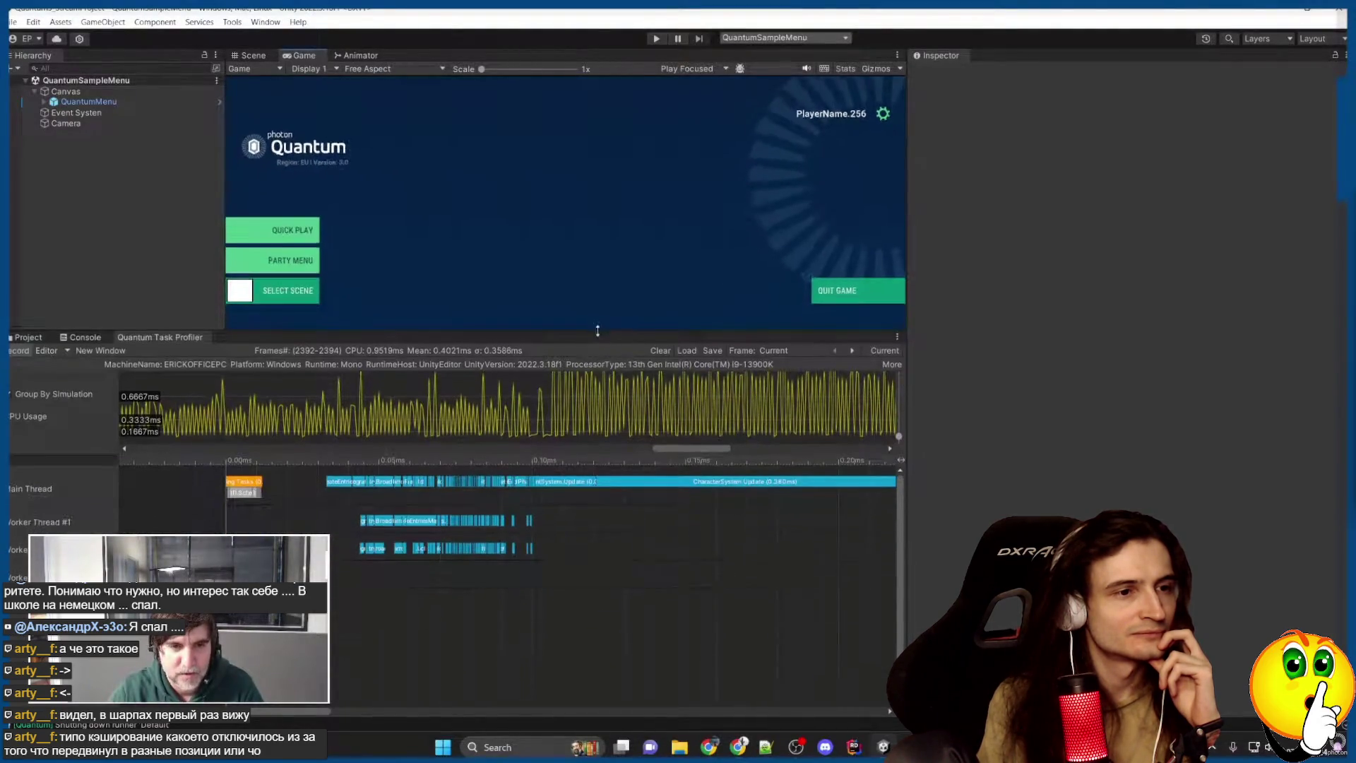
left_click_drag(584, 452, 582, 587)
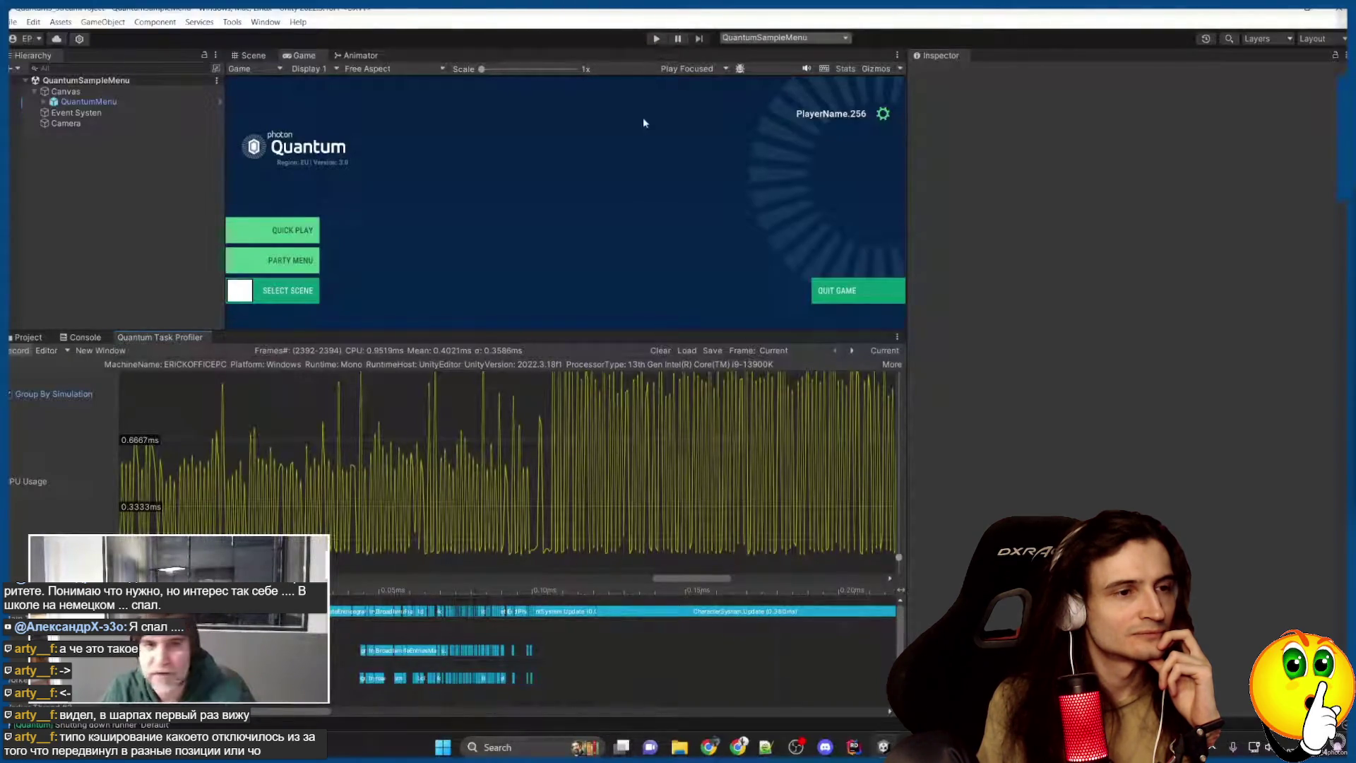
mouse_move(438, 331)
left_mouse_down()
mouse_move(488, 387)
mouse_move(545, 410)
mouse_move(572, 321)
left_mouse_up()
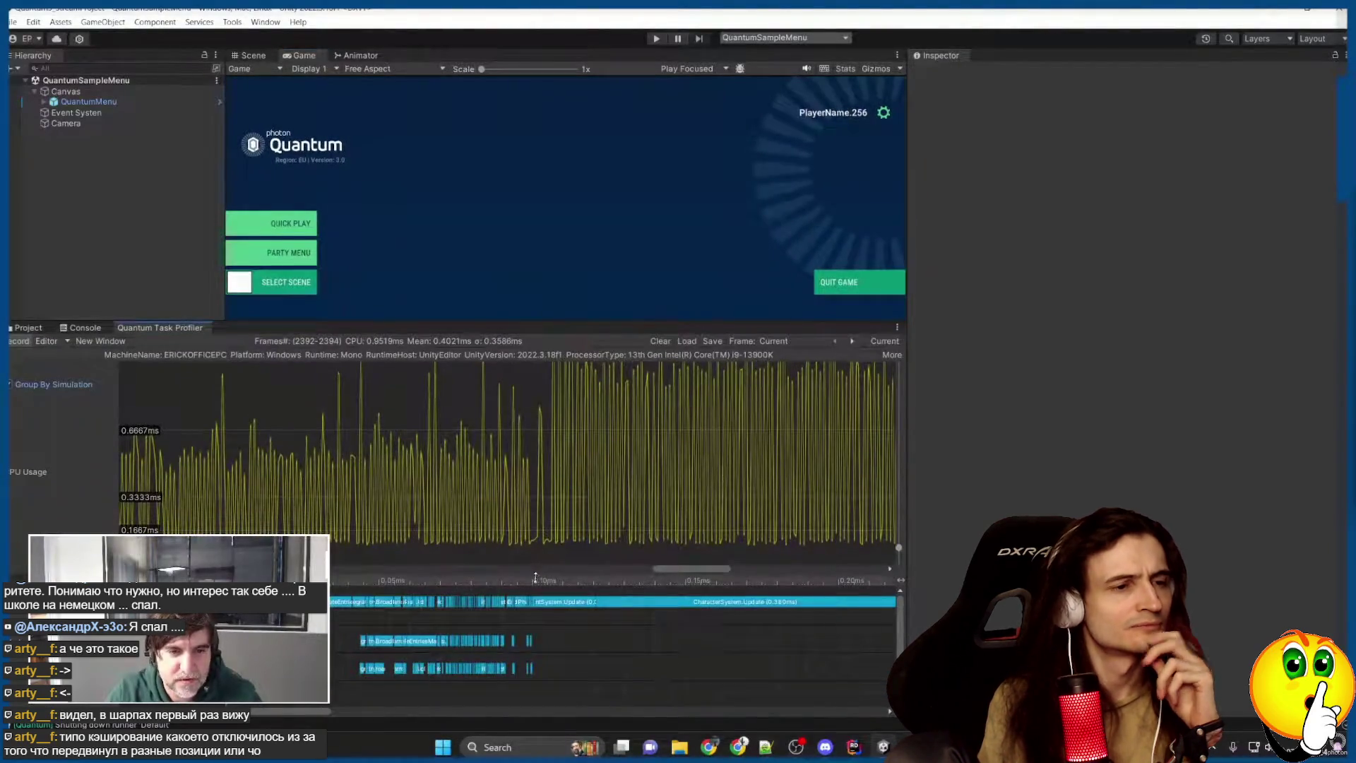
left_click_drag(531, 574, 536, 510)
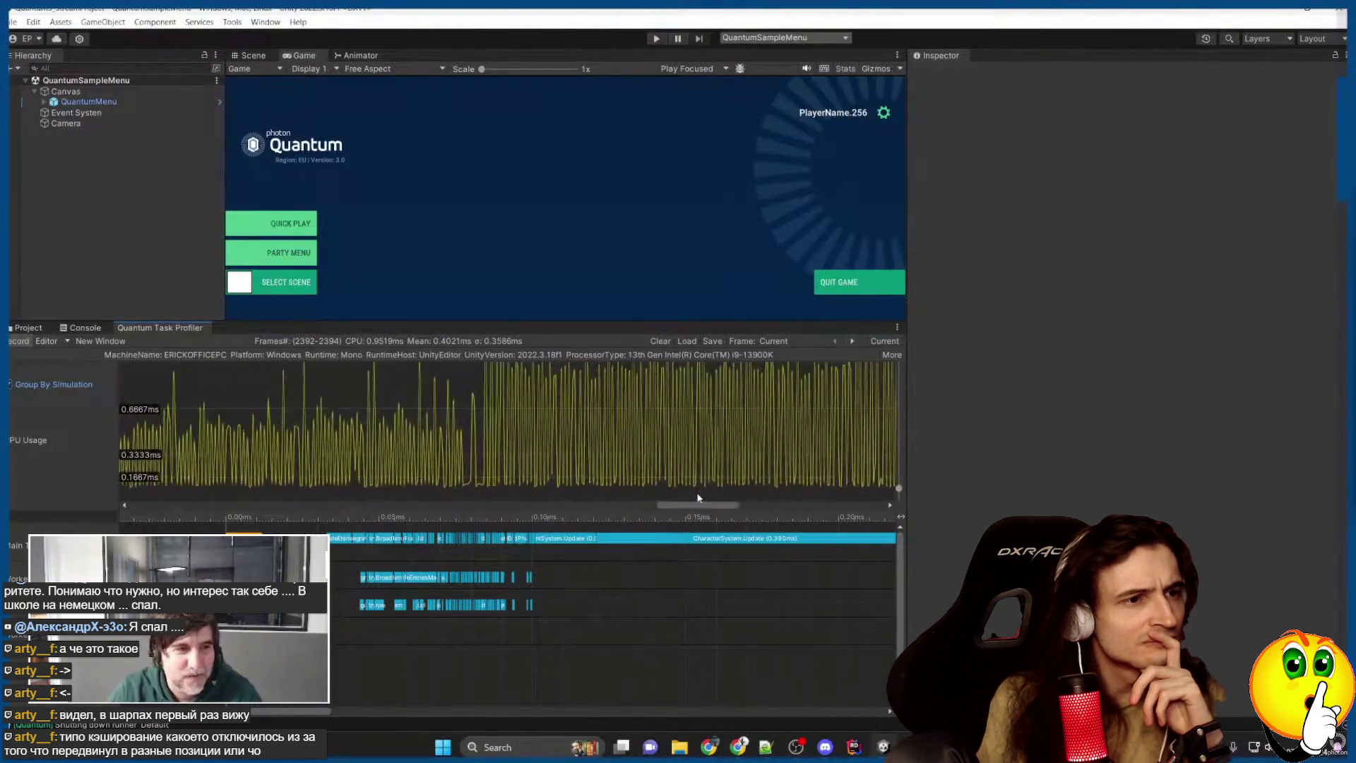
left_click_drag(698, 498, 869, 489)
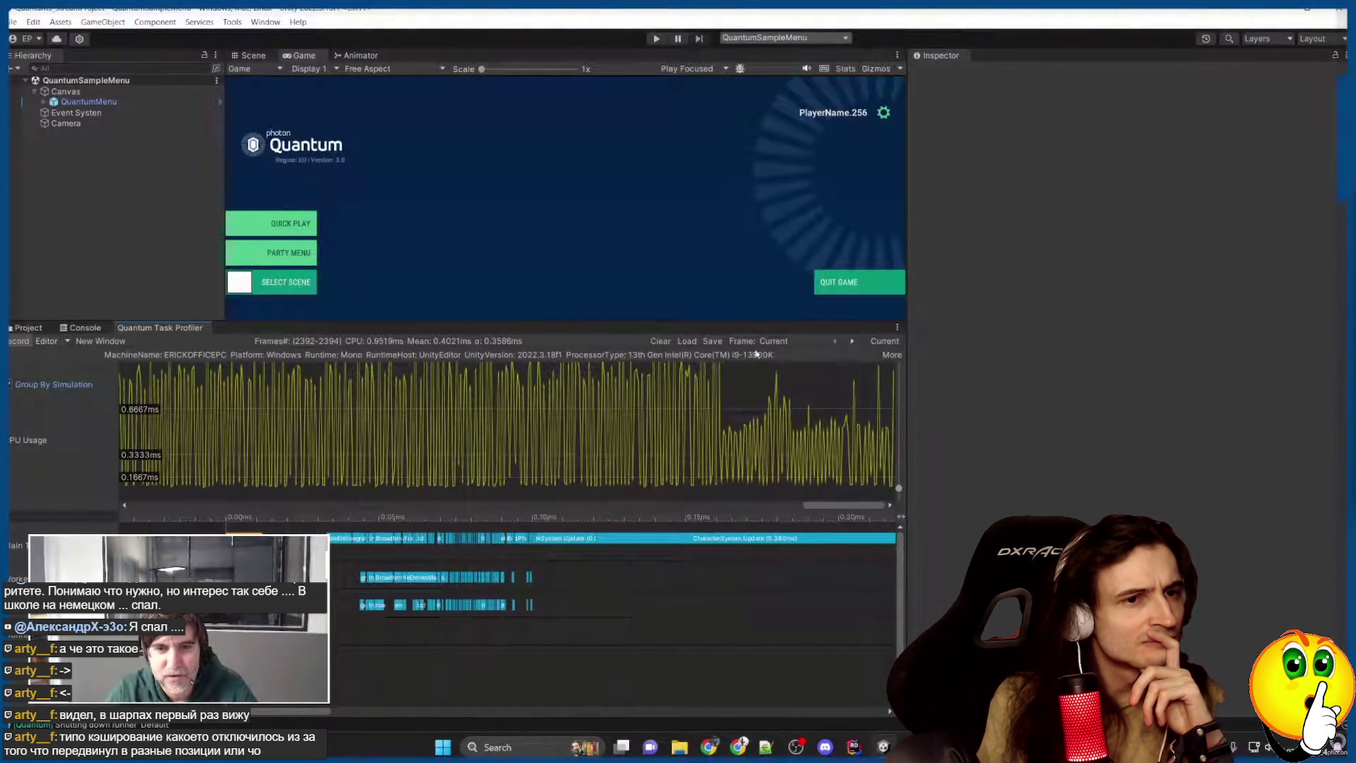
left_click_drag(900, 487, 900, 493)
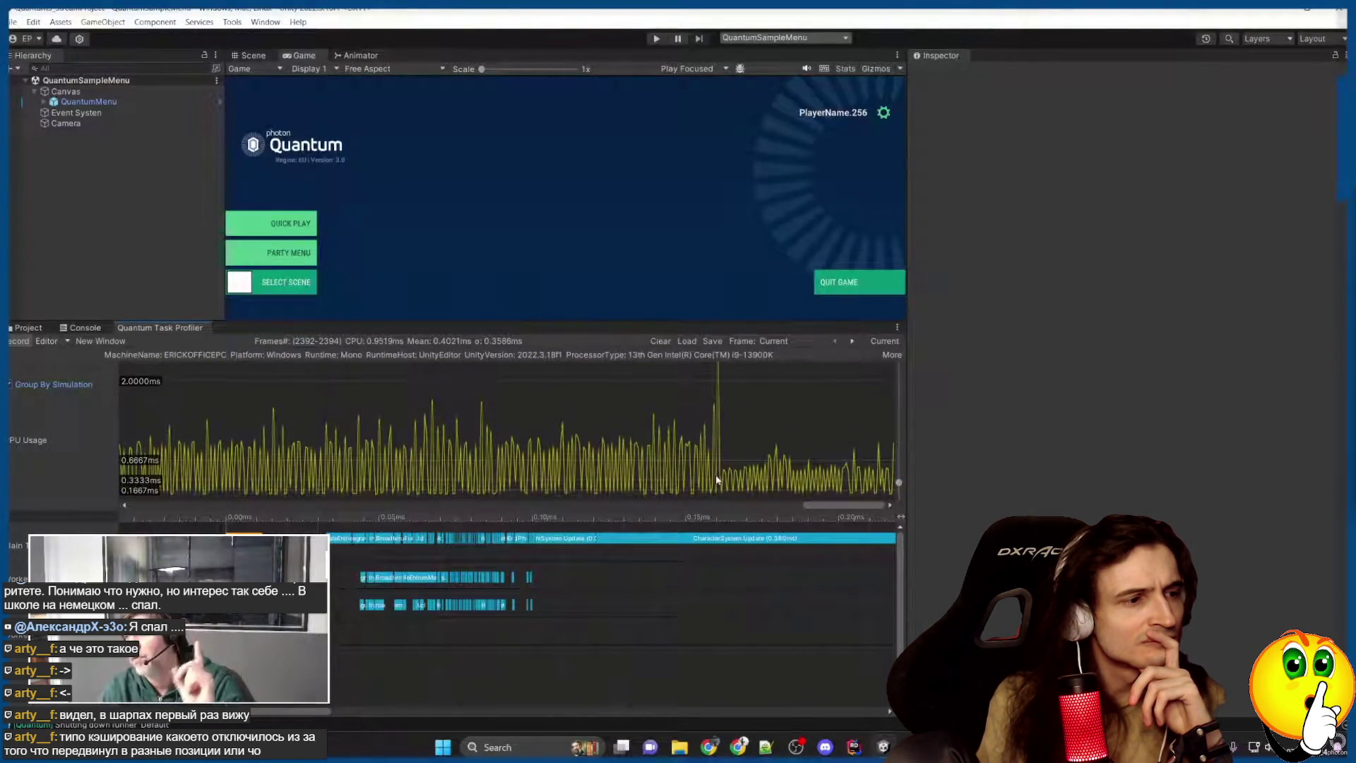
Check CharacterSystem in Rider, then open Assets/QuantumUser/View/ViewScripts in the Project tab.
left_click(854, 747)
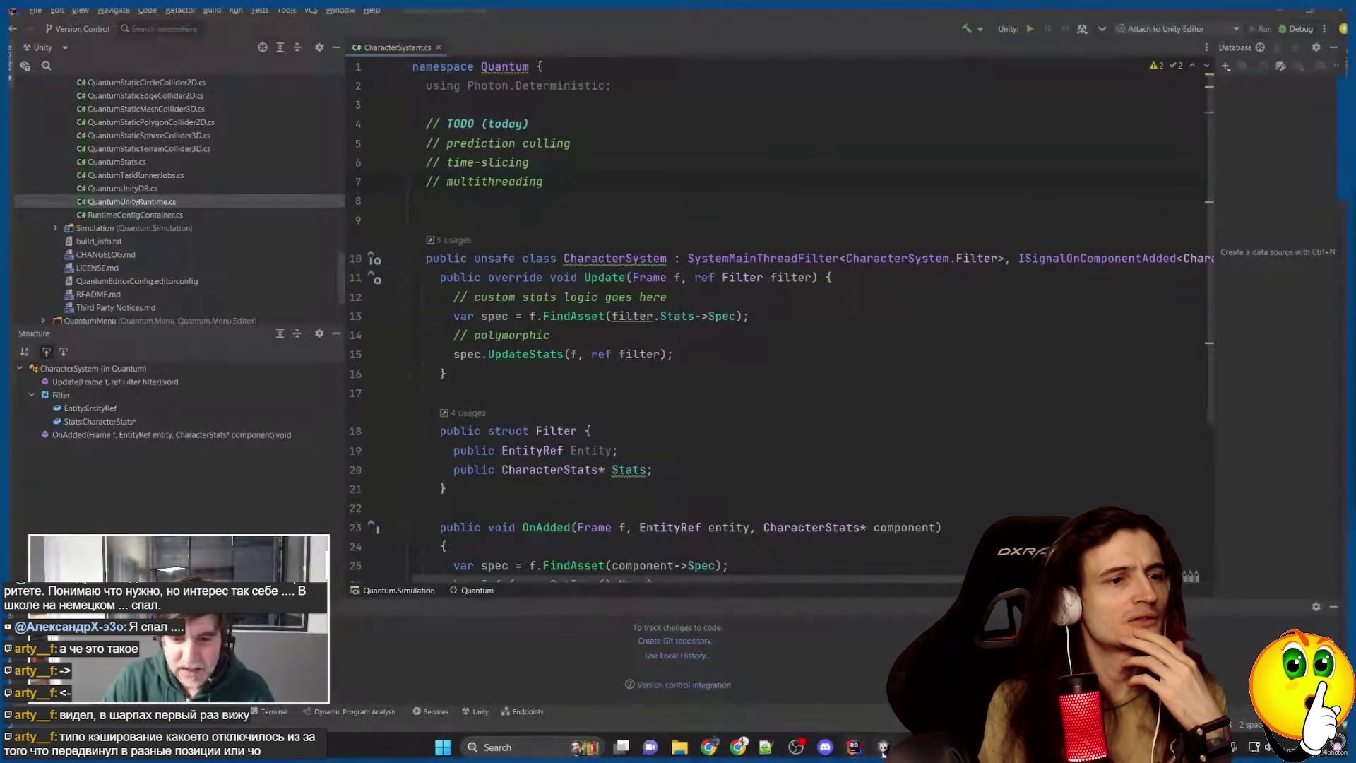
key("alt+Tab")
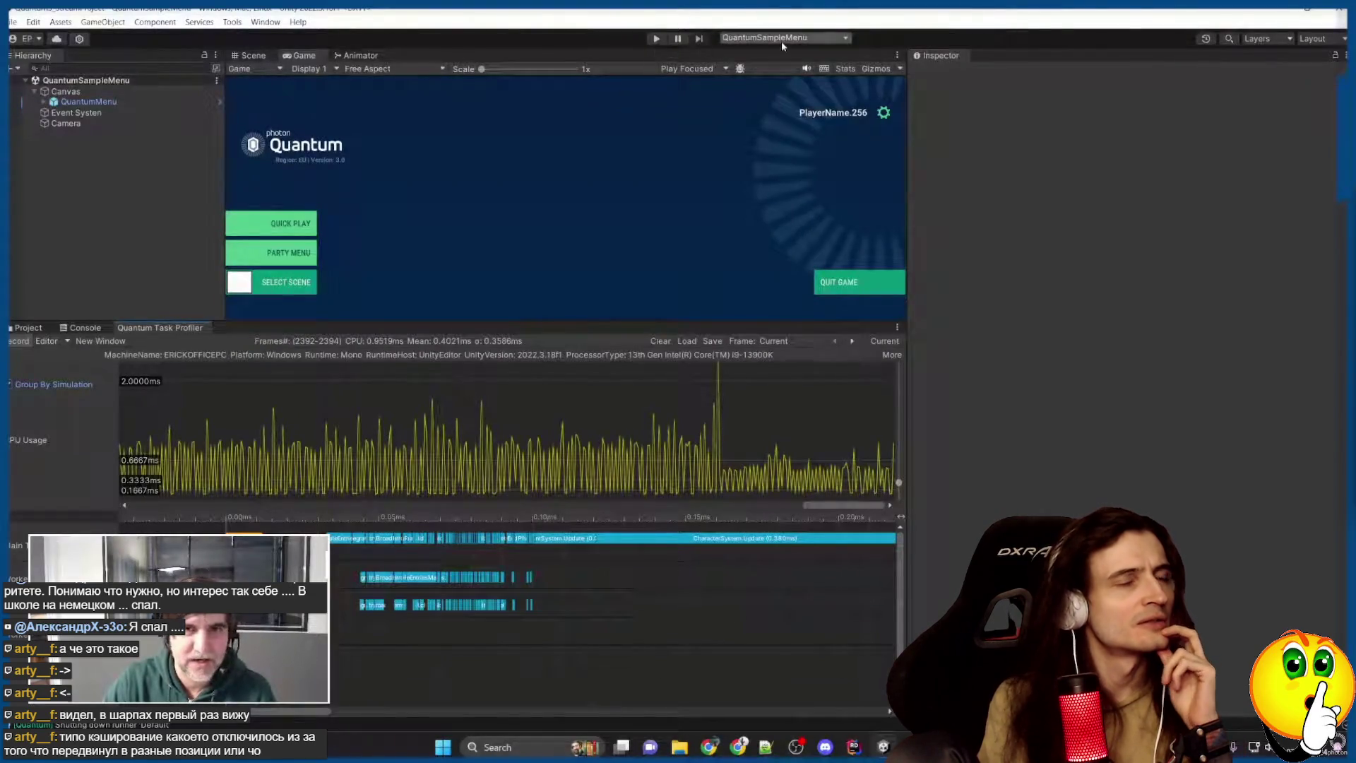
left_click(784, 37)
left_click(32, 328)
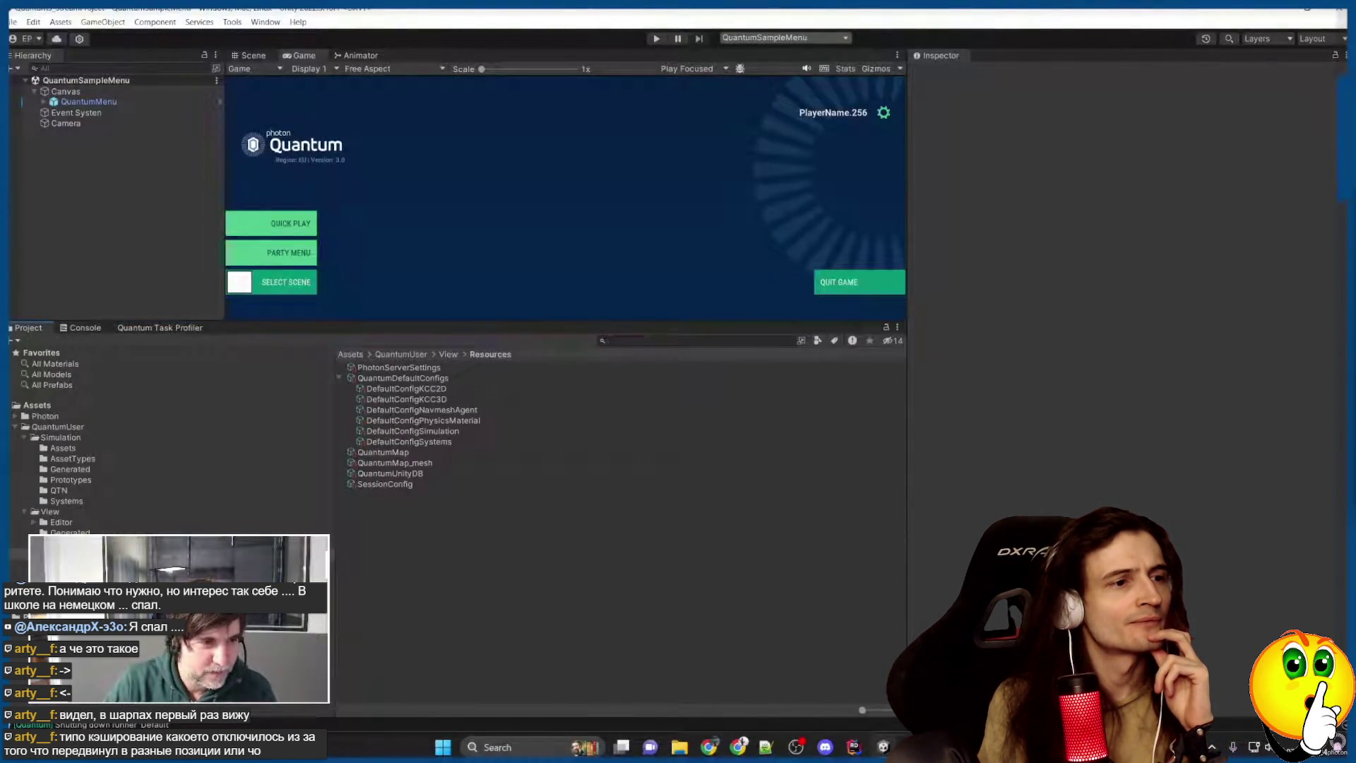
left_click(64, 554)
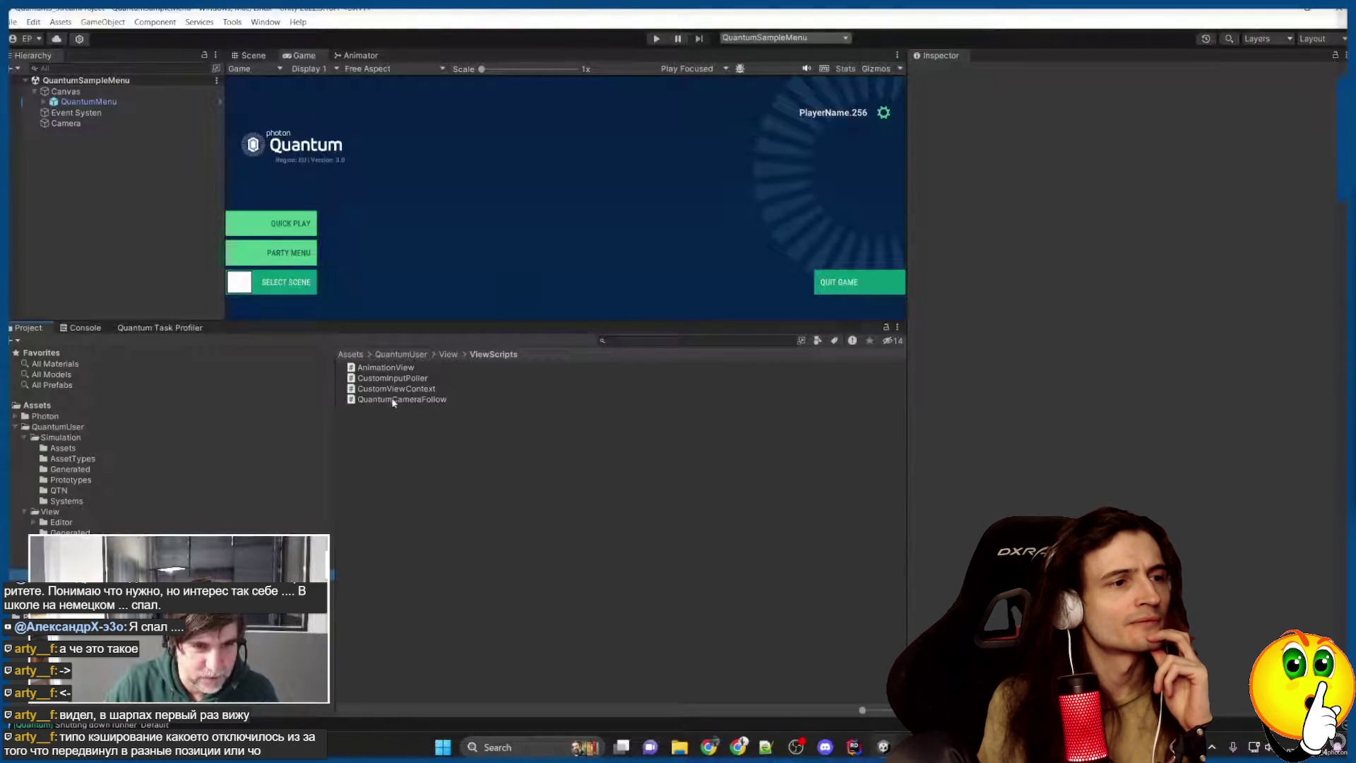
Open QuantumCameraFollow.cs in Rider and comment out the Game.SetPredictionArea line on line 40.
double_click(393, 400)
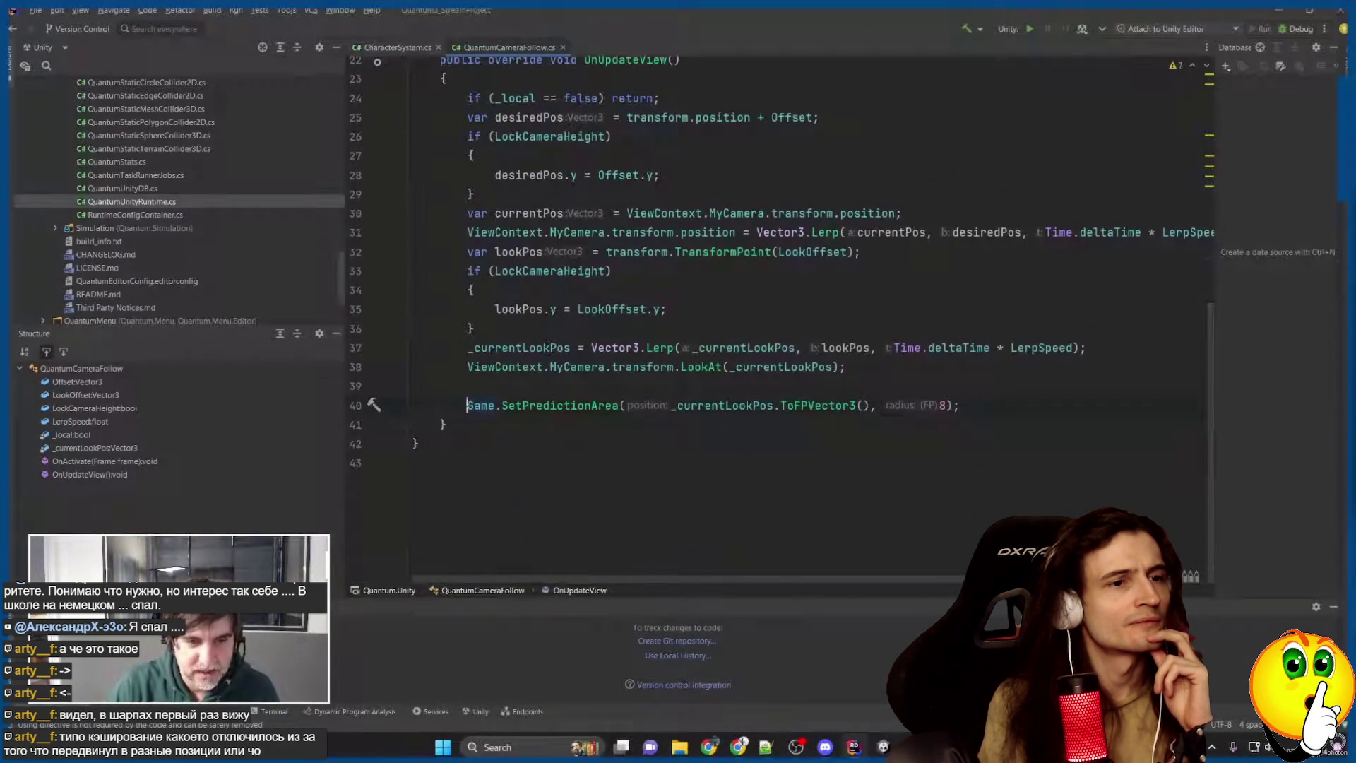
key("ctrl+slash")
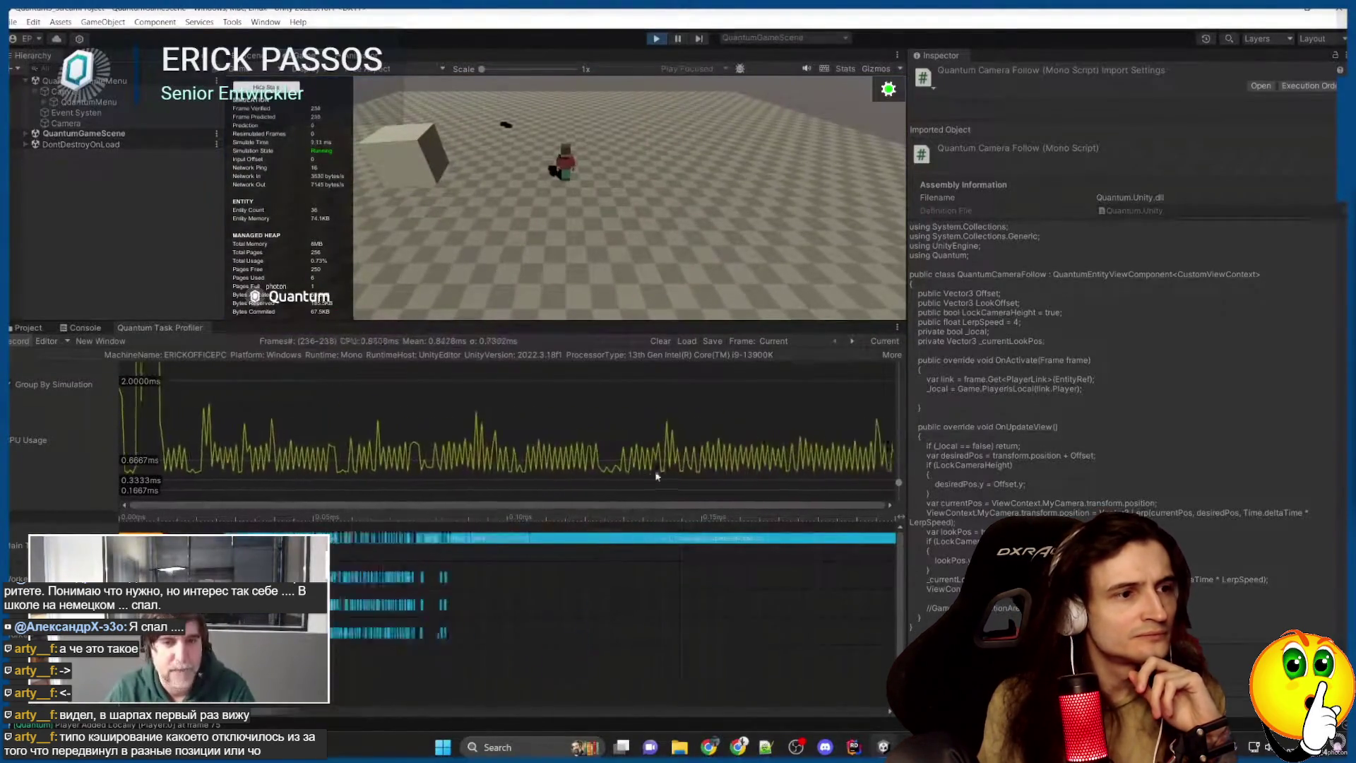
Play the scene under lag with culling off, then select the first CPU spike frame.
left_click(596, 227)
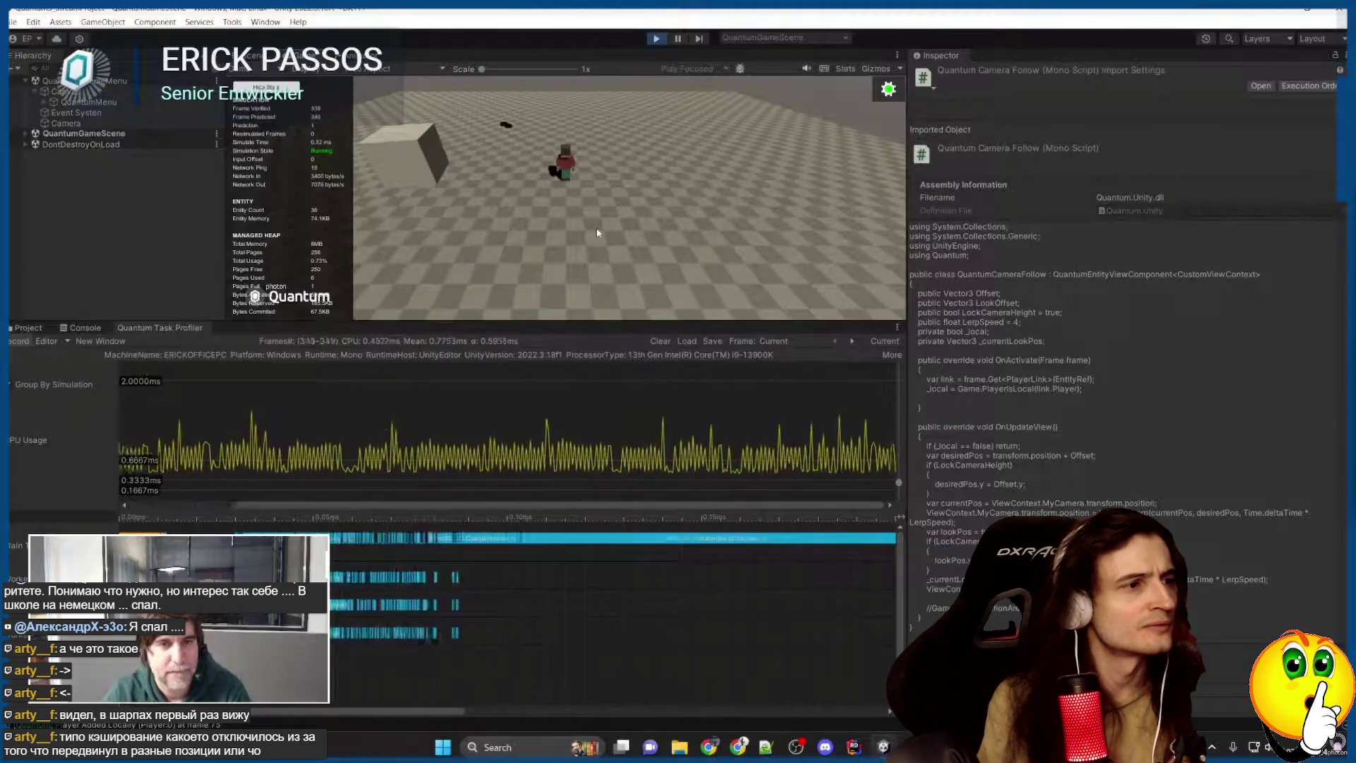
left_click(596, 227)
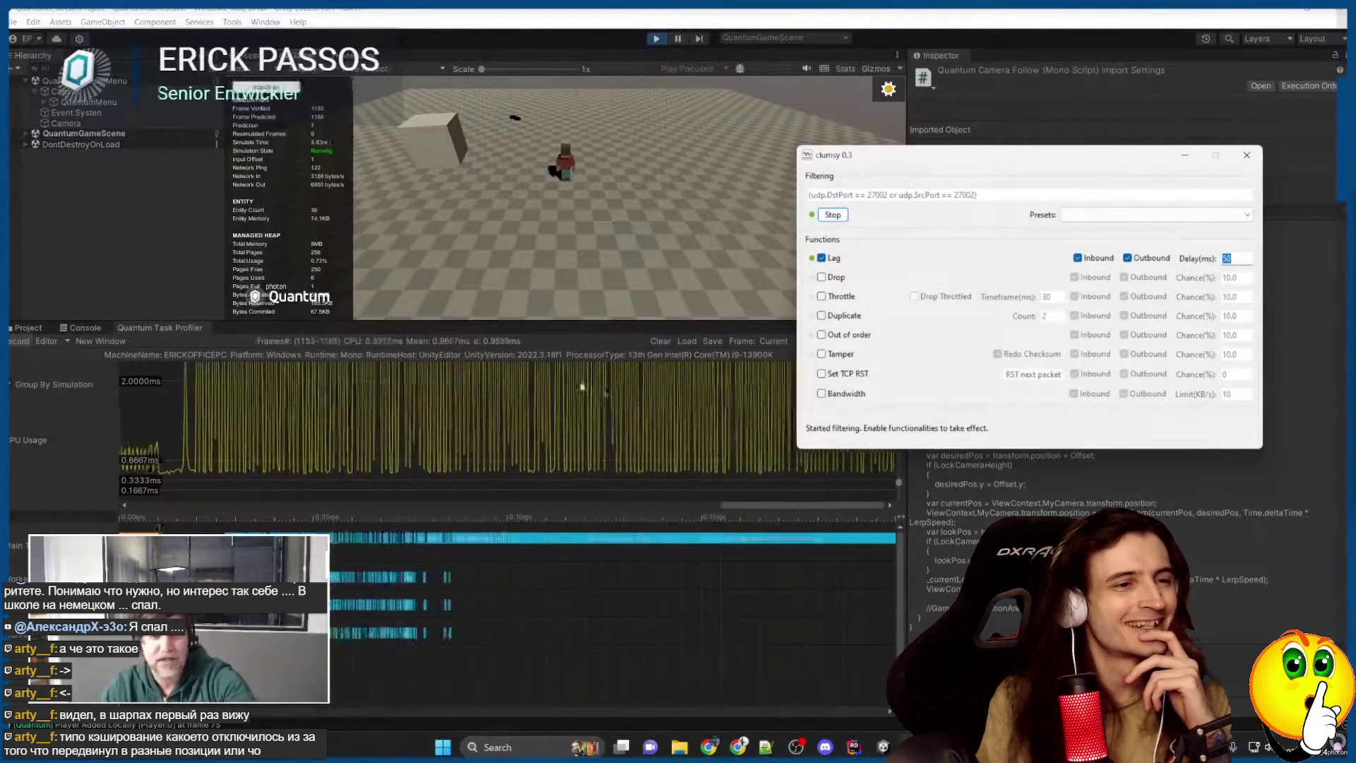
key("space")
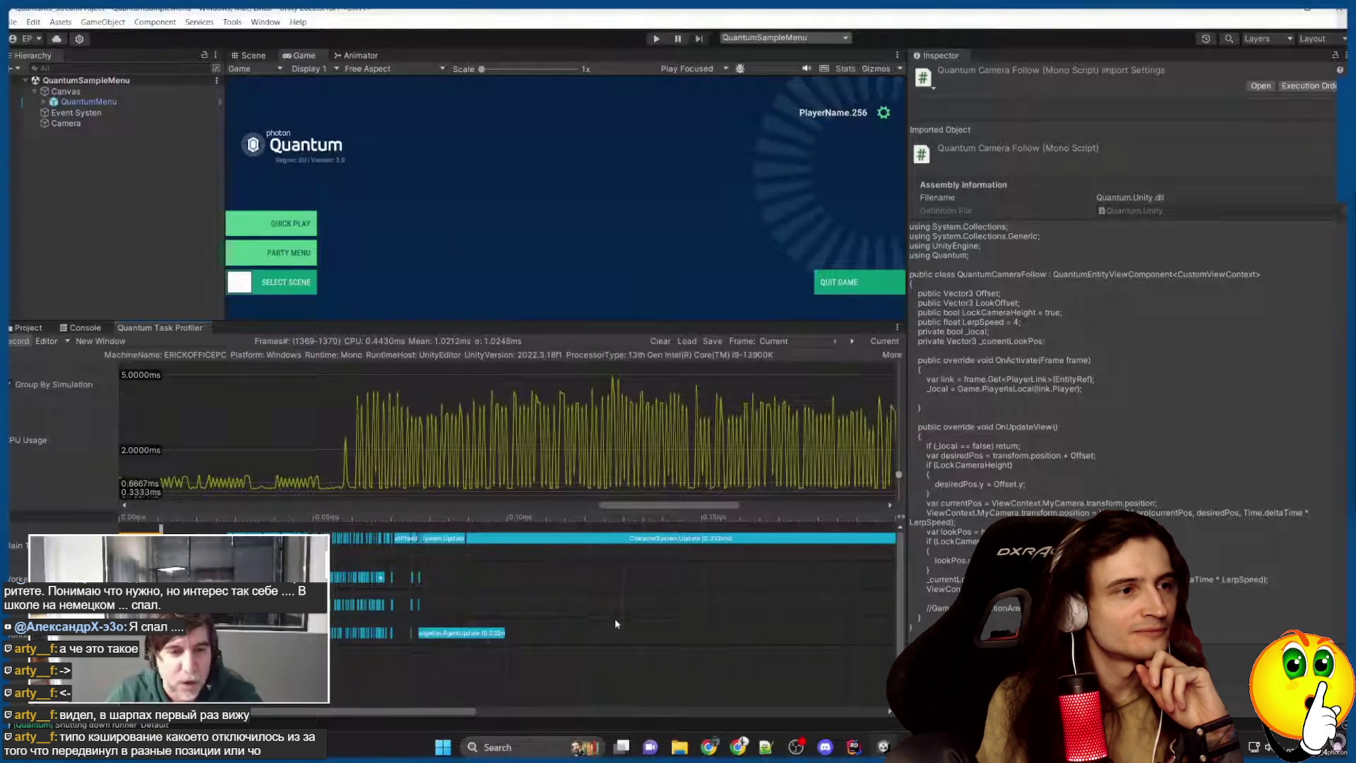
left_click(402, 454)
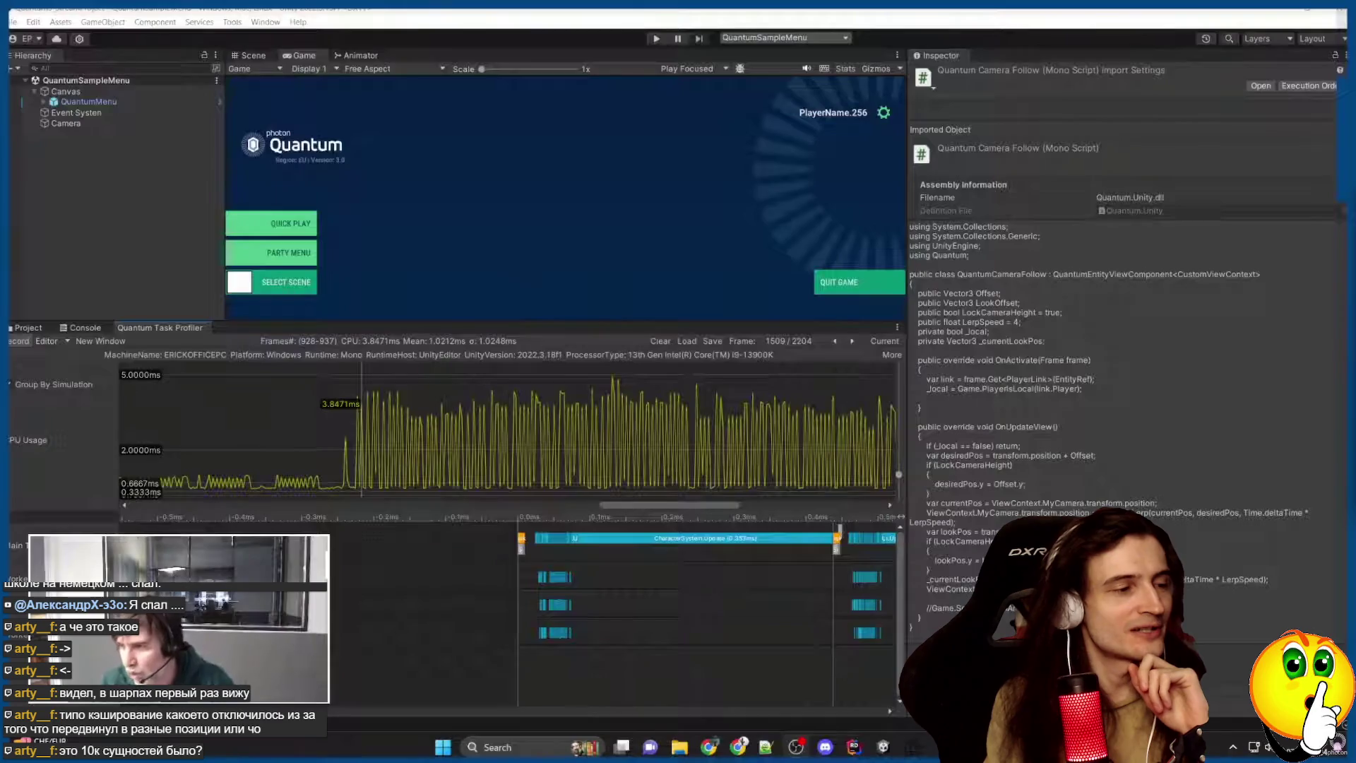
Pause playback and step to a cheaper frame just before the 3.8471 ms spike.
key("space")
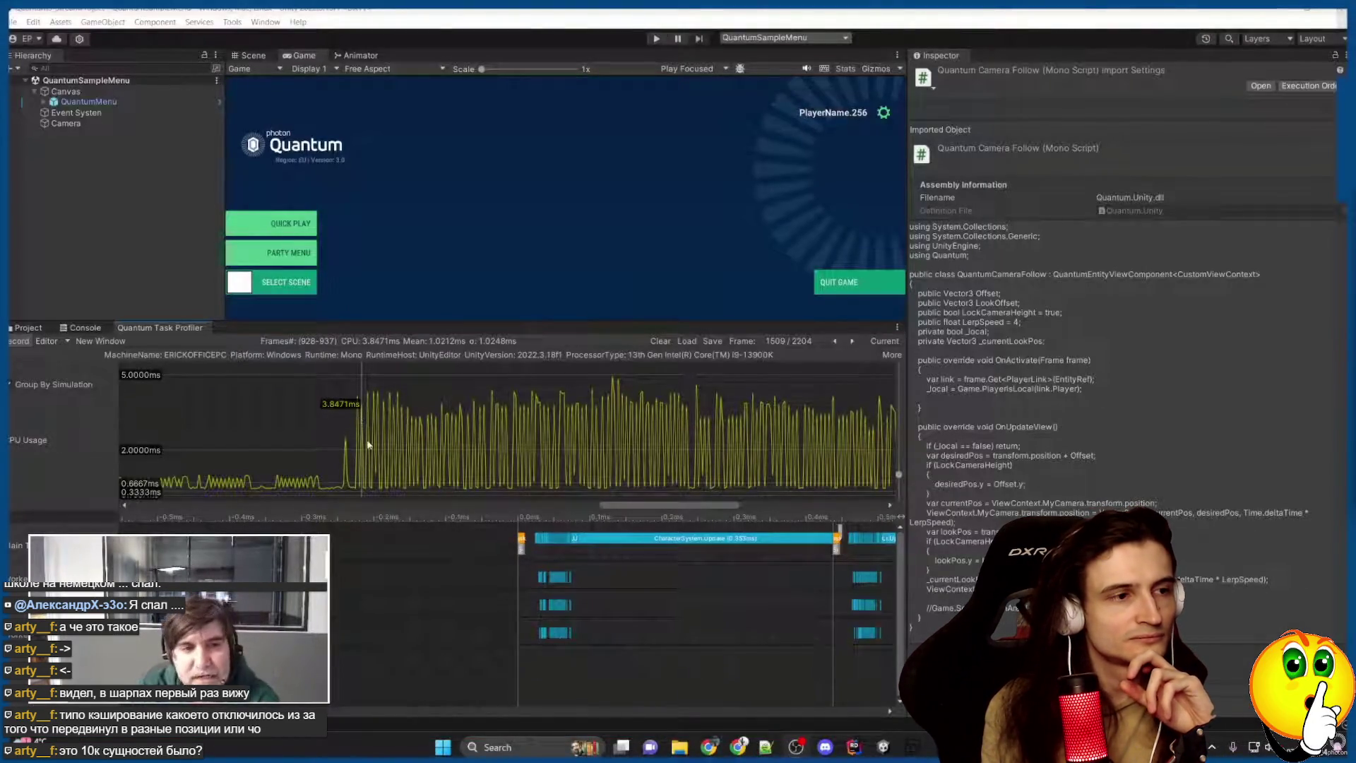
left_click(356, 382)
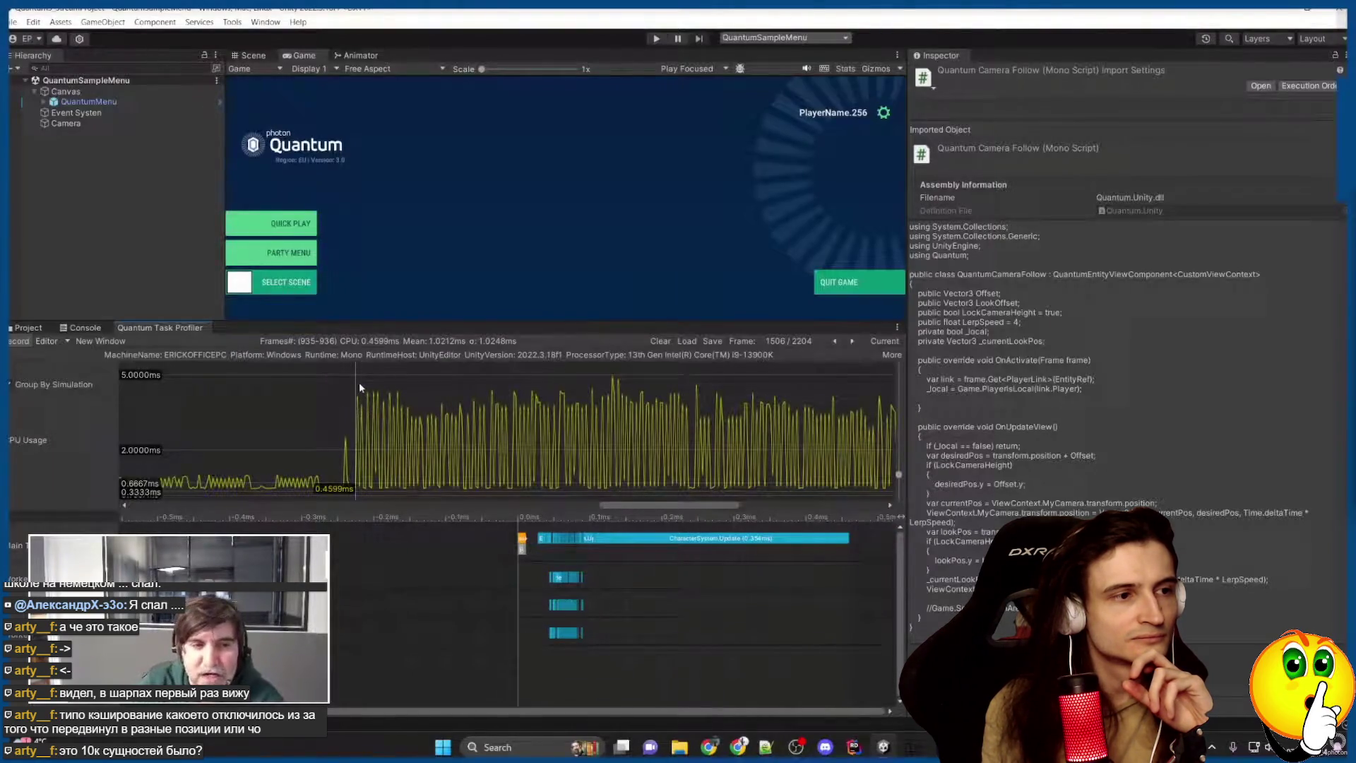
left_click(851, 342)
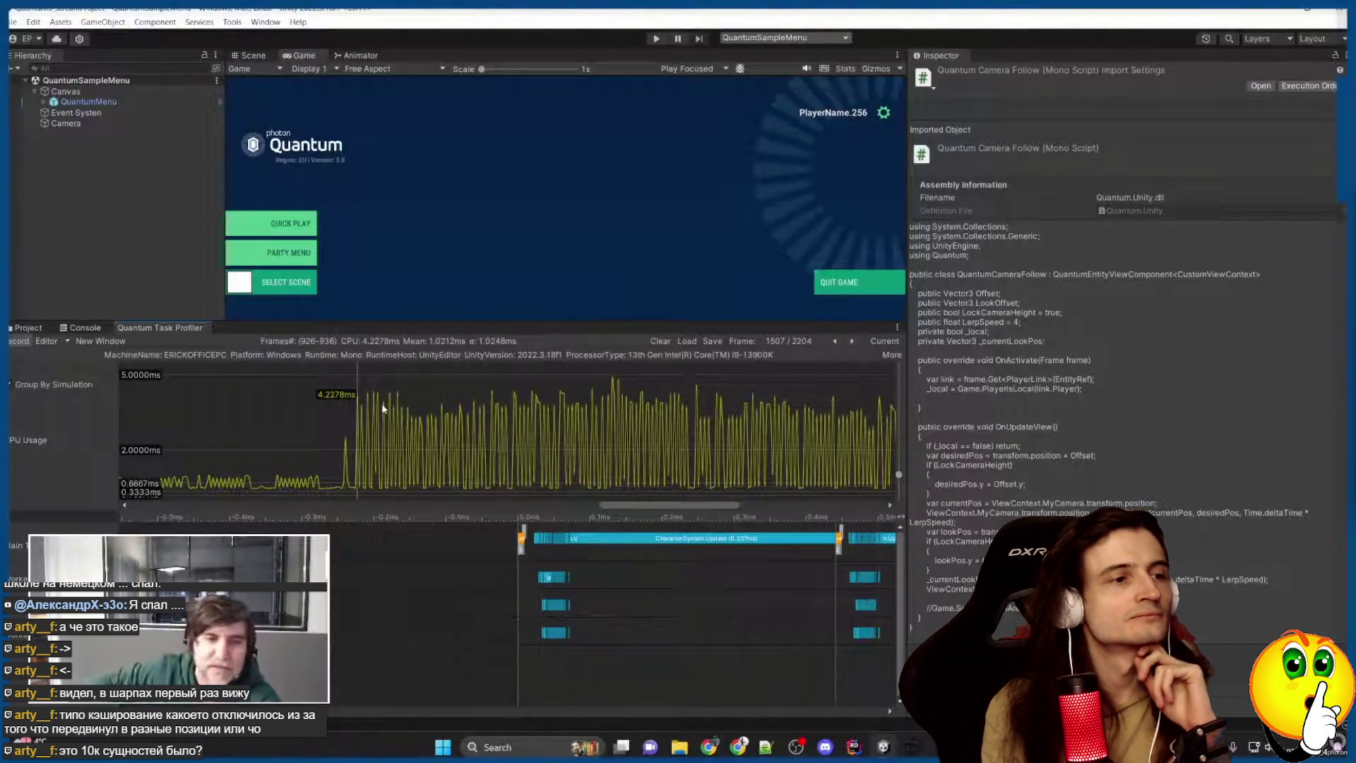
scroll(753, 595, "down", 3)
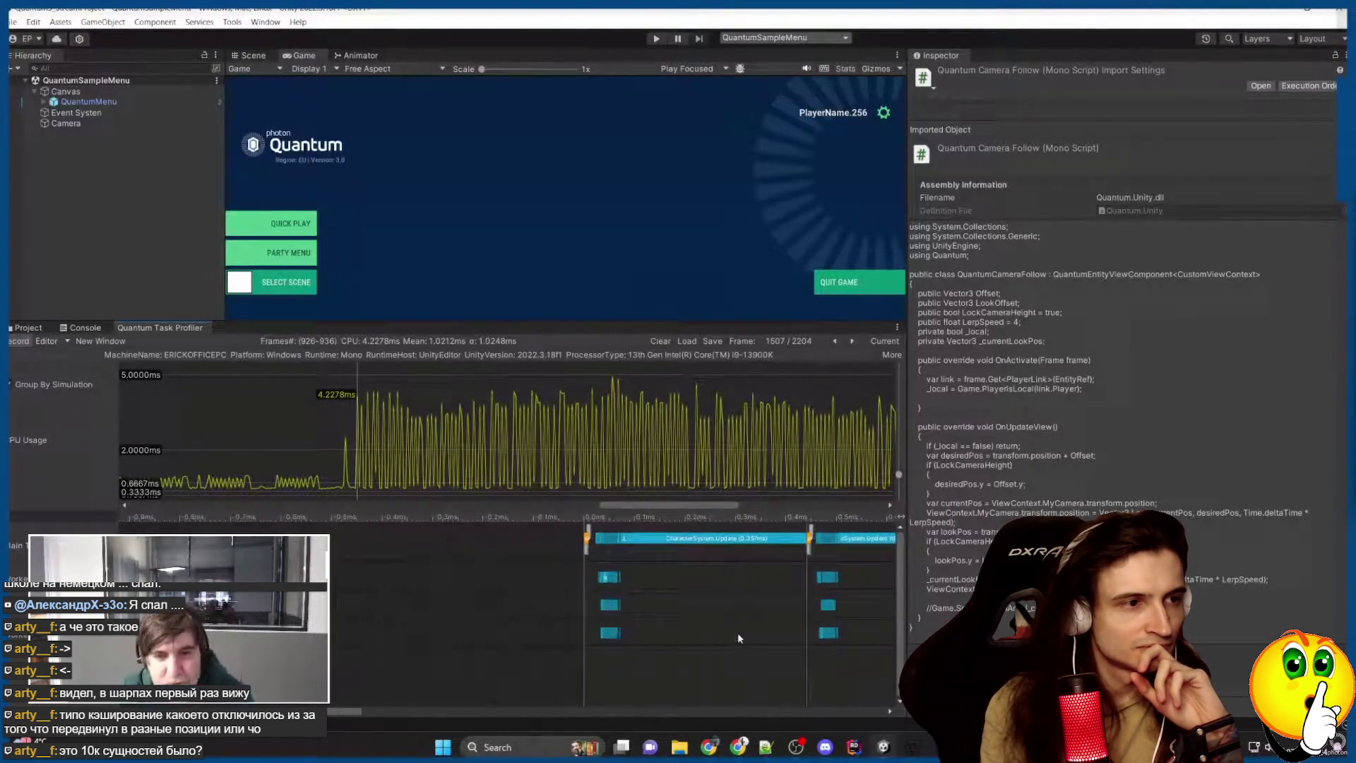
scroll(740, 638, "down", 5)
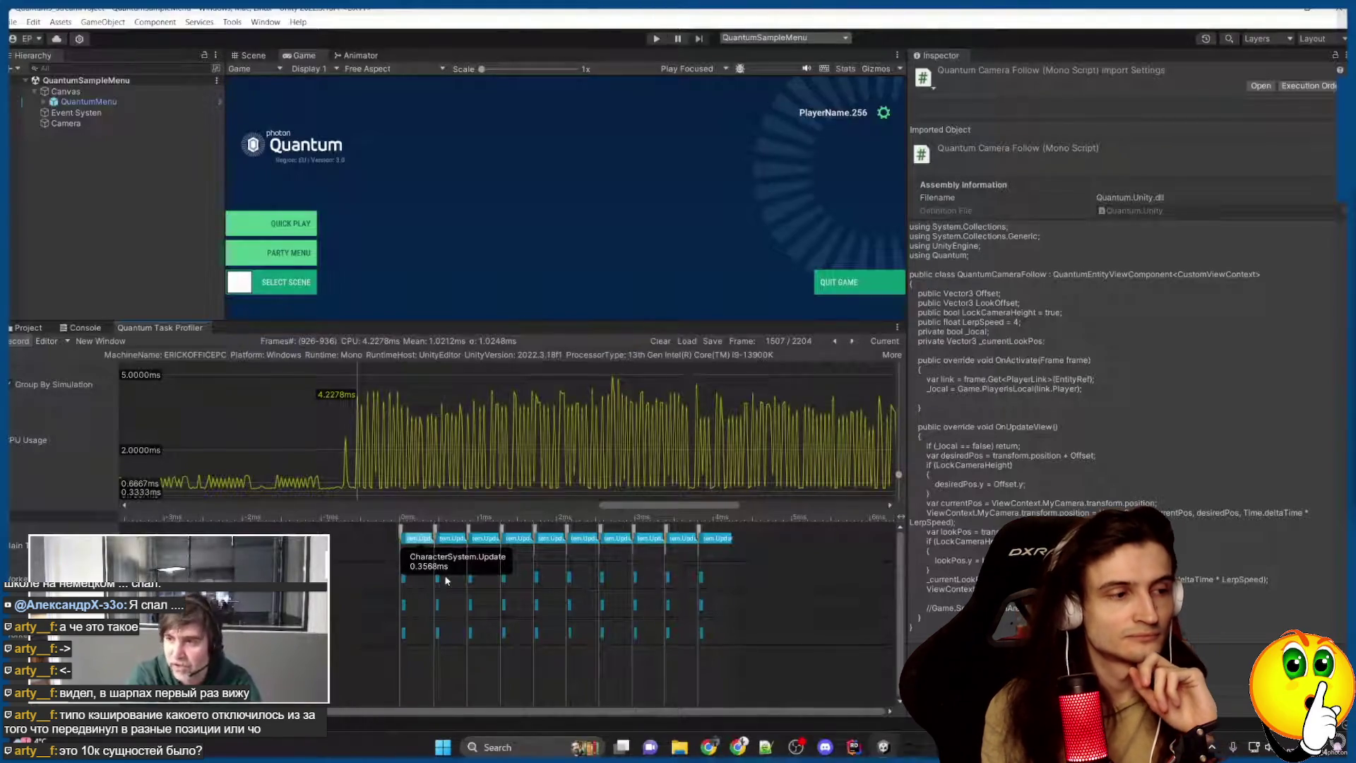
key("space")
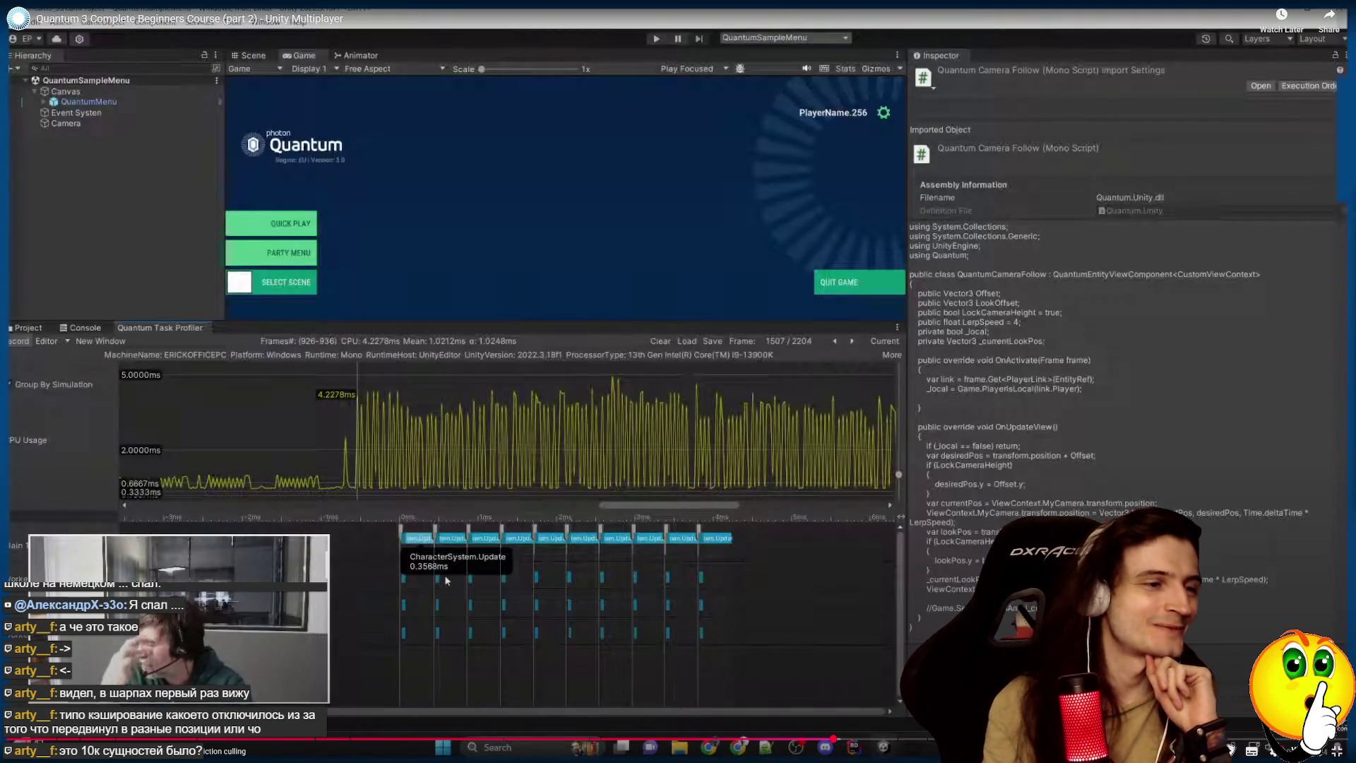
key("space")
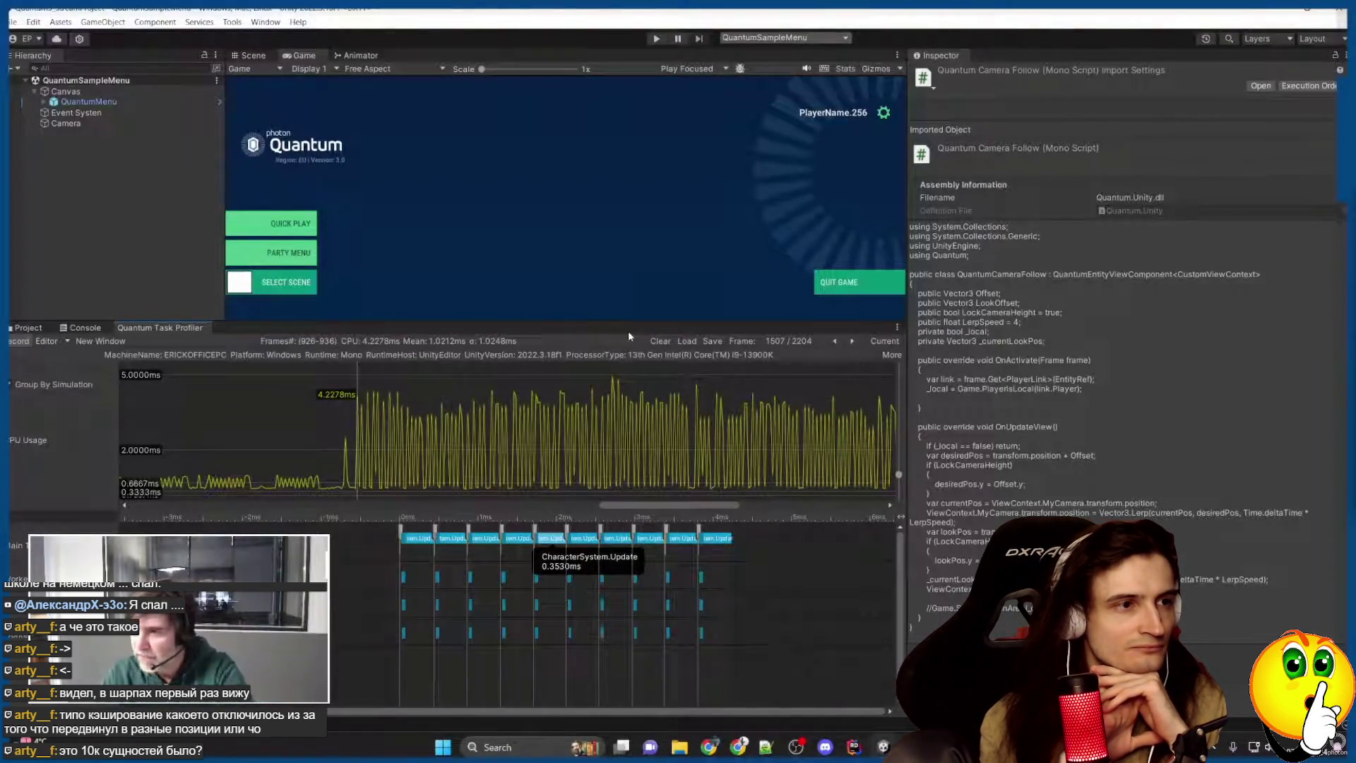
Uncomment Game.SetPredictionArea on line 40 in Rider and return to Unity to recompile.
left_click(850, 750)
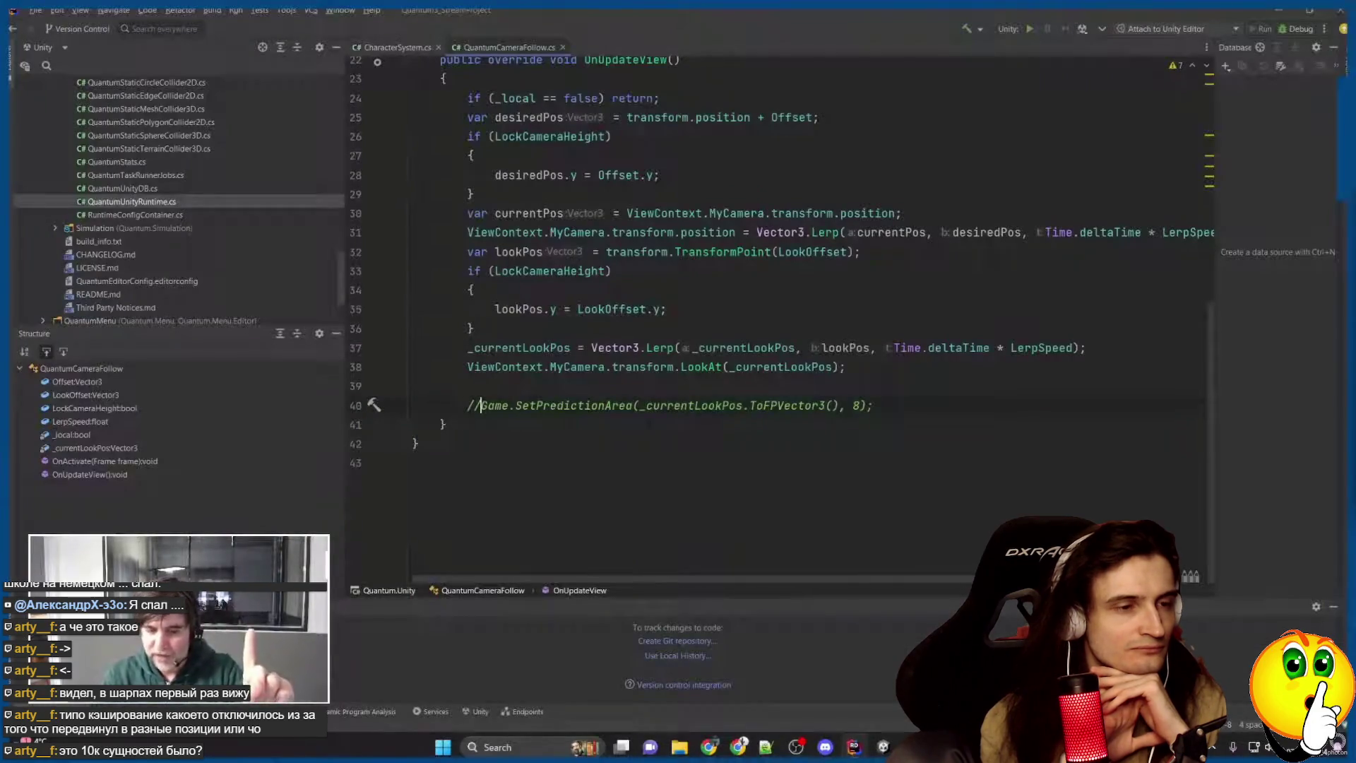
key("BackSpace")
key("BackSpace")
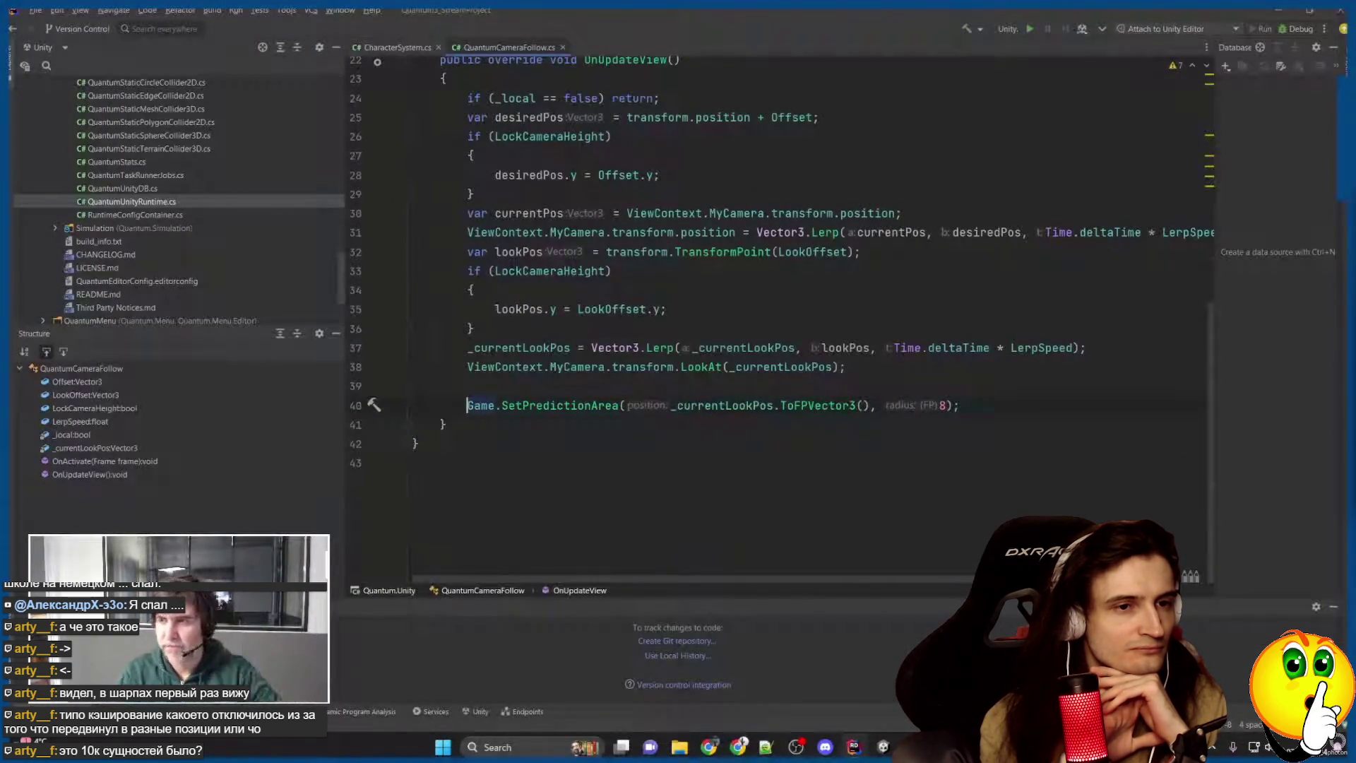
left_click(879, 747)
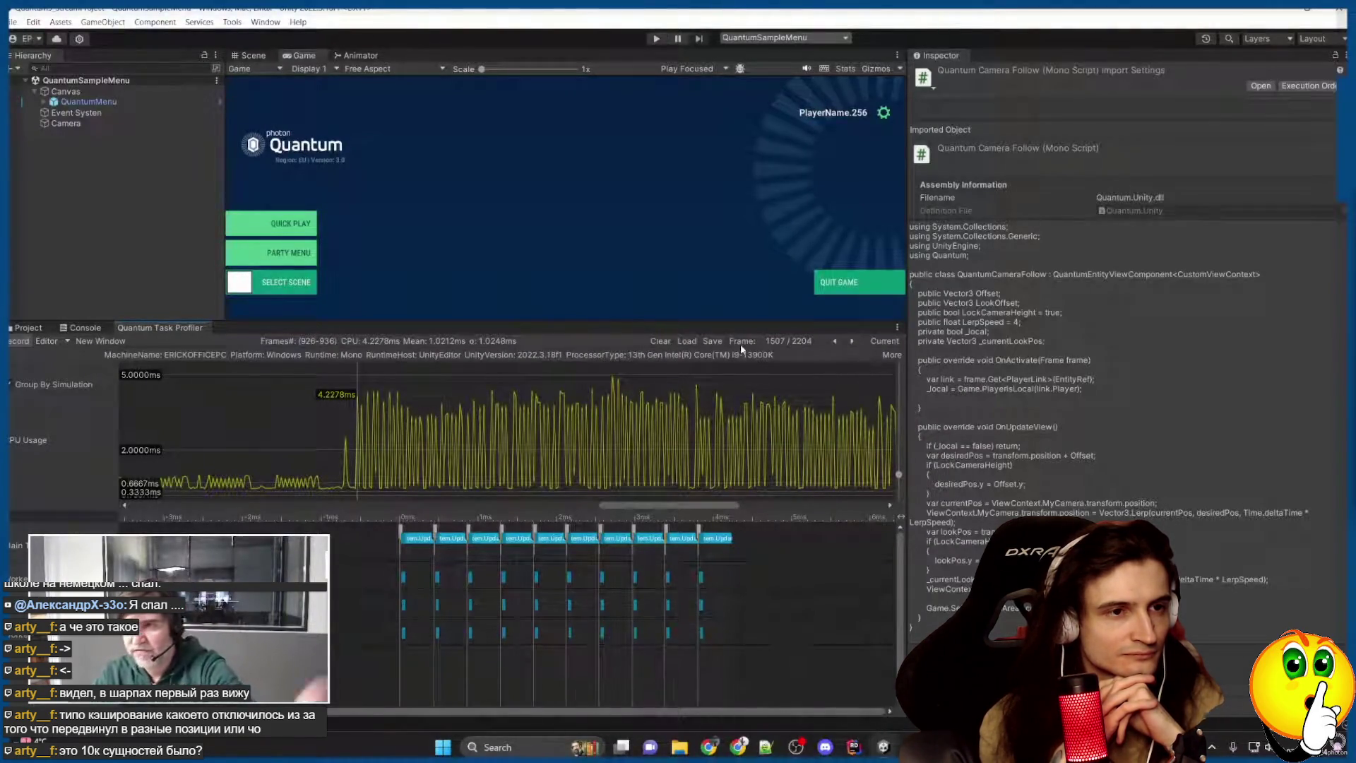
Save the report to the Desktop as ProfilerReport_Editor-culling.dat, then clear the Task Profiler.
left_click(713, 341)
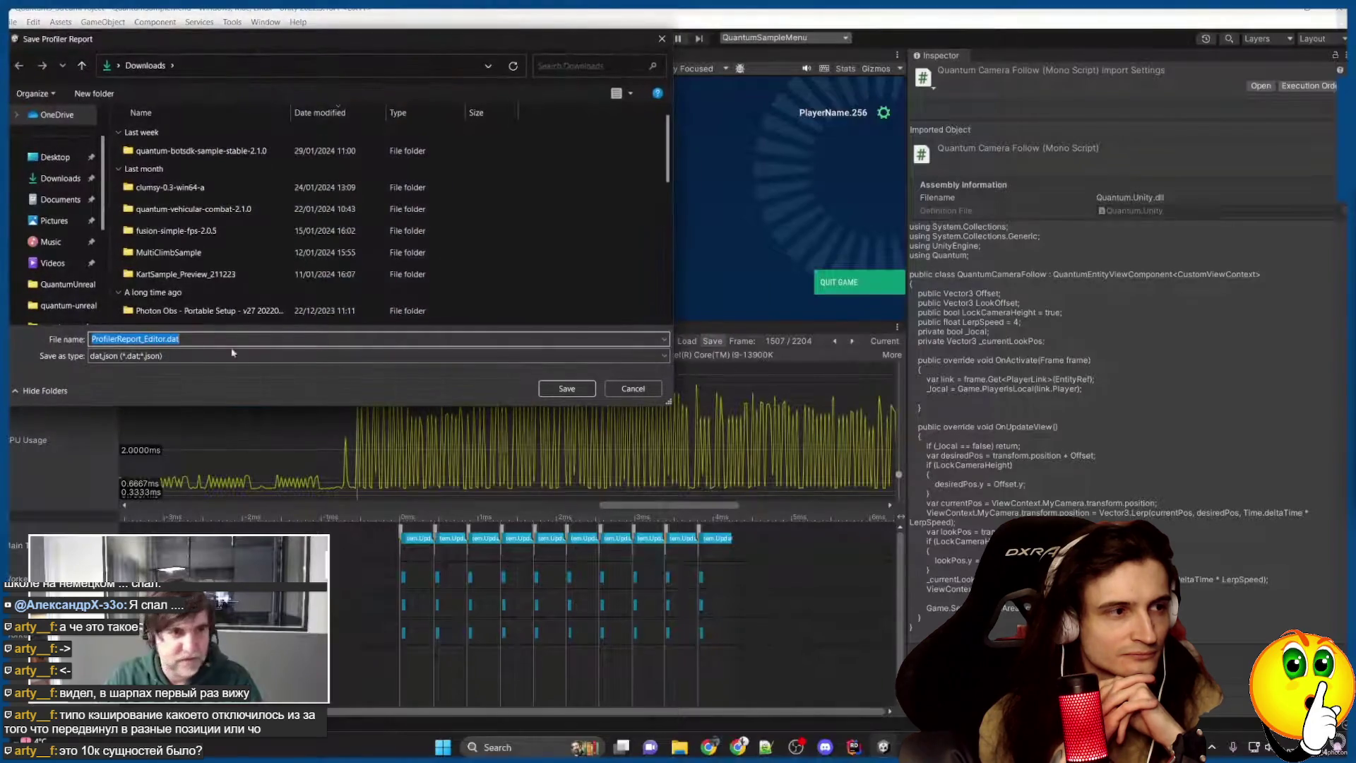
left_click(50, 157)
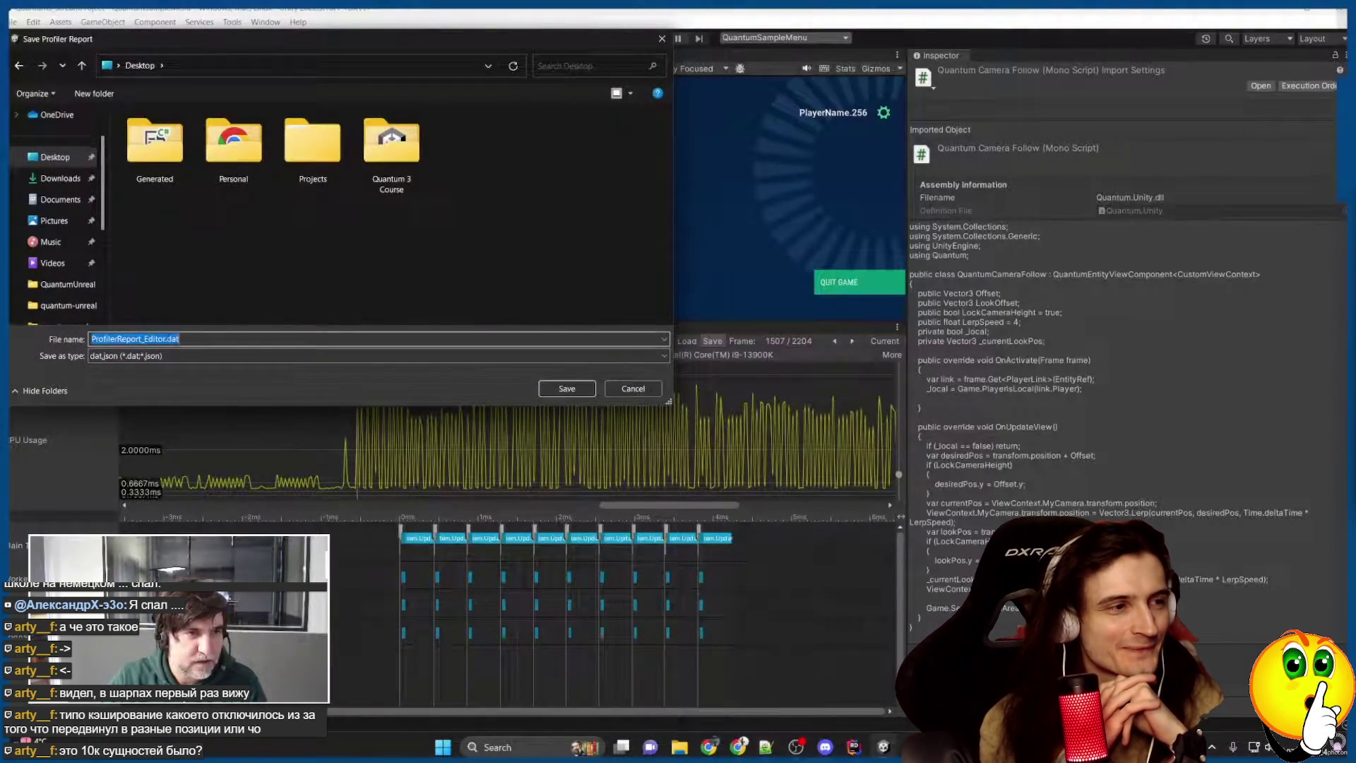
key("Right")
type("-culling")
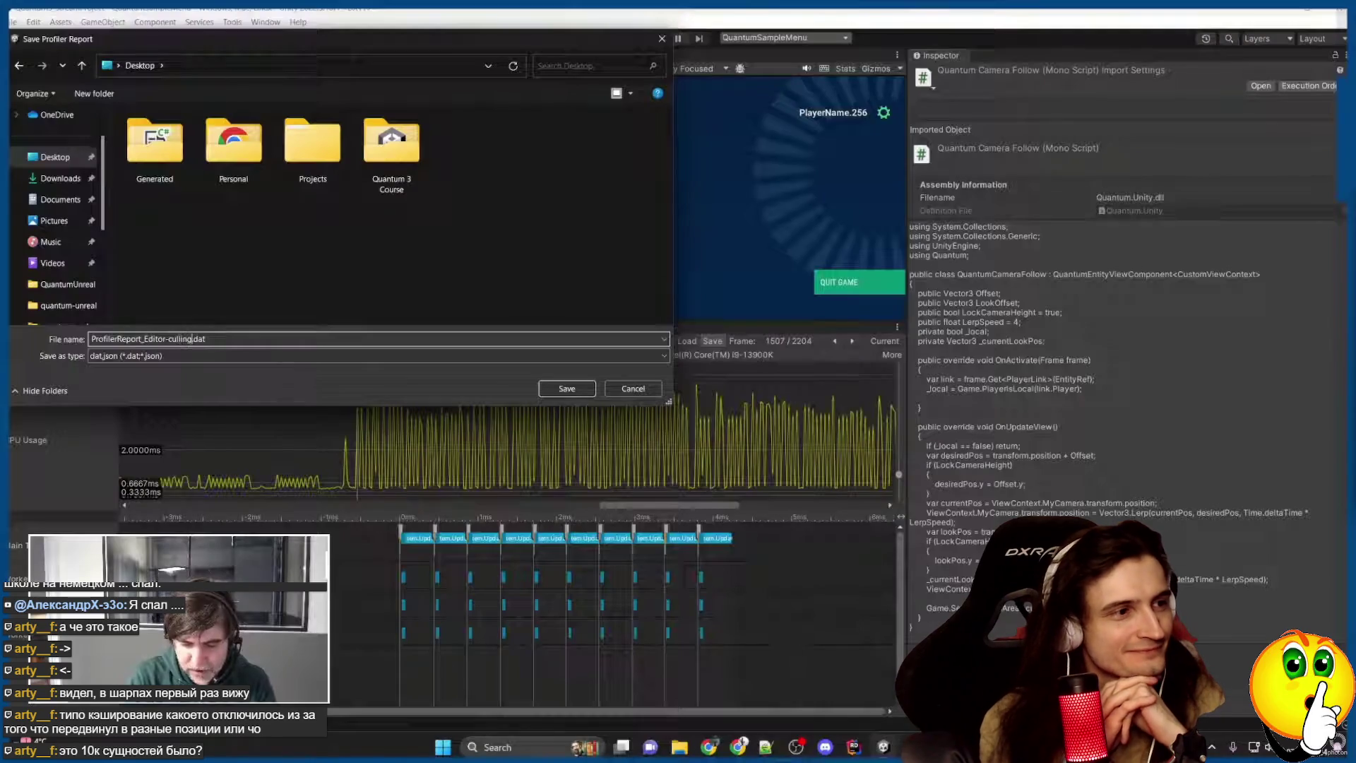
left_click(561, 389)
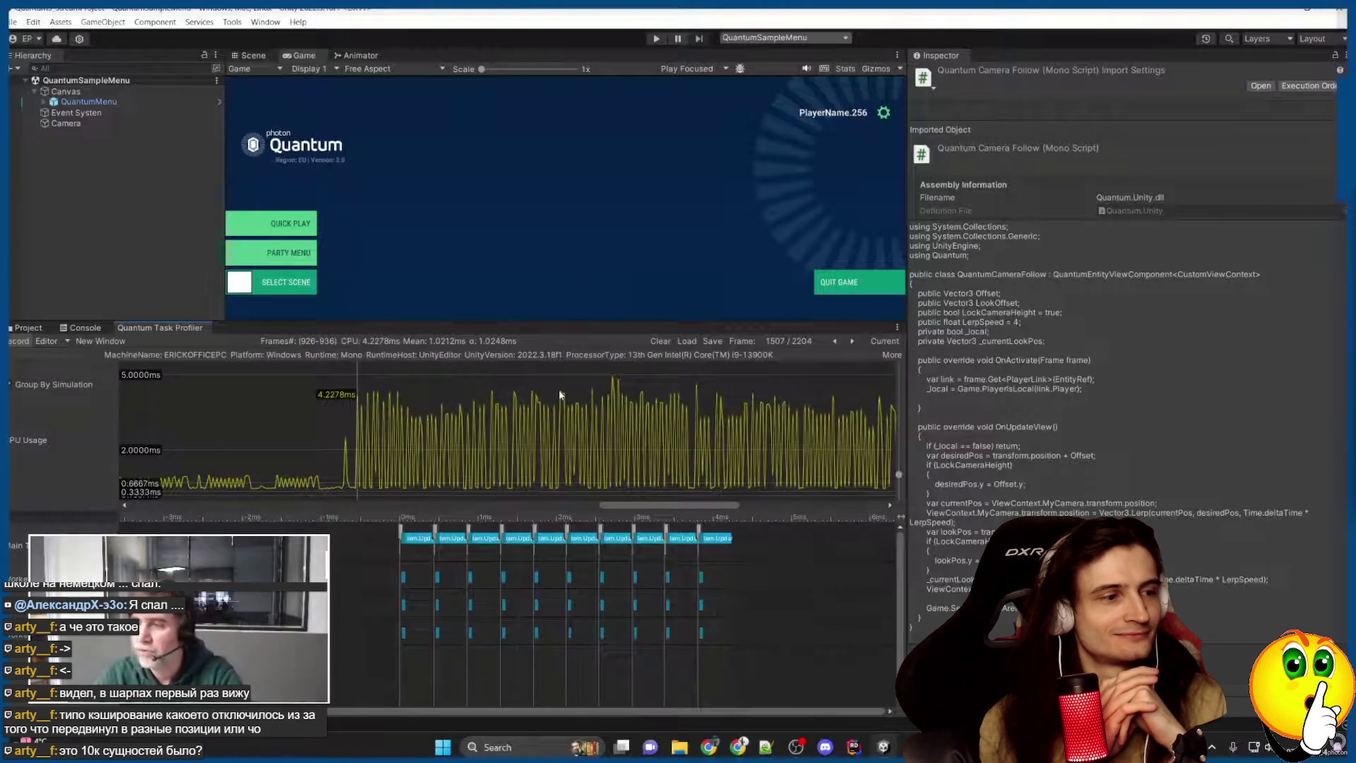
left_click(661, 342)
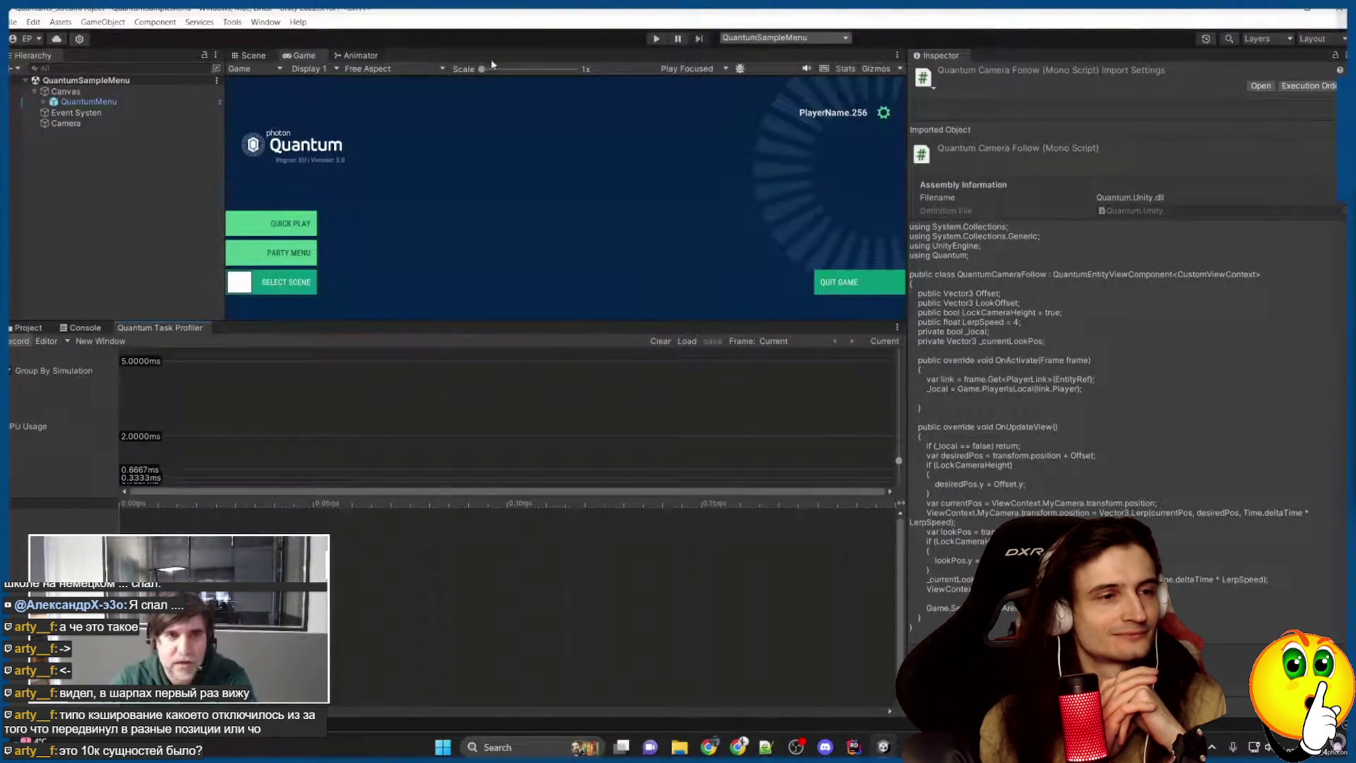
Enter play mode and launch a Quick Play match.
left_click(662, 41)
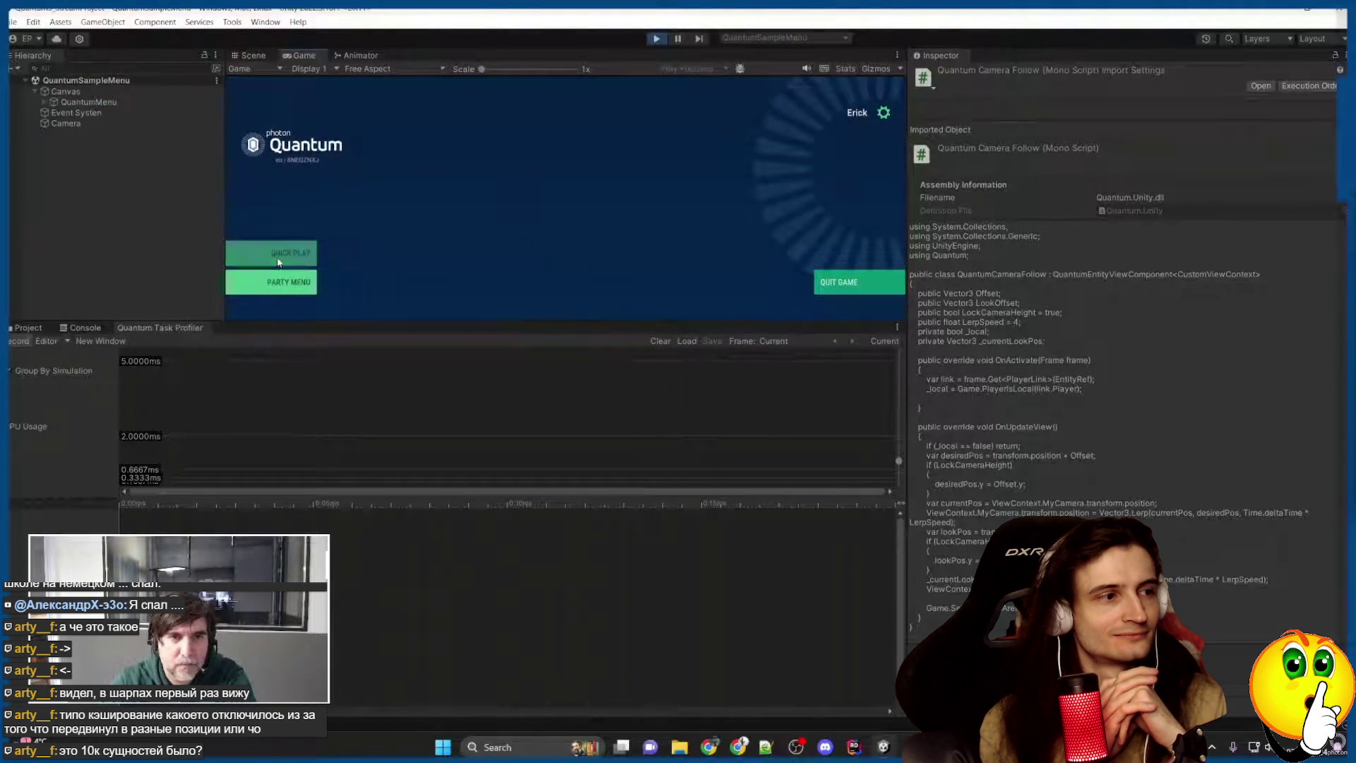
left_click(279, 263)
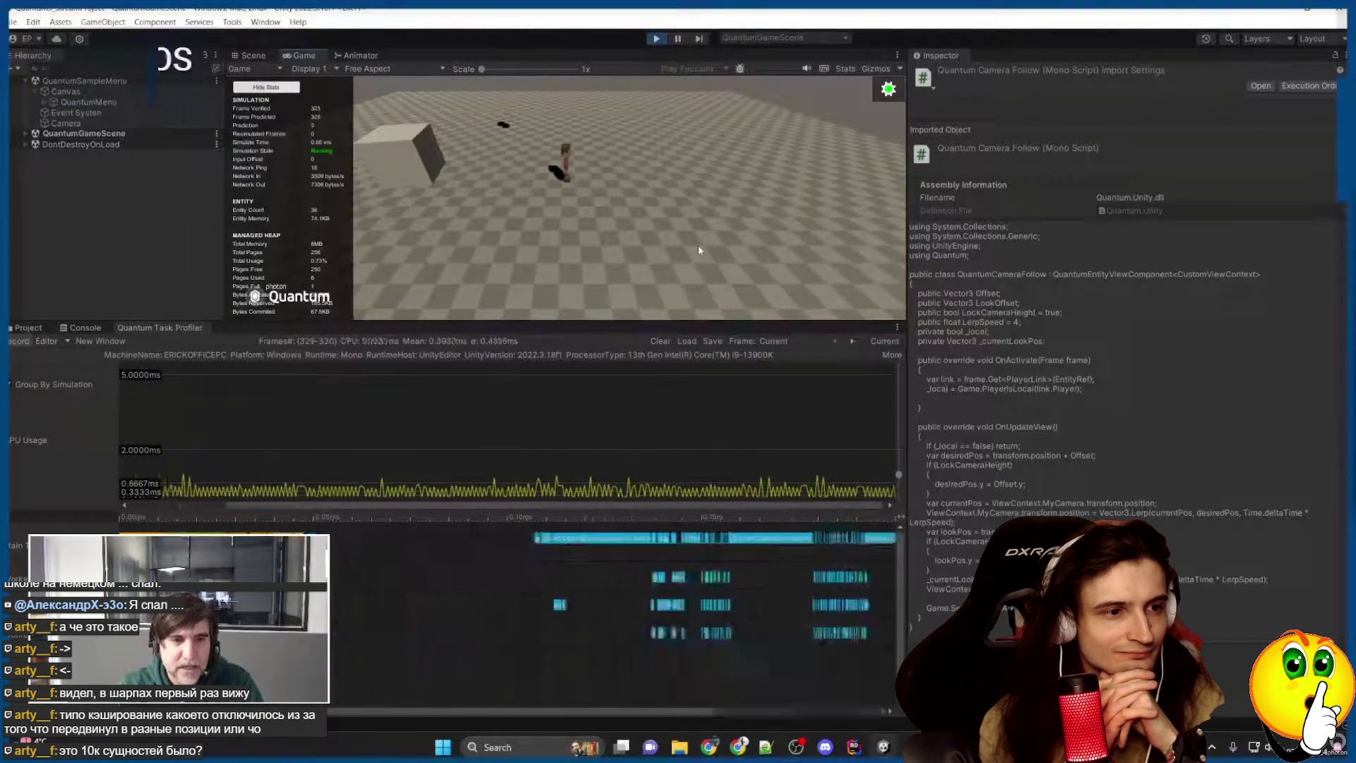
scroll(612, 602, "down", 5)
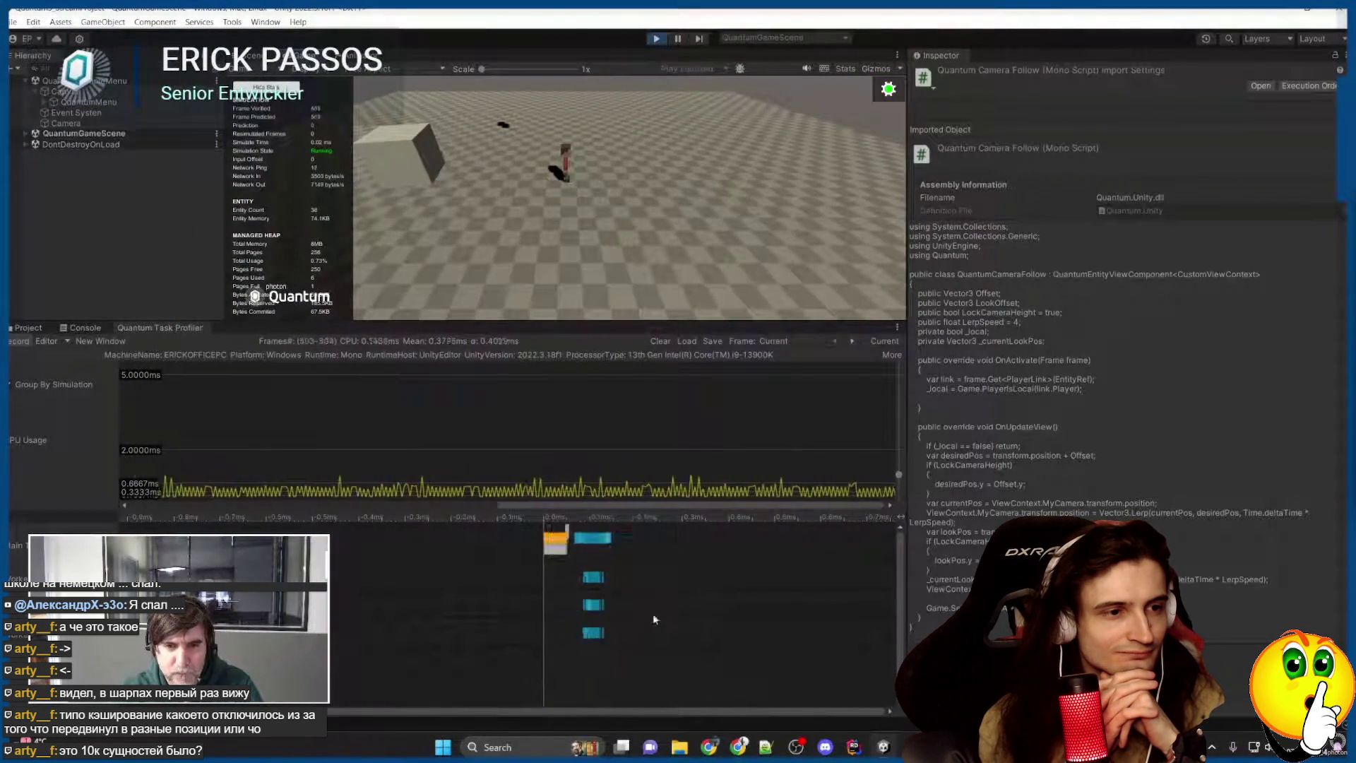
Turn clumsy's simulated lag on, then off, and exit play mode.
key("alt+Tab")
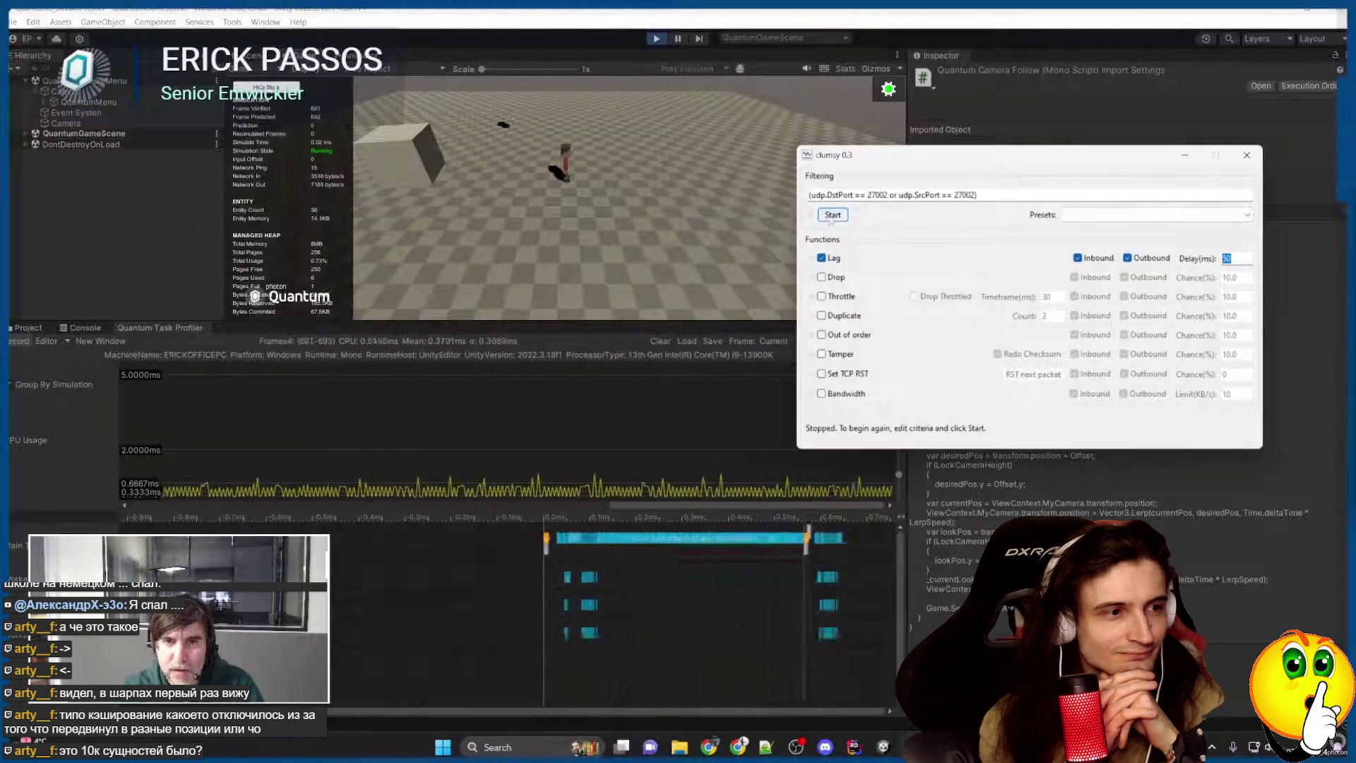
left_click(833, 215)
left_click(659, 242)
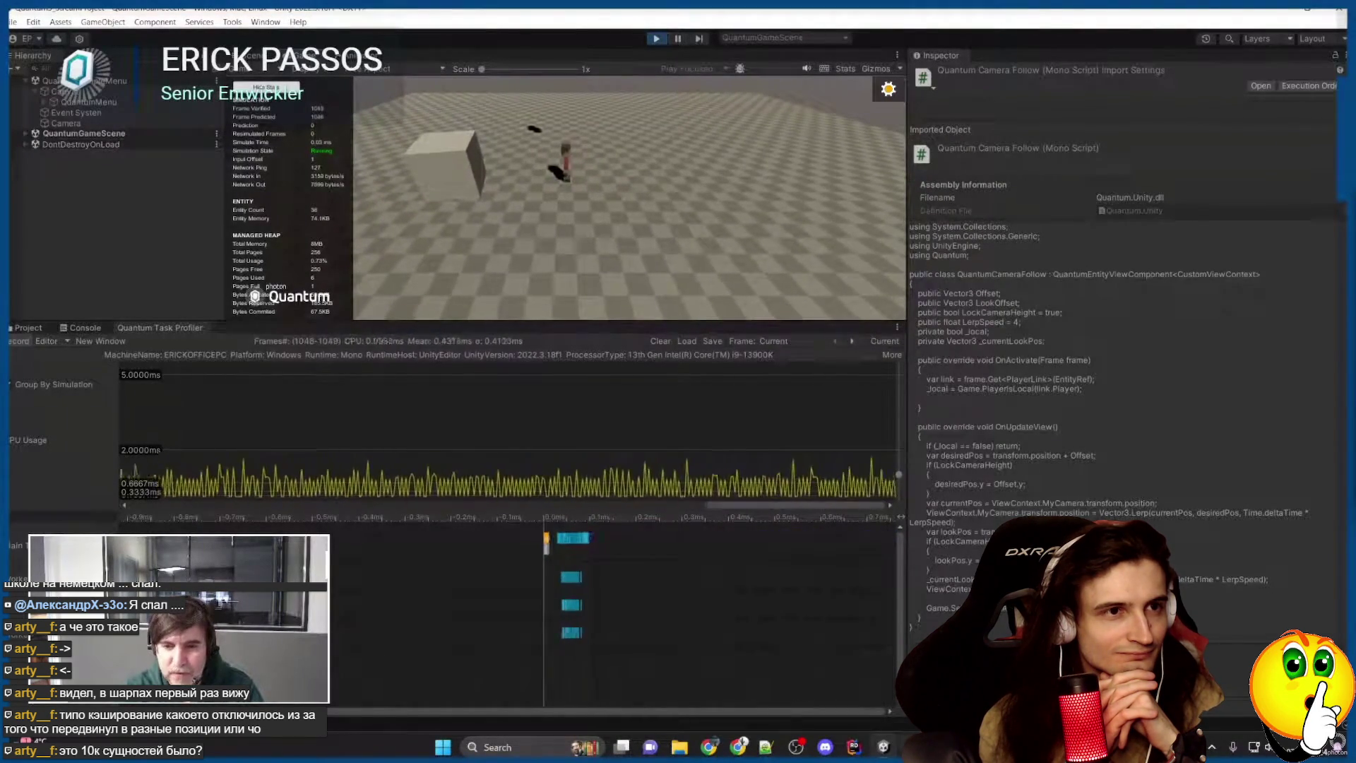
key("alt+Tab")
left_click(828, 214)
key("alt+Tab")
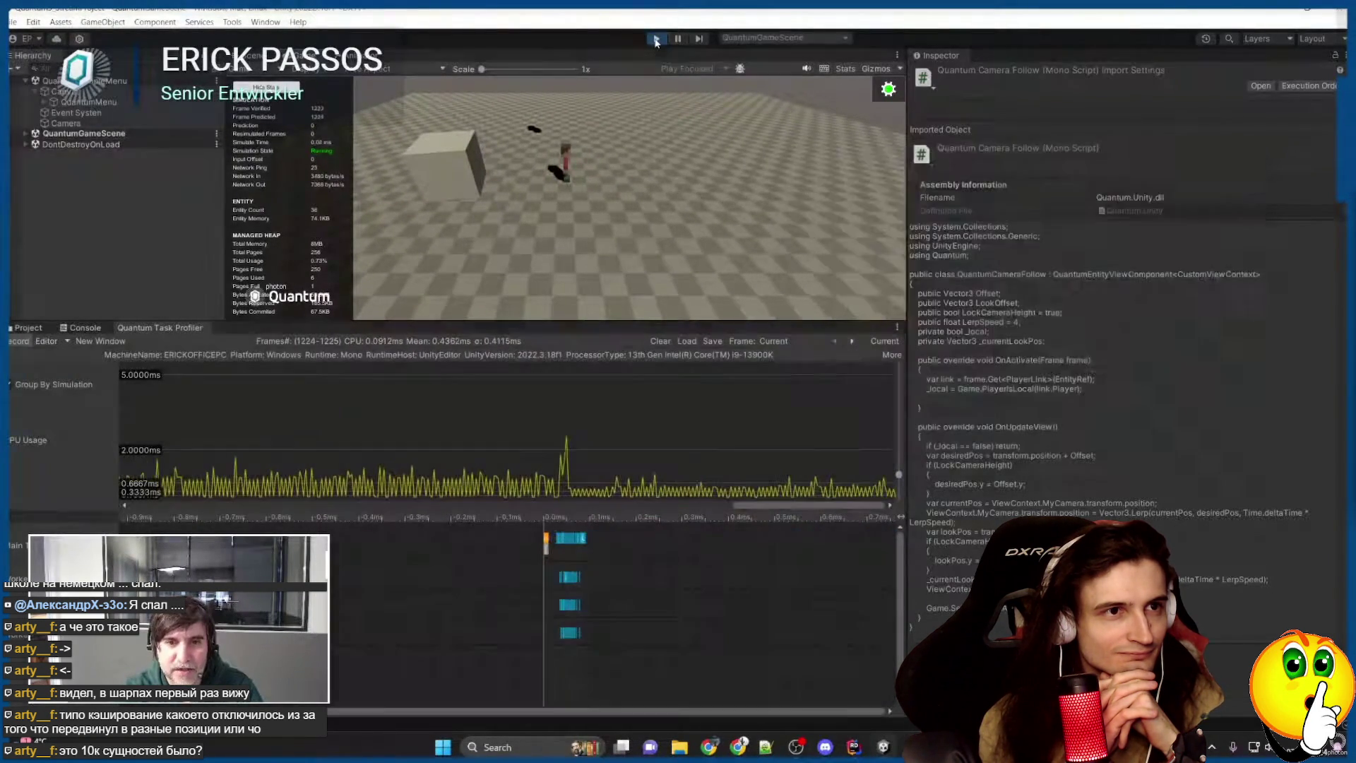
left_click(656, 40)
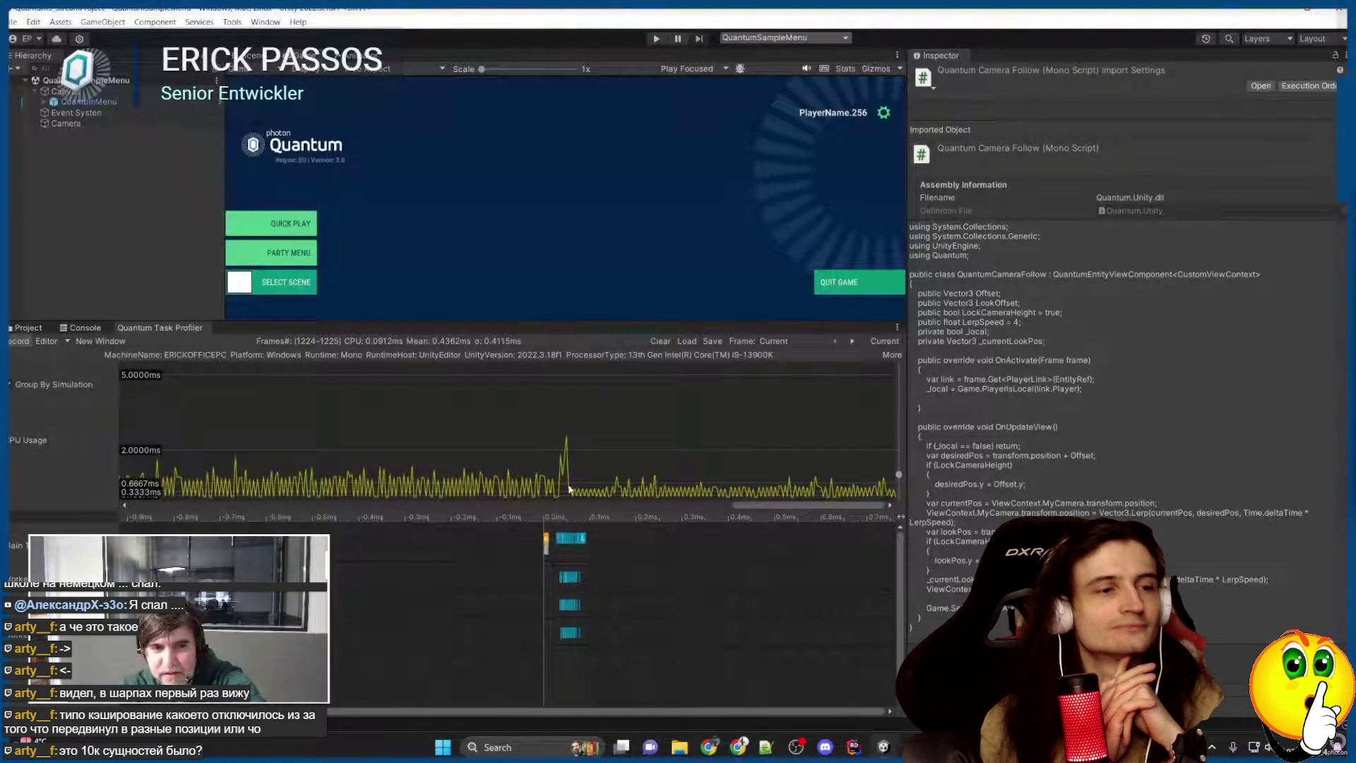
Stretch the CPU graph, select frame 1133, and bring CharacterSystem.Update into view.
mouse_move(899, 475)
left_mouse_down()
mouse_move(898, 491)
mouse_move(676, 508)
mouse_move(515, 498)
mouse_move(631, 490)
mouse_move(618, 485)
left_mouse_up()
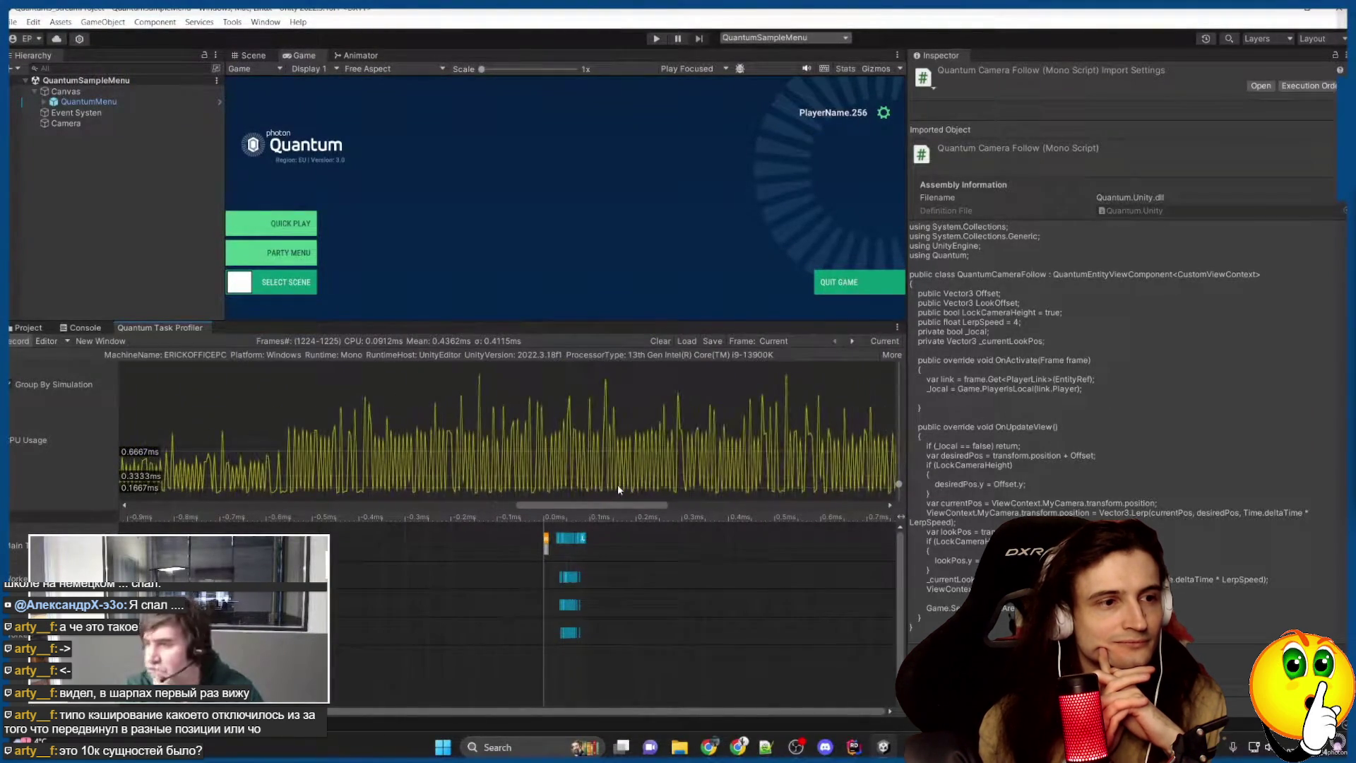
left_click(287, 418)
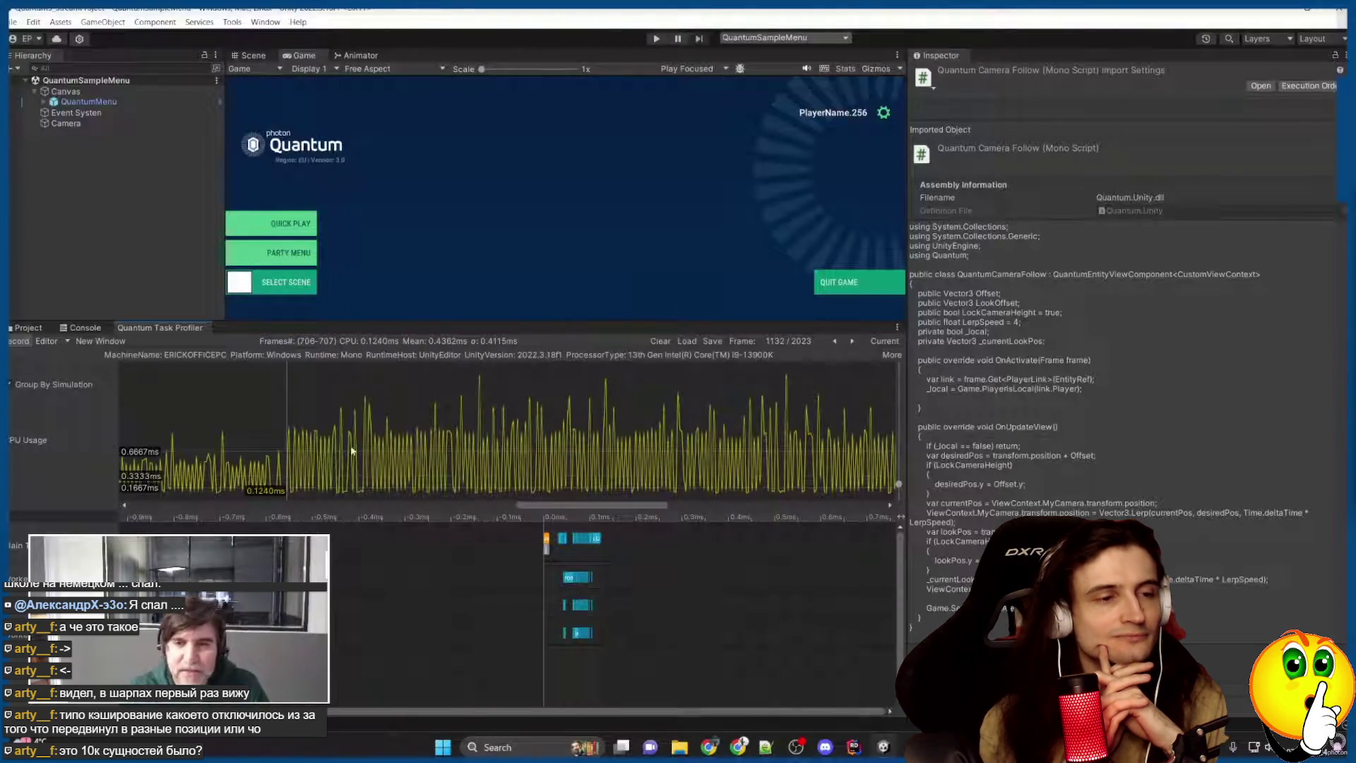
key("Right")
scroll(712, 633, "down", 3)
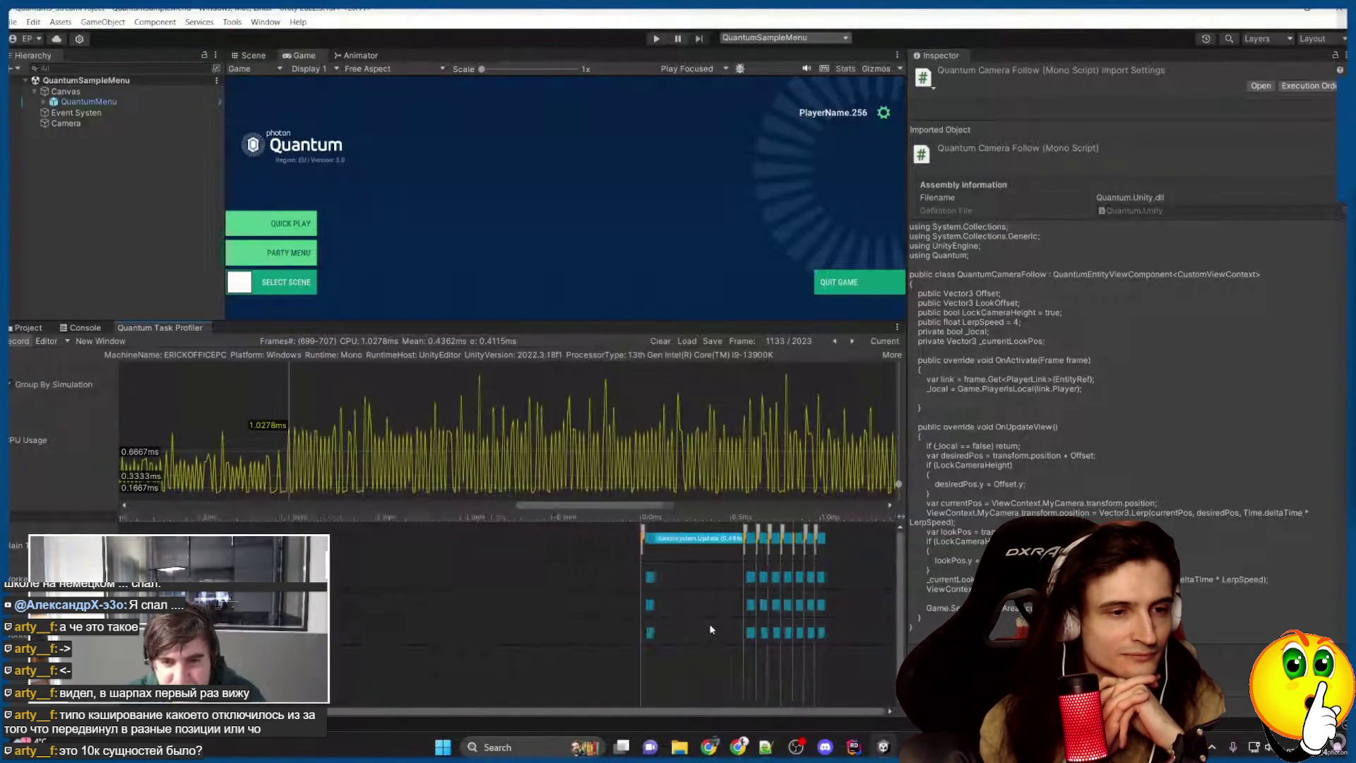
scroll(552, 618, "up", 5)
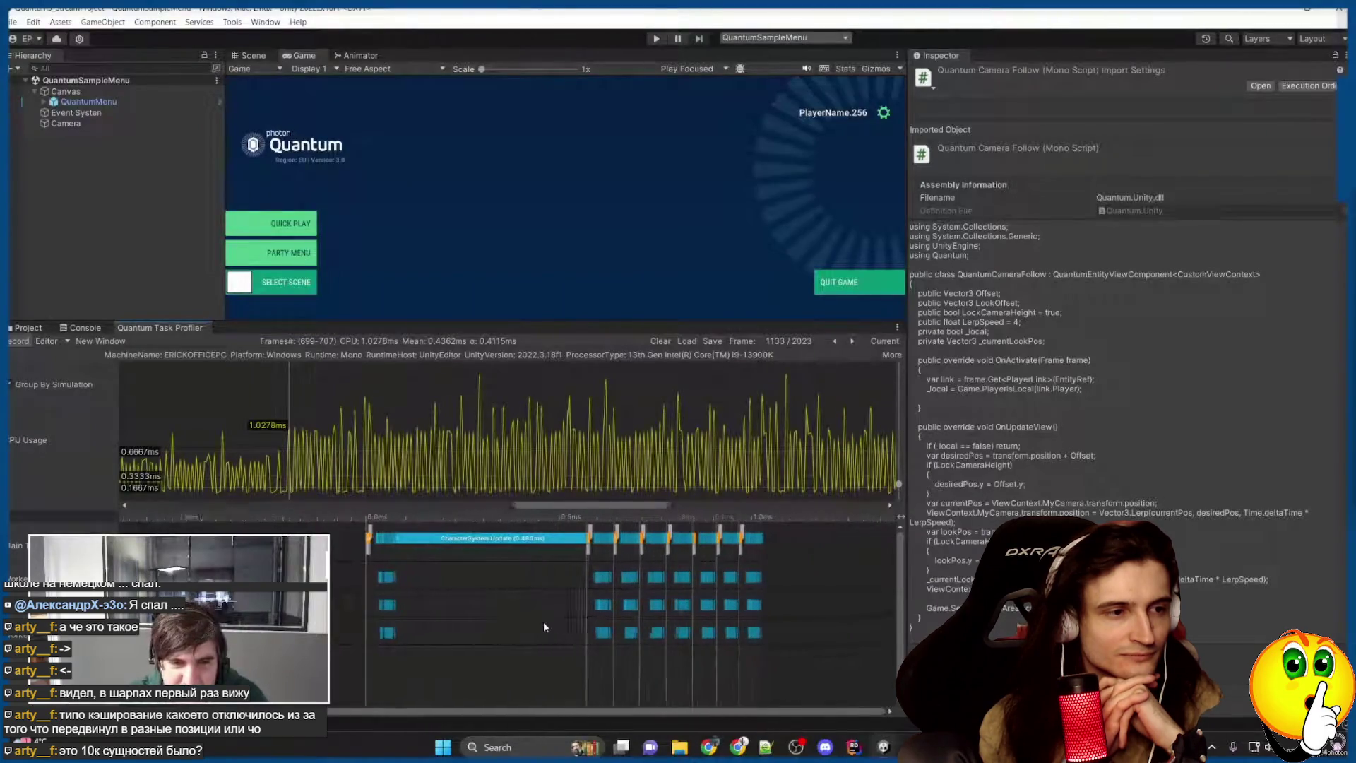
scroll(563, 631, "down", 5)
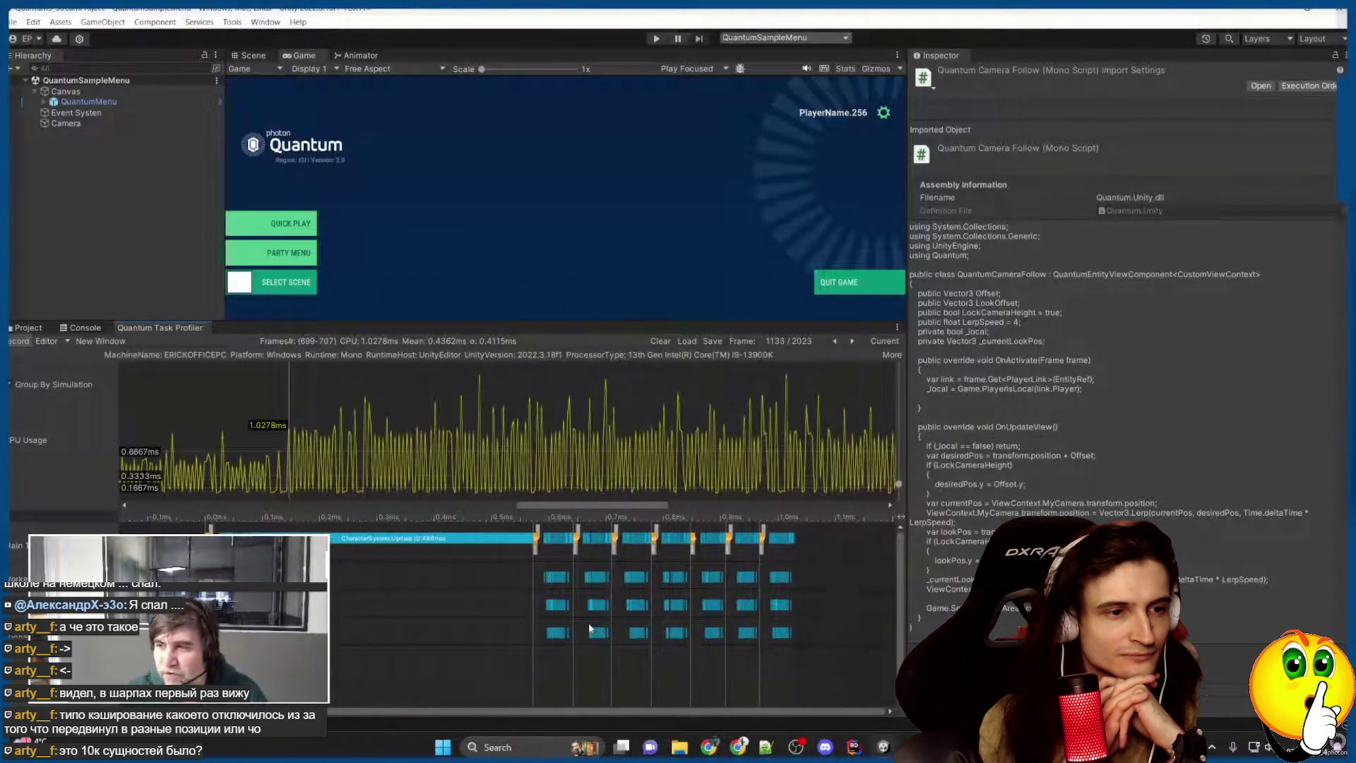
left_click_drag(580, 613, 407, 612)
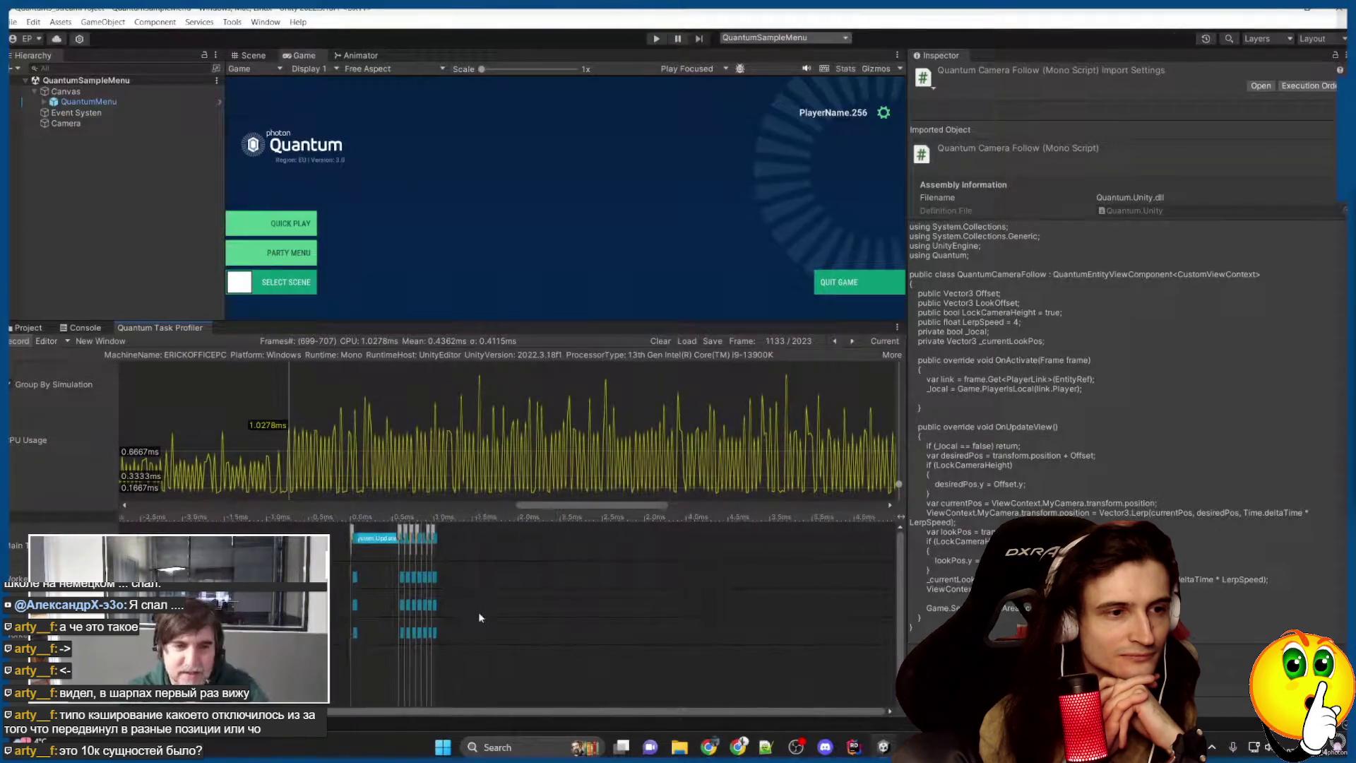